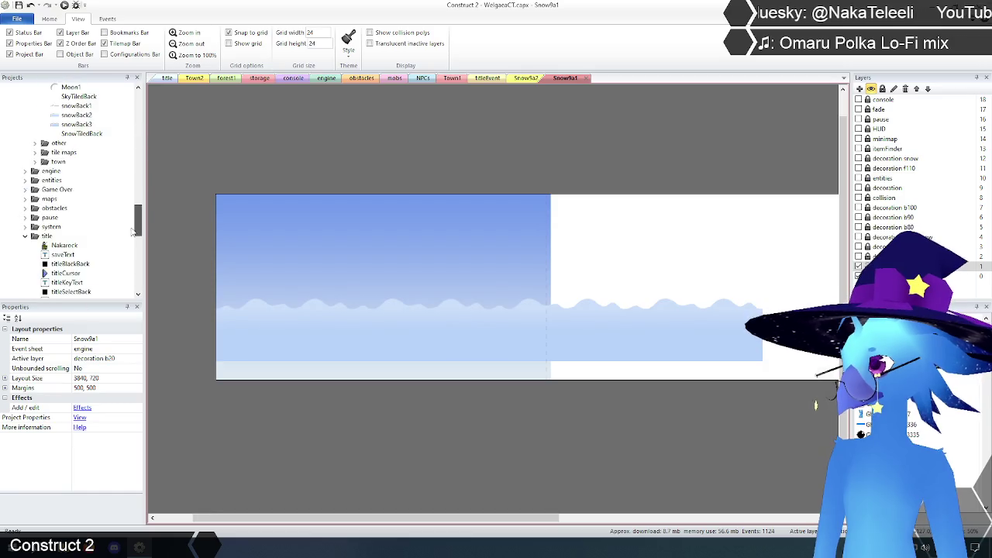
# Delete the snowBack1, snowBack2 and snowBack3 object types, confirming each deletion.
pyautogui.click(78, 208)
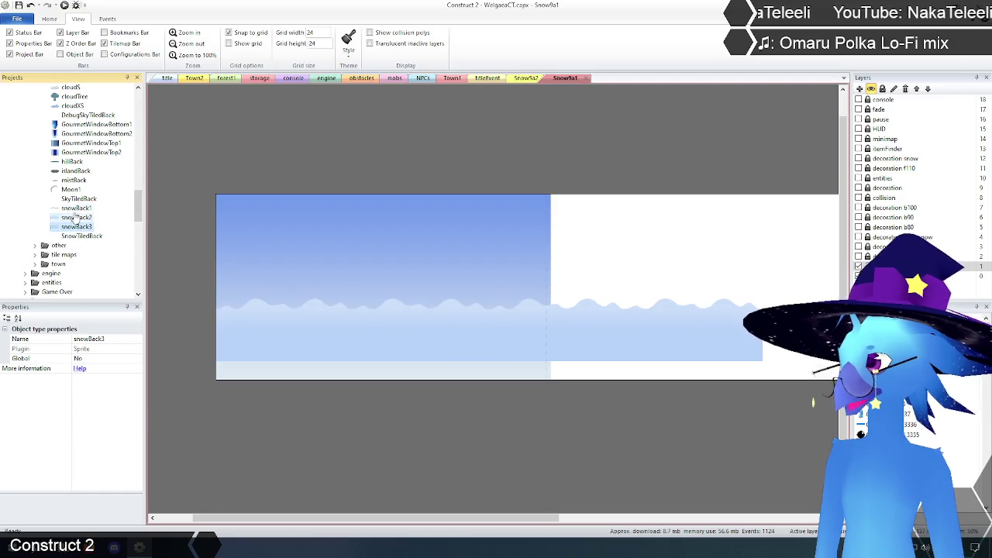
pyautogui.press('Delete')
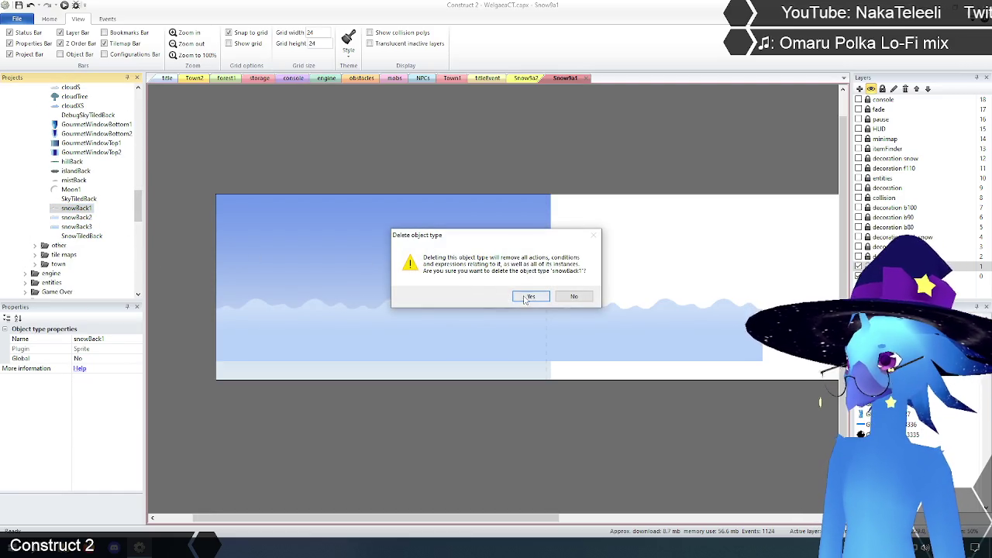
pyautogui.click(529, 298)
pyautogui.click(75, 208)
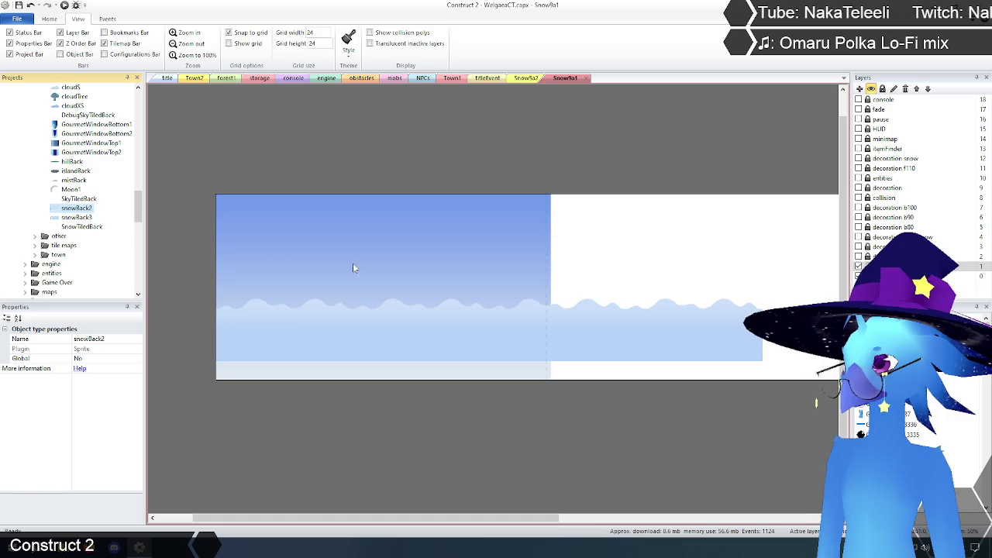
pyautogui.press('Delete')
pyautogui.click(532, 299)
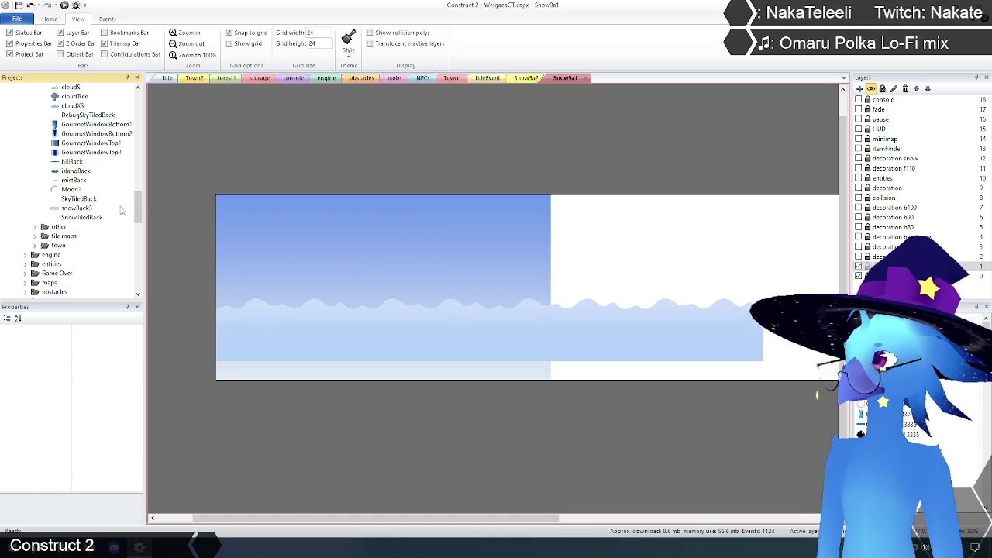
pyautogui.click(75, 209)
pyautogui.press('Delete')
pyautogui.click(531, 297)
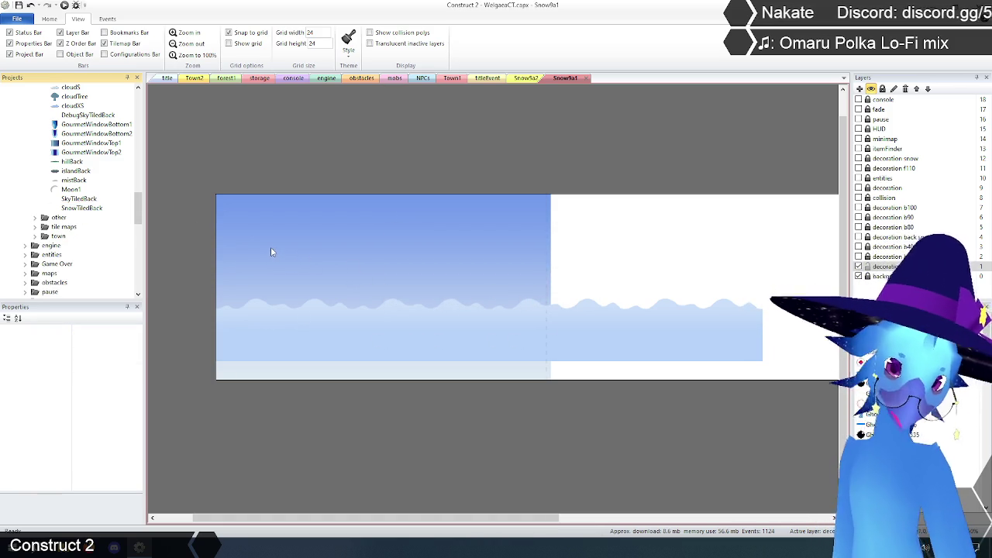
# Collapse the background and active object folders in the Projects bar.
pyautogui.scroll(3, 75, 263)
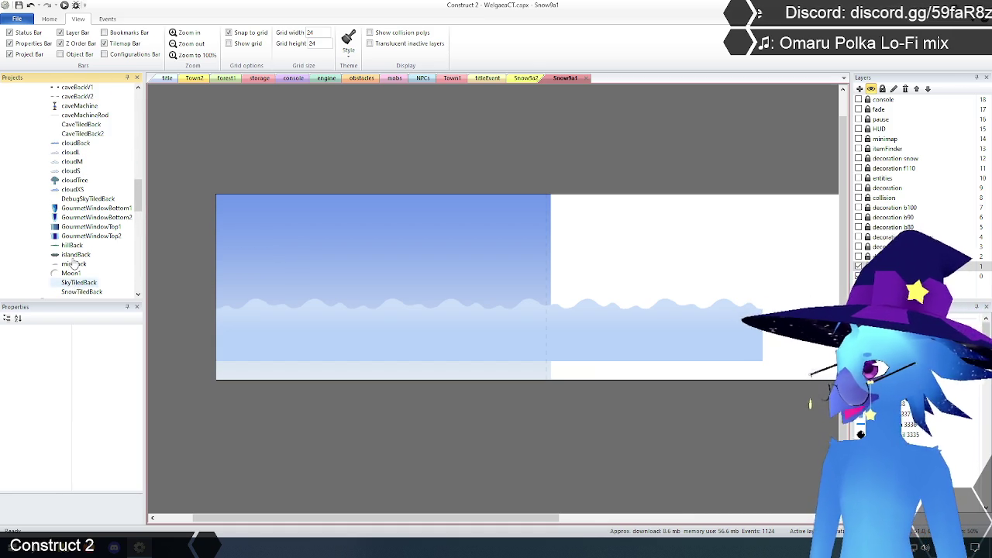
pyautogui.scroll(3, 75, 264)
pyautogui.scroll(2, 78, 264)
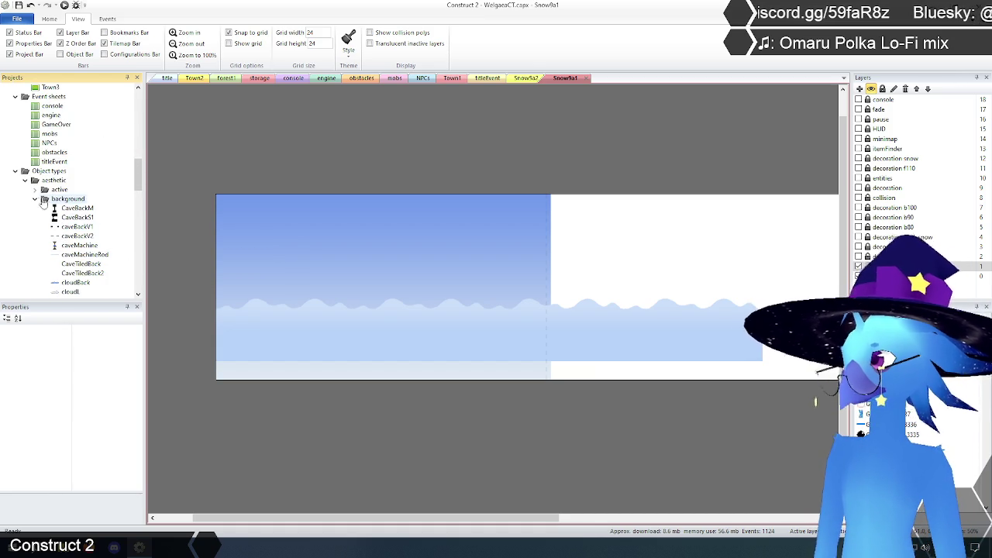
pyautogui.click(35, 199)
pyautogui.click(35, 189)
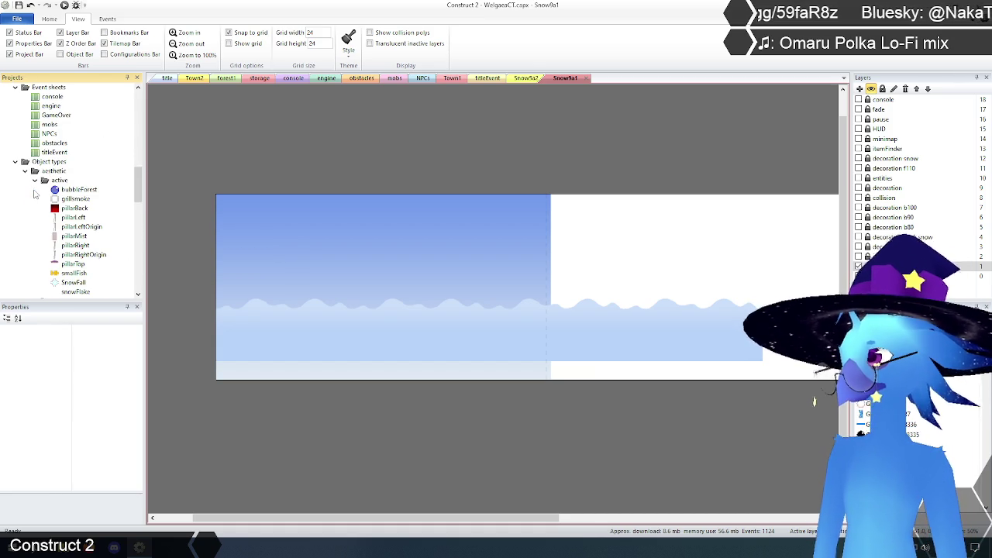
pyautogui.scroll(-2, 29, 210)
pyautogui.scroll(1, 28, 208)
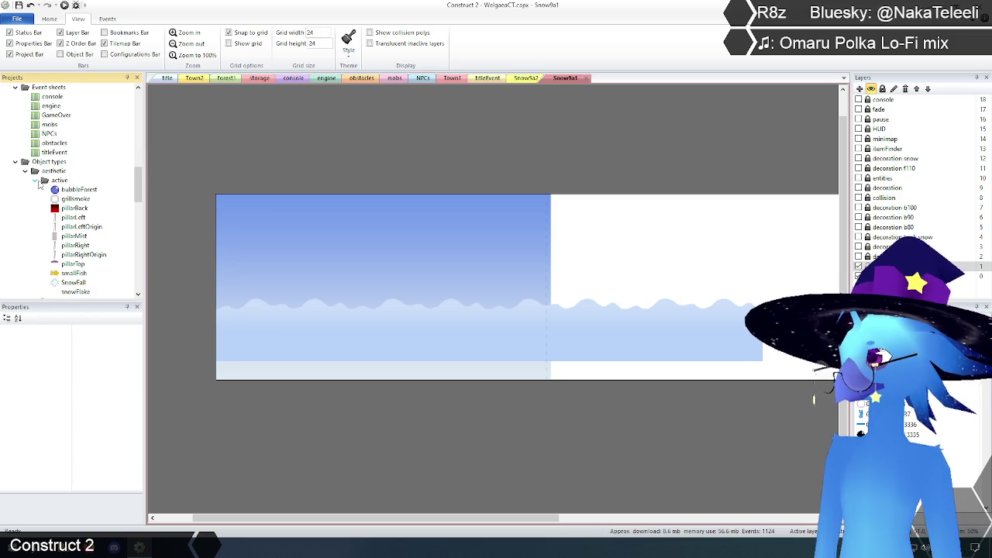
pyautogui.click(35, 179)
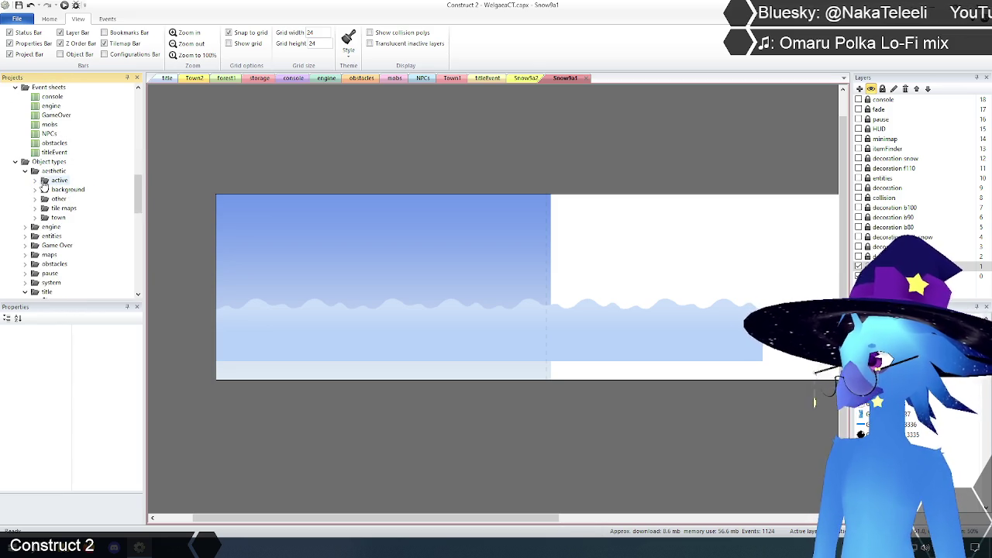
# Collapse the title folder and expand the tile maps folder.
pyautogui.scroll(-1, 44, 186)
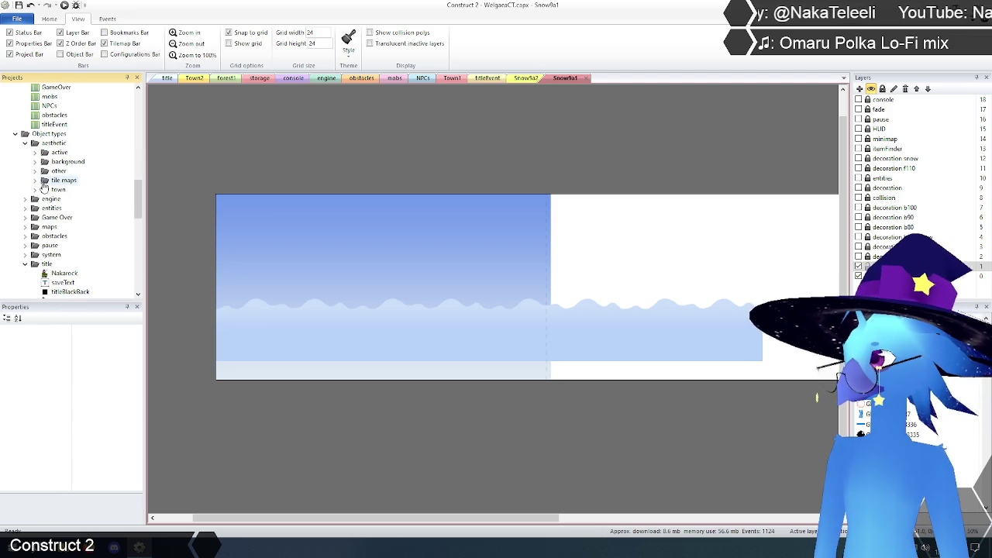
pyautogui.scroll(-3, 44, 190)
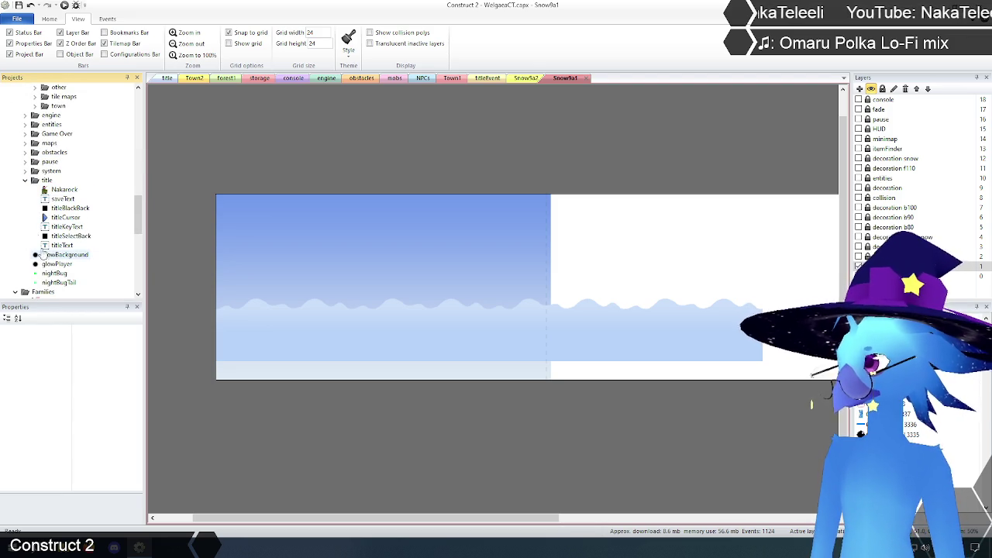
pyautogui.click(26, 181)
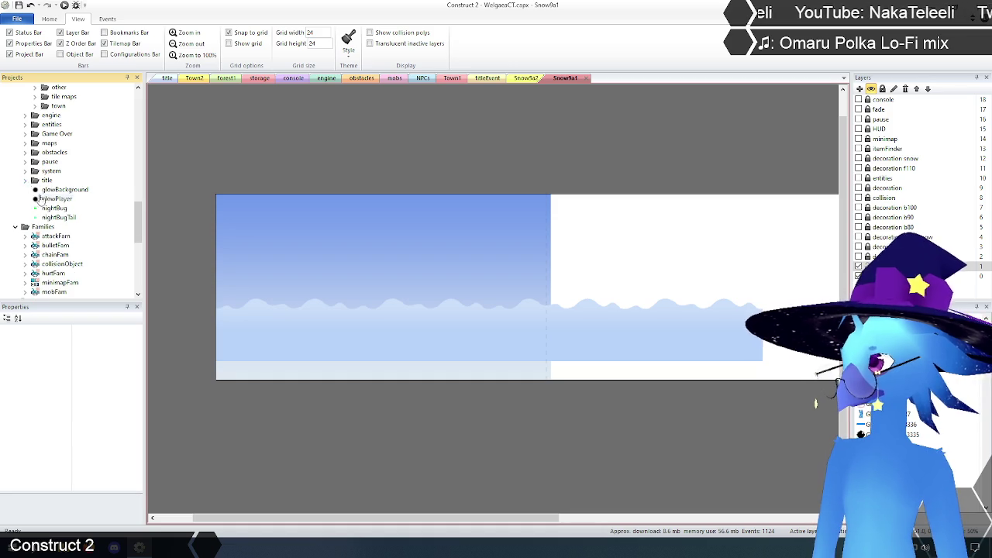
pyautogui.scroll(2, 67, 251)
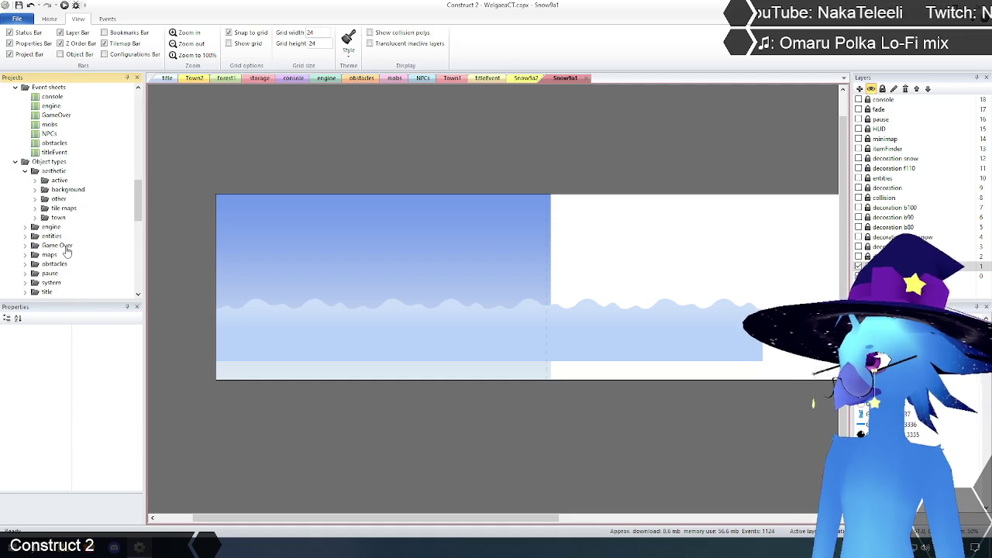
pyautogui.scroll(-1, 66, 248)
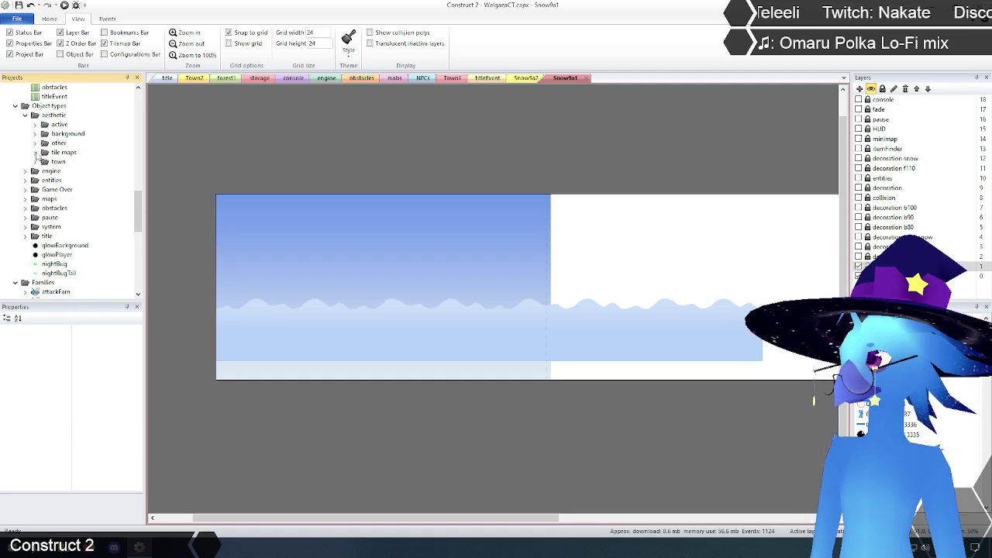
pyautogui.click(35, 153)
# Collapse the tile maps folder and expand the town object folder.
pyautogui.moveTo(140, 203); pyautogui.dragTo(141, 207)
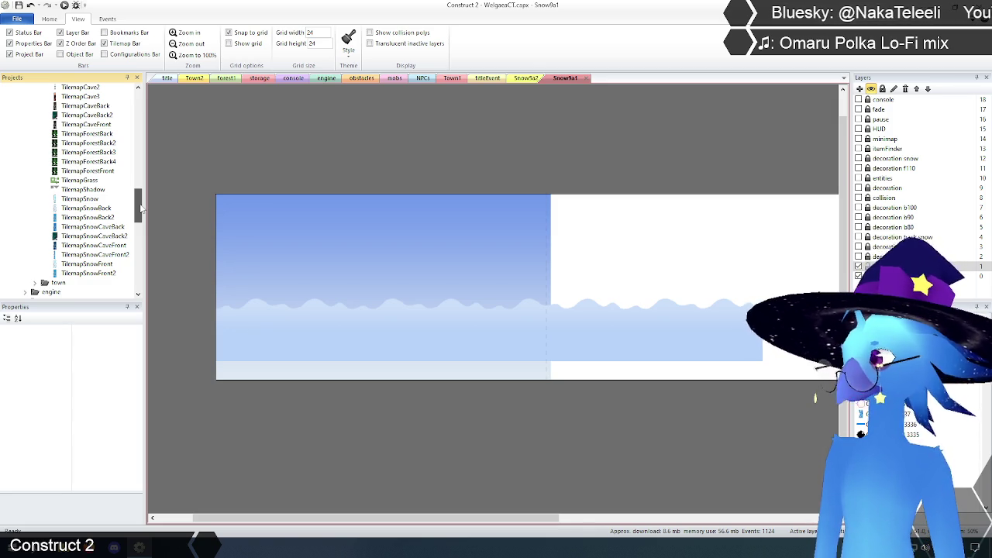
pyautogui.moveTo(141, 207); pyautogui.dragTo(140, 200)
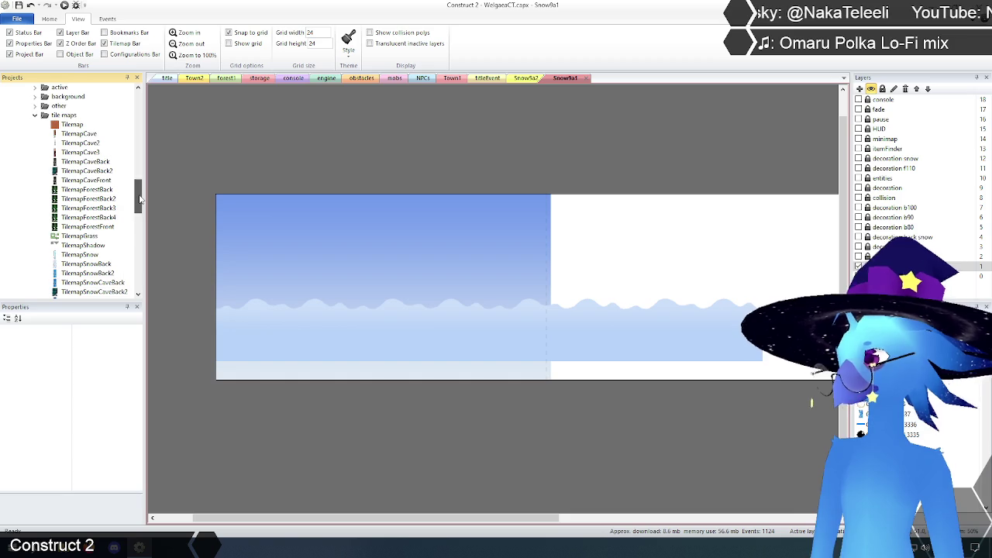
pyautogui.click(35, 115)
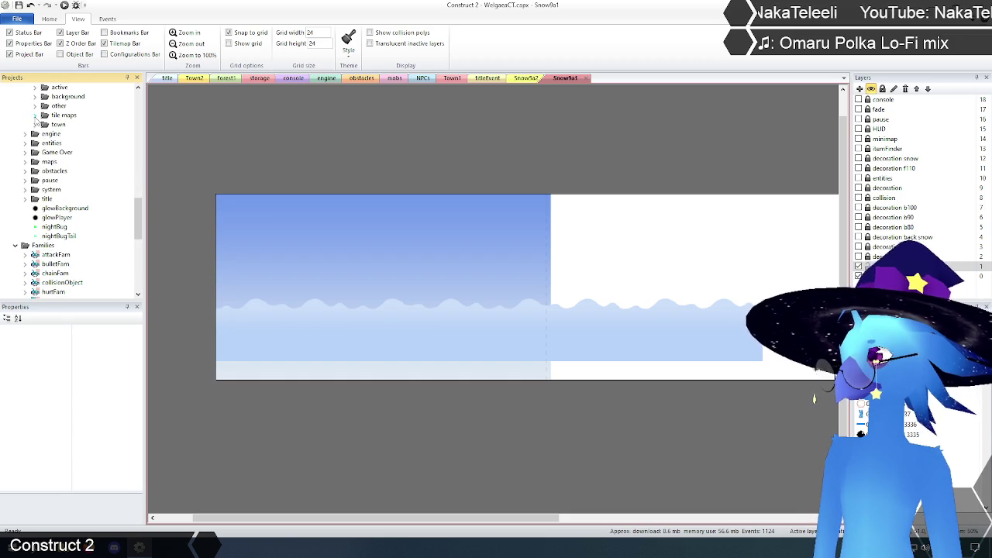
pyautogui.scroll(2, 41, 133)
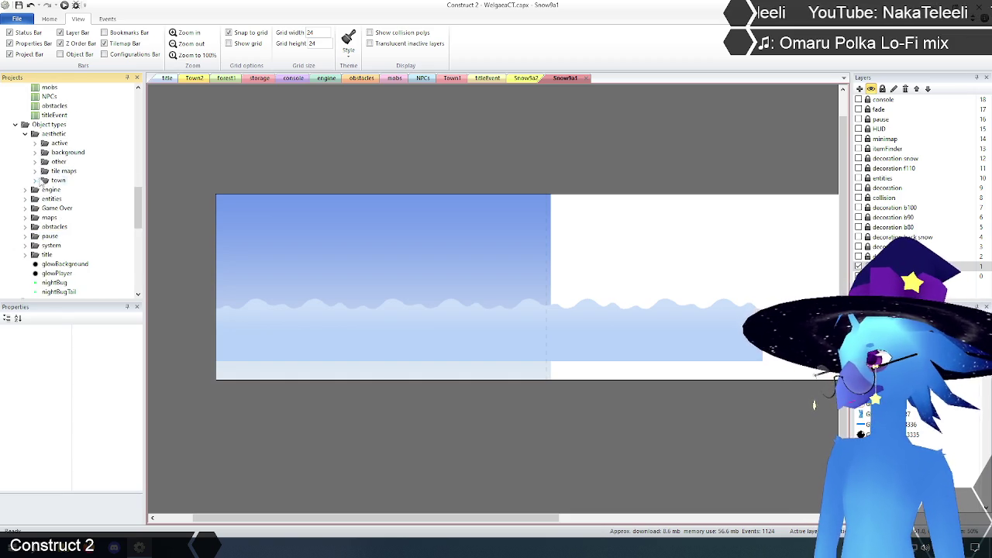
pyautogui.click(35, 180)
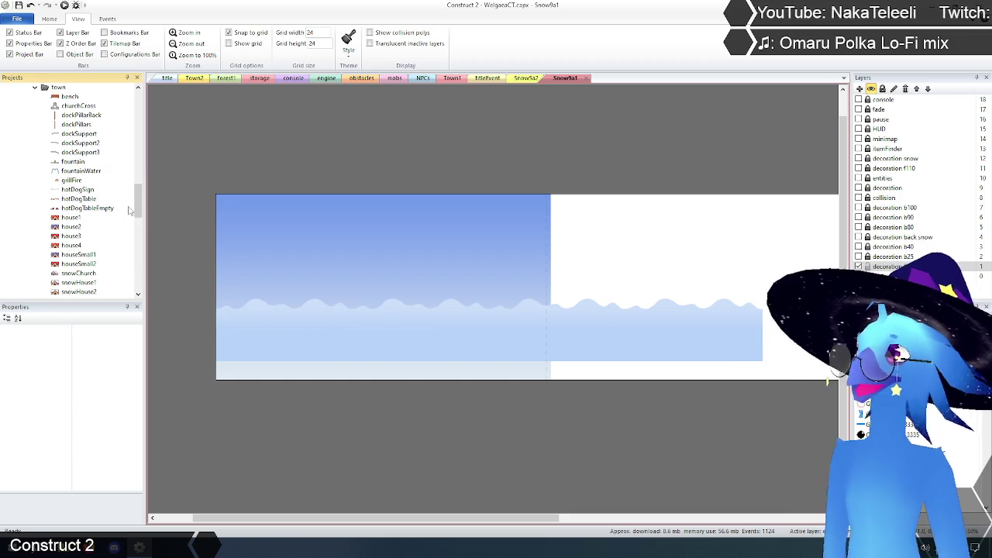
# Browse the town objects and select hotDogTableEmpty to view its properties.
pyautogui.moveTo(137, 206); pyautogui.dragTo(136, 220)
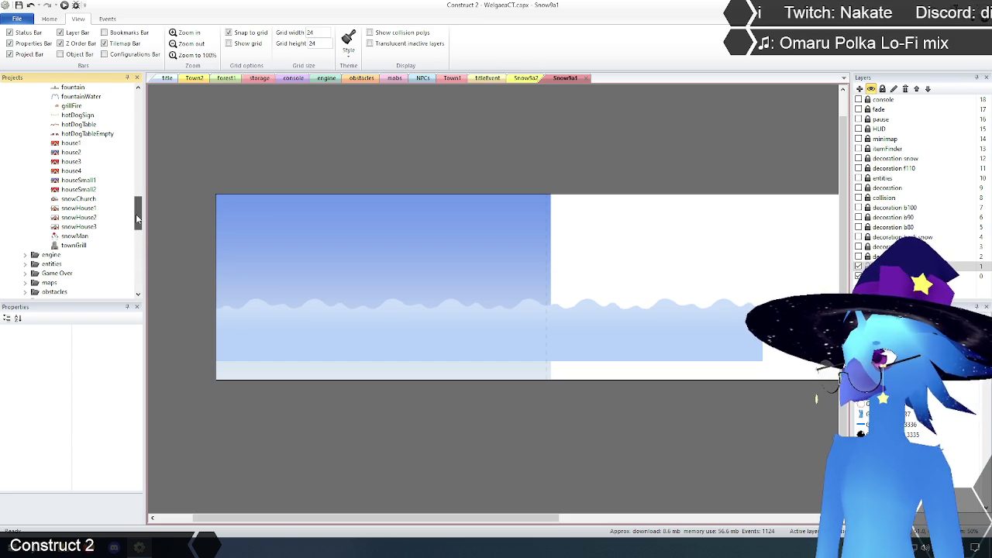
pyautogui.moveTo(136, 215); pyautogui.dragTo(134, 214)
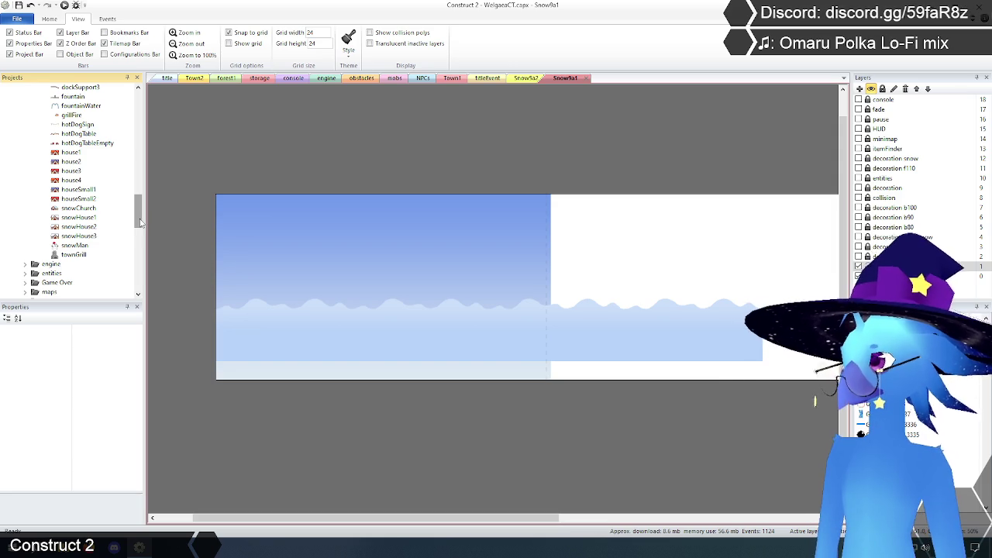
pyautogui.moveTo(140, 223); pyautogui.dragTo(135, 205)
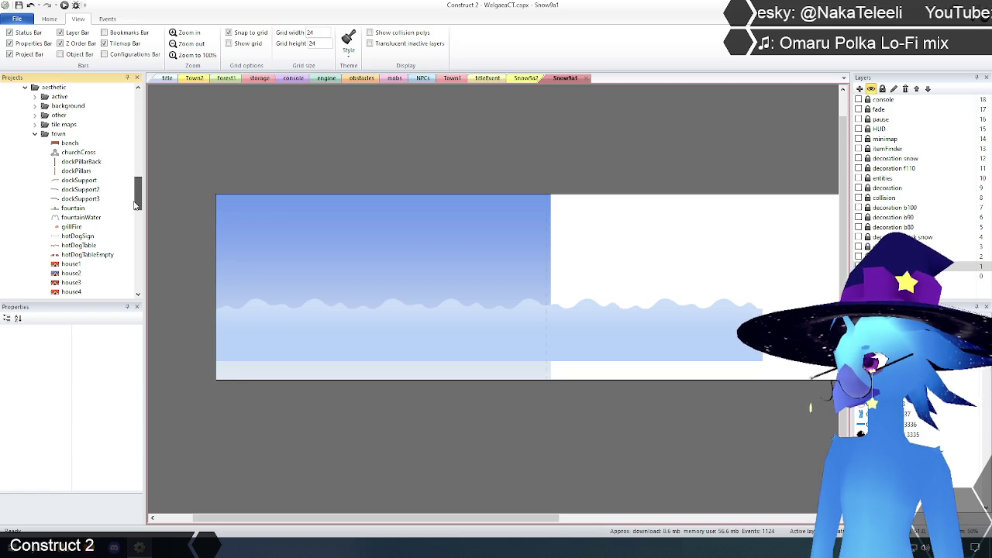
pyautogui.click(77, 258)
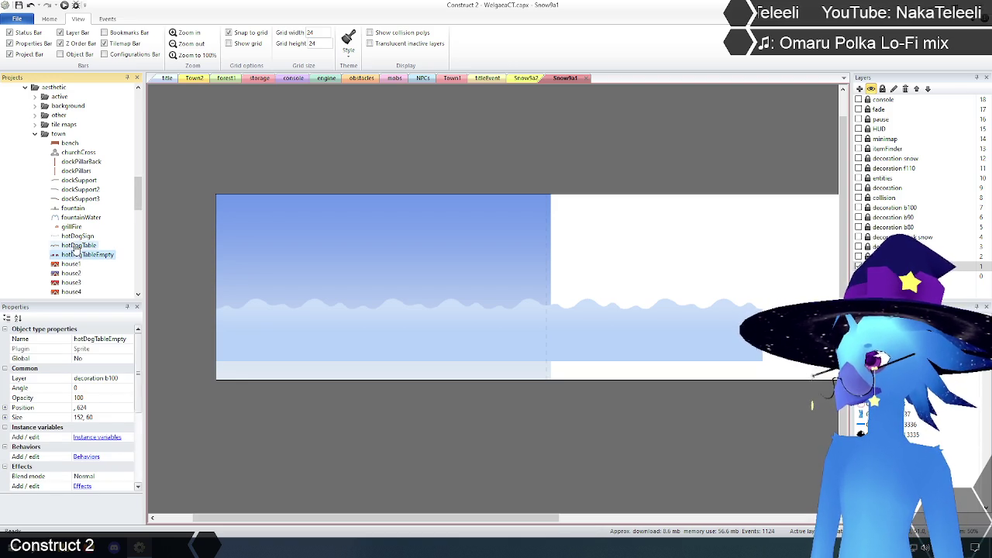
pyautogui.press('Up')
pyautogui.press('Down')
pyautogui.rightClick(76, 261)
pyautogui.click(94, 264)
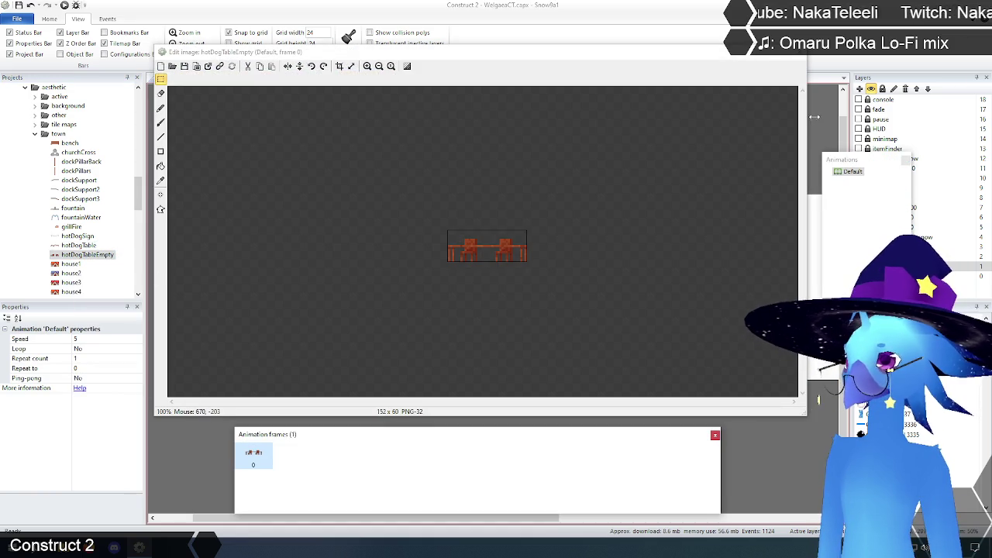
pyautogui.click(799, 52)
pyautogui.click(69, 247)
pyautogui.rightClick(68, 249)
pyautogui.click(93, 262)
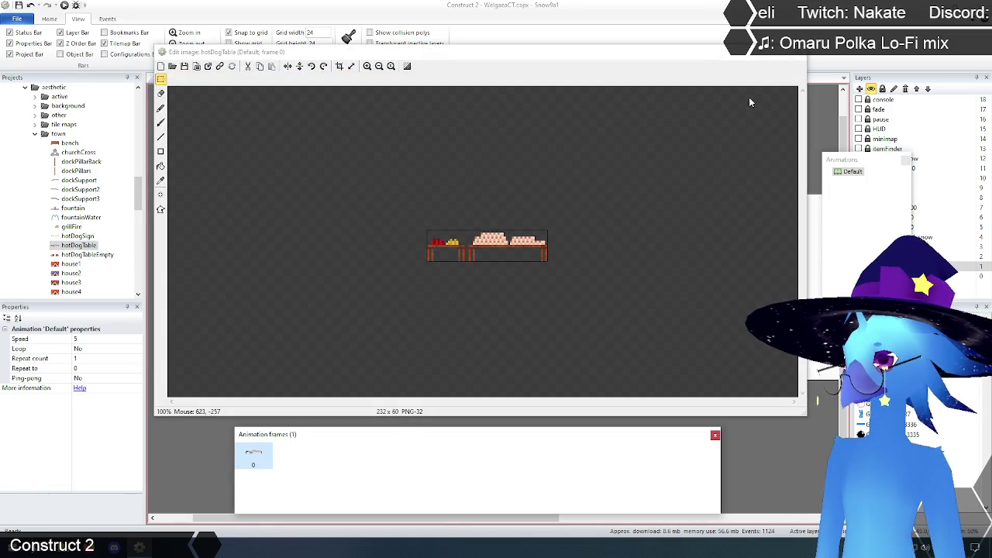
pyautogui.click(802, 54)
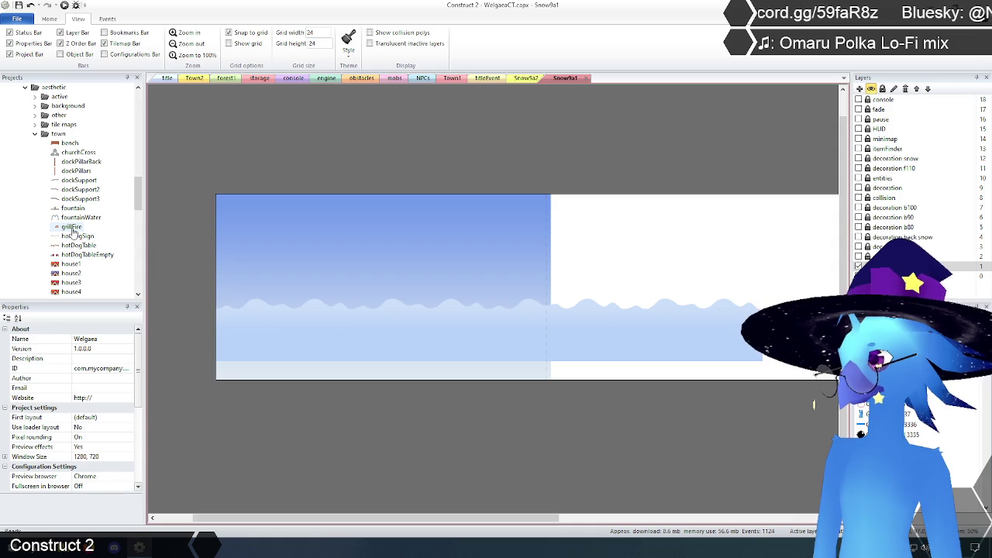
# Scroll back up the object list and collapse the town object folder.
pyautogui.scroll(-3, 76, 246)
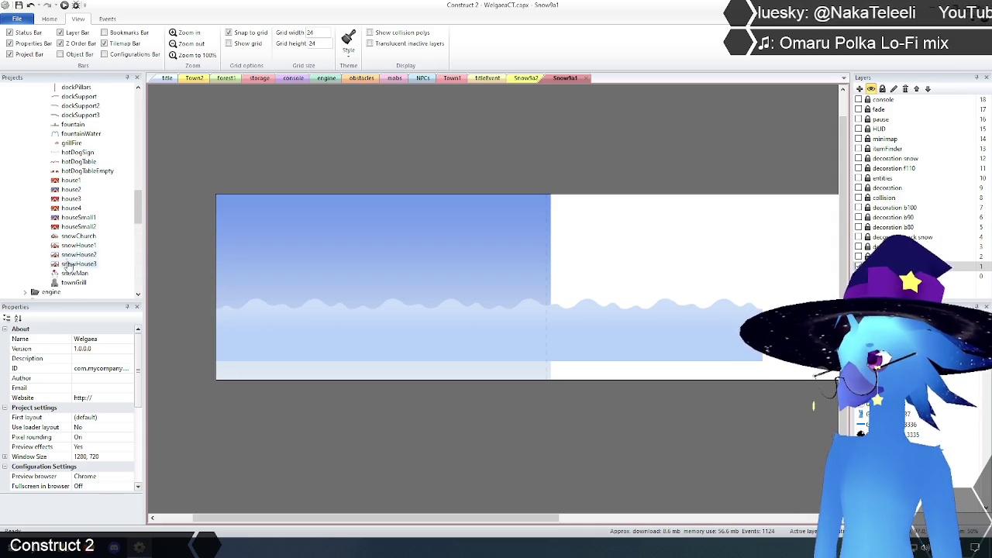
pyautogui.scroll(3, 74, 283)
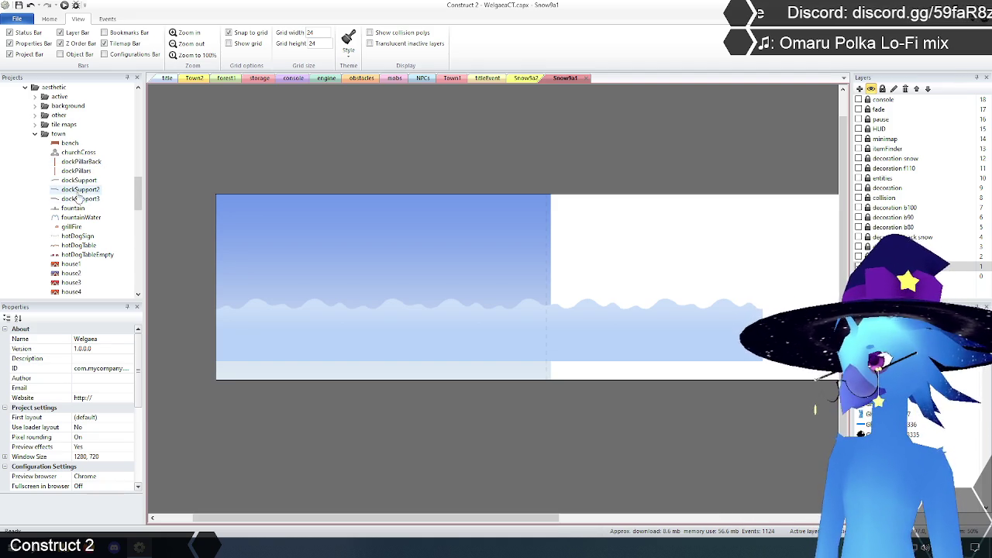
pyautogui.scroll(-5, 73, 208)
pyautogui.scroll(4, 81, 196)
pyautogui.scroll(2, 82, 195)
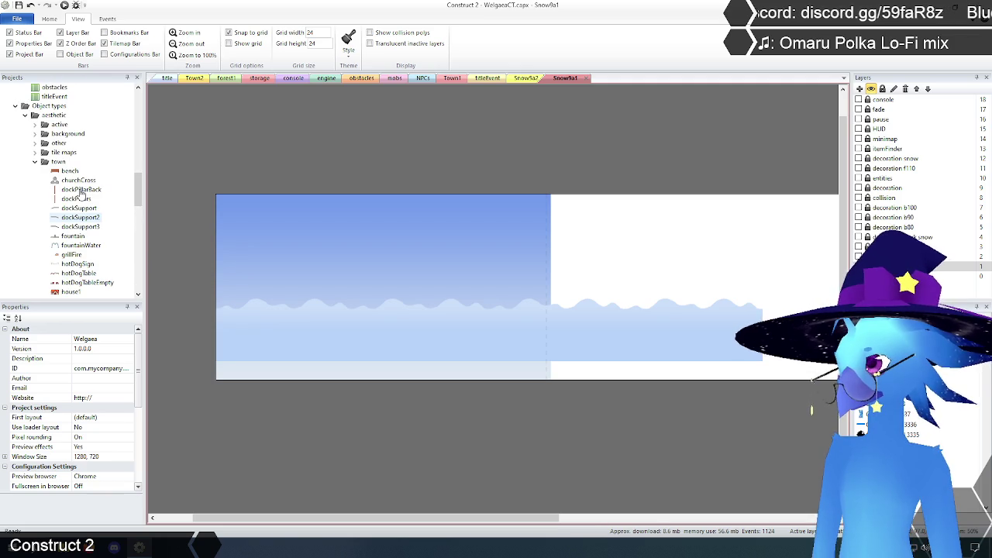
pyautogui.click(35, 161)
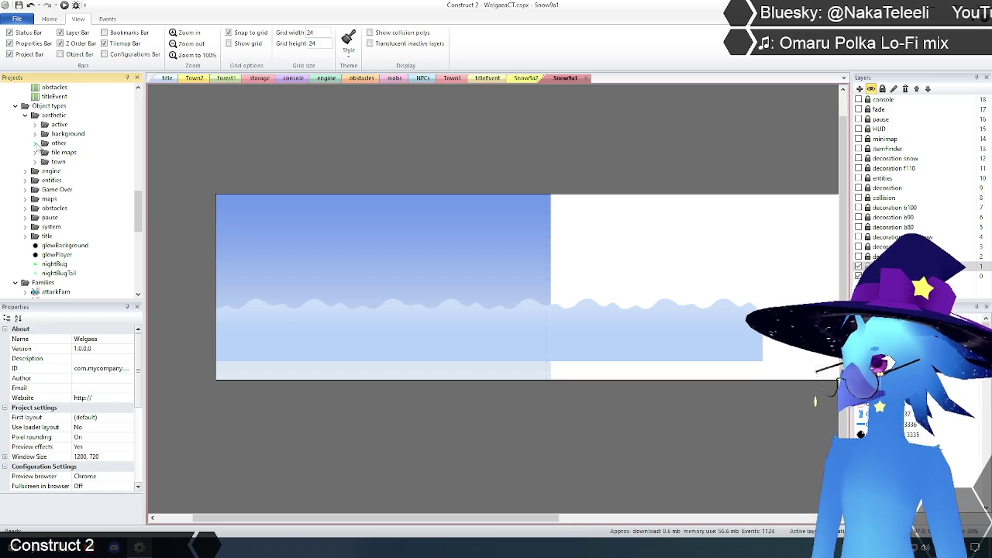
# Expand the aesthetic 'other' folder and inspect the bPlank1 object type.
pyautogui.click(36, 143)
pyautogui.scroll(-5, 77, 186)
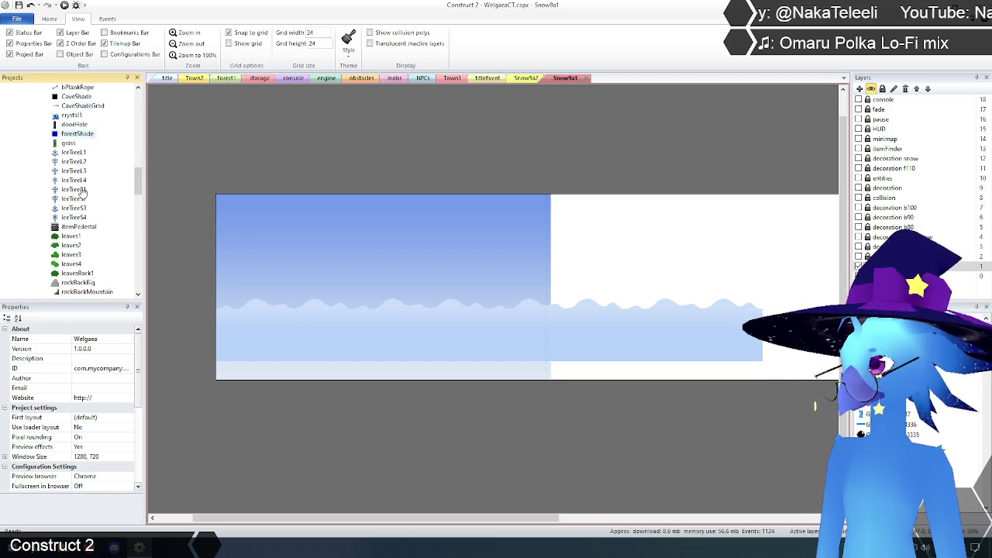
pyautogui.scroll(-6, 82, 193)
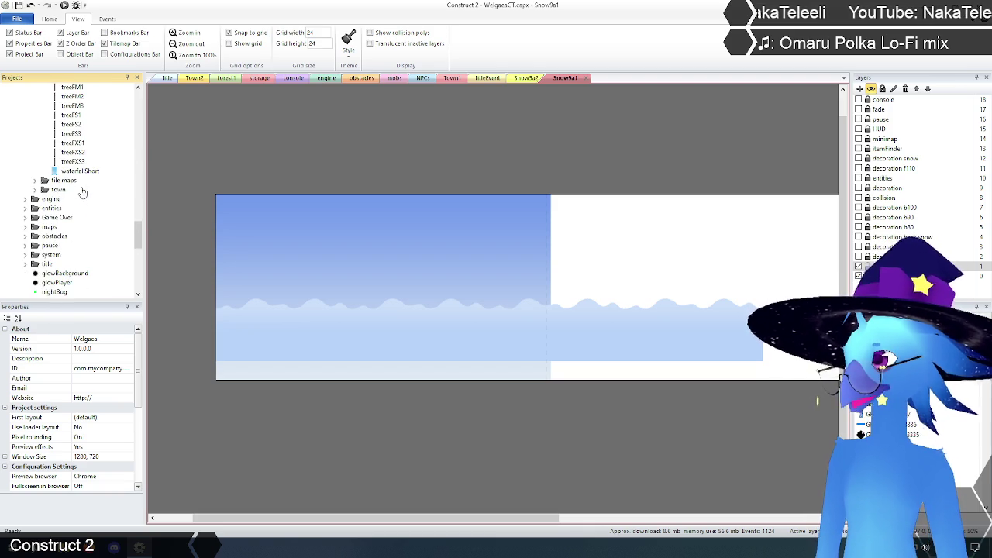
pyautogui.scroll(4, 83, 192)
pyautogui.scroll(6, 82, 192)
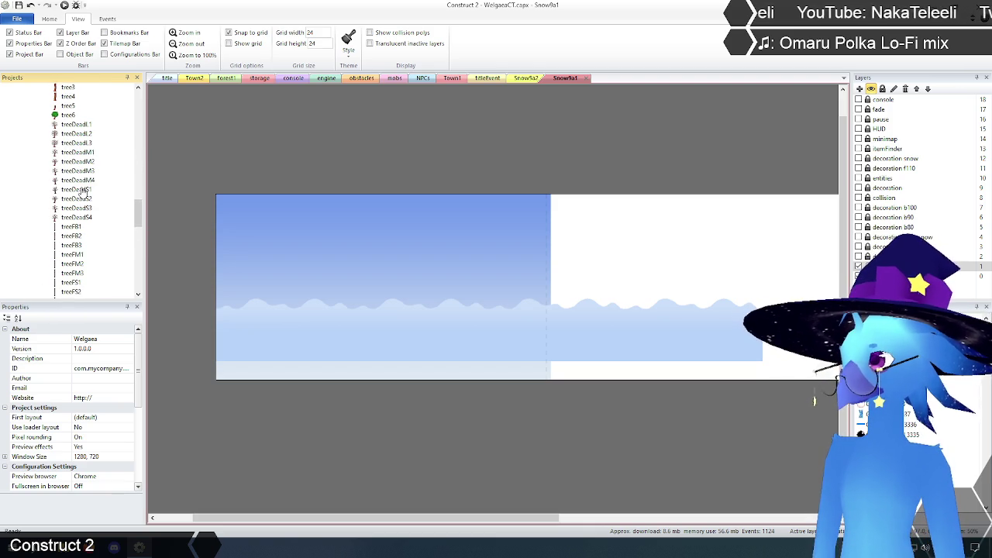
pyautogui.scroll(7, 83, 193)
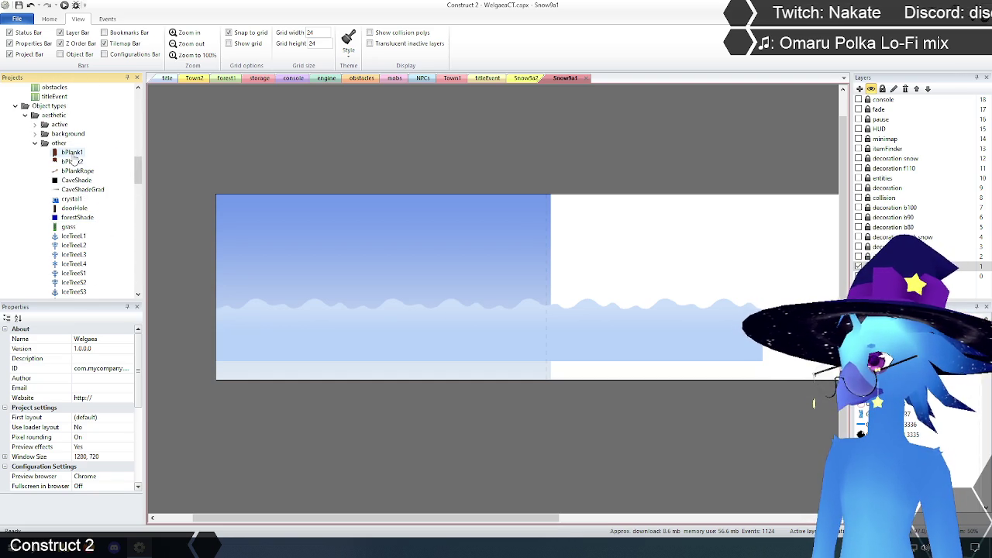
pyautogui.click(70, 153)
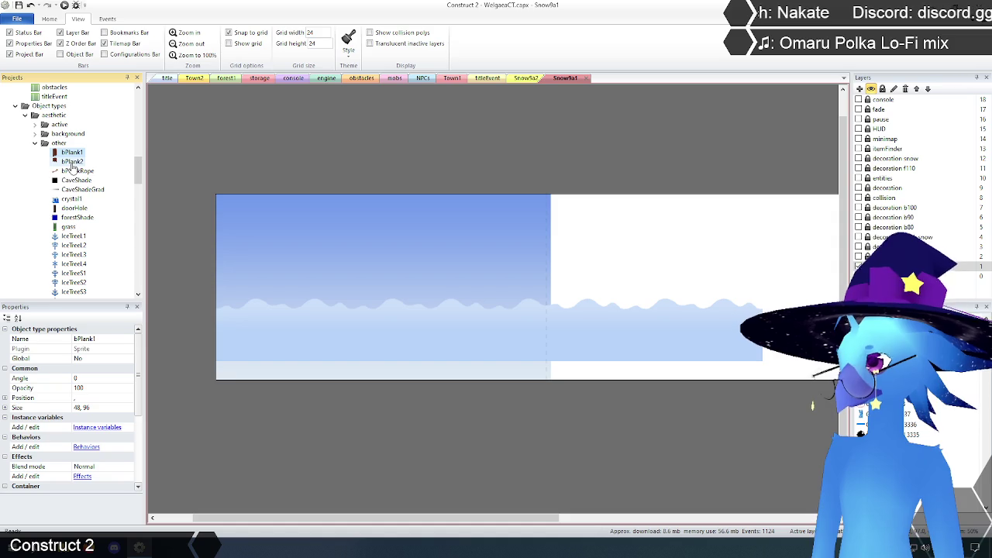
# Compare the CaveShade and CaveShadeGrad properties, then open the Cave1 layout.
pyautogui.click(67, 181)
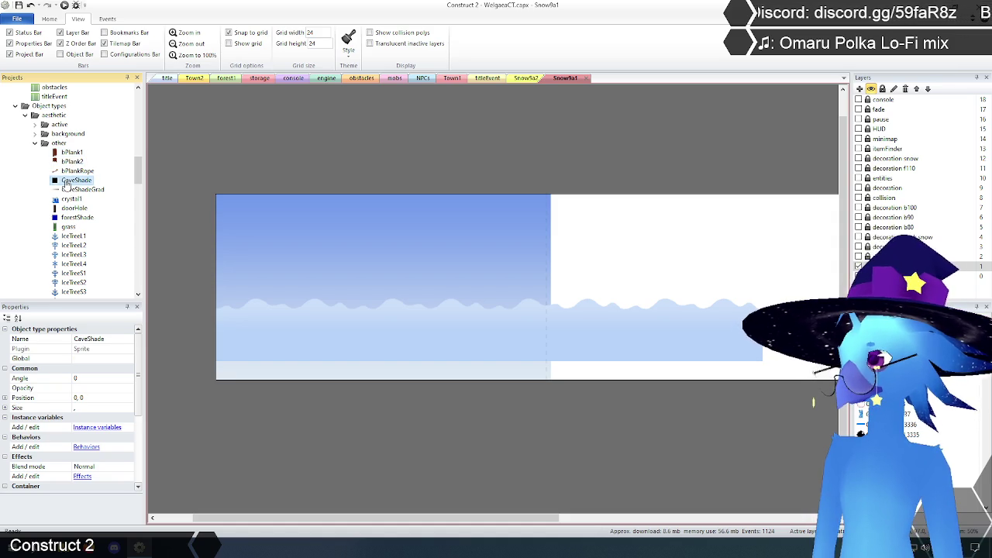
pyautogui.click(68, 189)
pyautogui.click(68, 181)
pyautogui.moveTo(140, 364)
pyautogui.mouseDown()
pyautogui.moveTo(140, 422)
pyautogui.moveTo(142, 350)
pyautogui.mouseUp()
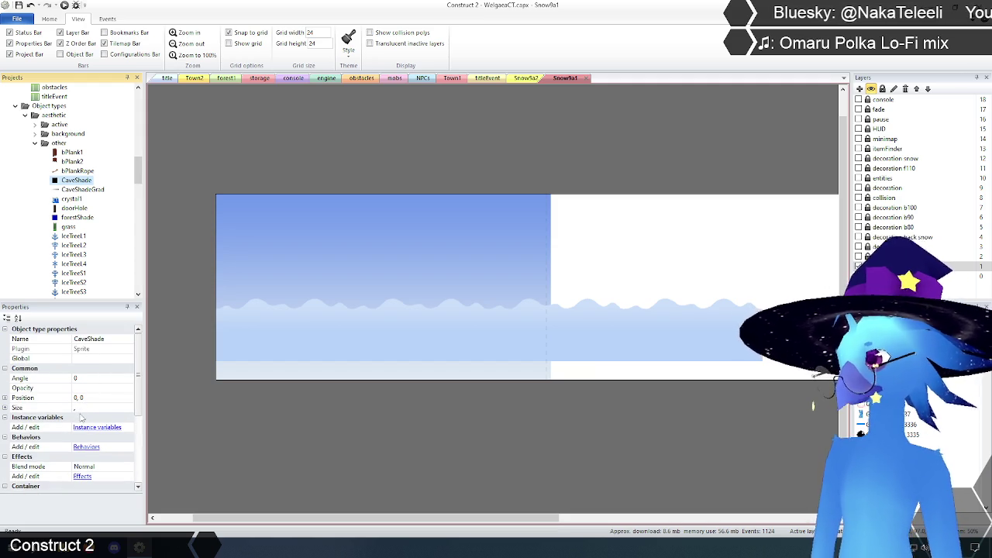
pyautogui.scroll(-1, 111, 419)
pyautogui.scroll(1, 111, 419)
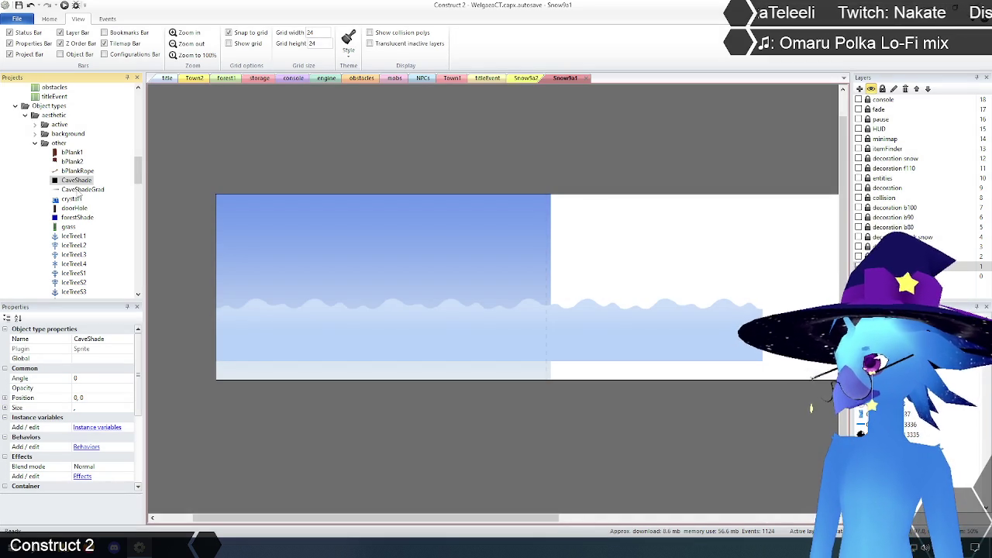
pyautogui.click(74, 190)
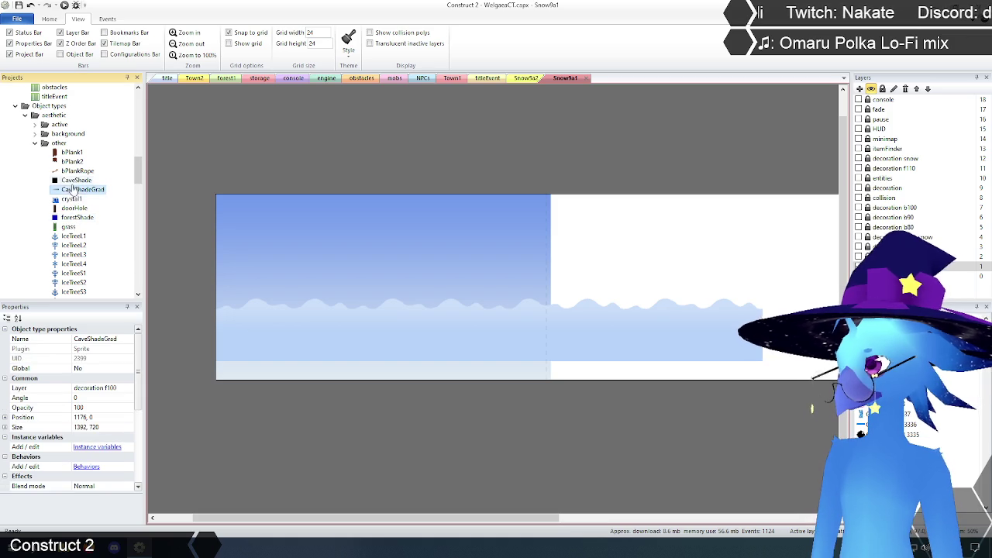
pyautogui.click(69, 180)
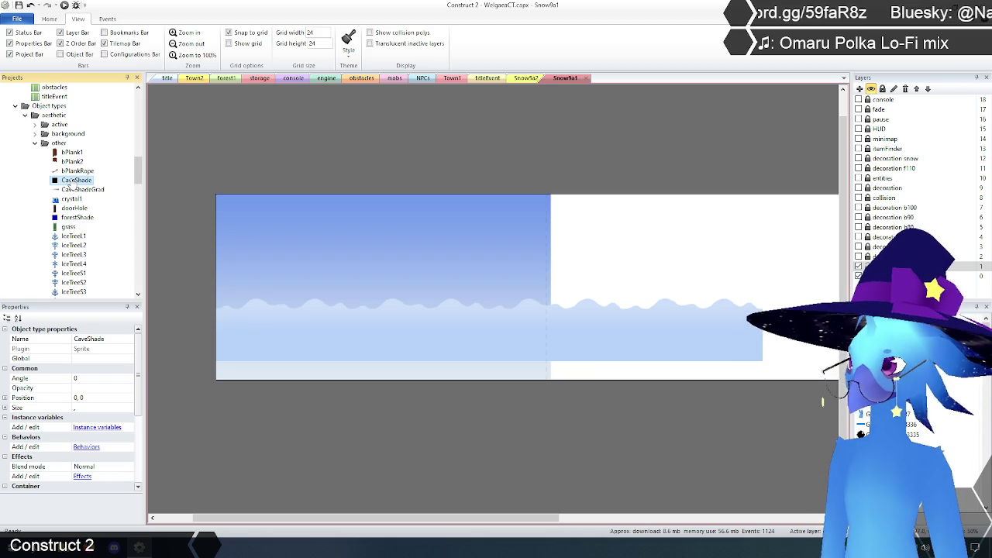
pyautogui.moveTo(140, 164); pyautogui.dragTo(140, 102)
pyautogui.doubleClick(59, 172)
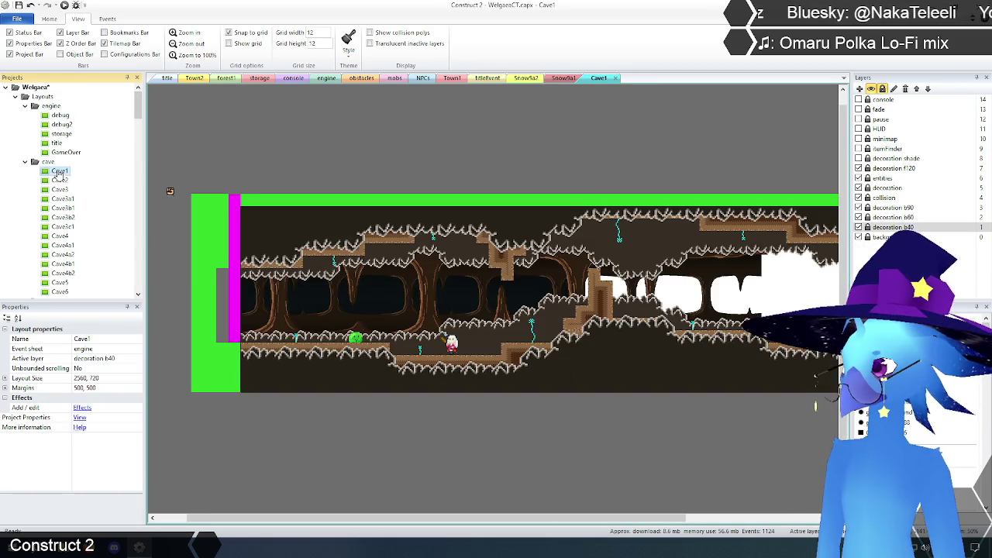
pyautogui.moveTo(138, 132); pyautogui.dragTo(138, 172)
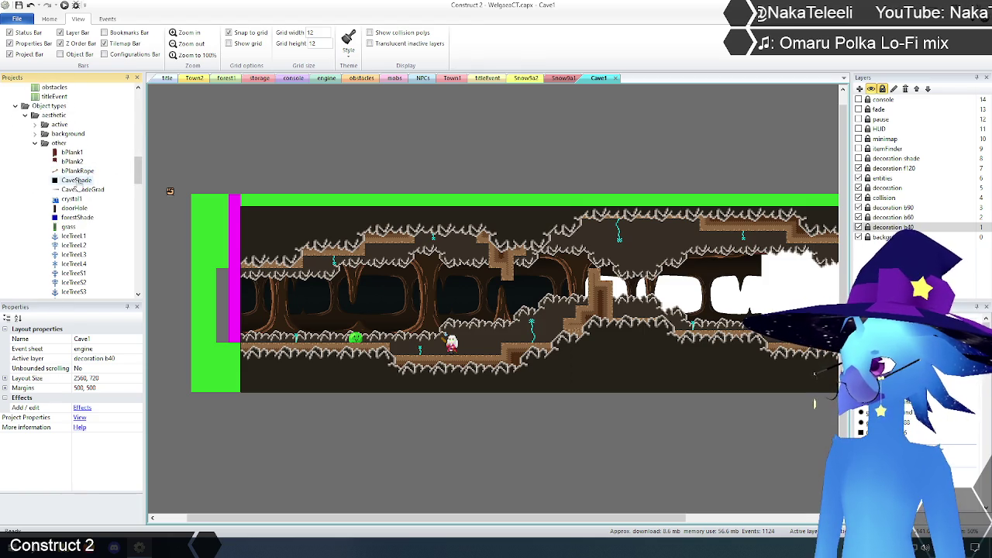
pyautogui.click(77, 183)
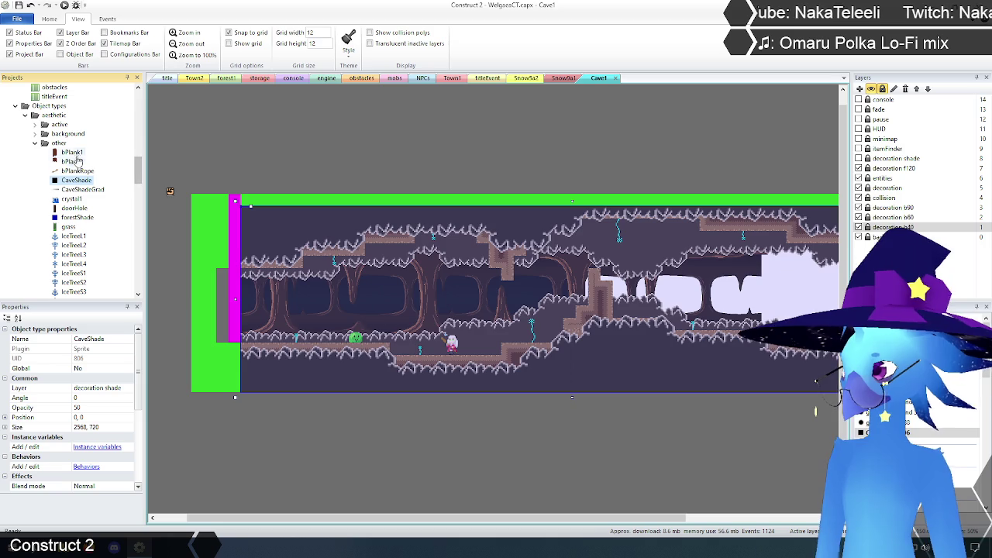
pyautogui.click(73, 153)
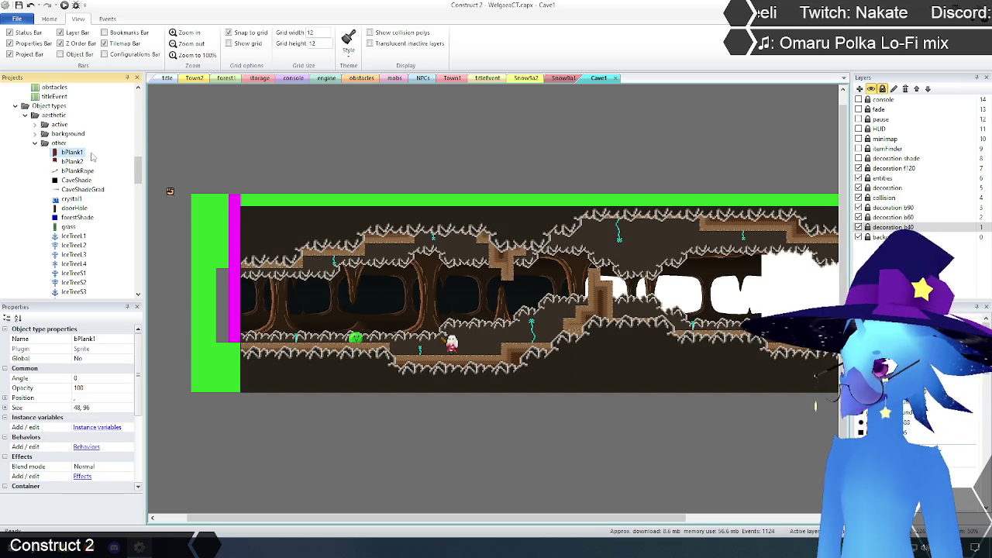
pyautogui.scroll(10, 85, 158)
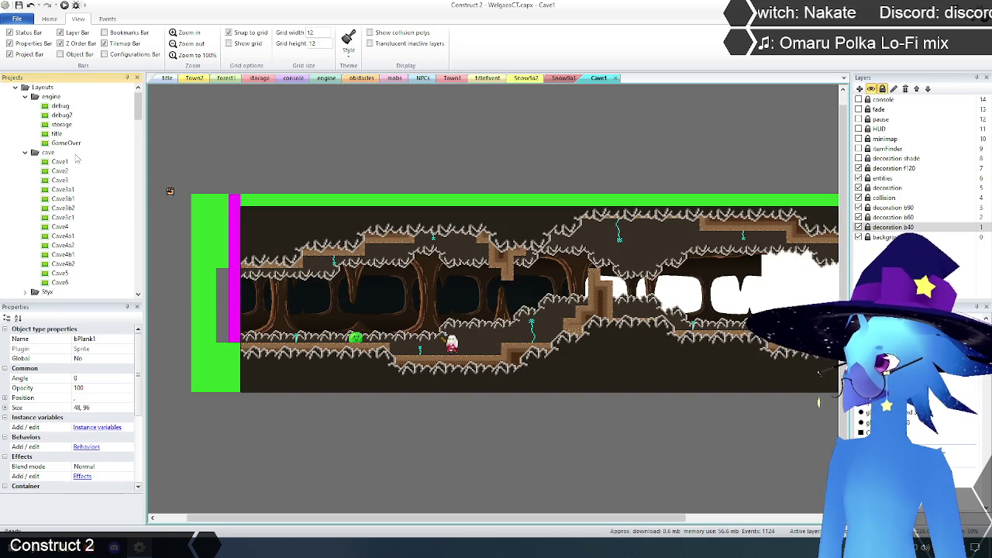
pyautogui.scroll(-6, 47, 158)
pyautogui.click(26, 107)
pyautogui.scroll(5, 80, 204)
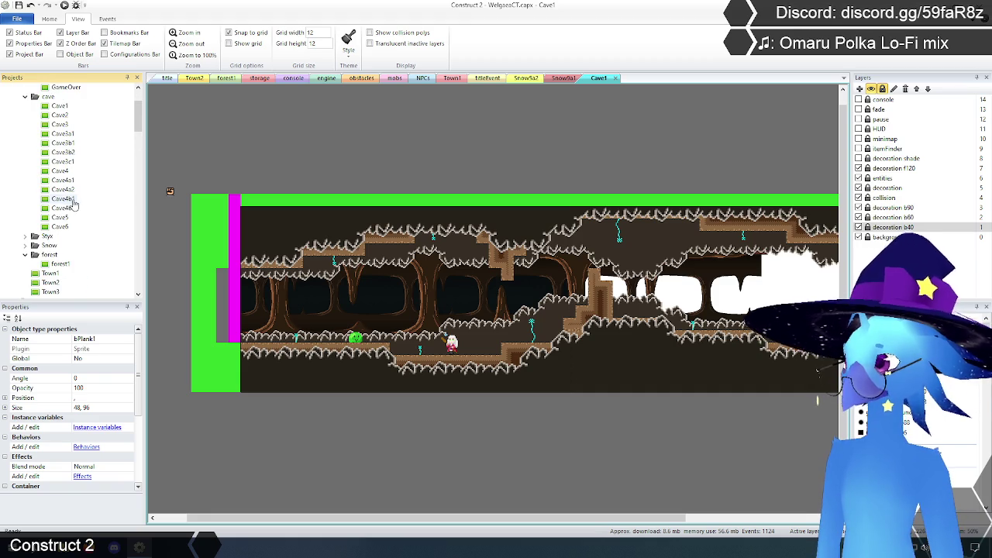
pyautogui.scroll(-5, 72, 203)
pyautogui.scroll(6, 71, 203)
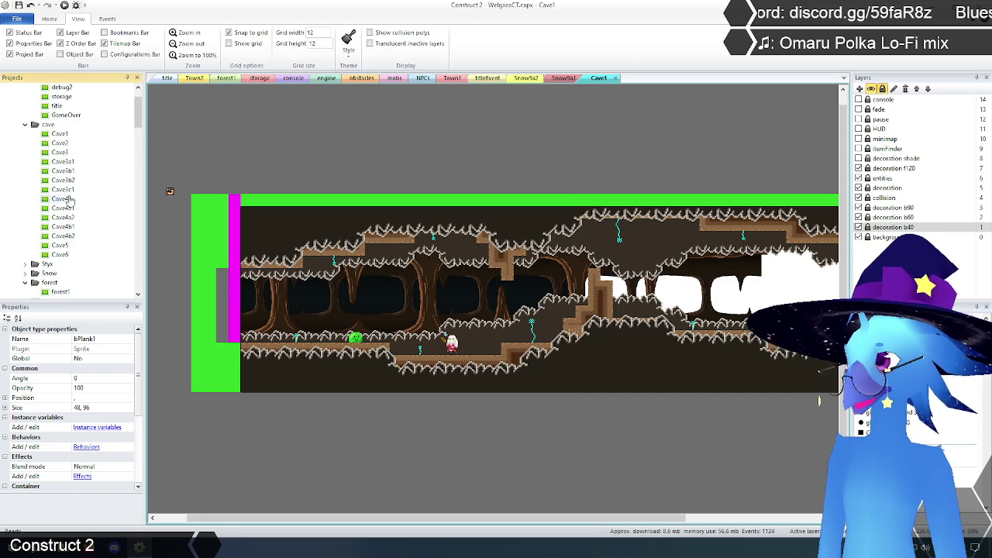
# Open the Cave2 layout and close the Cave1 layout tab.
pyautogui.doubleClick(60, 144)
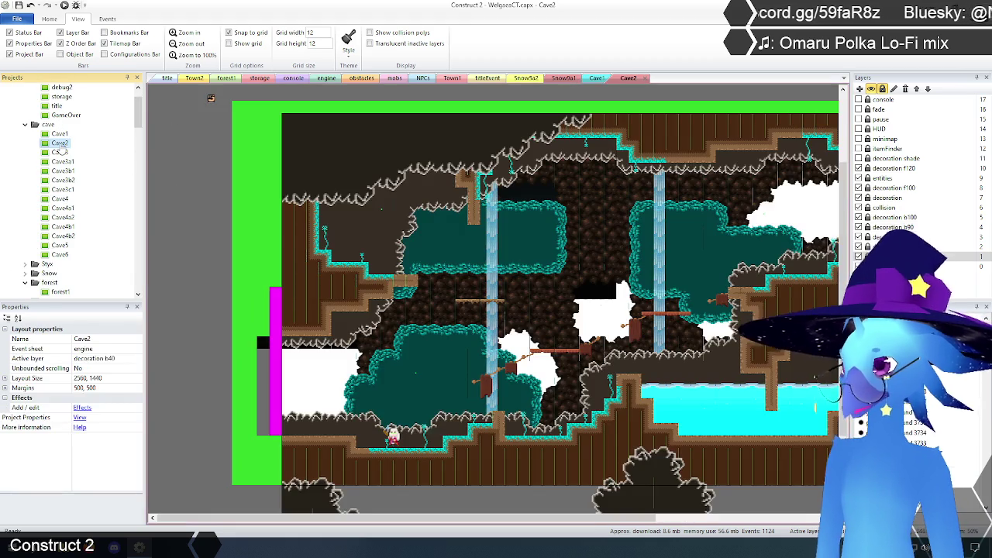
pyautogui.click(598, 80)
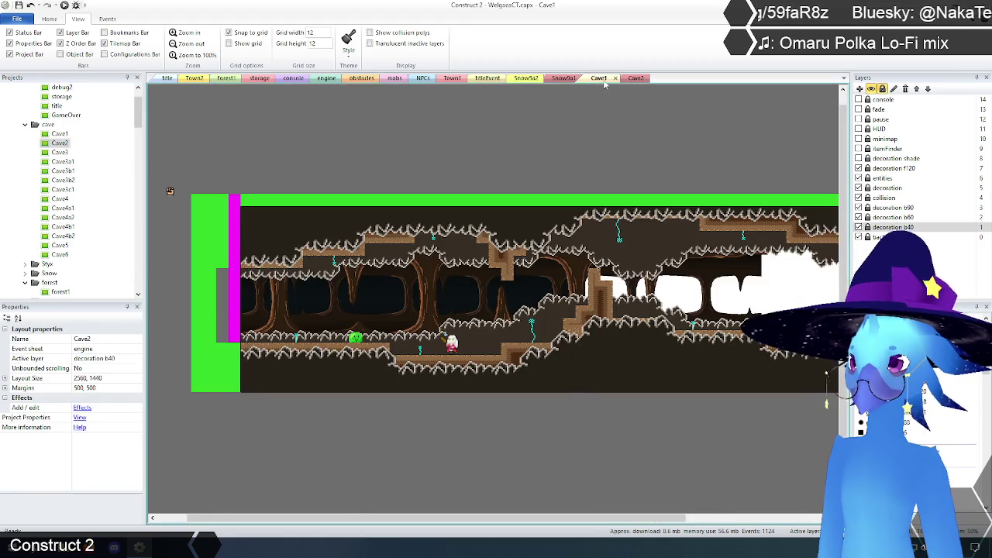
pyautogui.click(615, 80)
pyautogui.moveTo(536, 517)
pyautogui.mouseDown()
pyautogui.moveTo(628, 524)
pyautogui.moveTo(596, 524)
pyautogui.mouseUp()
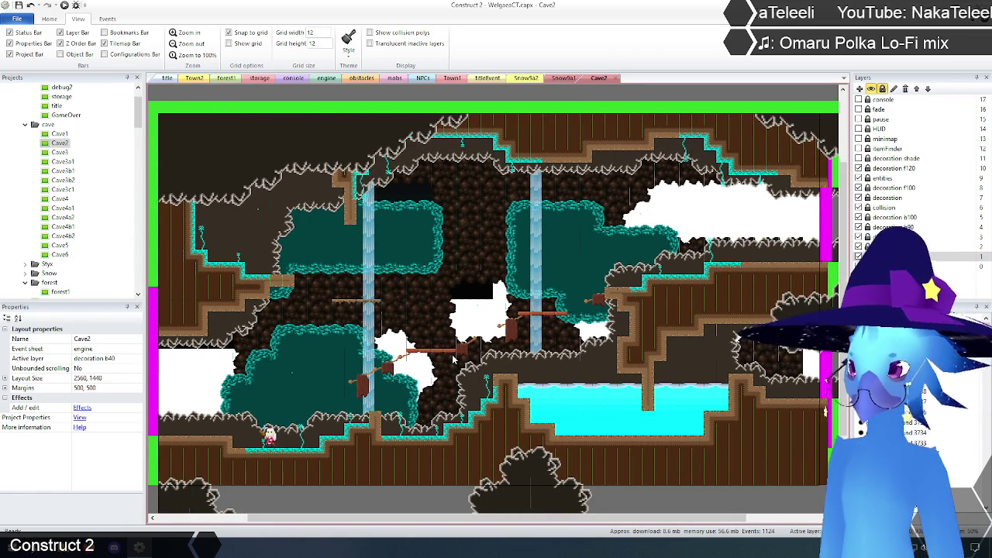
# Highlight where bPlank1 and bPlank2 planks are placed, then bring up bPlank2's actions.
pyautogui.moveTo(138, 121); pyautogui.dragTo(138, 164)
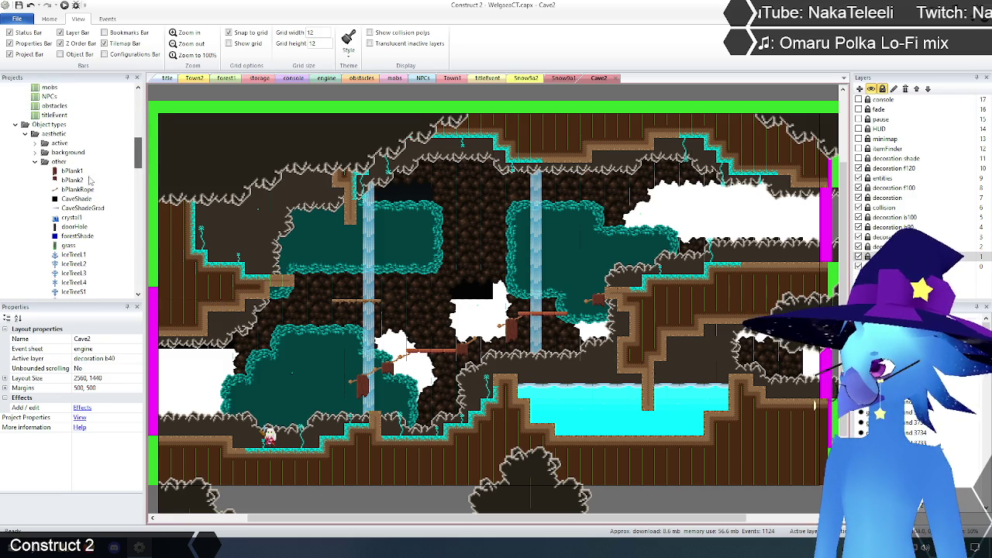
pyautogui.click(71, 171)
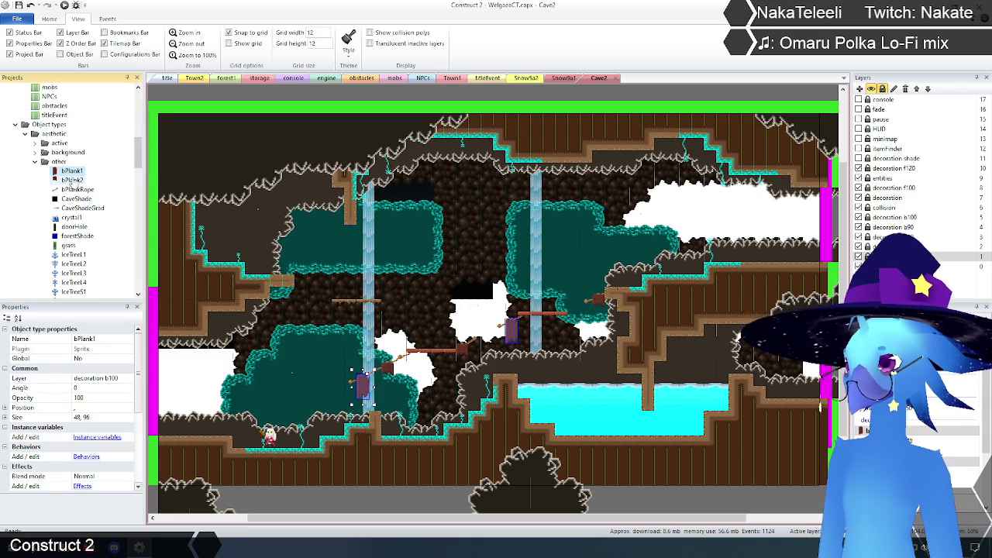
pyautogui.click(71, 180)
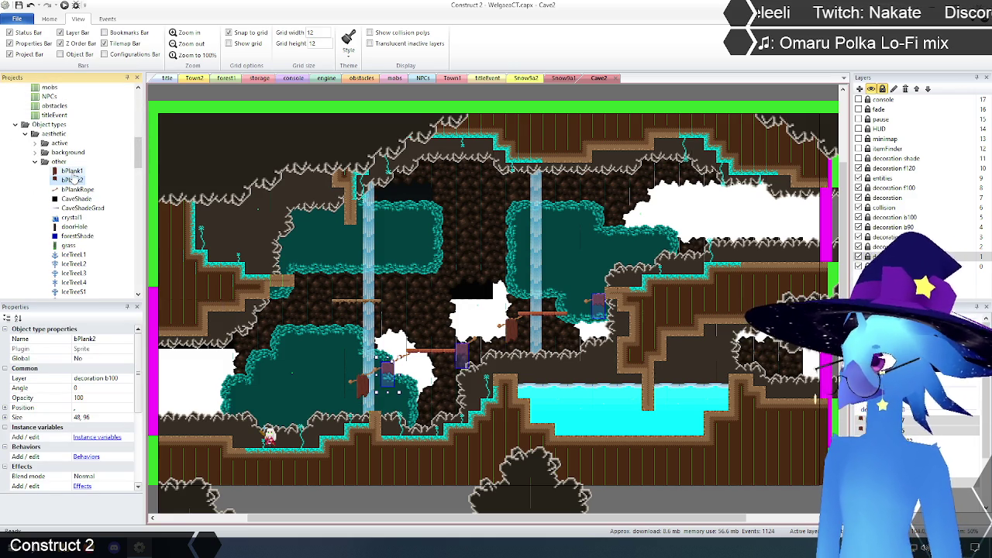
pyautogui.rightClick(71, 181)
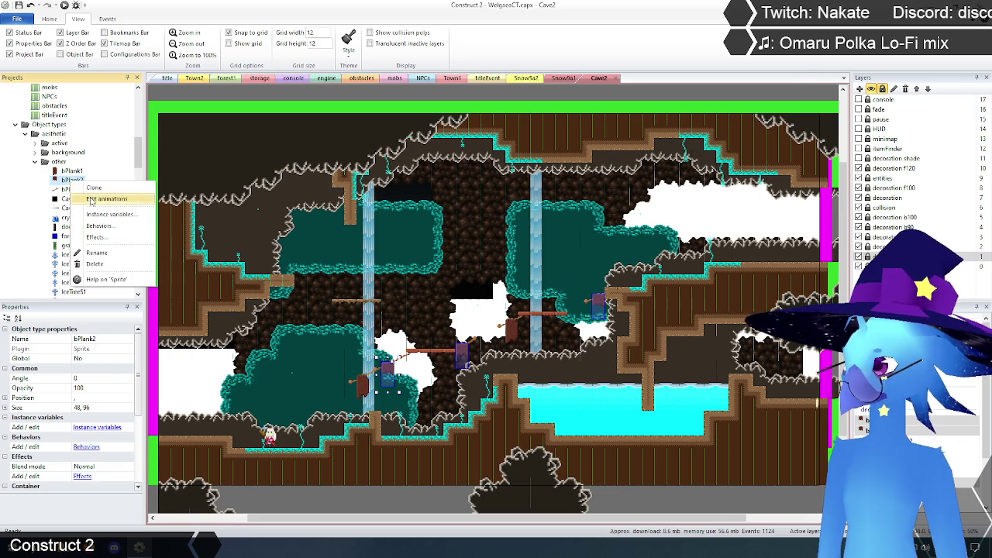
# Copy bPlank2's plank image into a duplicated frame 1 of bPlank1's animation.
pyautogui.click(101, 194)
pyautogui.moveTo(402, 195); pyautogui.dragTo(583, 339)
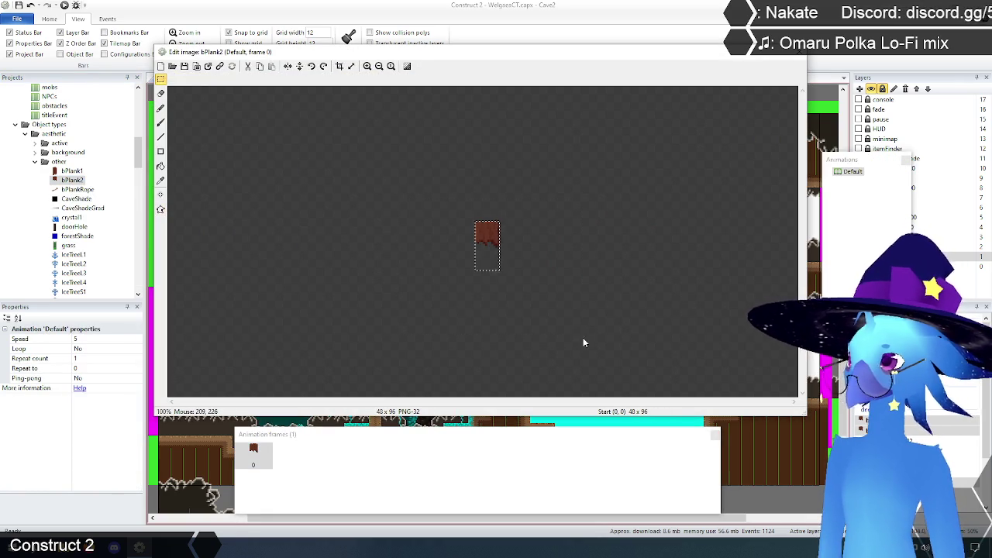
pyautogui.click(799, 55)
pyautogui.click(72, 170)
pyautogui.rightClick(73, 171)
pyautogui.click(104, 192)
pyautogui.rightClick(254, 459)
pyautogui.click(272, 458)
pyautogui.click(292, 456)
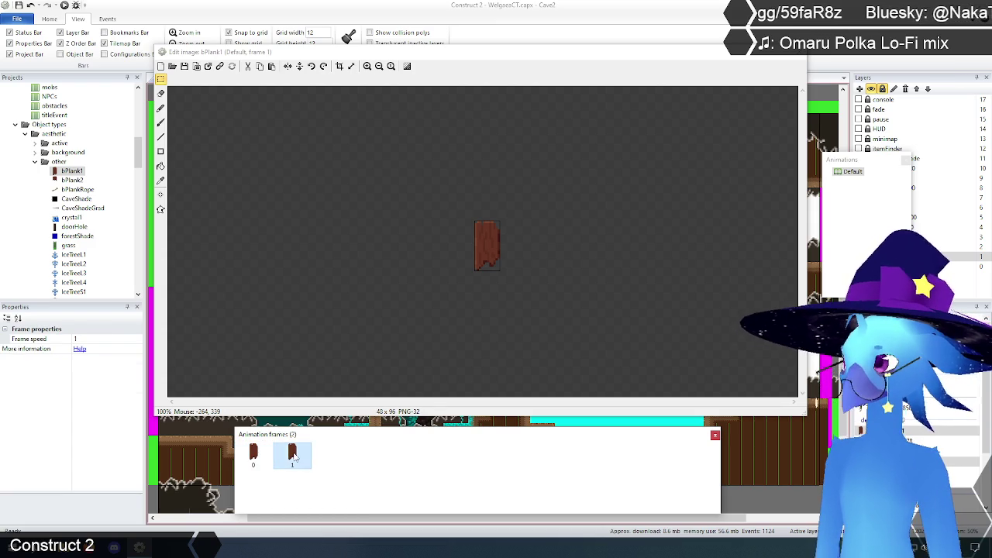
pyautogui.hotkey('ctrl', 'a')
pyautogui.press('Up')
pyautogui.press('Up')
pyautogui.press('Up')
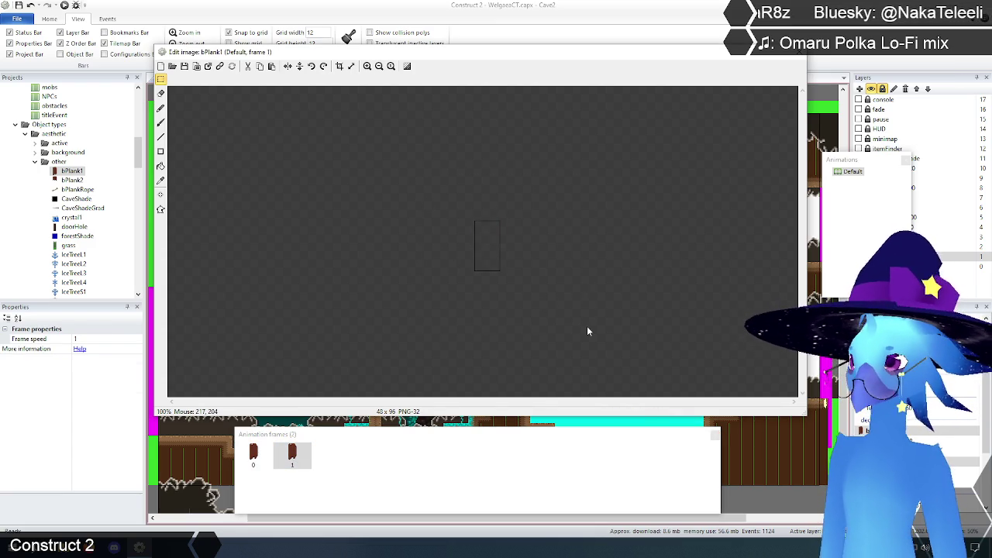
# Compare frames 0 and 1, set the Default animation speed to 0, and close.
pyautogui.click(256, 456)
pyautogui.click(295, 461)
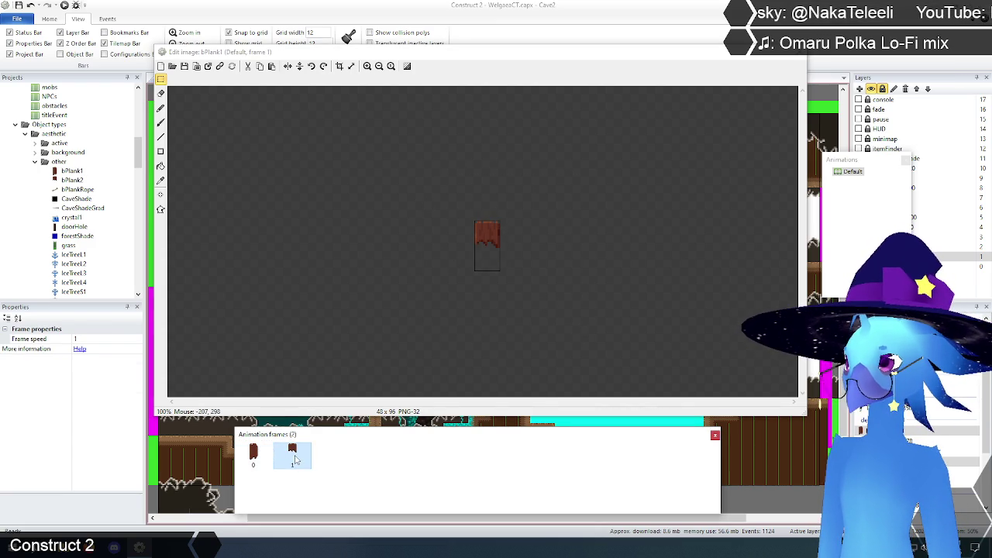
pyautogui.click(253, 456)
pyautogui.click(292, 456)
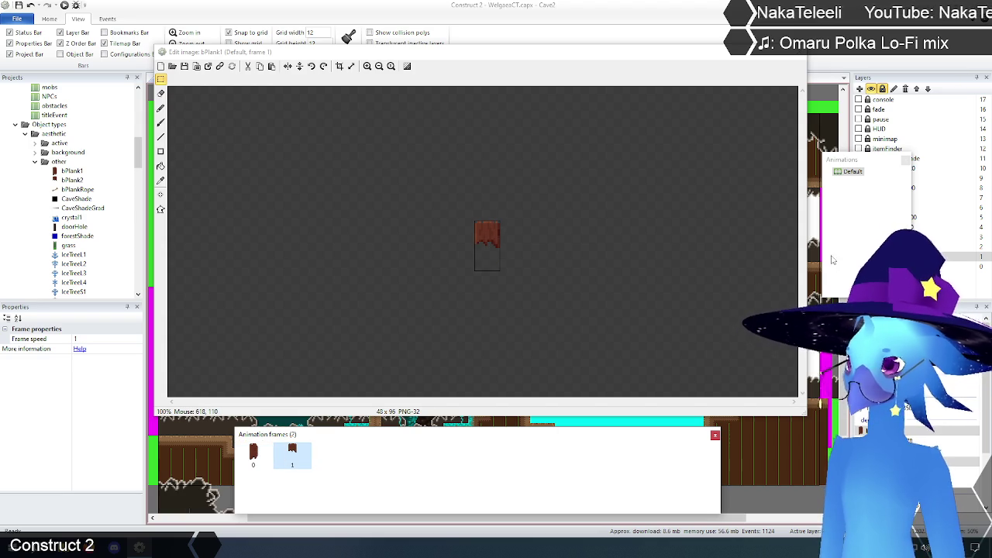
pyautogui.click(850, 173)
pyautogui.click(123, 339)
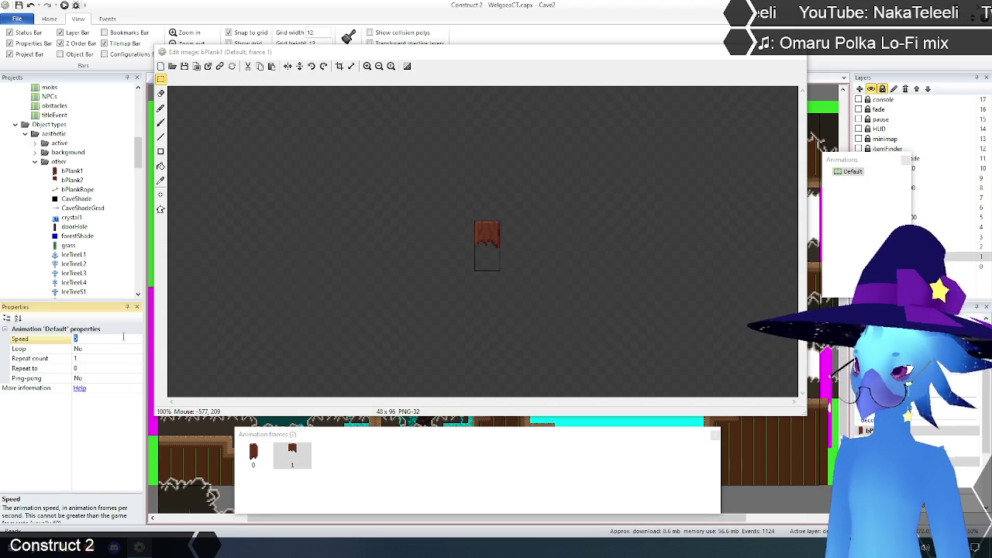
pyautogui.click(799, 52)
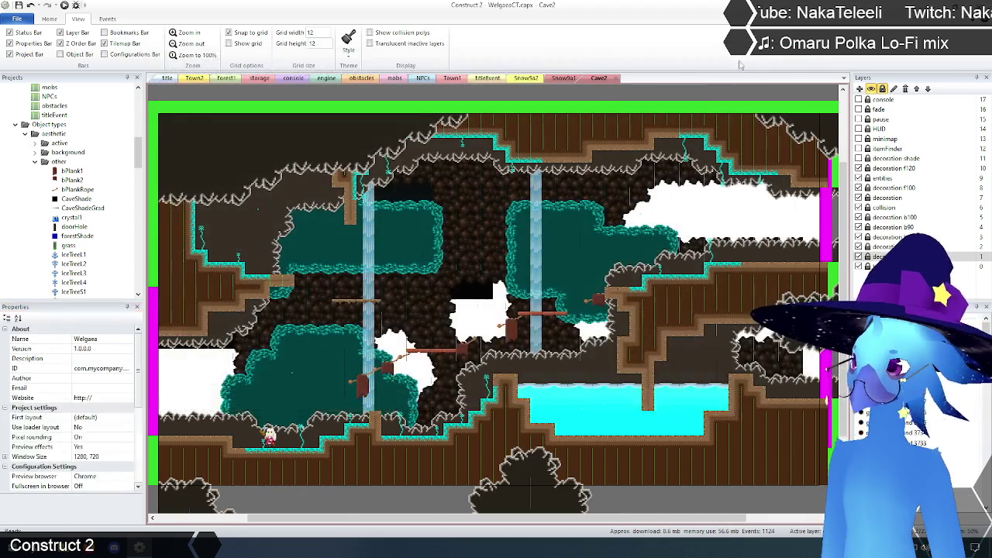
# On layer decoration b100, move the bPlank1 post up to the left rope end.
pyautogui.click(187, 34)
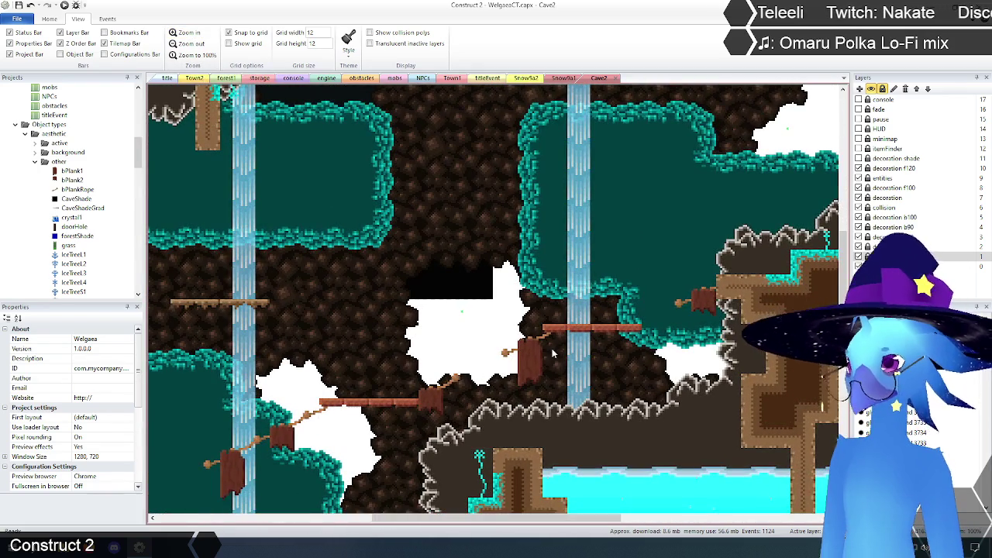
pyautogui.scroll(-2, 552, 349)
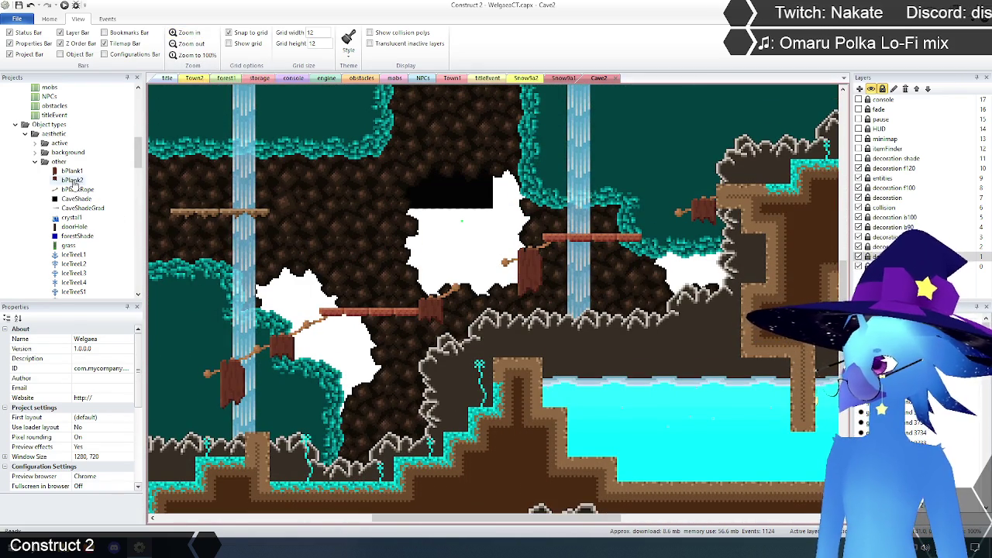
pyautogui.click(237, 379)
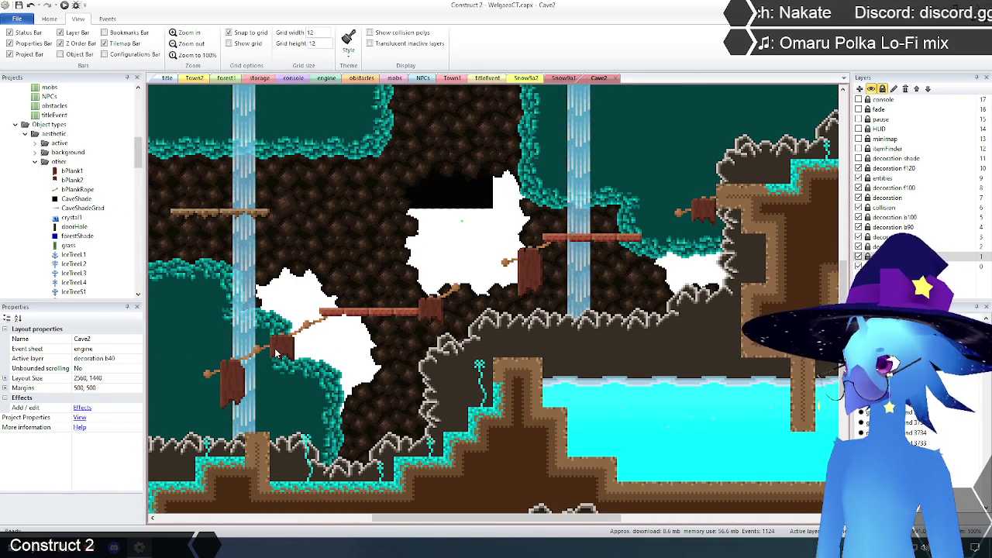
pyautogui.click(71, 171)
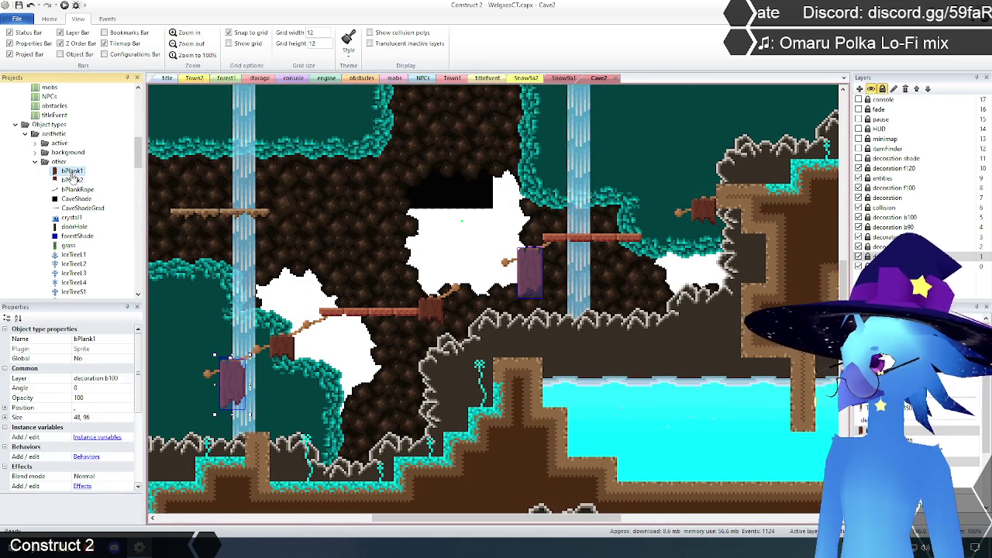
pyautogui.click(907, 218)
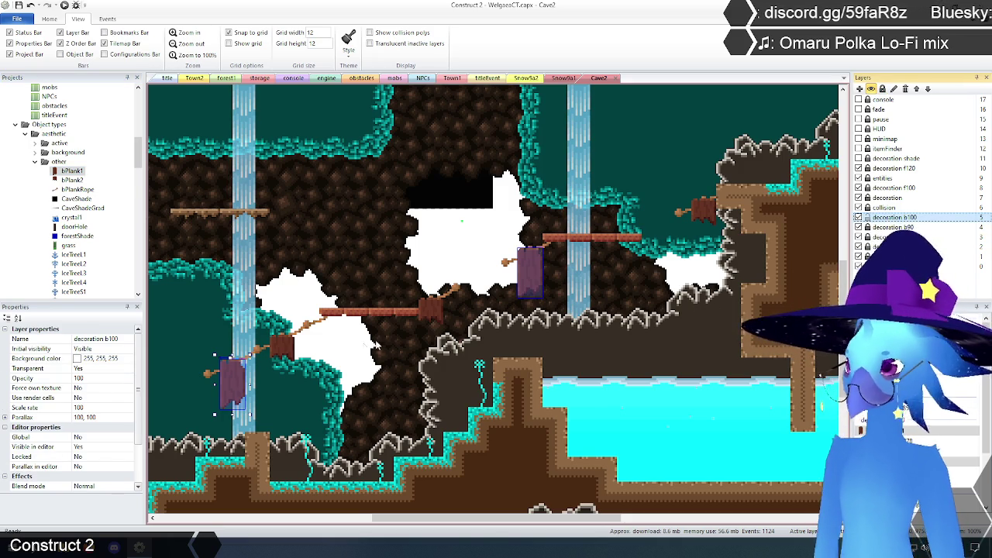
pyautogui.click(280, 353)
pyautogui.click(238, 378)
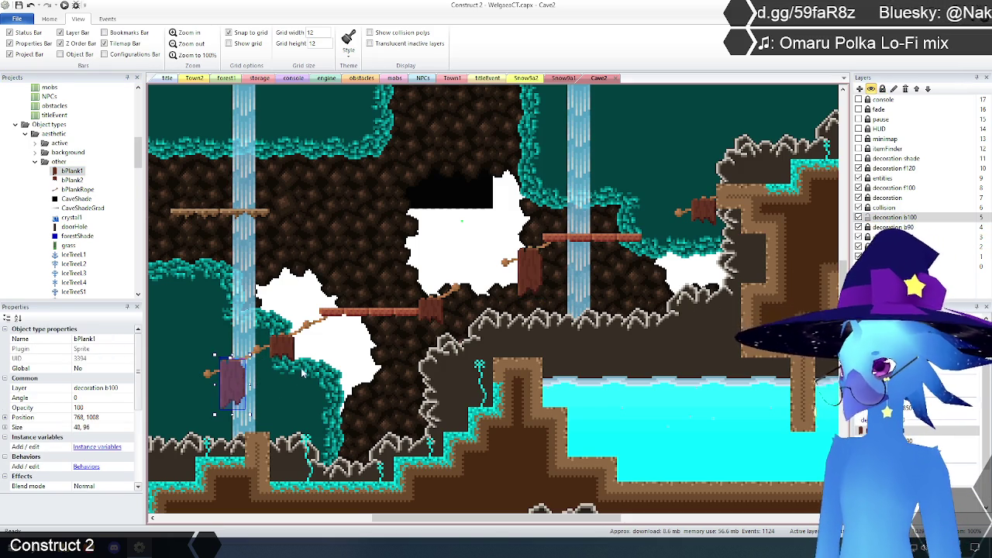
pyautogui.moveTo(232, 376)
pyautogui.mouseDown()
pyautogui.moveTo(343, 370)
pyautogui.moveTo(283, 353)
pyautogui.mouseUp()
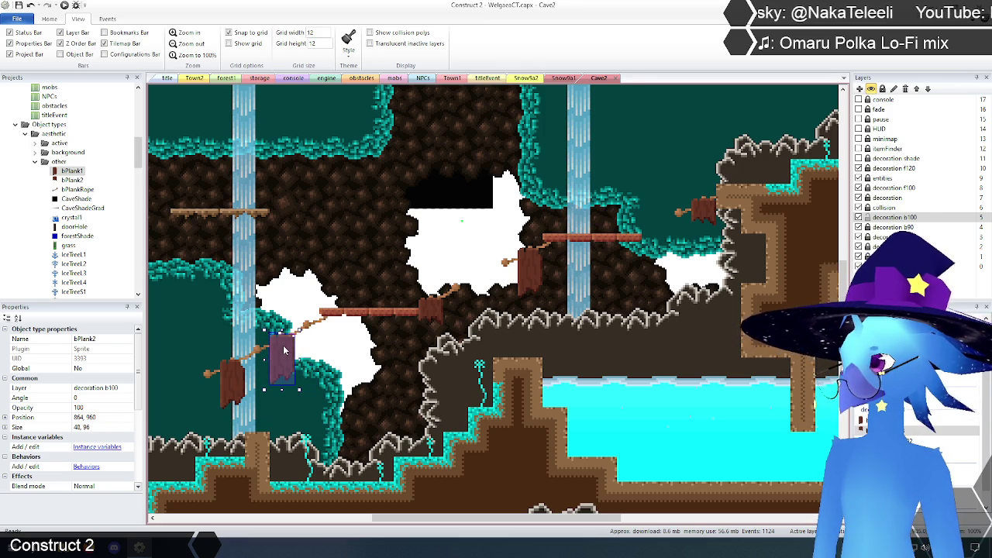
pyautogui.click(298, 353)
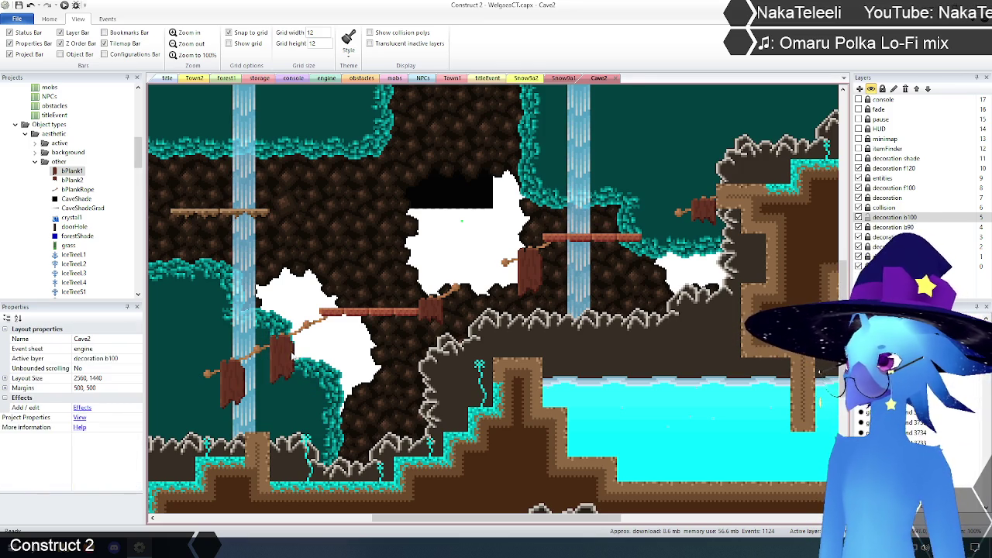
# Set the left-rope plank post's Initial frame to 1.
pyautogui.click(289, 355)
pyautogui.scroll(-5, 99, 434)
pyautogui.click(87, 438)
pyautogui.write('1')
pyautogui.press('Return')
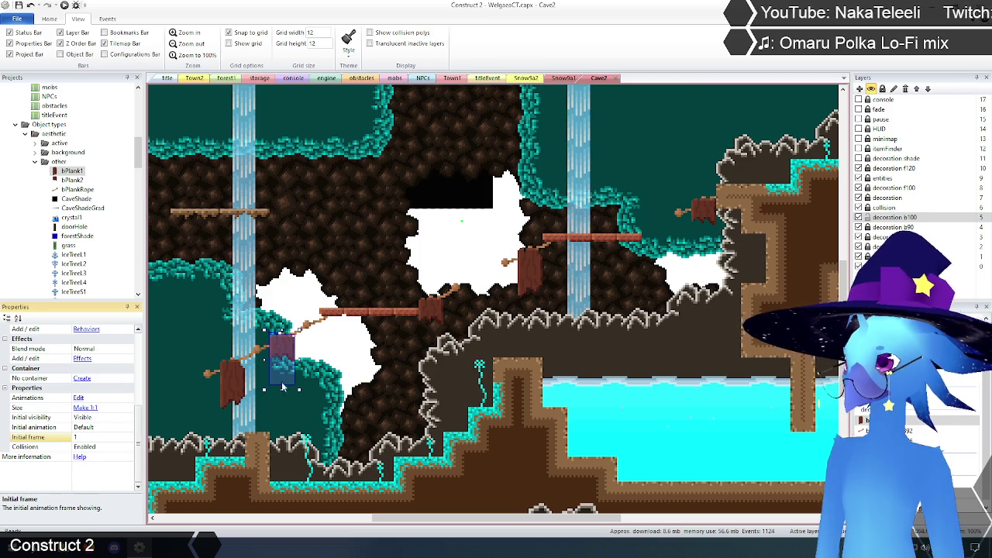
# Copy the middle-bridge plank post and place a copy at the bridge end.
pyautogui.click(432, 314)
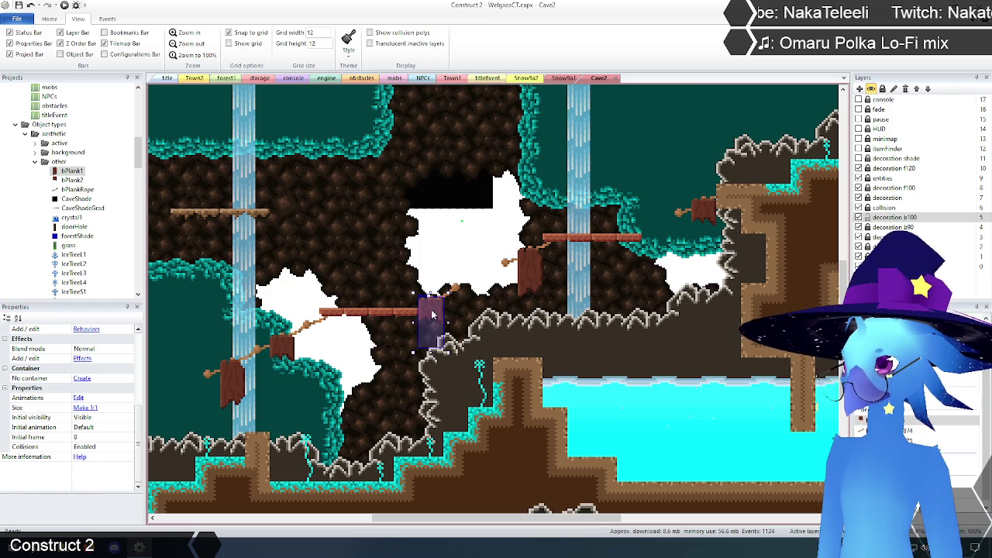
pyautogui.hotkey('ctrl', 'c')
pyautogui.hotkey('ctrl', 'v')
pyautogui.click(463, 338)
pyautogui.moveTo(463, 337)
pyautogui.mouseDown()
pyautogui.moveTo(428, 324)
pyautogui.moveTo(431, 316)
pyautogui.mouseUp()
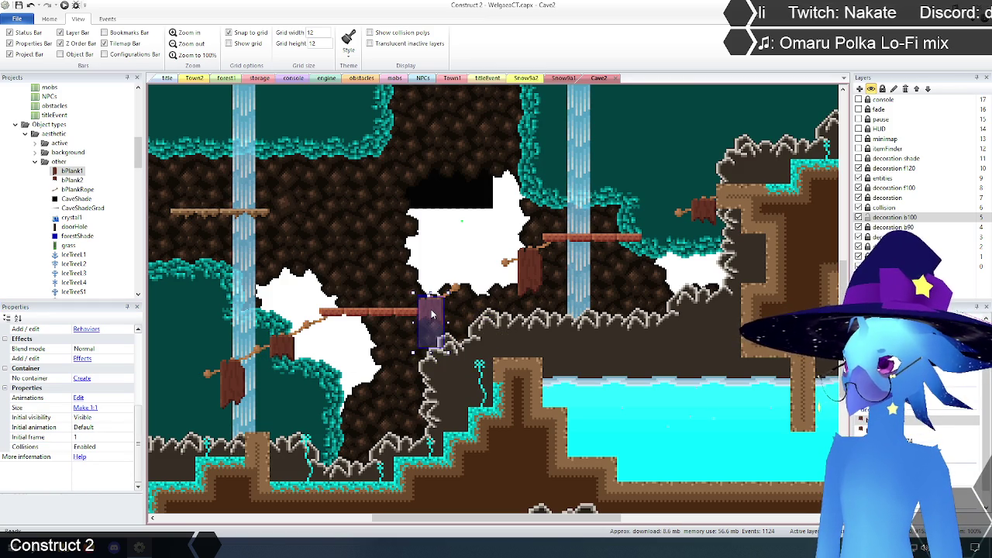
# Move a plank copy onto the right rope's end and paste further copies by the bridges.
pyautogui.hotkey('ctrl', 'x')
pyautogui.hotkey('ctrl', 'v')
pyautogui.click(662, 240)
pyautogui.moveTo(662, 240); pyautogui.dragTo(703, 217)
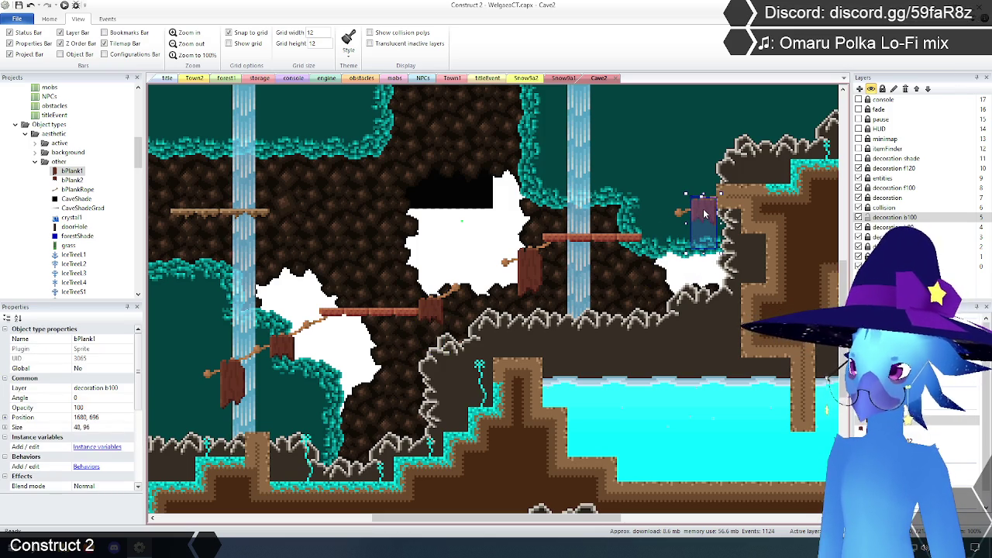
pyautogui.click(590, 243)
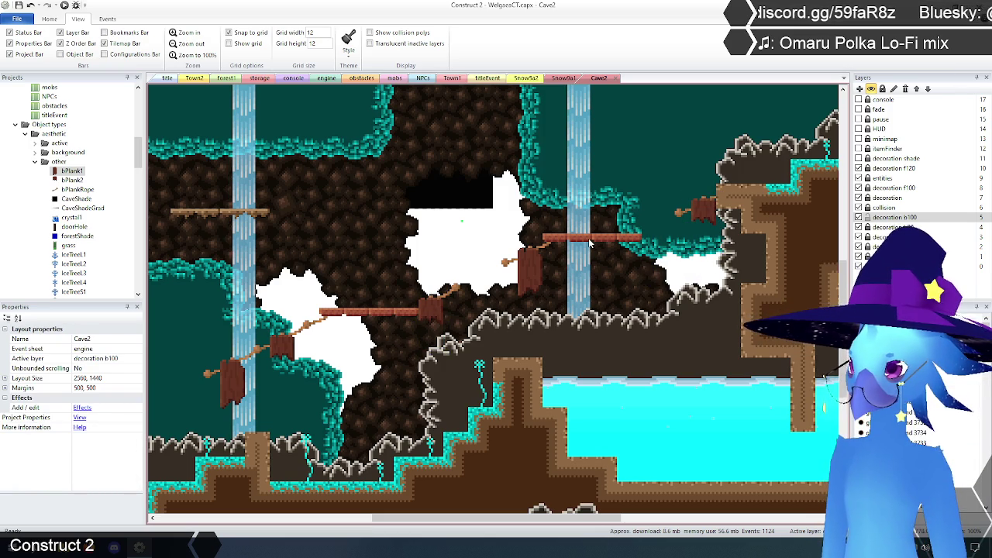
pyautogui.click(704, 216)
pyautogui.hotkey('ctrl', 'v')
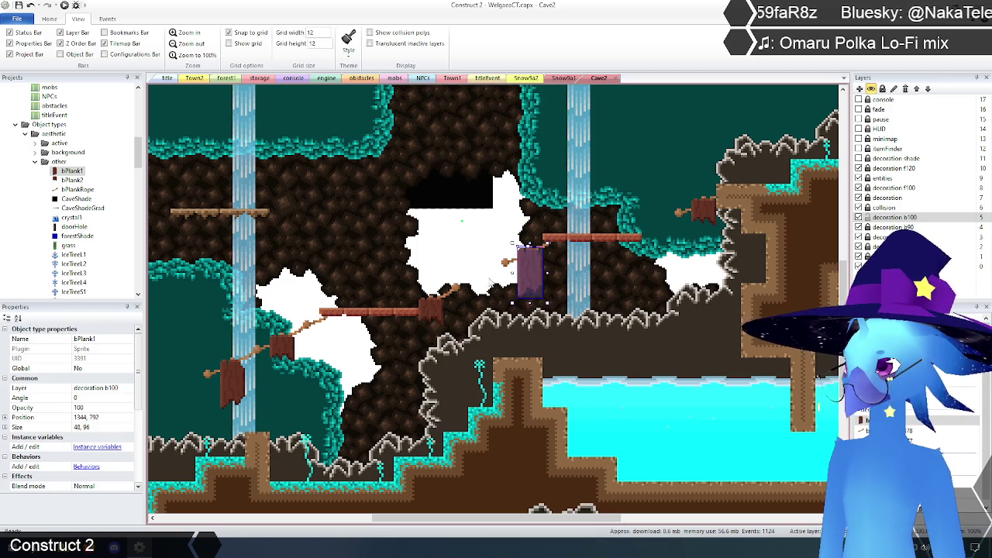
pyautogui.hotkey('ctrl', 'v')
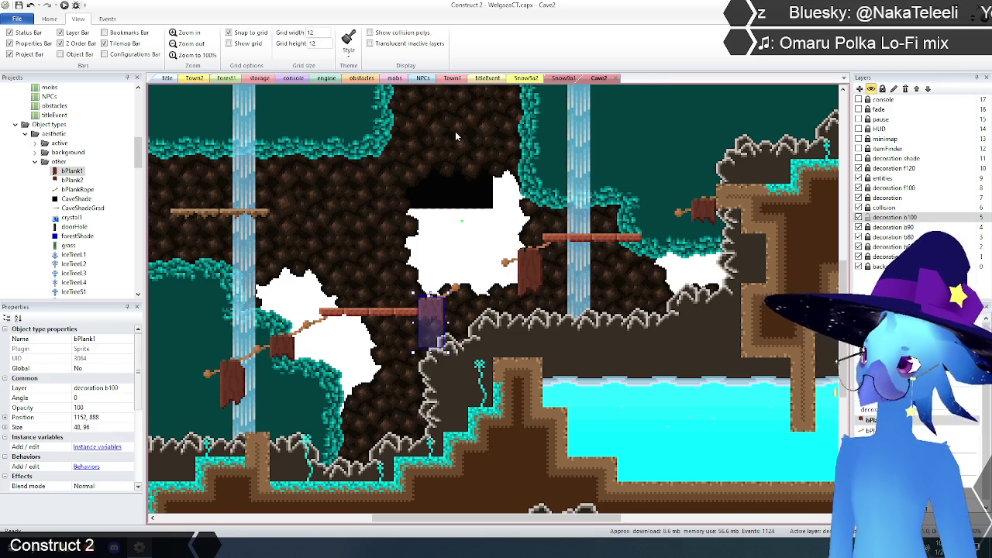
pyautogui.scroll(10, 72, 189)
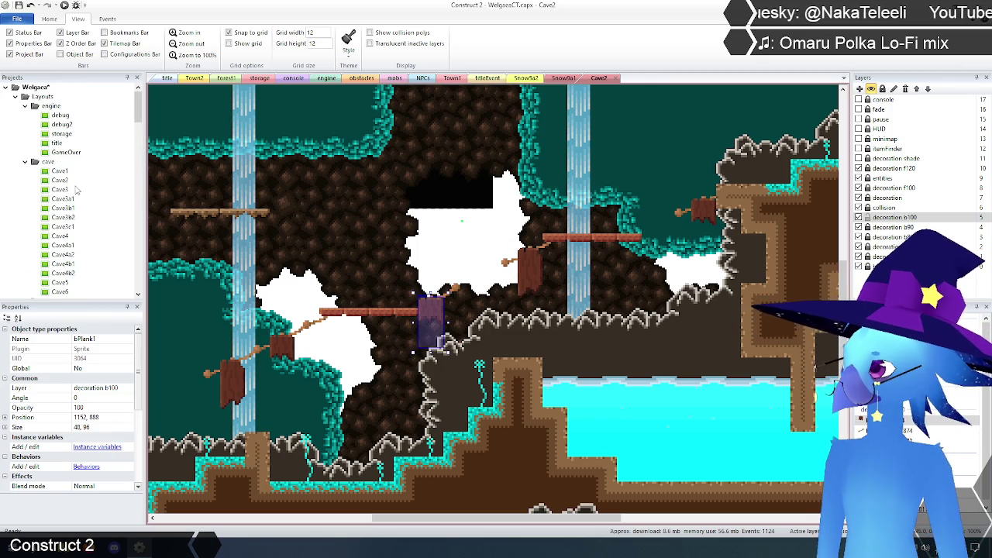
# Open the Cave3 layout zoomed in with decoration b100 as the active layer.
pyautogui.doubleClick(60, 190)
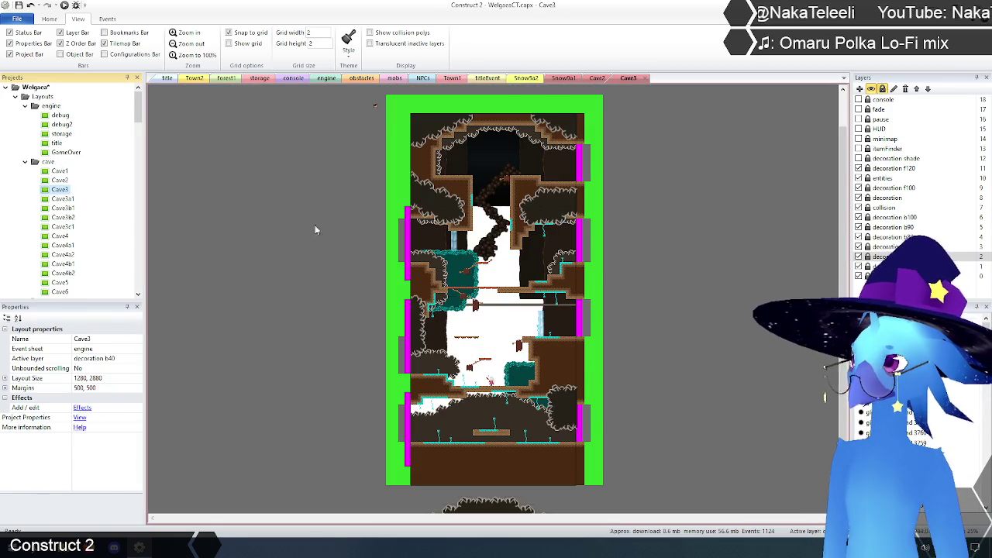
pyautogui.click(186, 33)
pyautogui.scroll(-3, 439, 271)
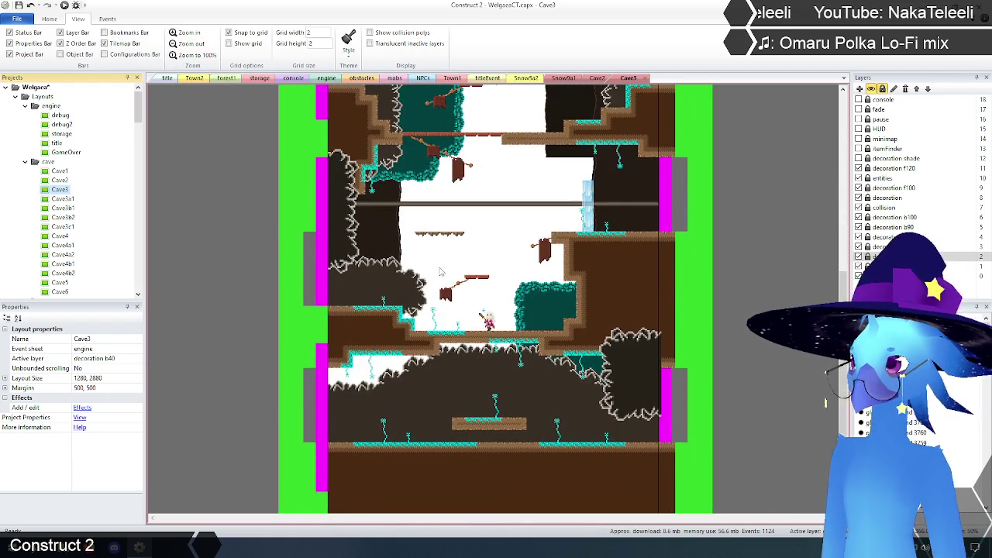
pyautogui.click(884, 218)
pyautogui.click(186, 32)
pyautogui.keyDown('ctrl'); pyautogui.scroll(1, 456, 326); pyautogui.keyUp('ctrl')
pyautogui.scroll(-3, 456, 326)
pyautogui.scroll(4, 456, 325)
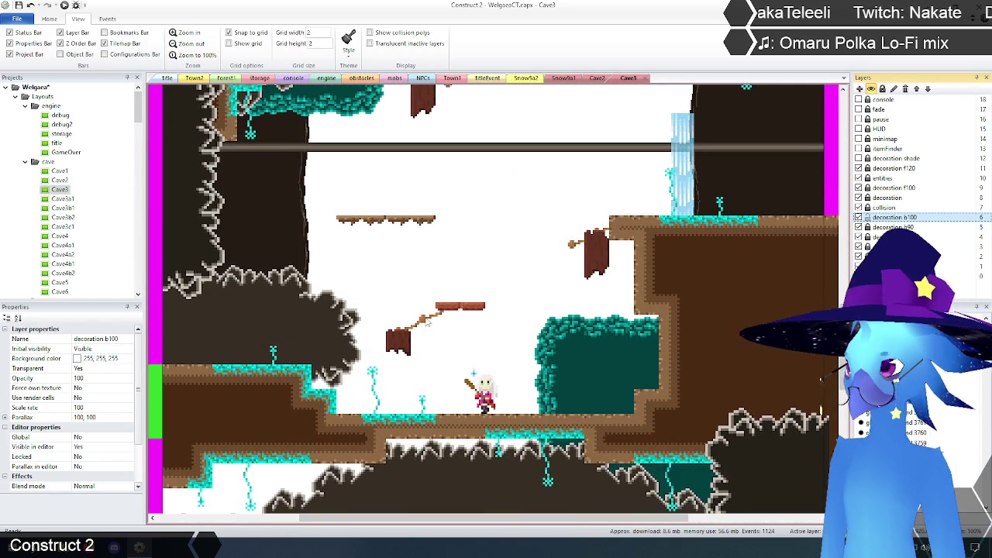
# Paste a bPlank1 post at the left rope end and set the snap grid to 12 × 12.
pyautogui.click(395, 341)
pyautogui.hotkey('ctrl', 'v')
pyautogui.click(402, 347)
pyautogui.moveTo(402, 346); pyautogui.dragTo(473, 330)
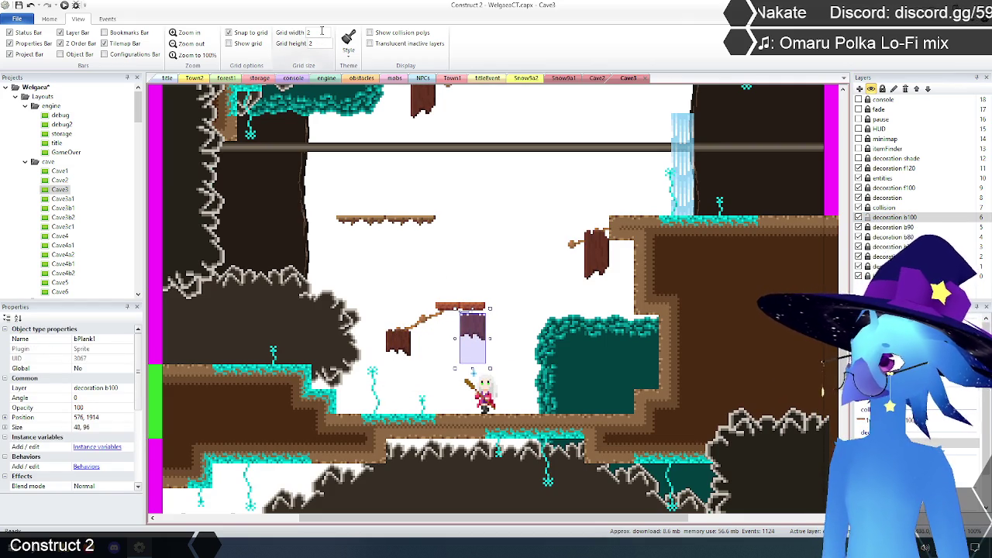
pyautogui.write('12')
pyautogui.press('Tab')
pyautogui.write('1')
pyautogui.moveTo(475, 329); pyautogui.dragTo(400, 346)
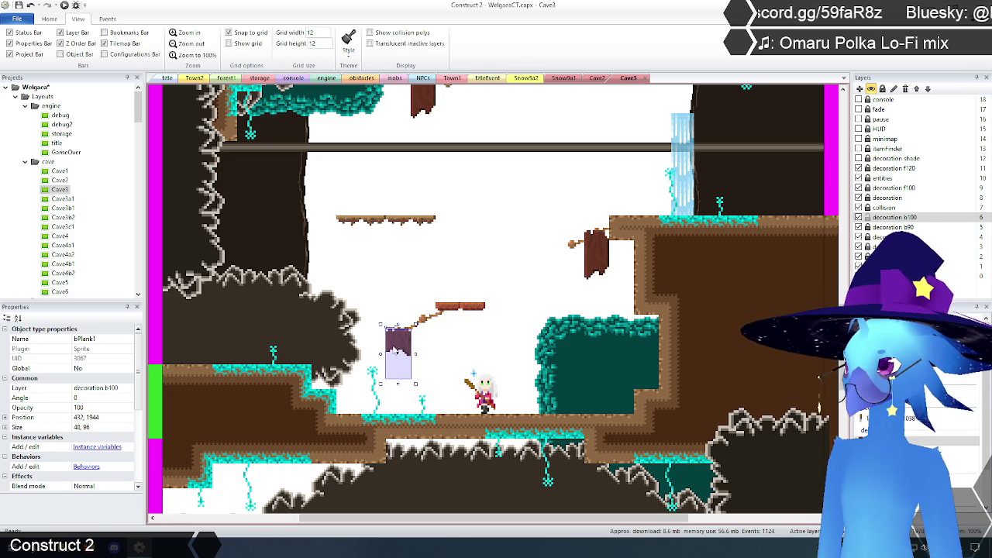
pyautogui.click(505, 342)
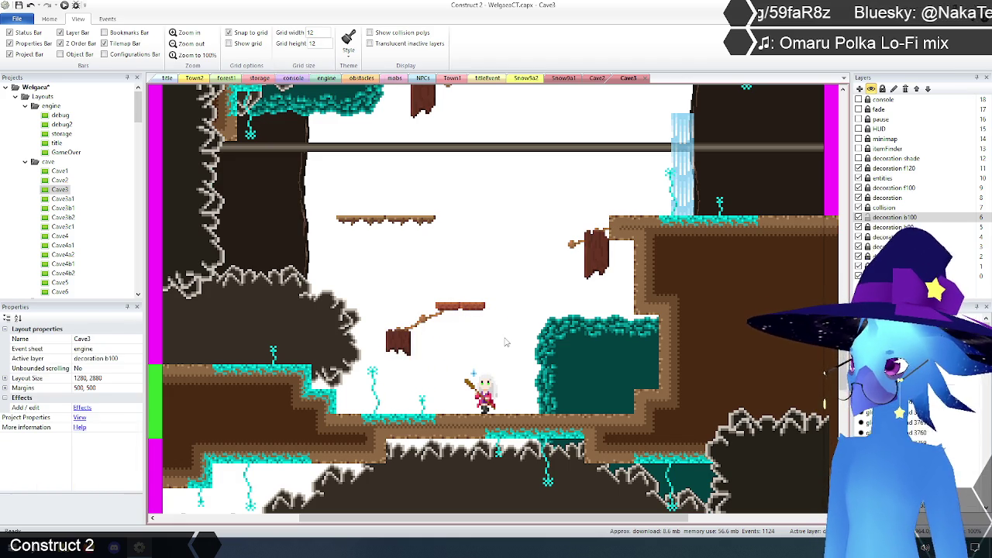
# Paste another bPlank1 post and move it up to the cave ledge.
pyautogui.scroll(5, 495, 340)
pyautogui.hotkey('ctrl', 'v')
pyautogui.click(346, 325)
pyautogui.moveTo(351, 325)
pyautogui.mouseDown()
pyautogui.moveTo(380, 262)
pyautogui.moveTo(375, 243)
pyautogui.mouseUp()
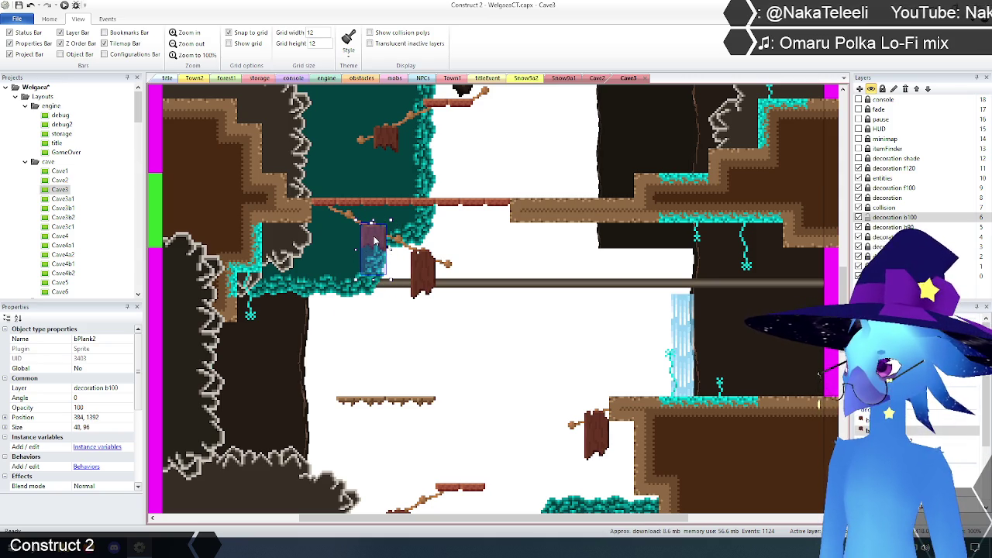
pyautogui.click(488, 266)
# Paste one more bPlank1 post beside the rock column and zoom out to the whole room.
pyautogui.scroll(4, 487, 287)
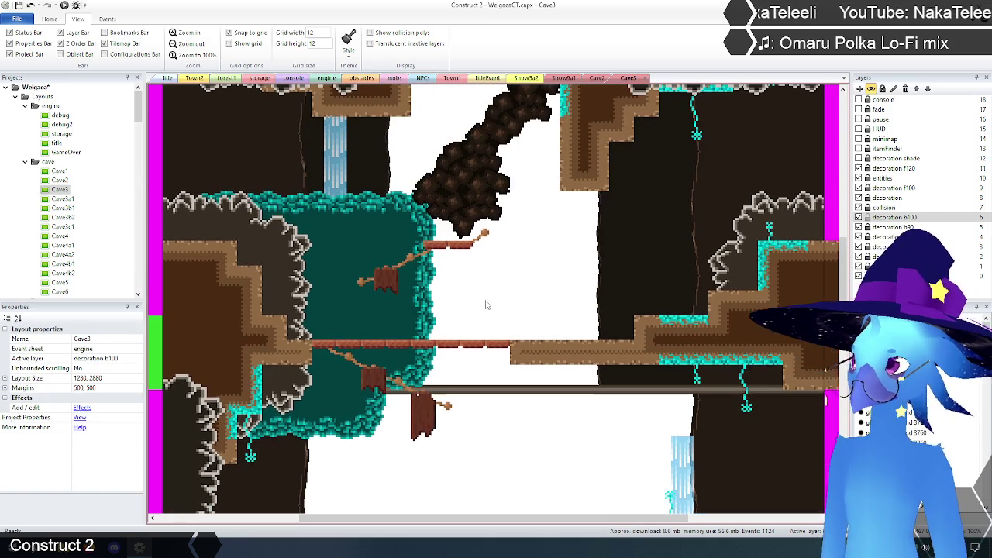
pyautogui.hotkey('ctrl', 'v')
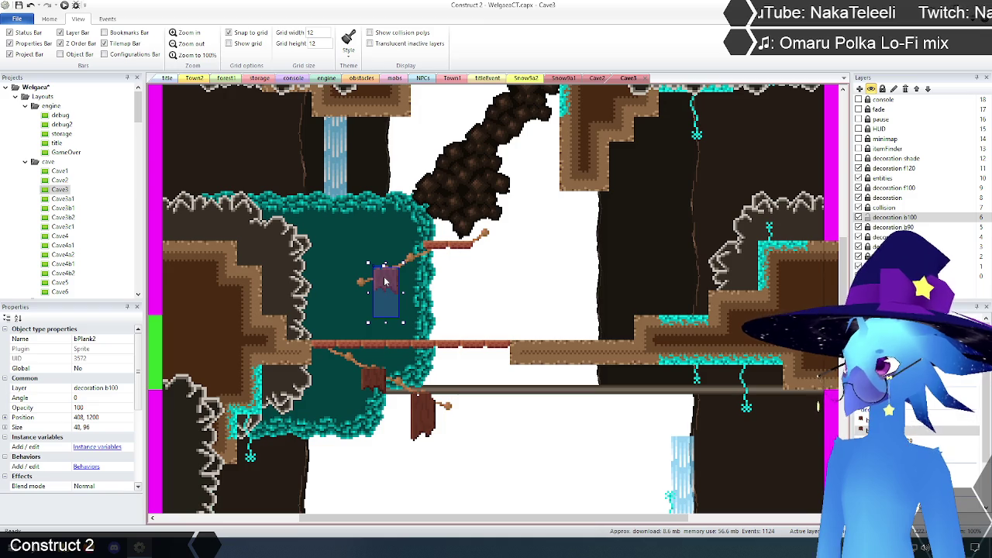
pyautogui.click(505, 282)
pyautogui.scroll(10, 505, 281)
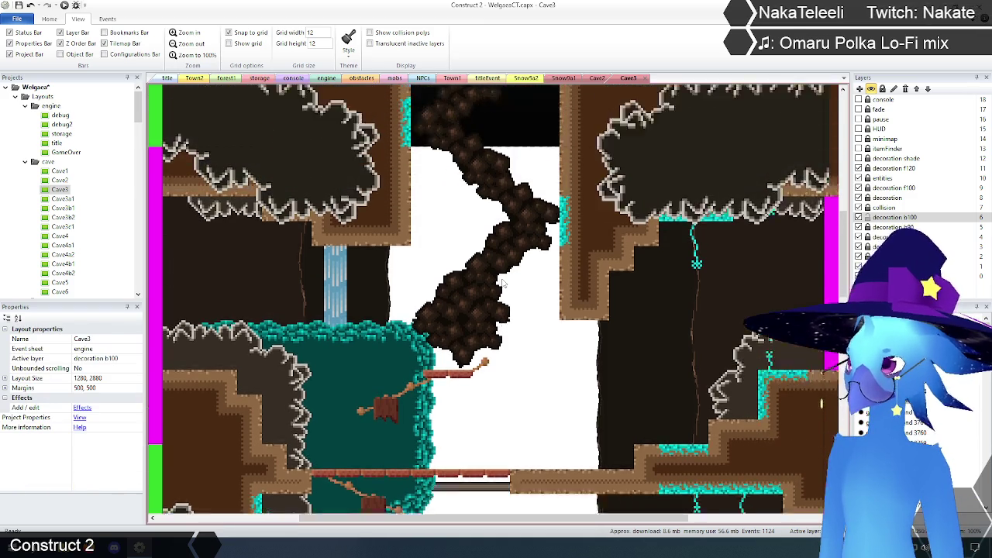
pyautogui.scroll(2, 503, 300)
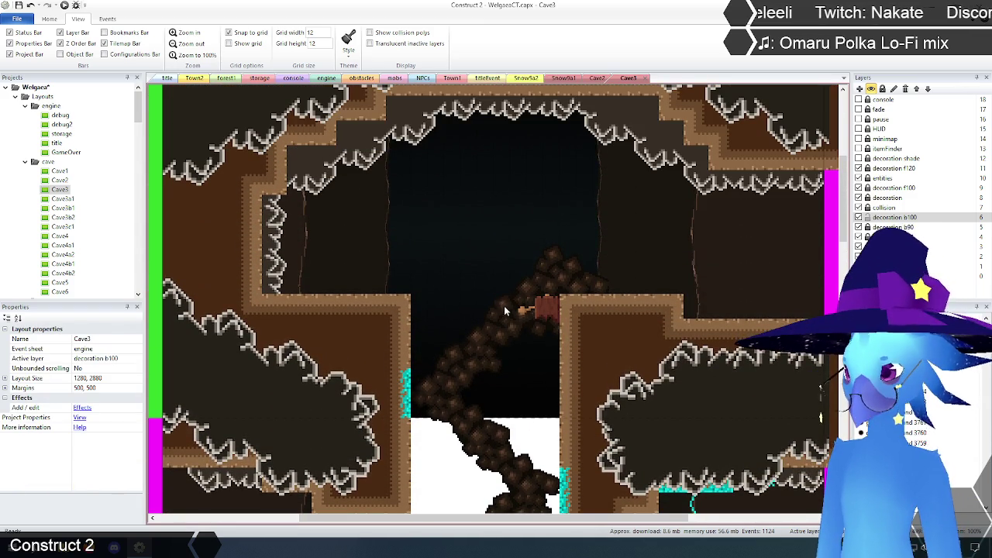
pyautogui.moveTo(498, 328); pyautogui.dragTo(546, 308)
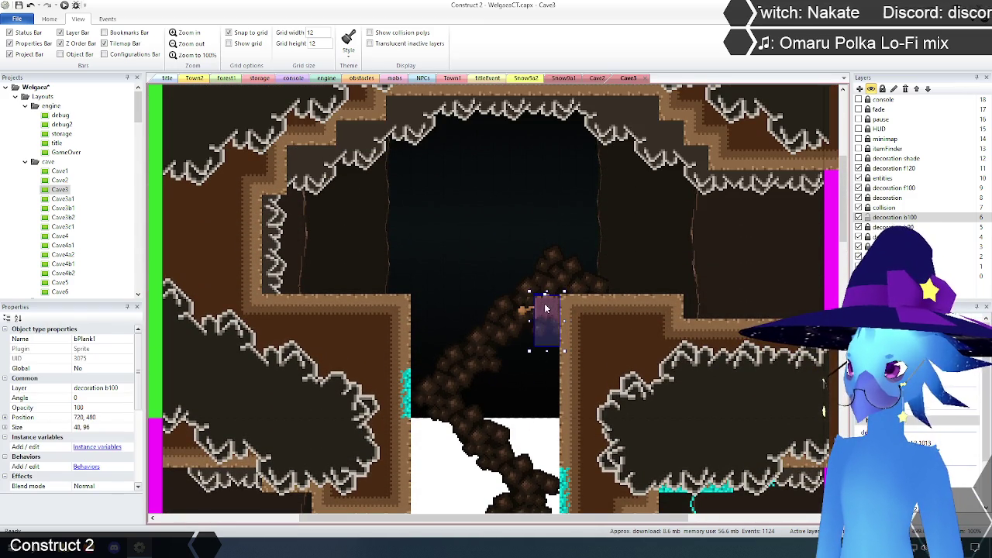
pyautogui.click(497, 318)
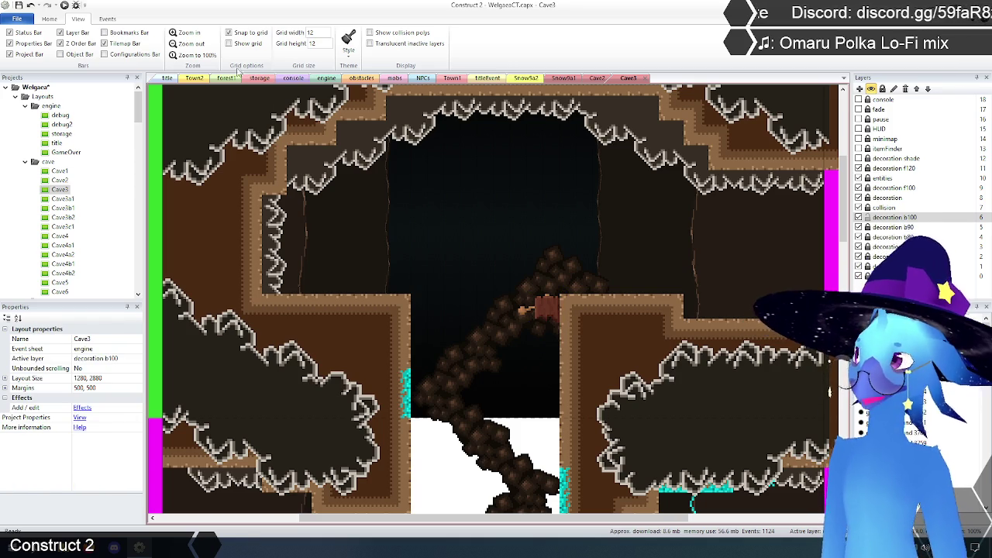
pyautogui.click(190, 54)
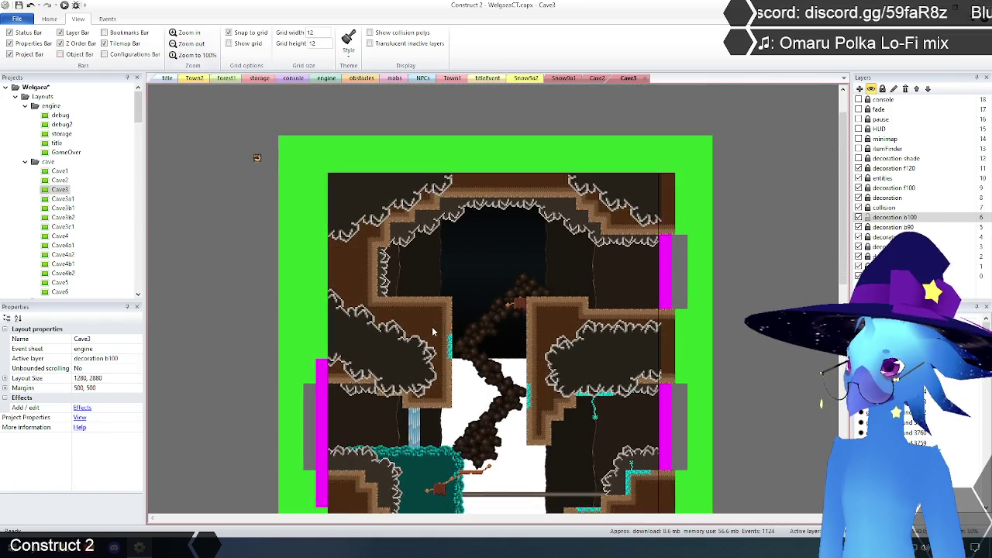
# Open the Cave3a1, Cave3b1, Cave3b2 and Cave3c1 layouts and scroll across Cave3c1.
pyautogui.scroll(-10, 422, 327)
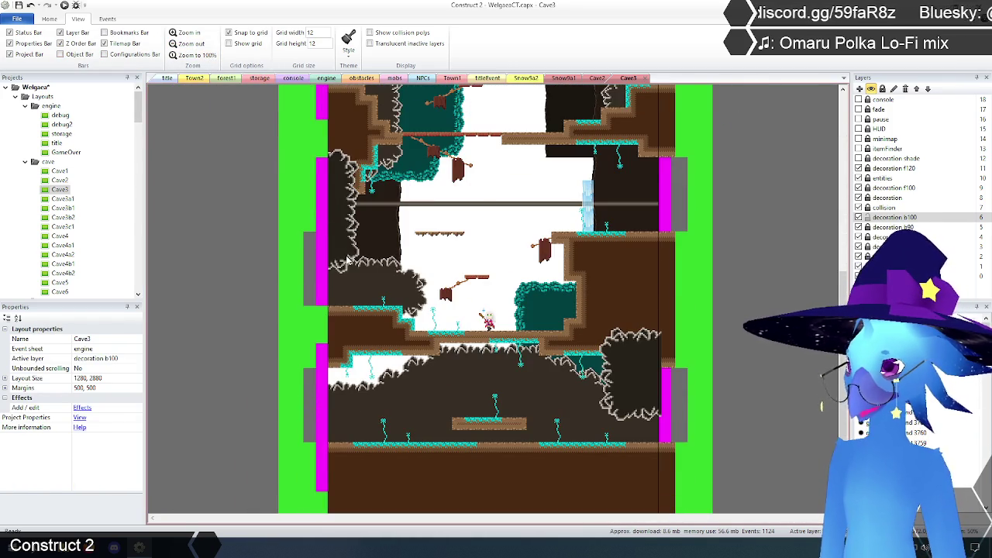
pyautogui.doubleClick(61, 199)
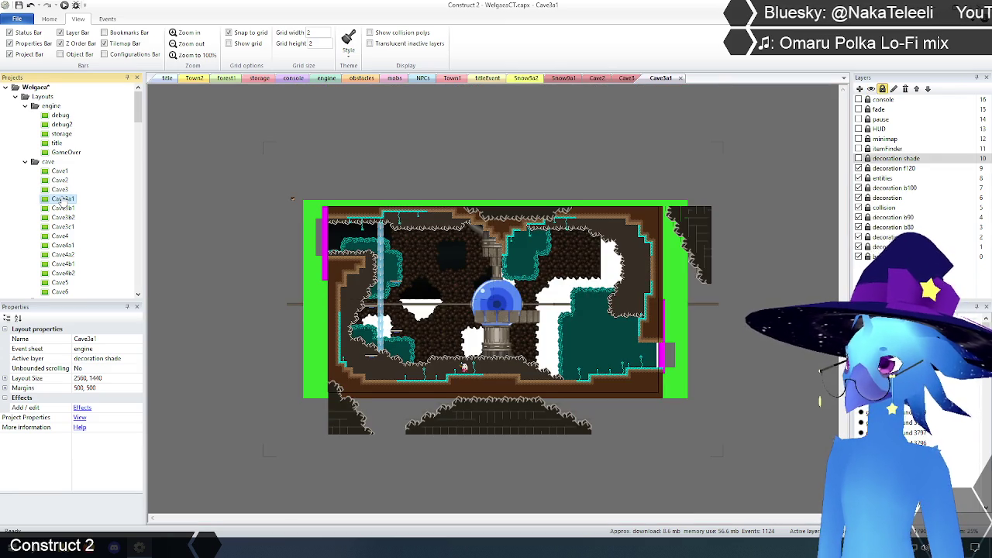
pyautogui.doubleClick(62, 208)
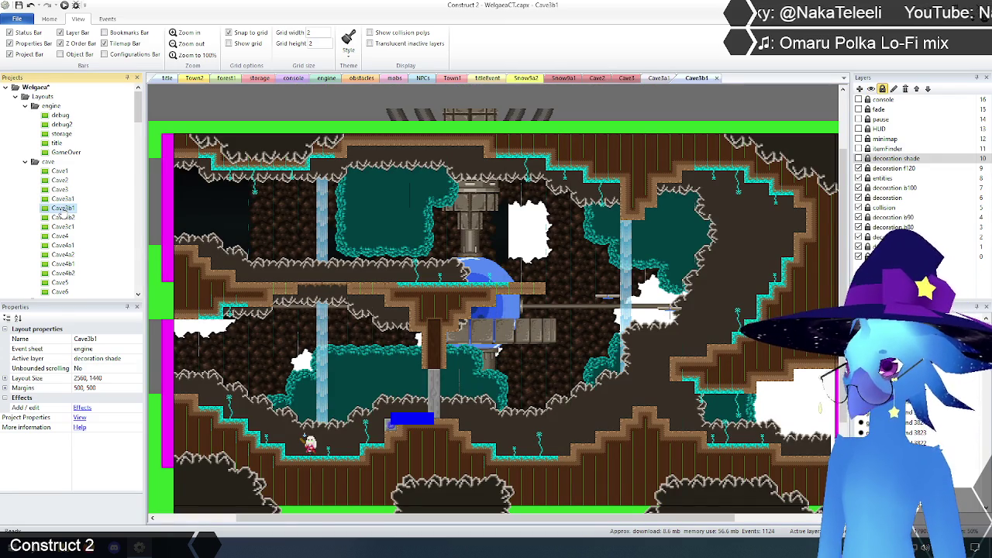
pyautogui.doubleClick(62, 219)
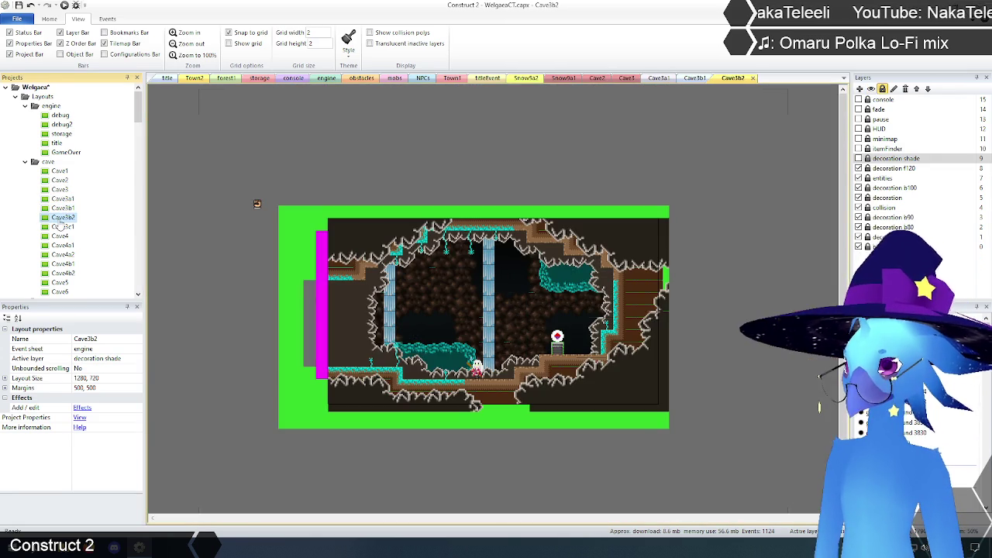
pyautogui.doubleClick(62, 227)
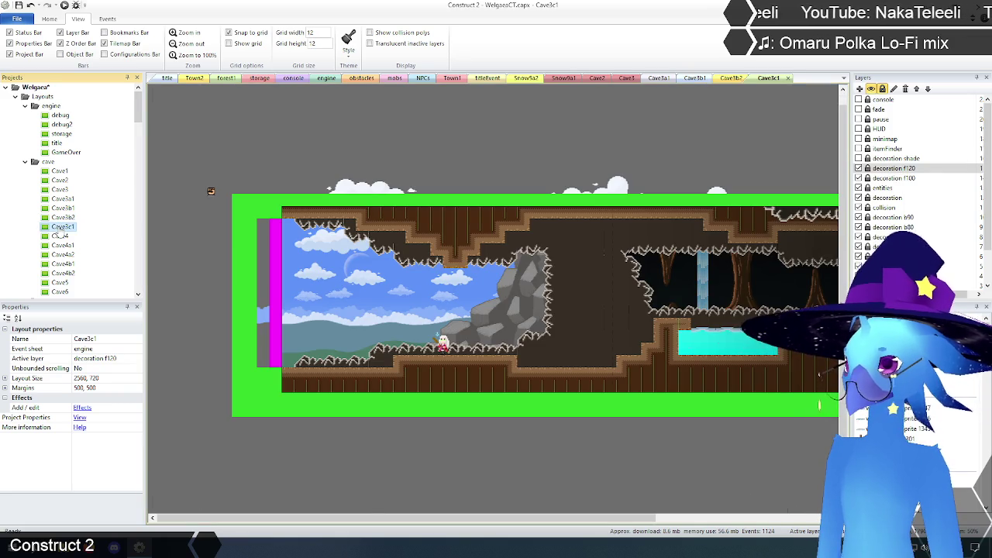
pyautogui.moveTo(354, 515); pyautogui.dragTo(530, 517)
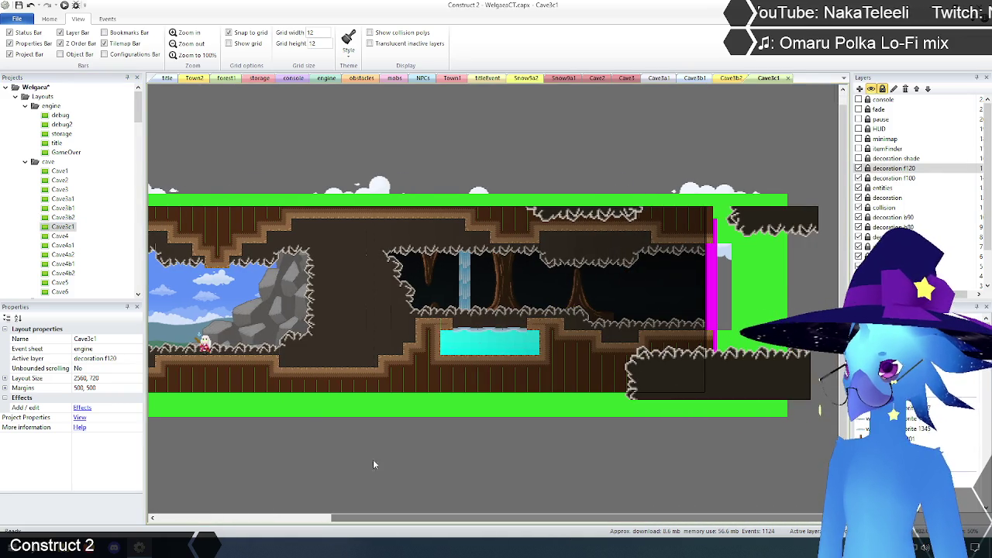
# Open Cave4 and Cave4a1, scroll through Cave4a1's cave room, then open Town1.
pyautogui.doubleClick(62, 236)
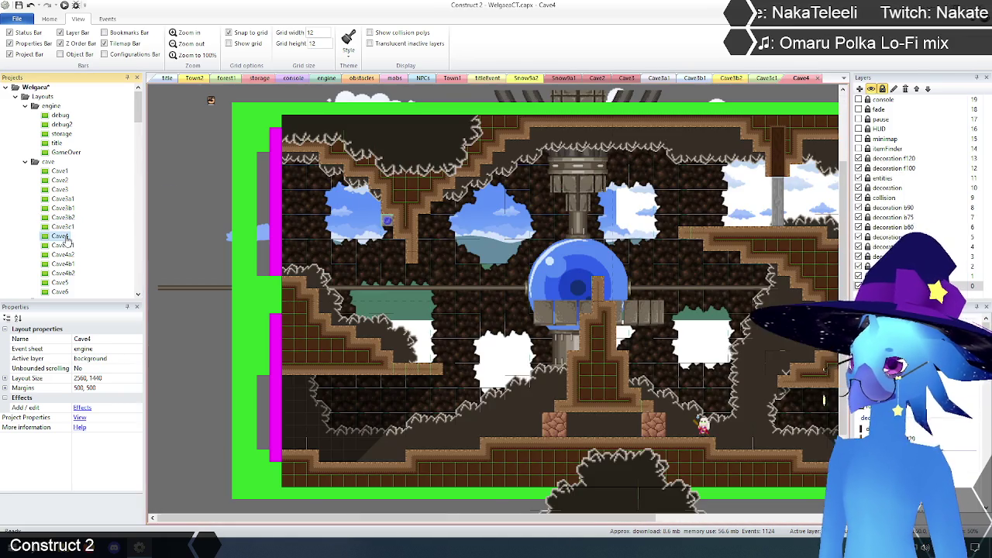
pyautogui.moveTo(441, 517); pyautogui.dragTo(602, 517)
pyautogui.doubleClick(62, 245)
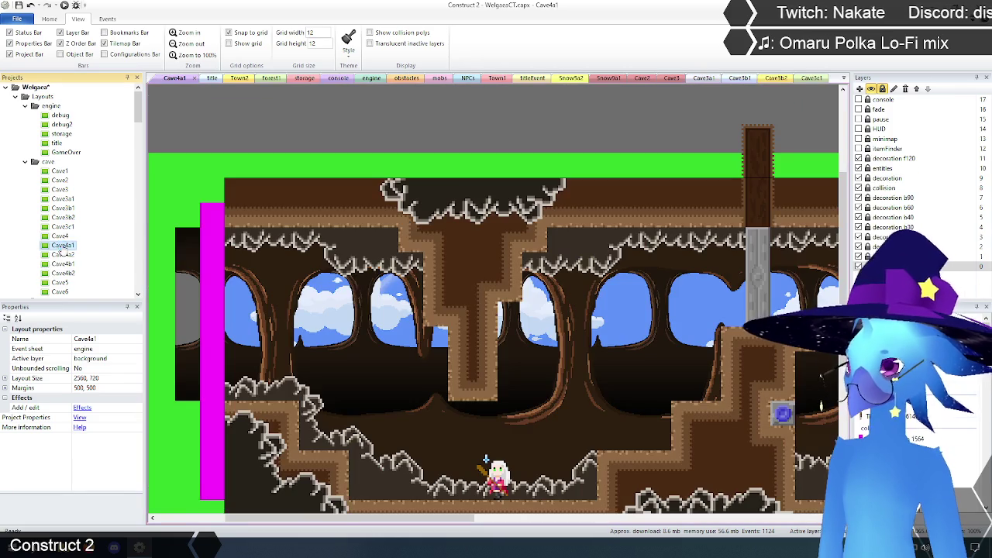
pyautogui.moveTo(391, 527)
pyautogui.mouseDown()
pyautogui.moveTo(620, 519)
pyautogui.moveTo(291, 508)
pyautogui.mouseUp()
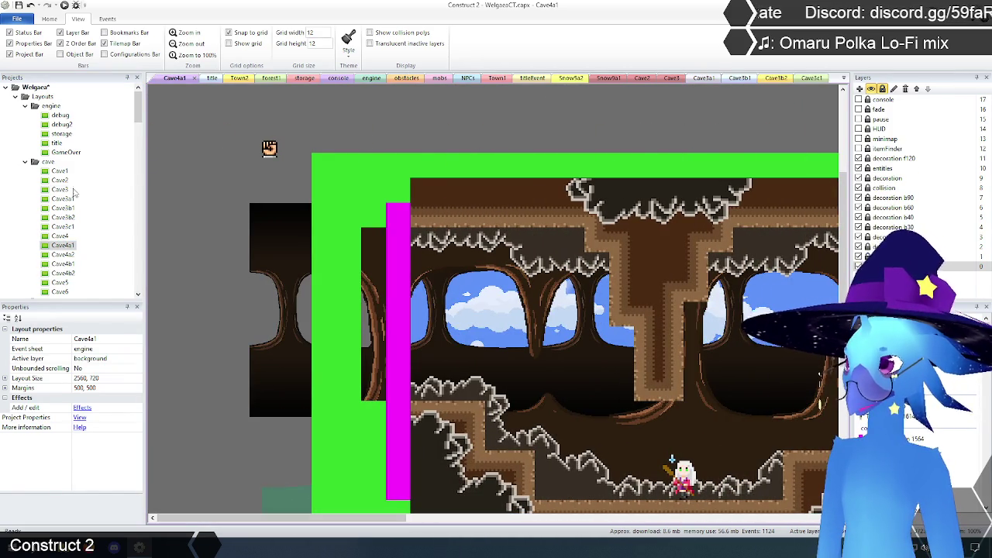
pyautogui.scroll(-5, 87, 203)
pyautogui.scroll(-10, 87, 203)
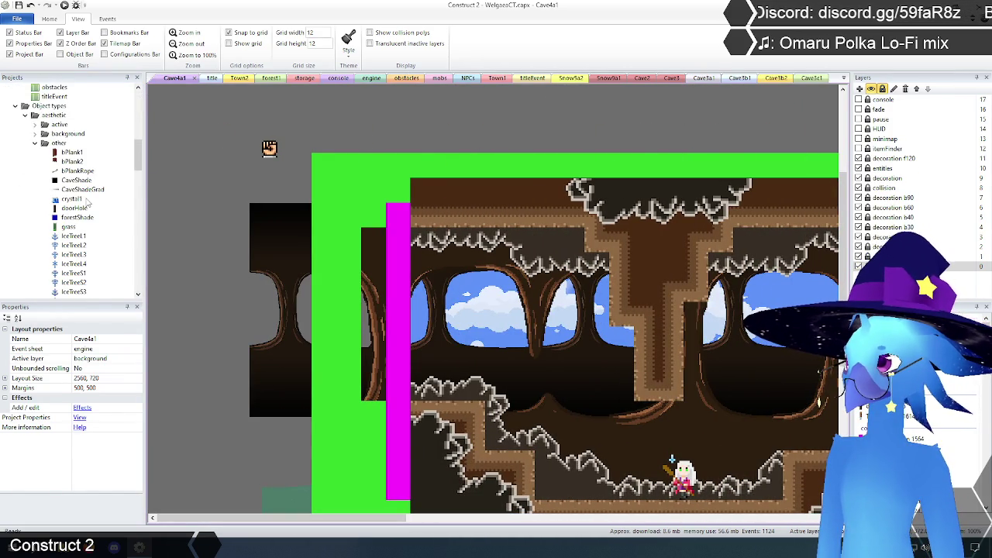
pyautogui.scroll(-3, 87, 204)
pyautogui.scroll(5, 89, 205)
pyautogui.scroll(15, 89, 205)
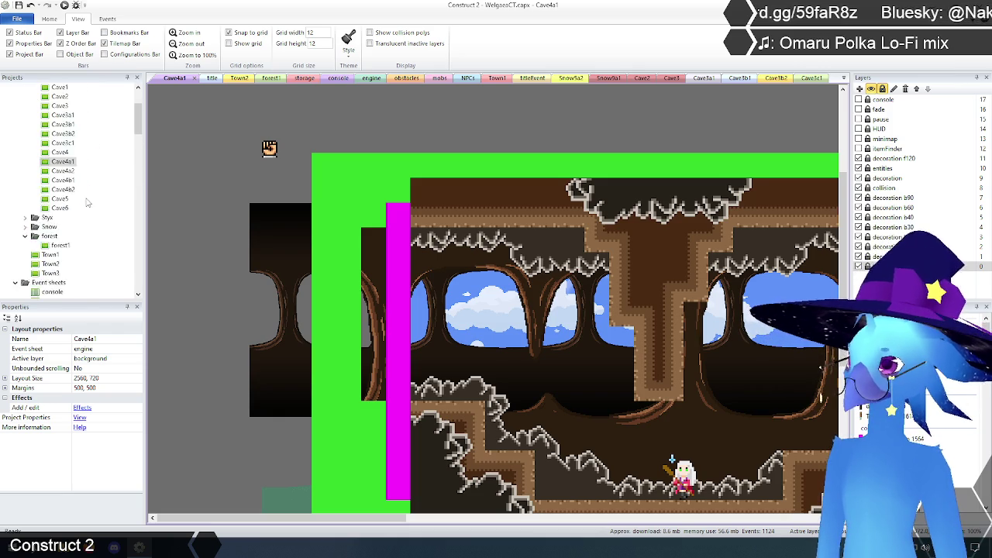
pyautogui.scroll(-6, 88, 202)
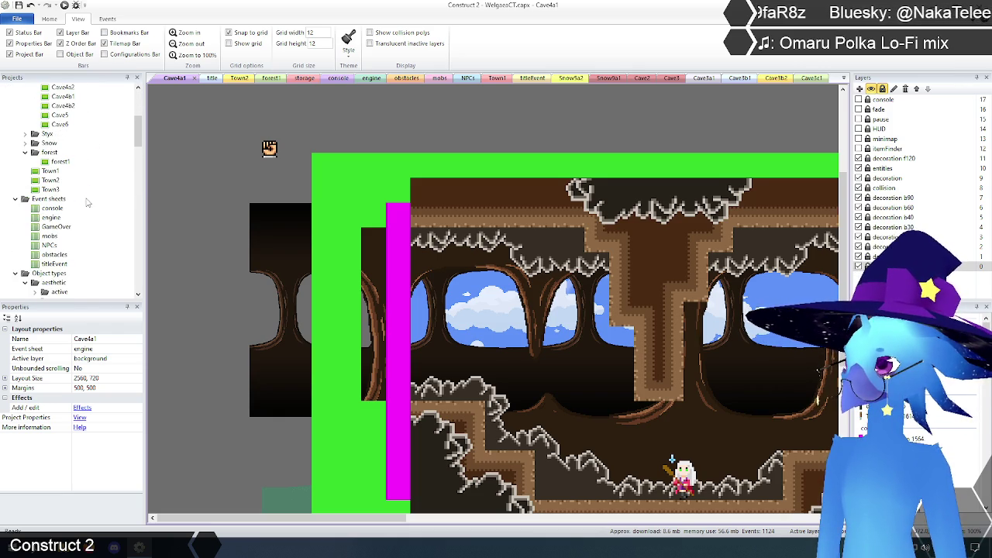
pyautogui.doubleClick(49, 171)
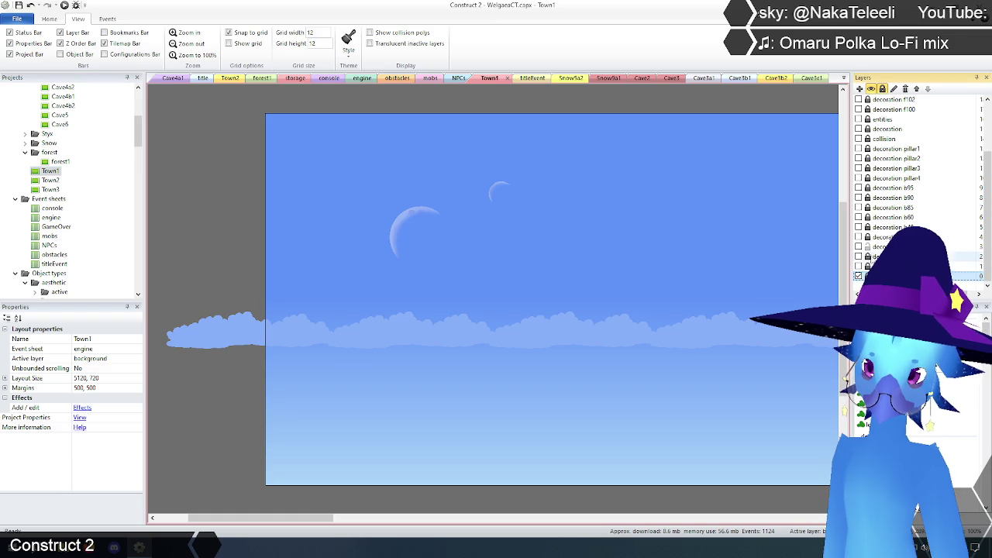
# Make Town1's nine lower background layers visible, including grass and trees.
pyautogui.click(858, 265)
pyautogui.click(858, 256)
pyautogui.click(859, 247)
pyautogui.click(859, 236)
pyautogui.click(858, 226)
pyautogui.click(858, 218)
pyautogui.click(858, 207)
pyautogui.click(858, 197)
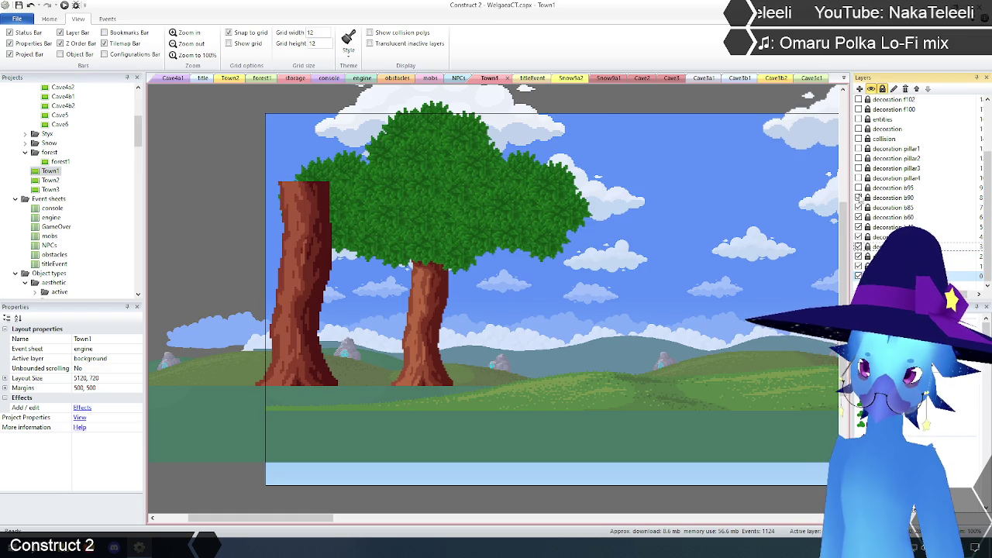
pyautogui.click(859, 188)
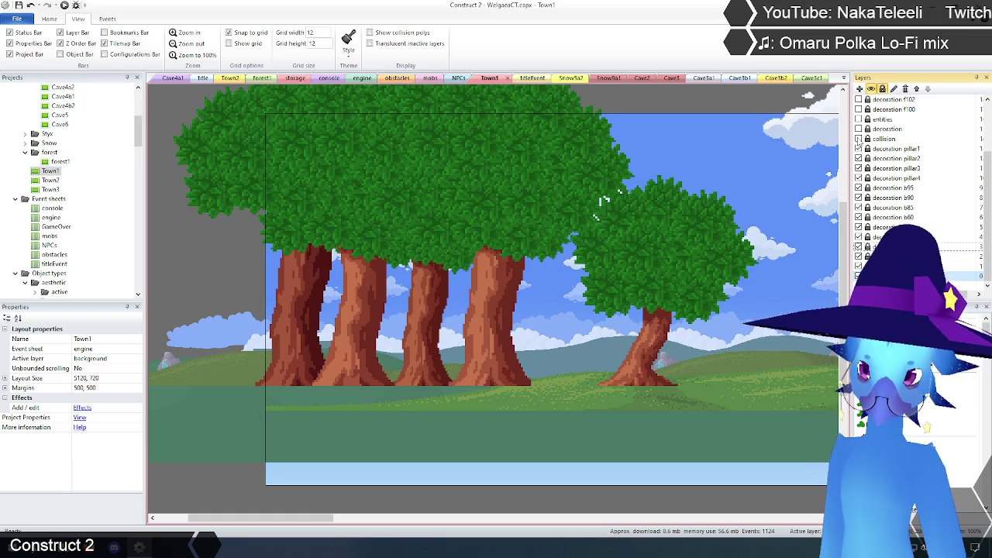
# Show the collision, decoration, entities and decoration f100–f104 layers.
pyautogui.click(858, 139)
pyautogui.click(858, 129)
pyautogui.click(859, 119)
pyautogui.scroll(3, 858, 124)
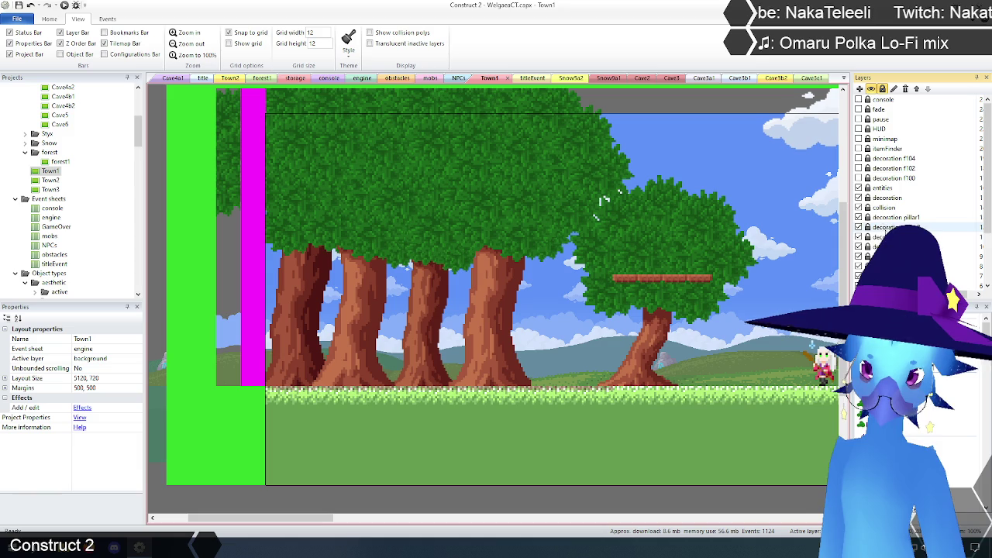
pyautogui.click(859, 178)
pyautogui.click(858, 167)
pyautogui.click(859, 158)
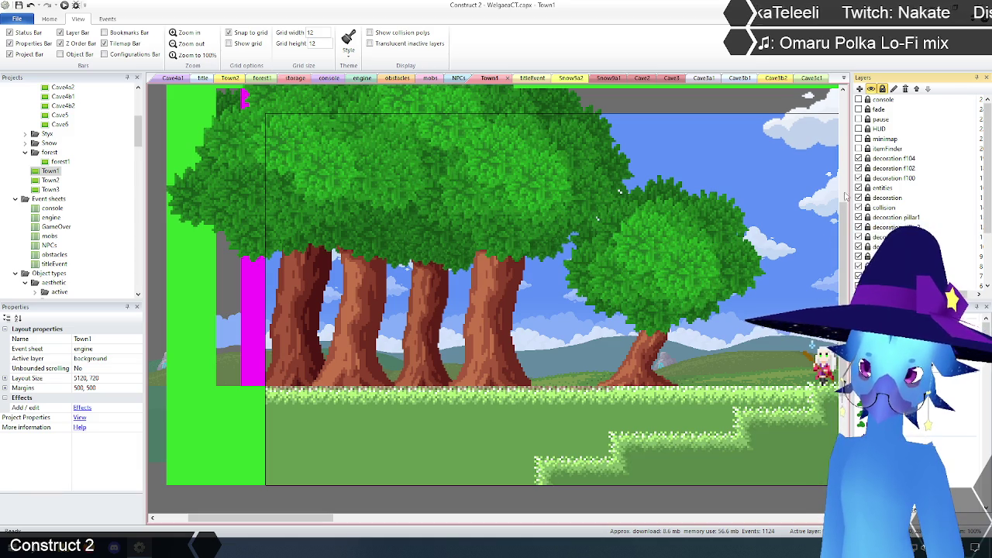
# Scroll right across Town1 to the bridge over the water.
pyautogui.moveTo(316, 518)
pyautogui.mouseDown()
pyautogui.moveTo(725, 533)
pyautogui.moveTo(713, 534)
pyautogui.mouseUp()
pyautogui.scroll(-2, 493, 295)
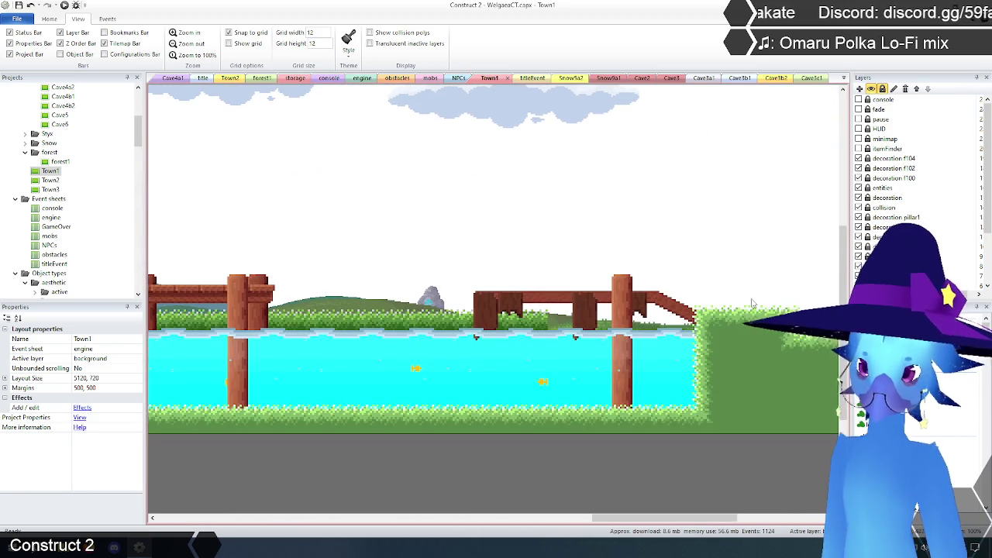
pyautogui.scroll(-3, 892, 221)
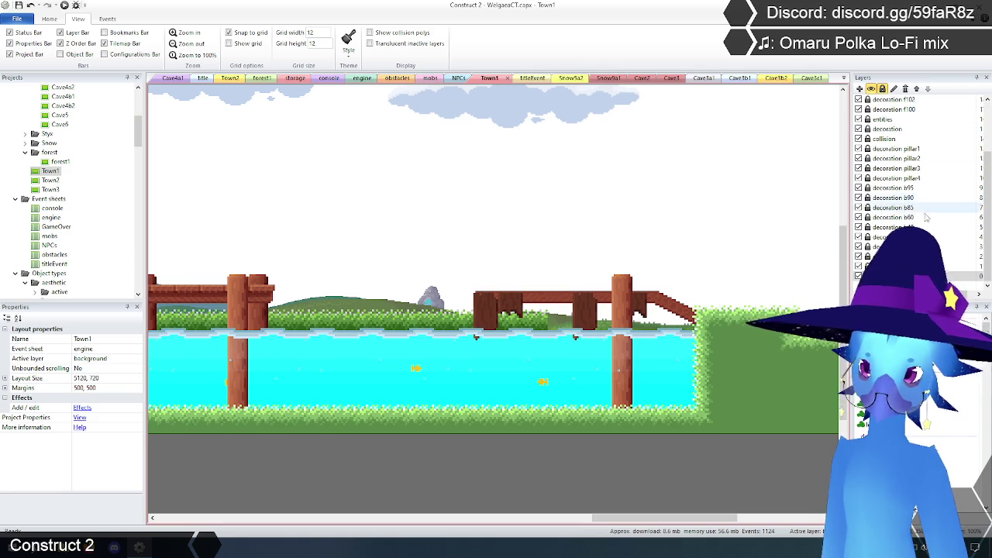
pyautogui.scroll(1, 859, 233)
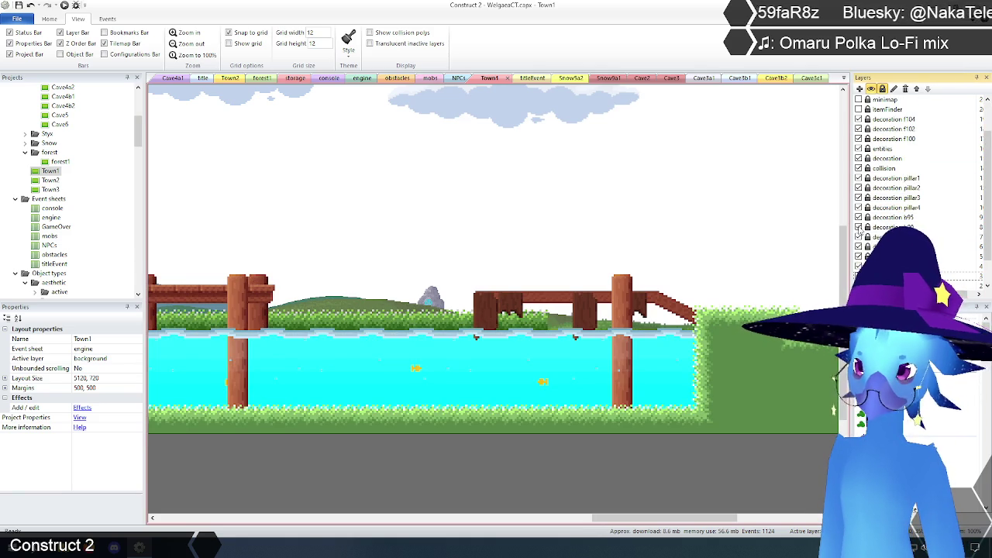
pyautogui.scroll(1, 869, 225)
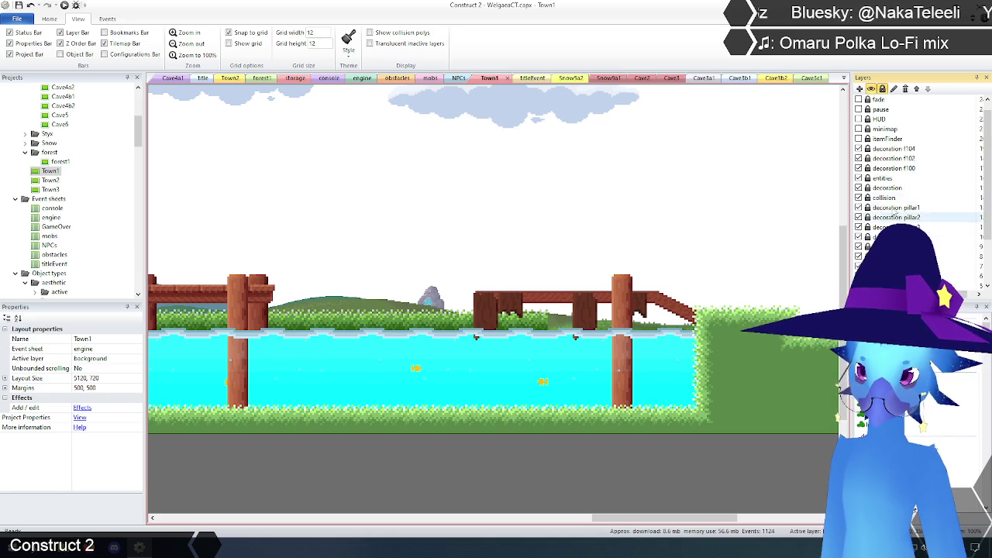
# Make the decoration layer active and shift a bridge plank slightly left.
pyautogui.click(858, 189)
pyautogui.click(858, 189)
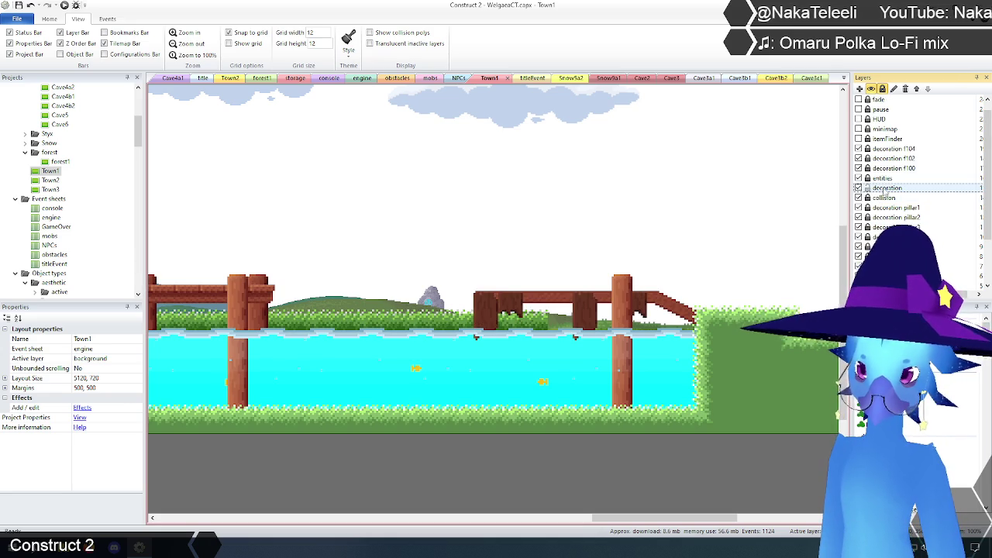
pyautogui.click(886, 188)
pyautogui.click(512, 309)
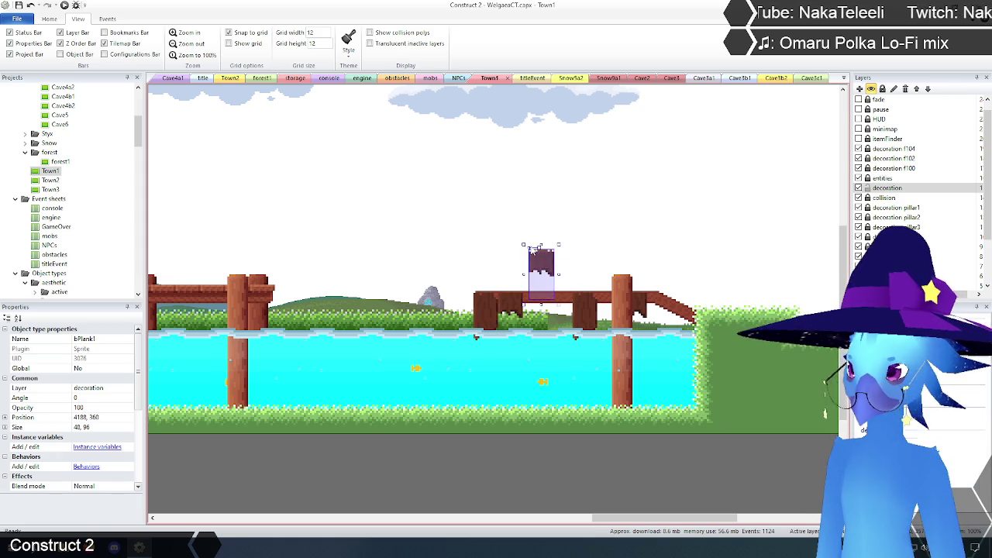
pyautogui.click(530, 304)
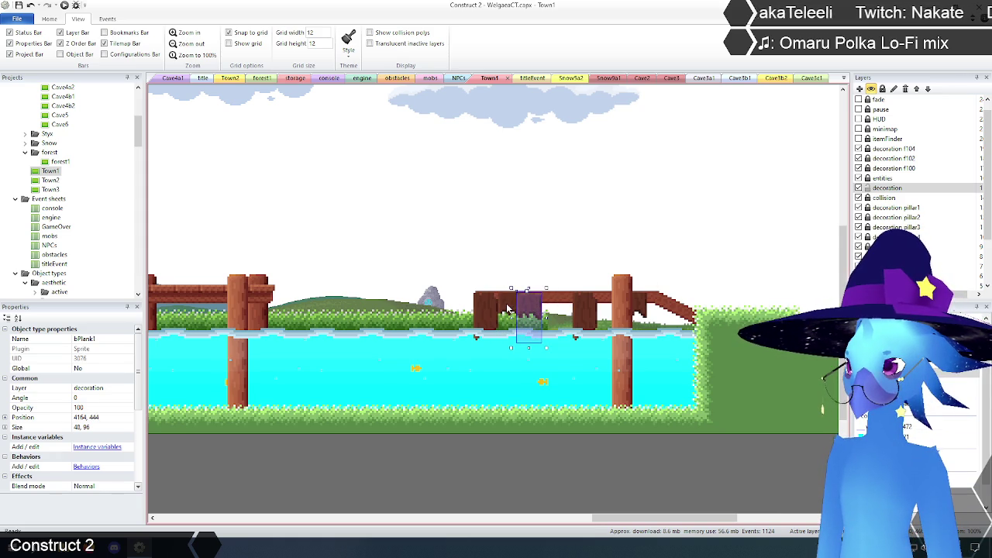
pyautogui.moveTo(531, 304); pyautogui.dragTo(512, 307)
pyautogui.click(511, 305)
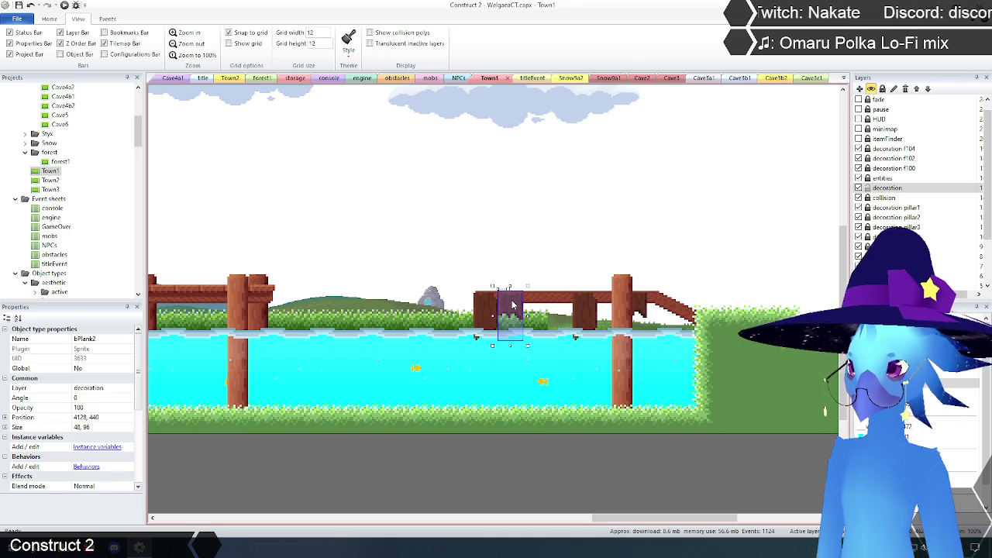
pyautogui.click(633, 224)
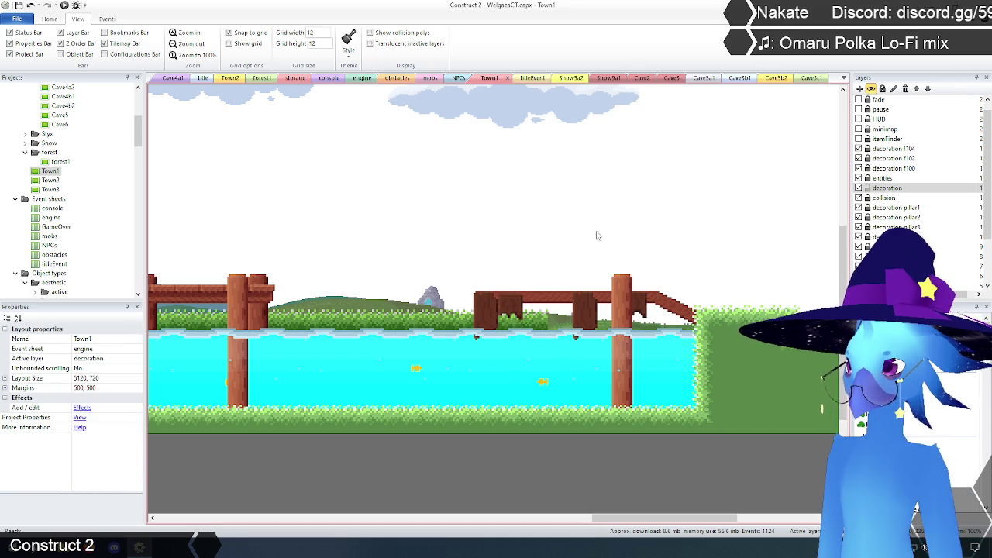
# Paste a copy of the plank beside the bridge's right pillar, one grid step up.
pyautogui.click(516, 312)
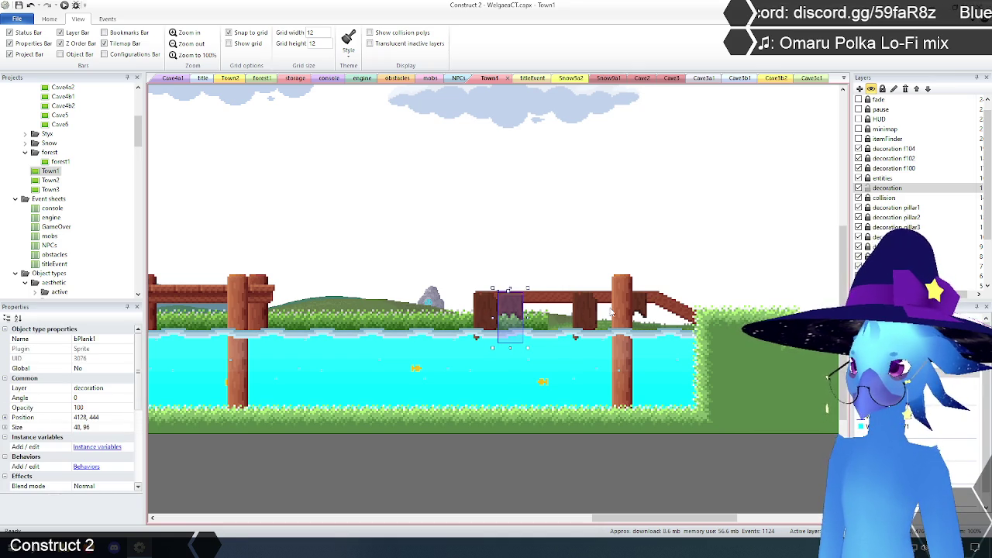
pyautogui.click(640, 308)
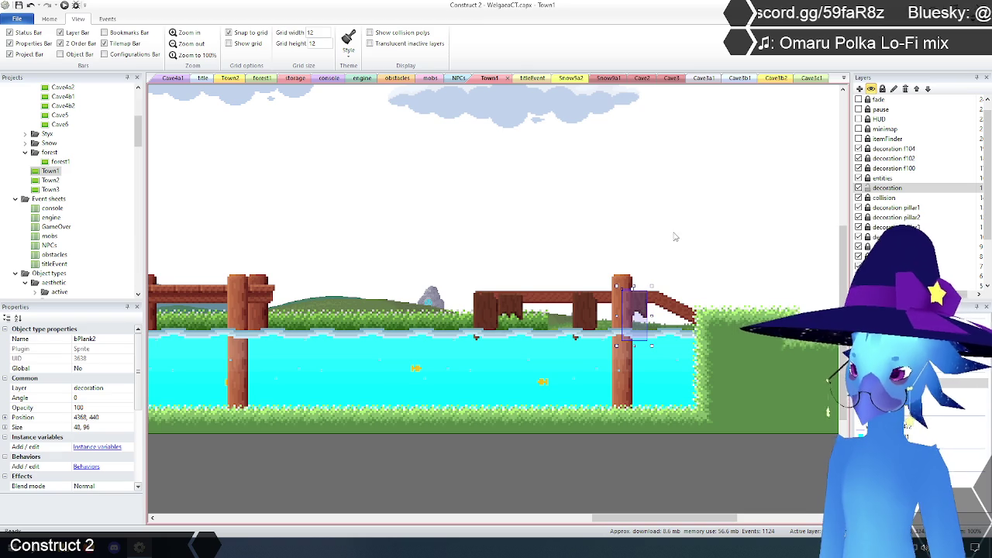
pyautogui.hotkey('ctrl', 'v')
pyautogui.click(628, 312)
pyautogui.moveTo(628, 312); pyautogui.dragTo(634, 307)
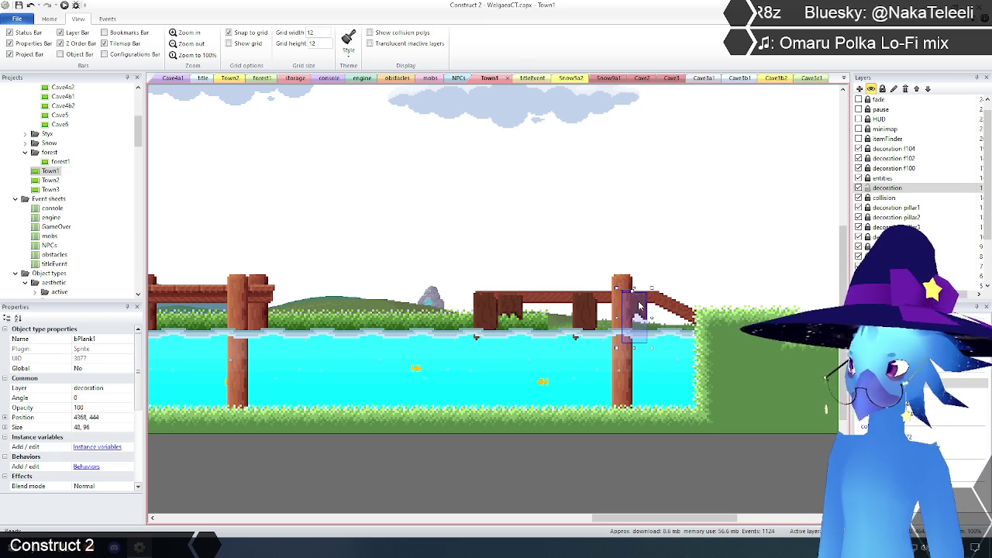
pyautogui.click(639, 307)
pyautogui.click(700, 223)
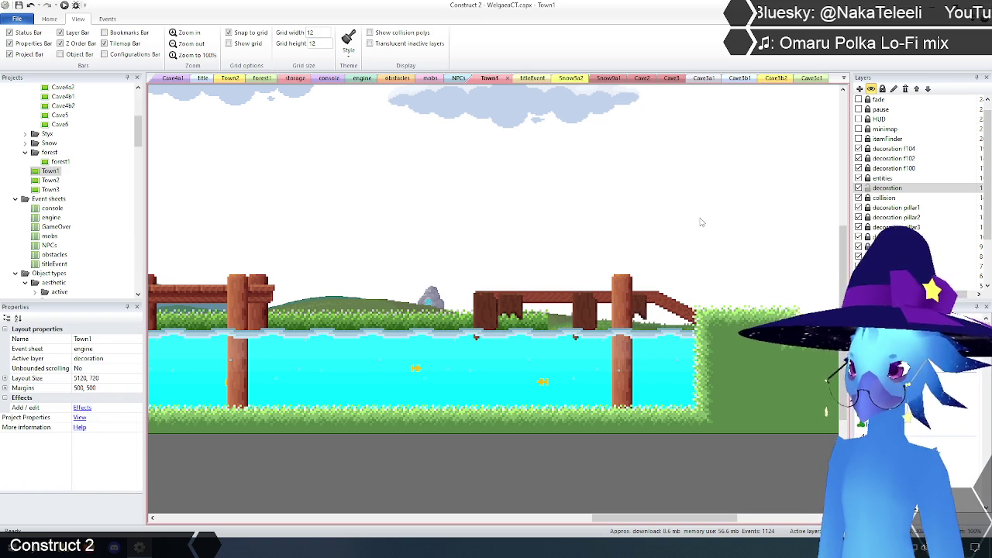
# Zoom out over the whole Town1 layout and open the Town2 layout.
pyautogui.click(186, 43)
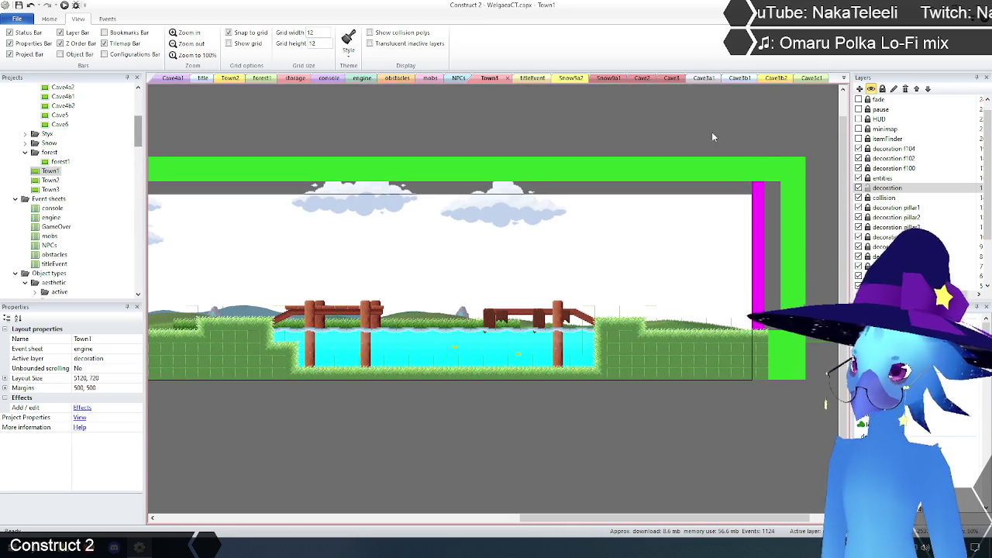
pyautogui.click(867, 188)
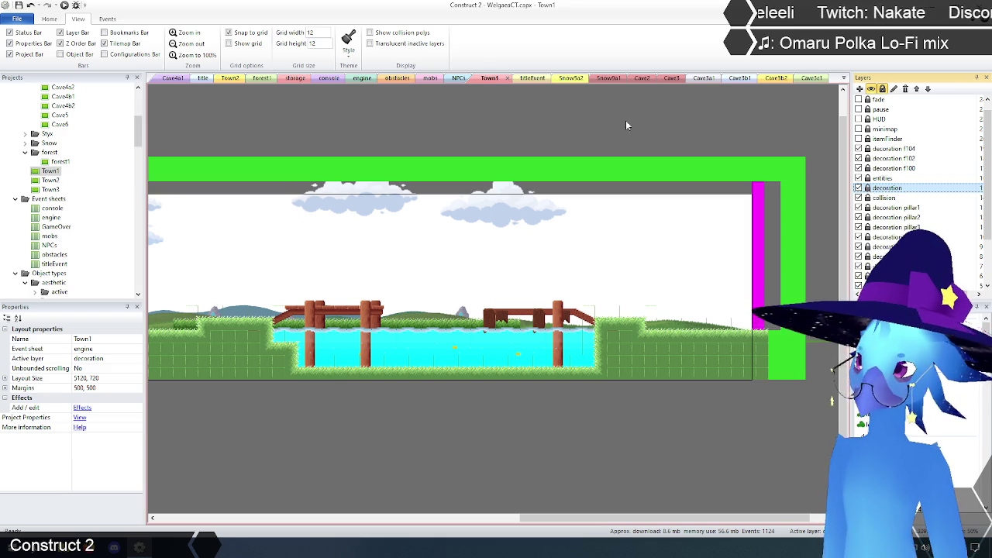
pyautogui.doubleClick(50, 180)
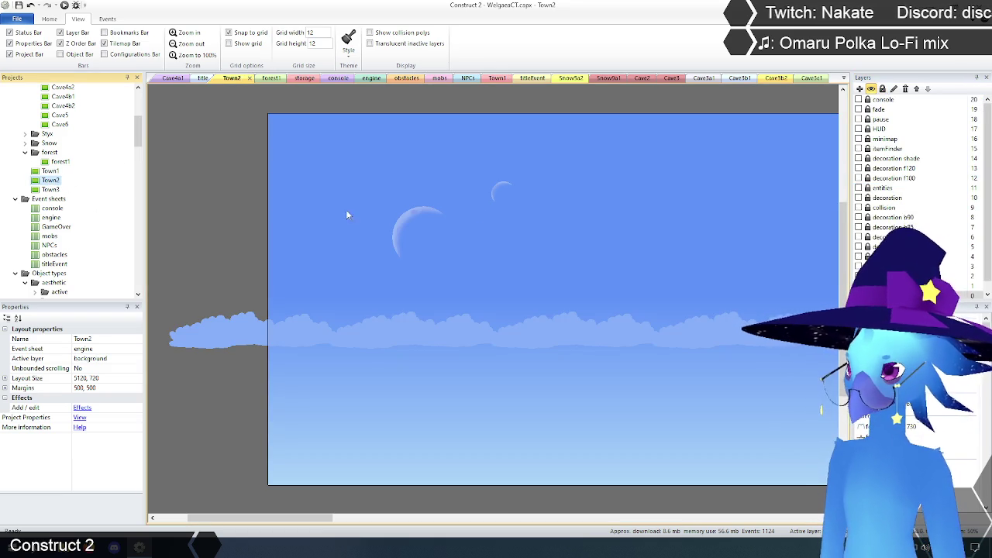
# Show Town2's background, decoration, collision, entities and decoration shade layers.
pyautogui.scroll(-1, 974, 217)
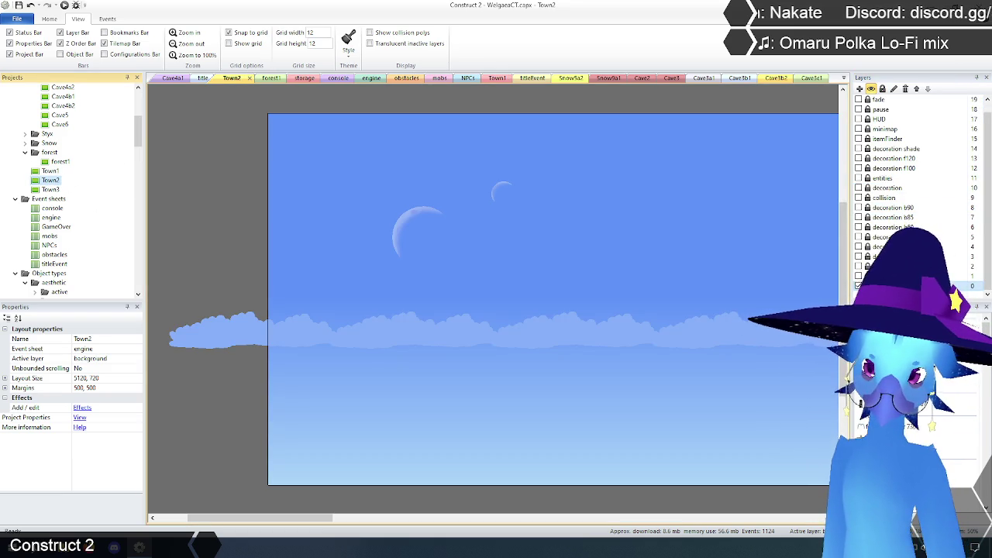
pyautogui.click(858, 275)
pyautogui.click(858, 266)
pyautogui.click(858, 256)
pyautogui.click(858, 246)
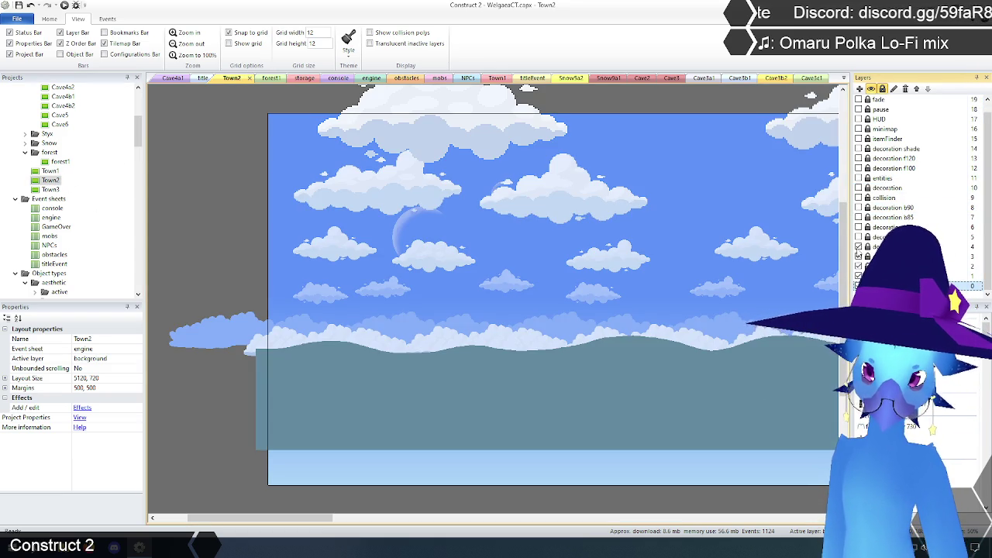
pyautogui.click(858, 237)
pyautogui.click(858, 227)
pyautogui.click(858, 217)
pyautogui.click(858, 207)
pyautogui.click(858, 197)
pyautogui.click(858, 188)
pyautogui.click(858, 177)
pyautogui.click(858, 148)
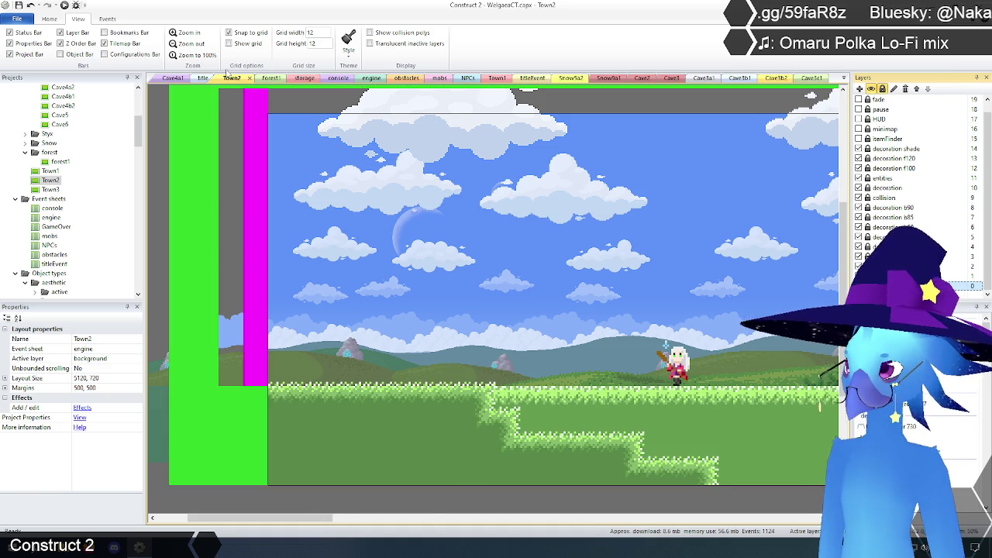
# Zoom out and scroll right to the town houses, then open forest1.
pyautogui.click(190, 44)
pyautogui.moveTo(364, 524)
pyautogui.mouseDown()
pyautogui.moveTo(758, 520)
pyautogui.moveTo(375, 519)
pyautogui.mouseUp()
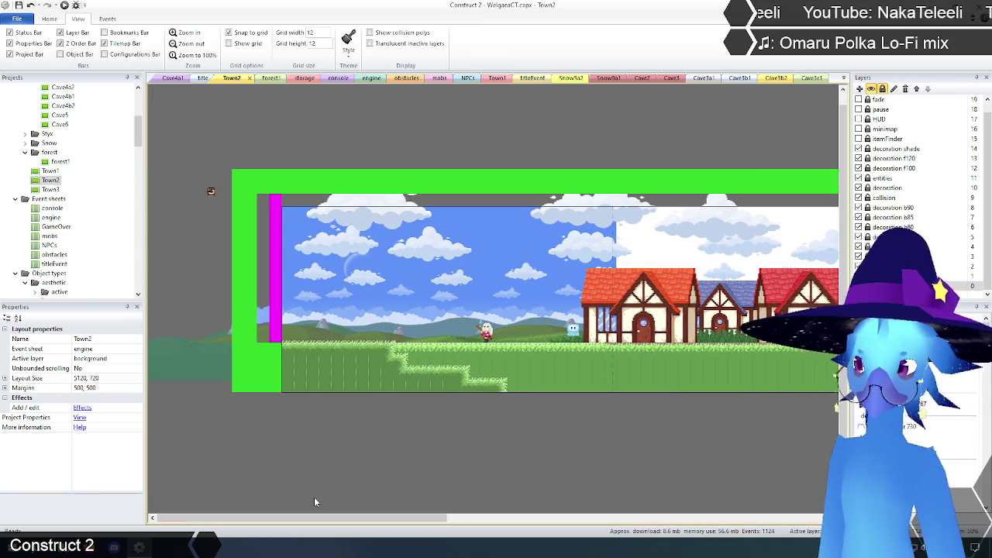
pyautogui.doubleClick(60, 162)
# Review forest1, then open the Cave3c1 and Cave4 layouts.
pyautogui.scroll(-3, 412, 363)
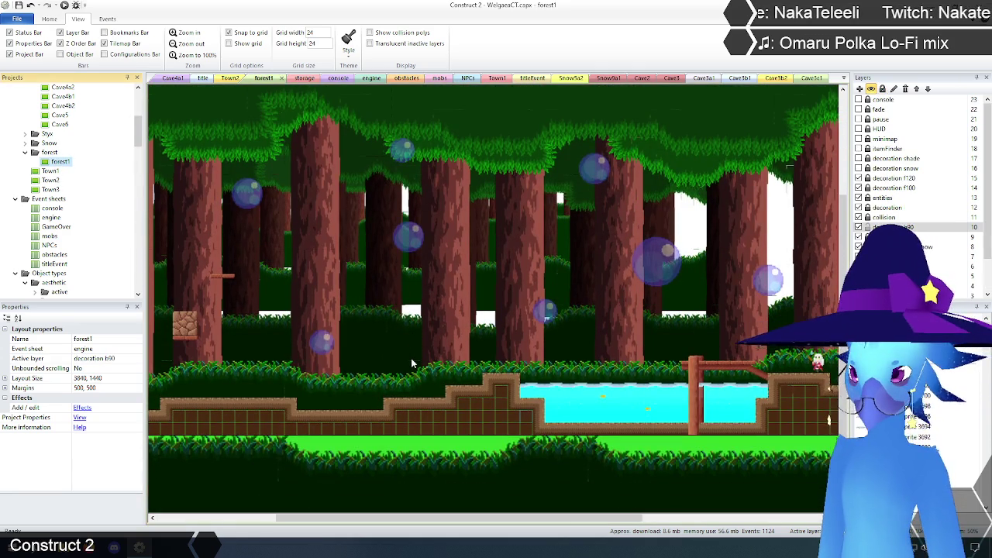
pyautogui.scroll(4, 304, 319)
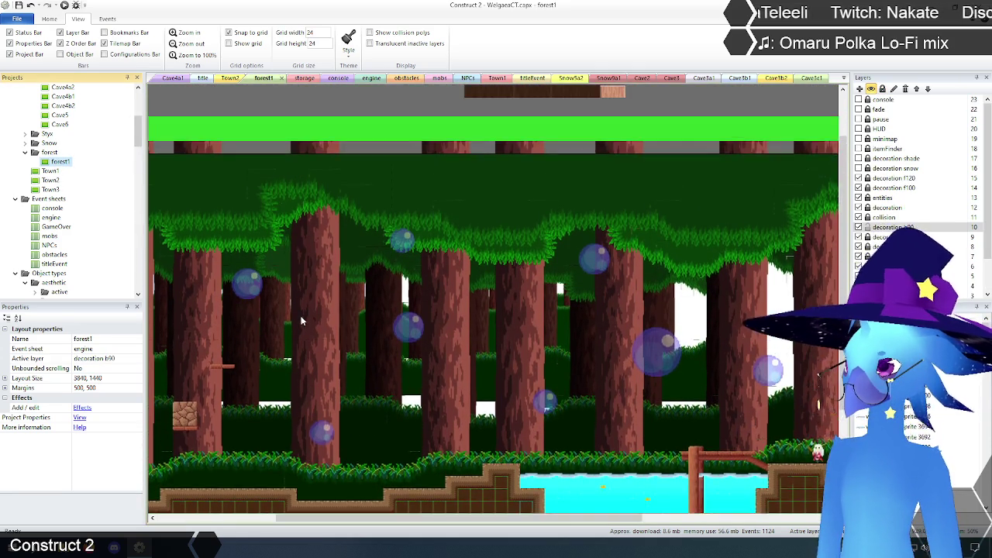
pyautogui.scroll(5, 62, 189)
pyautogui.scroll(-1, 60, 189)
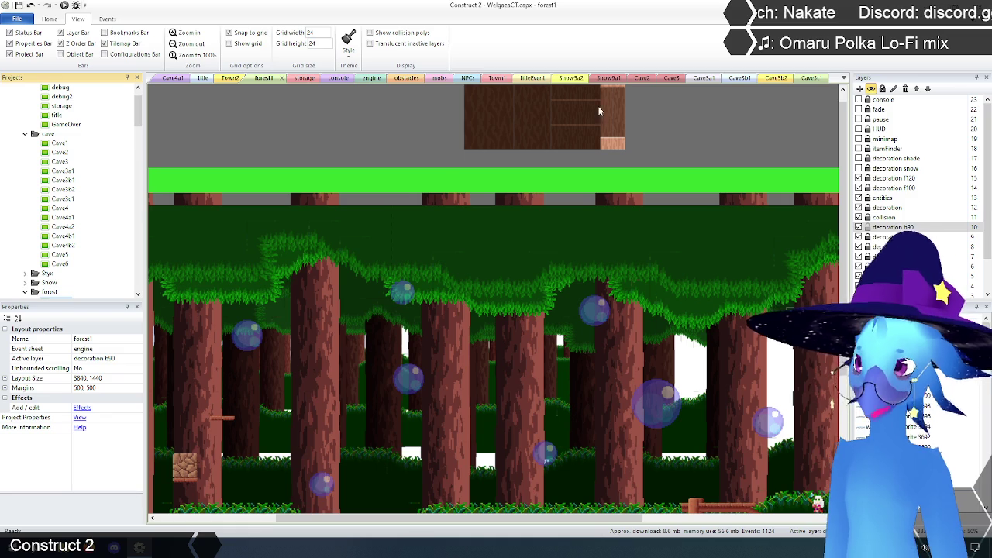
pyautogui.doubleClick(62, 201)
pyautogui.doubleClick(60, 208)
# Open Cave4a1 and Cave4a2, zooming out to review each.
pyautogui.doubleClick(61, 217)
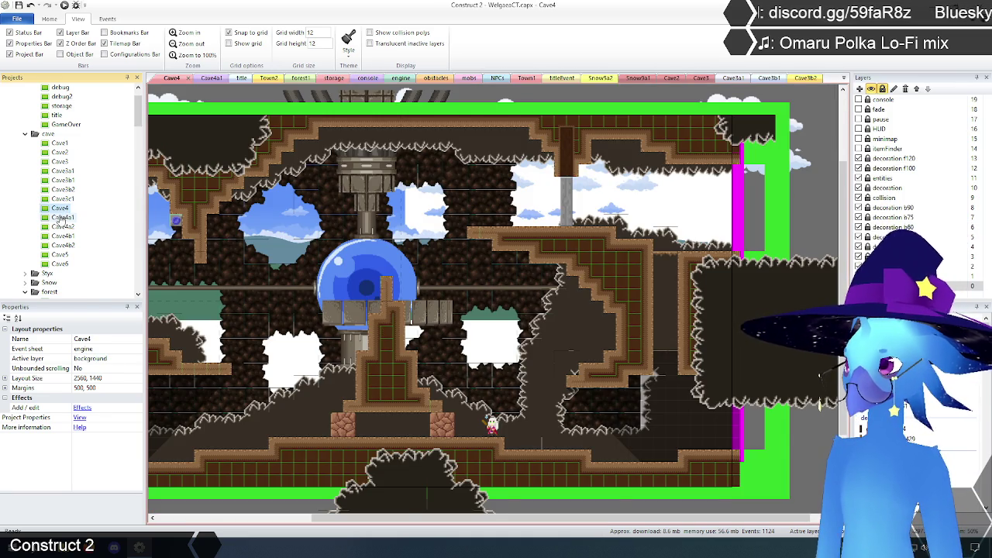
pyautogui.click(186, 43)
pyautogui.moveTo(411, 518)
pyautogui.mouseDown()
pyautogui.moveTo(578, 518)
pyautogui.moveTo(489, 518)
pyautogui.mouseUp()
pyautogui.doubleClick(64, 226)
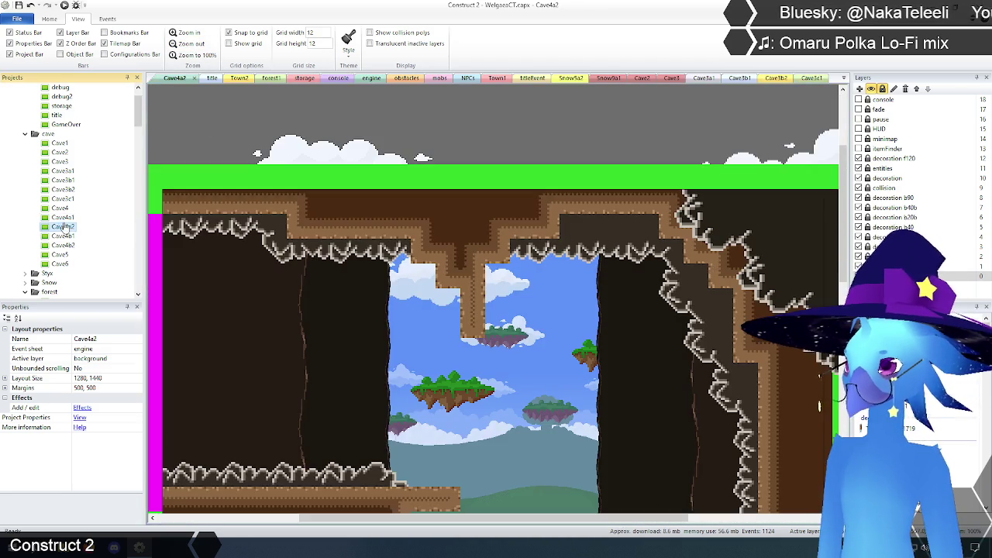
pyautogui.click(190, 43)
pyautogui.click(190, 43)
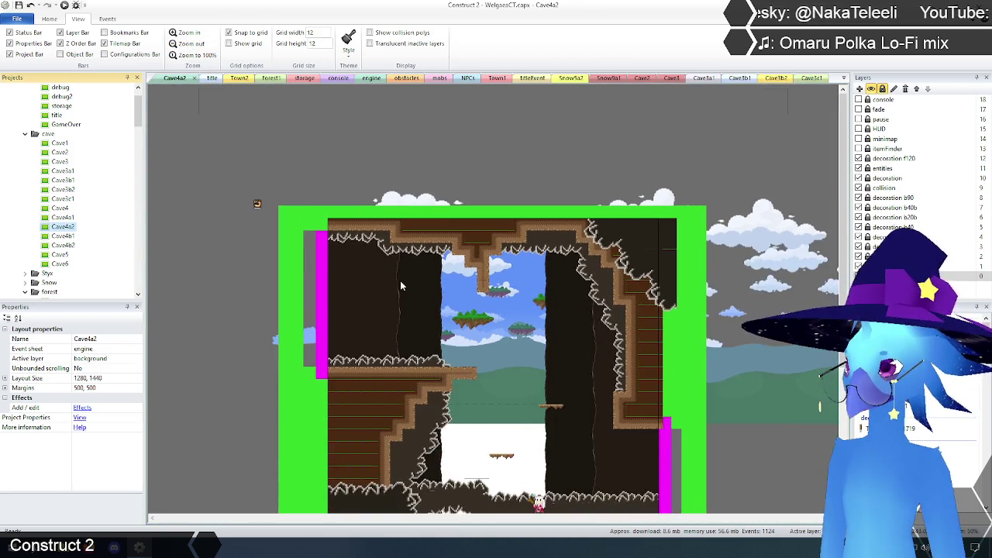
pyautogui.scroll(-5, 401, 281)
# Open and zoom out on Cave4b1 and Cave4b2, then open Cave5.
pyautogui.doubleClick(64, 236)
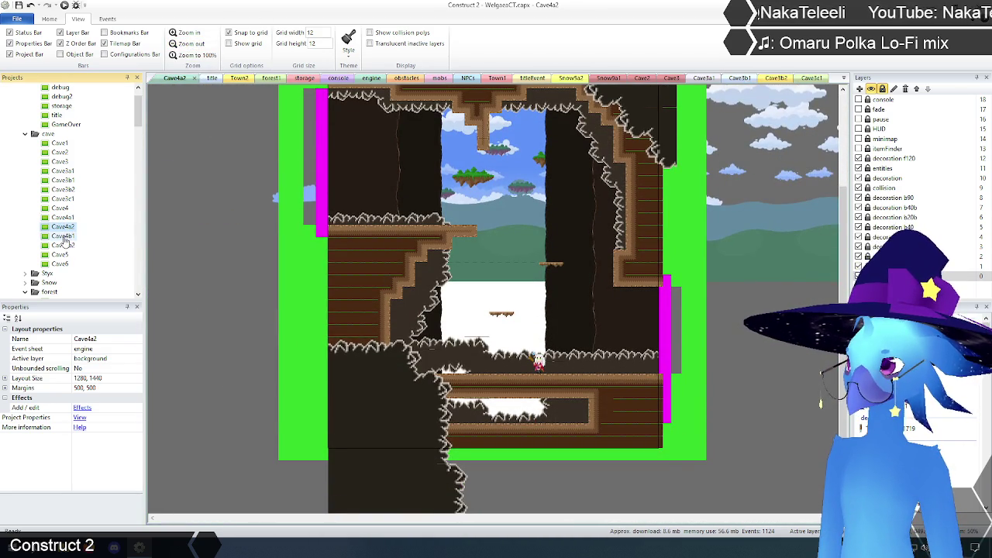
pyautogui.click(190, 44)
pyautogui.click(190, 43)
pyautogui.moveTo(435, 518)
pyautogui.mouseDown()
pyautogui.moveTo(609, 519)
pyautogui.moveTo(498, 518)
pyautogui.mouseUp()
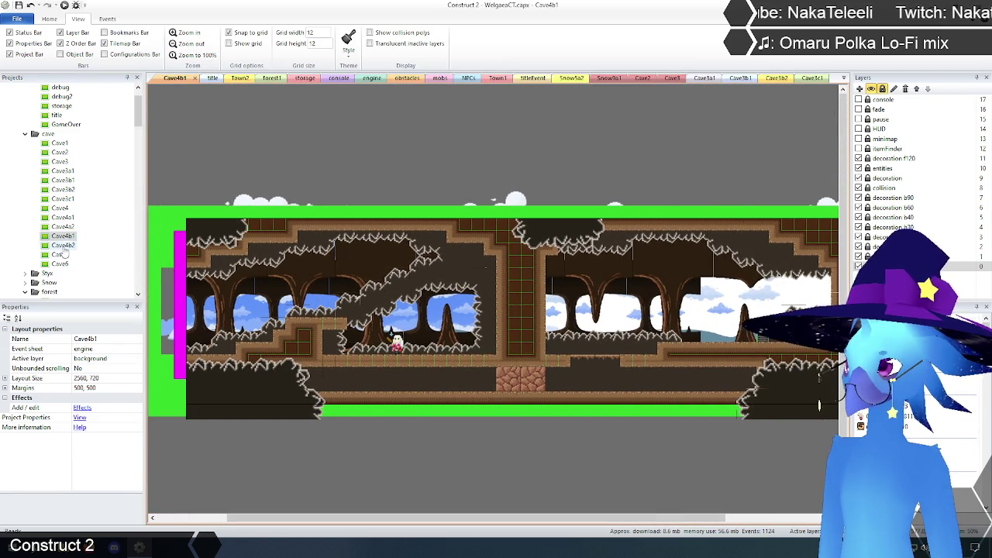
pyautogui.doubleClick(63, 245)
pyautogui.click(190, 43)
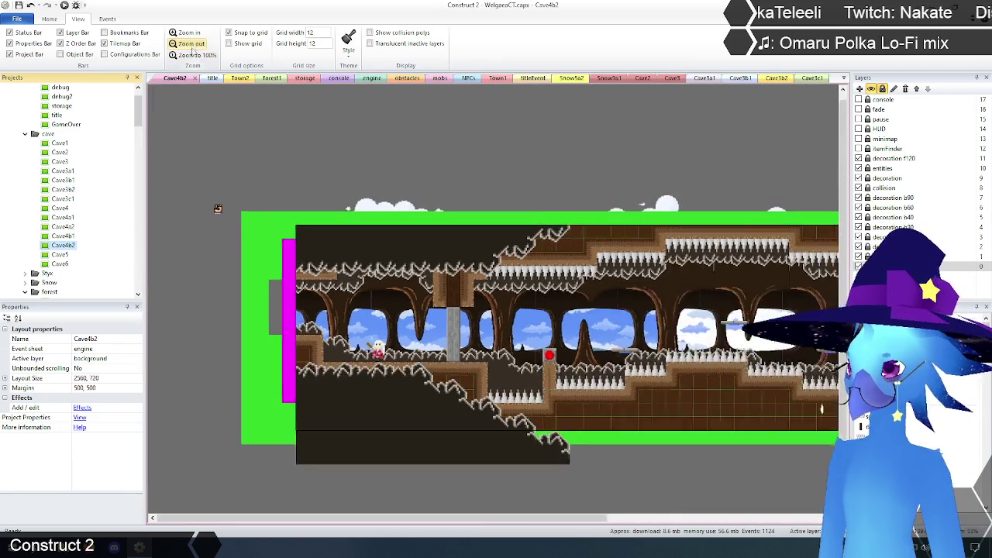
pyautogui.moveTo(448, 522)
pyautogui.mouseDown()
pyautogui.moveTo(496, 522)
pyautogui.moveTo(430, 522)
pyautogui.mouseUp()
pyautogui.doubleClick(61, 255)
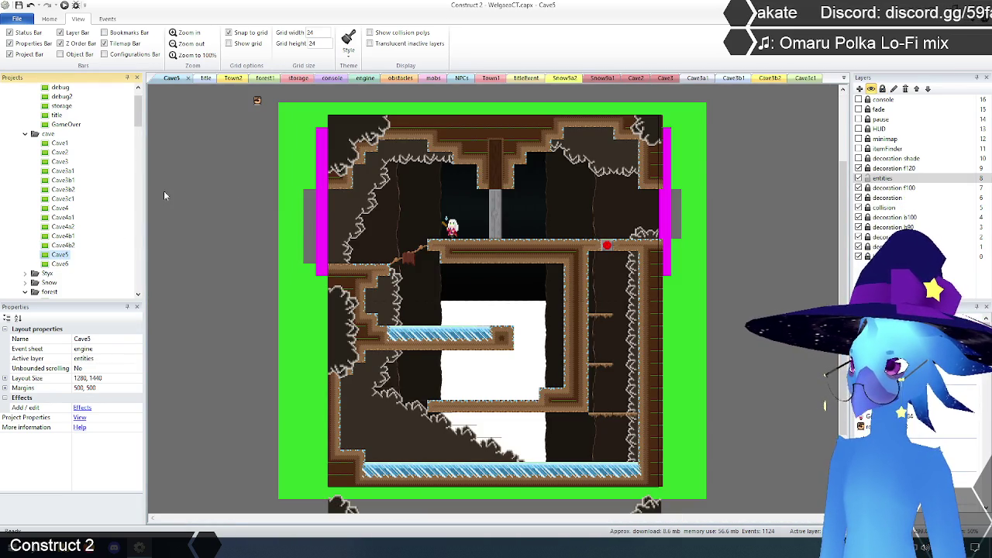
# Move the bPlank1 plank onto the slope at 288, 528 and delete the bPlank2 instance.
pyautogui.click(185, 33)
pyautogui.scroll(2, 338, 310)
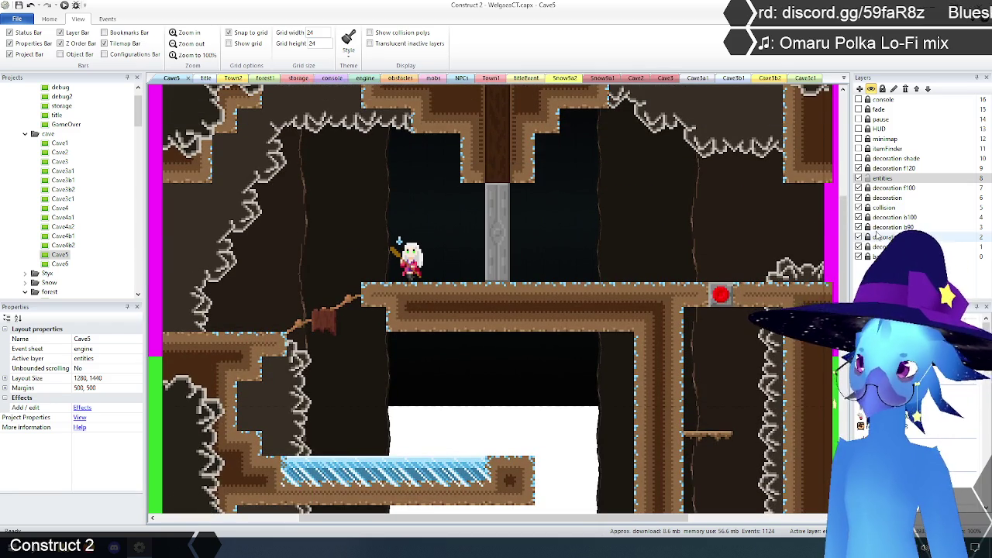
pyautogui.click(326, 325)
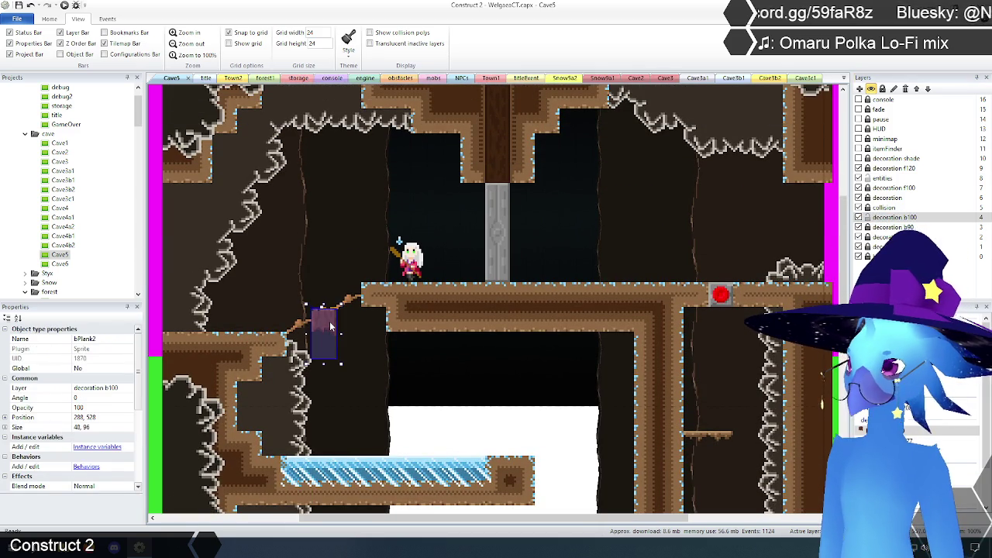
pyautogui.click(380, 358)
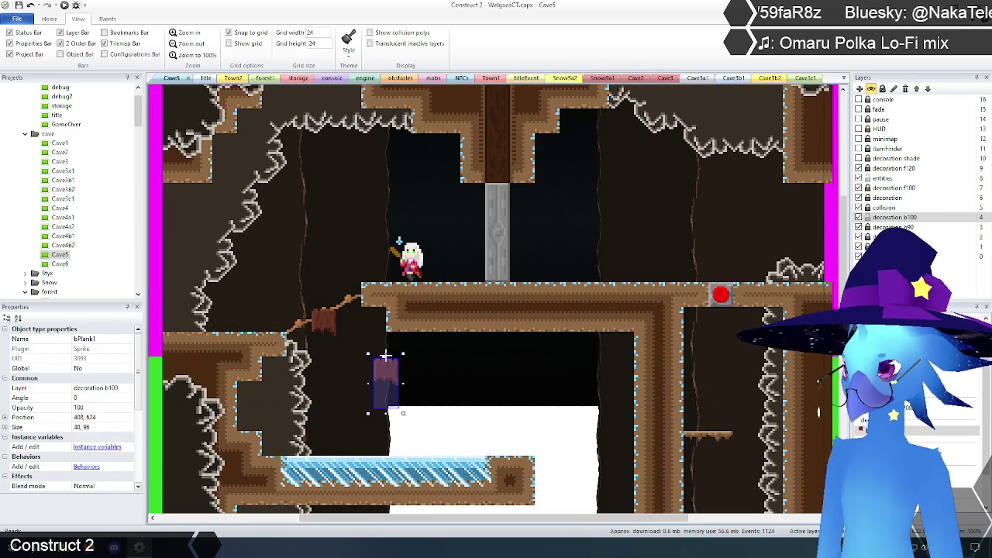
pyautogui.moveTo(390, 375)
pyautogui.mouseDown()
pyautogui.moveTo(331, 338)
pyautogui.moveTo(331, 328)
pyautogui.mouseUp()
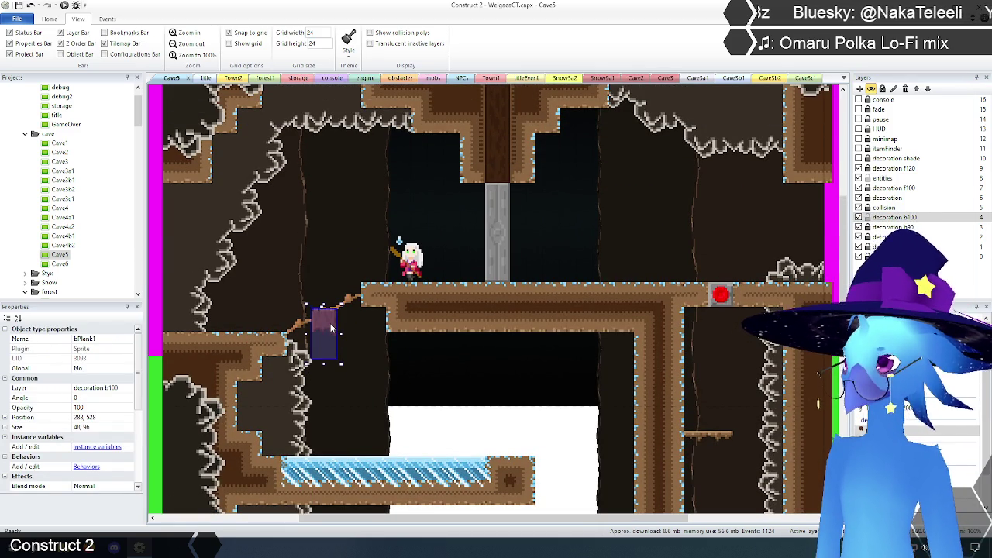
pyautogui.click(333, 327)
pyautogui.press('Delete')
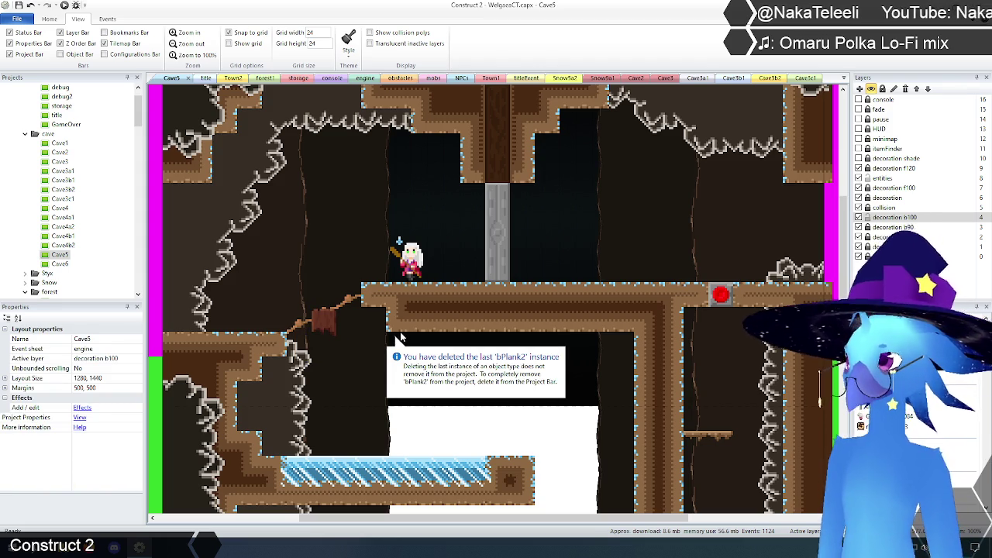
# Delete the bPlank2 object type from the project, confirming with Yes.
pyautogui.scroll(-10, 98, 186)
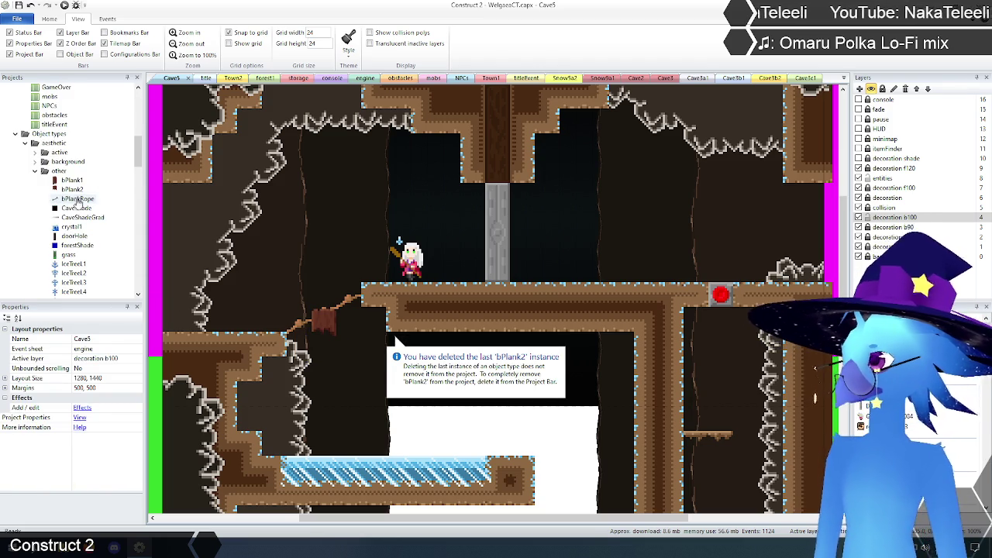
pyautogui.click(72, 189)
pyautogui.press('Delete')
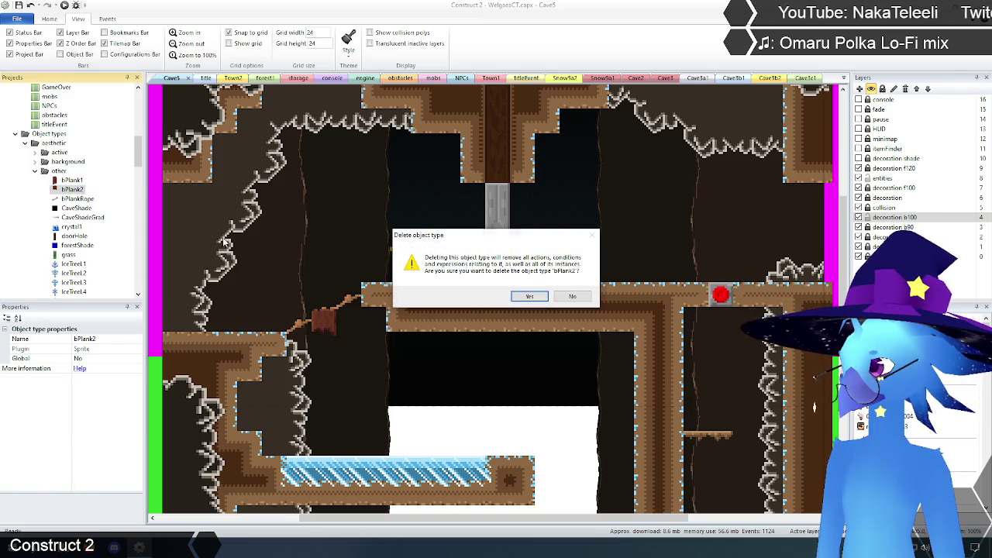
pyautogui.click(530, 297)
pyautogui.click(72, 180)
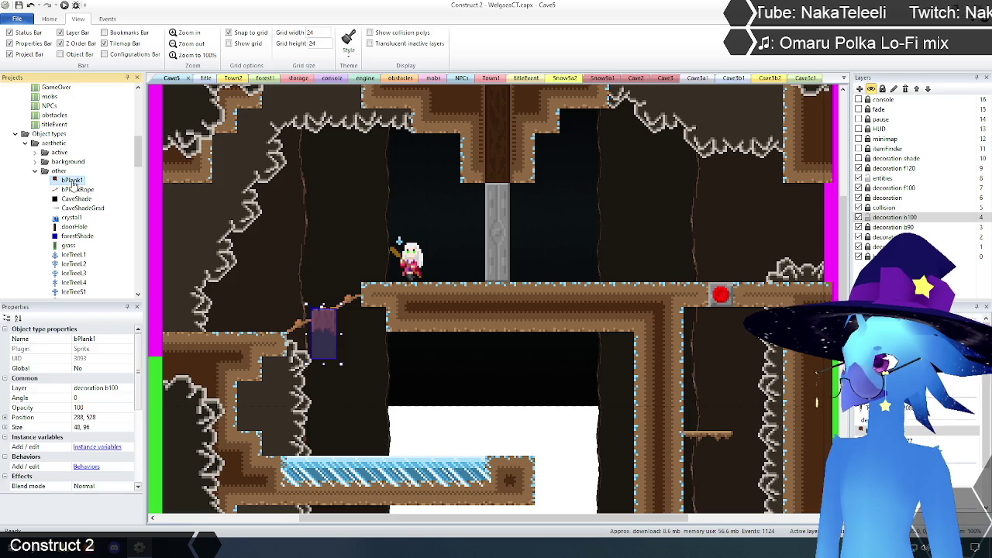
# Rename the bPlank1 object type to brokenPlank.
pyautogui.rightClick(73, 180)
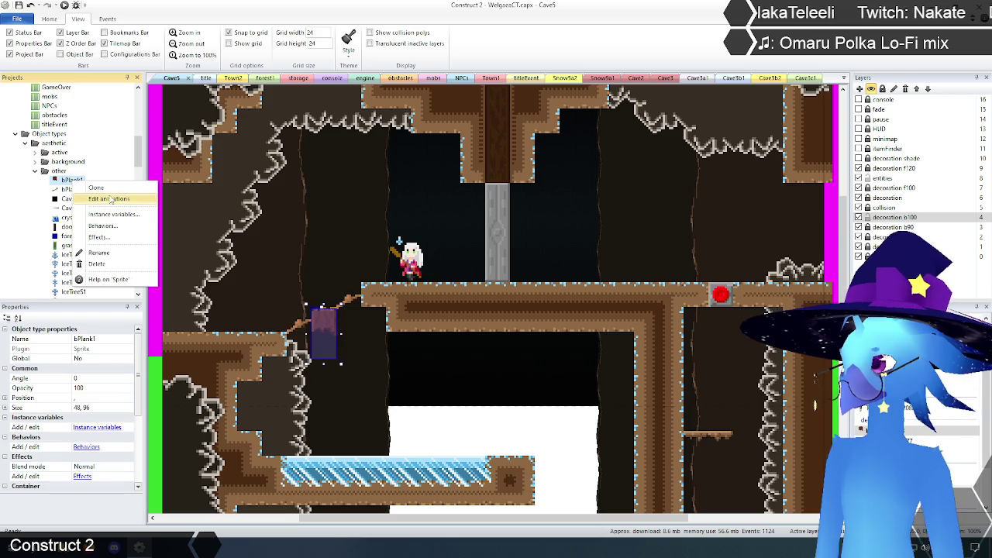
pyautogui.click(98, 253)
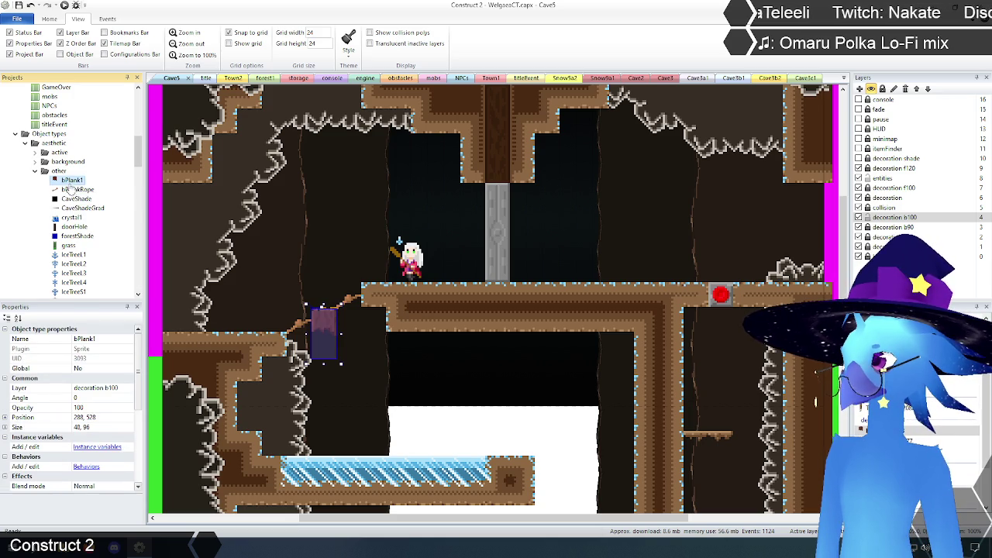
pyautogui.click(107, 338)
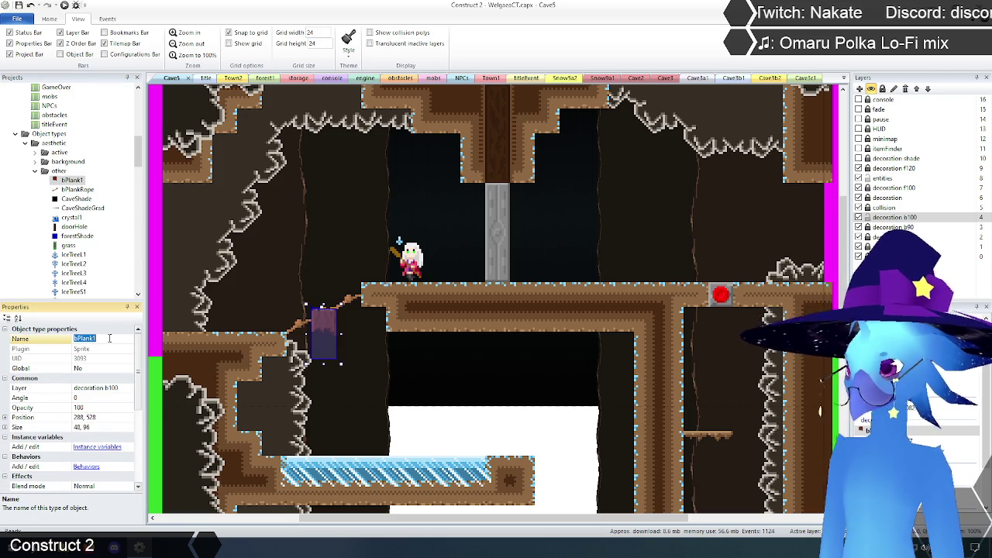
pyautogui.write('b')
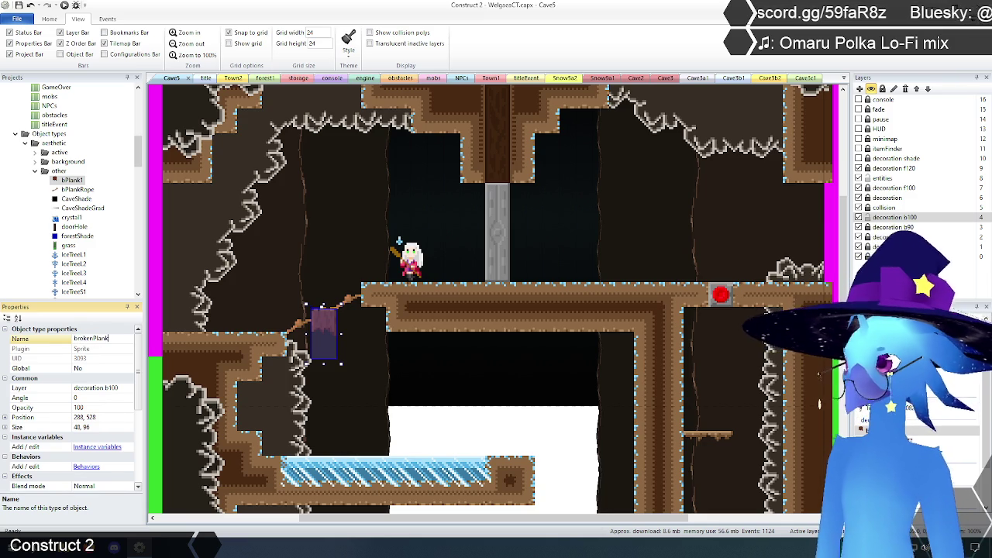
pyautogui.press('Return')
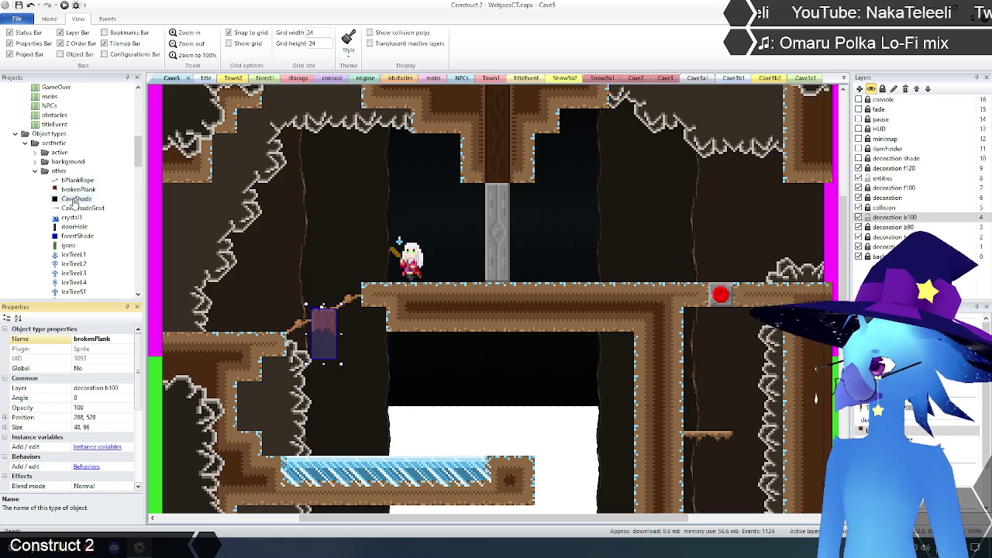
# Show IceTree1's properties, zoom out to fit all of Cave5, and close the Snow9a1 tab.
pyautogui.scroll(-3, 70, 194)
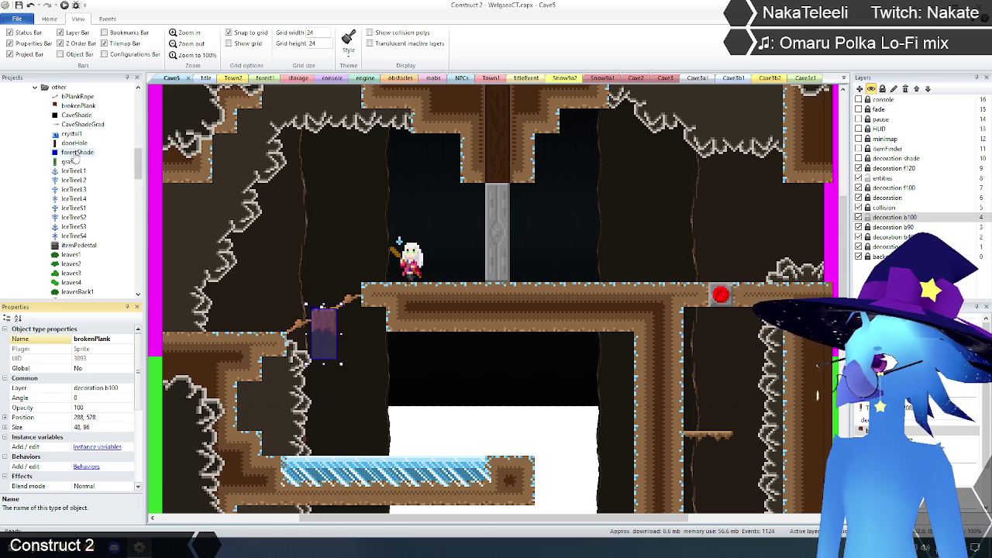
pyautogui.scroll(-7, 71, 179)
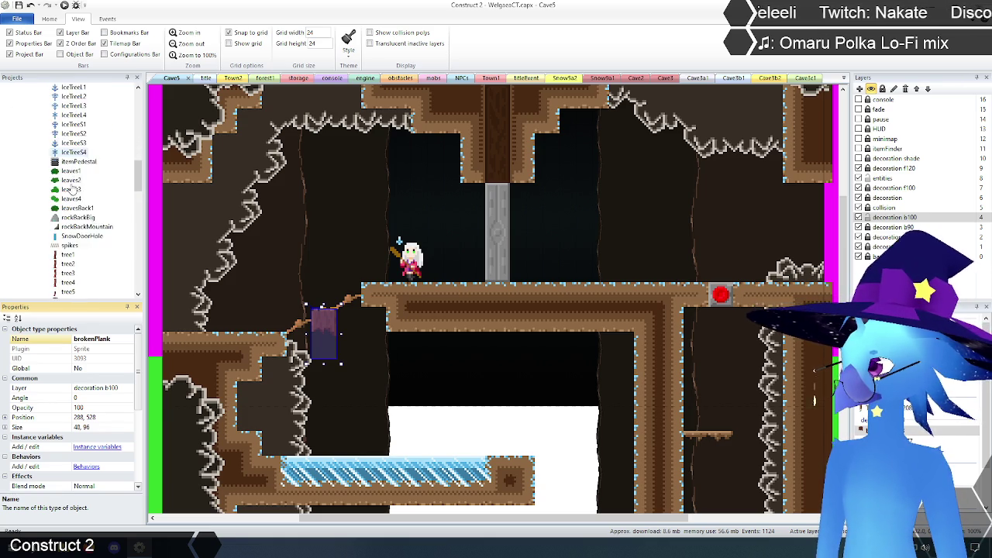
pyautogui.scroll(6, 71, 194)
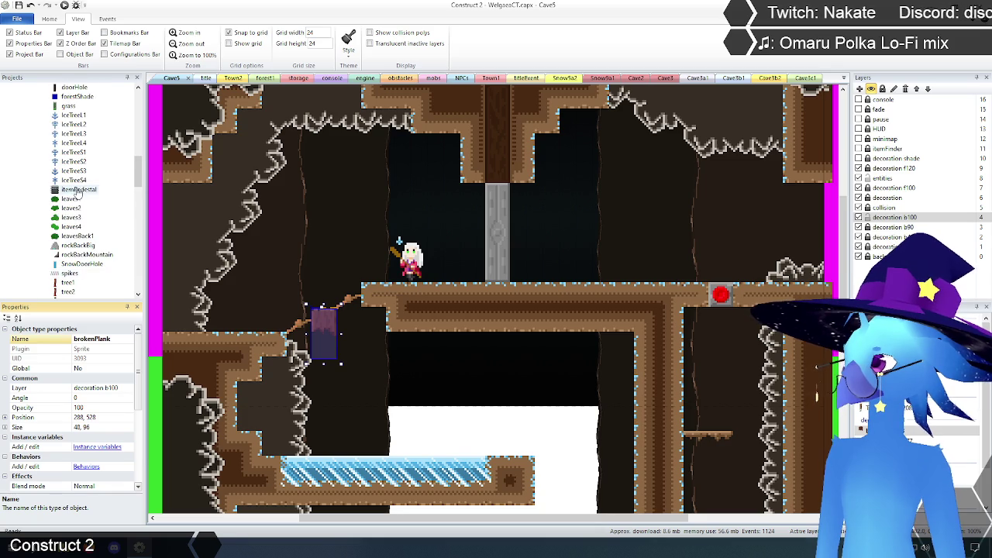
pyautogui.click(73, 143)
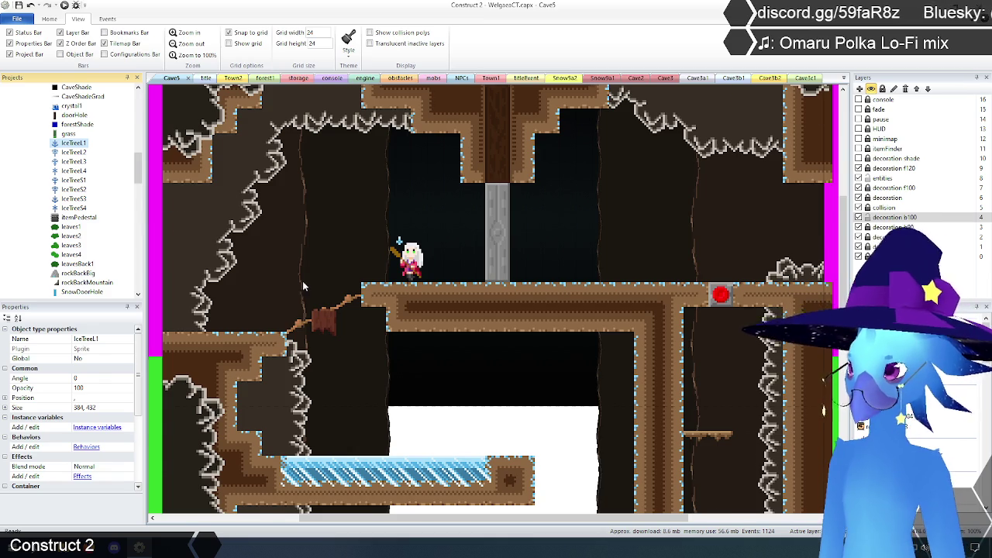
pyautogui.scroll(2, 302, 281)
pyautogui.click(183, 45)
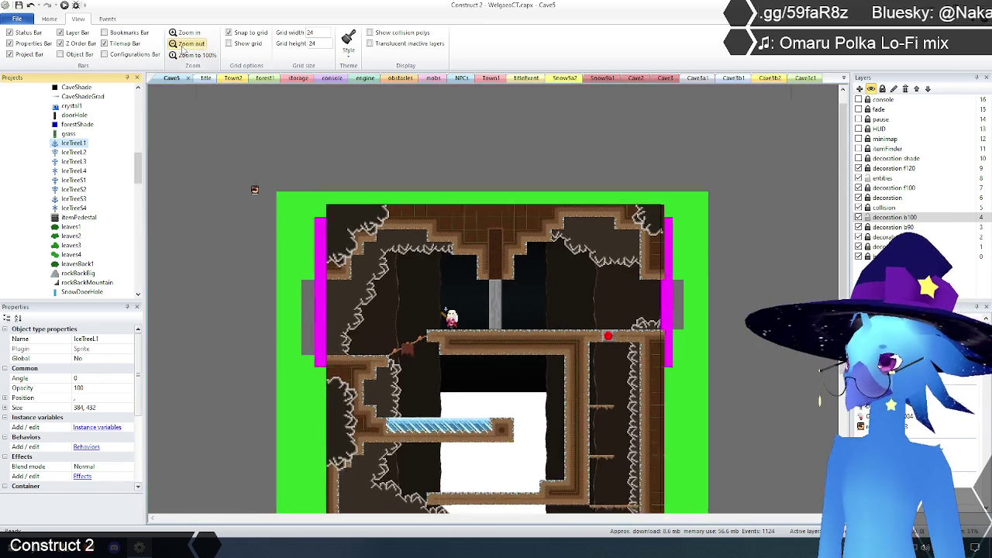
pyautogui.middleClick(603, 80)
# Close all the open cave layout tabs, Cave2 through Cave5.
pyautogui.middleClick(599, 80)
pyautogui.middleClick(598, 81)
pyautogui.middleClick(598, 80)
pyautogui.middleClick(598, 80)
pyautogui.middleClick(598, 80)
pyautogui.middleClick(598, 80)
pyautogui.middleClick(597, 80)
pyautogui.middleClick(598, 80)
pyautogui.middleClick(596, 80)
pyautogui.click(584, 79)
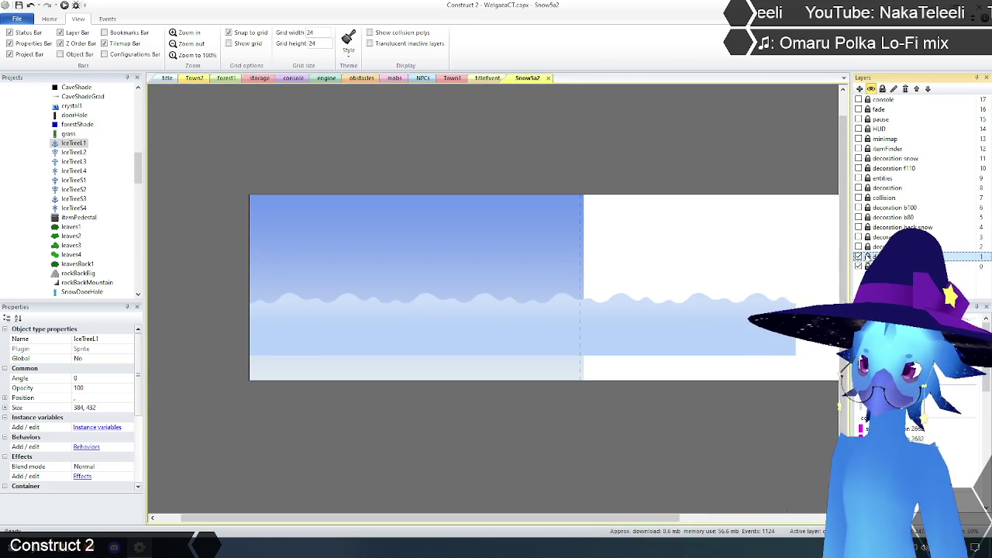
# Collapse the cave folder, expand the Snow folder and open Snow1.
pyautogui.moveTo(139, 172); pyautogui.dragTo(147, 114)
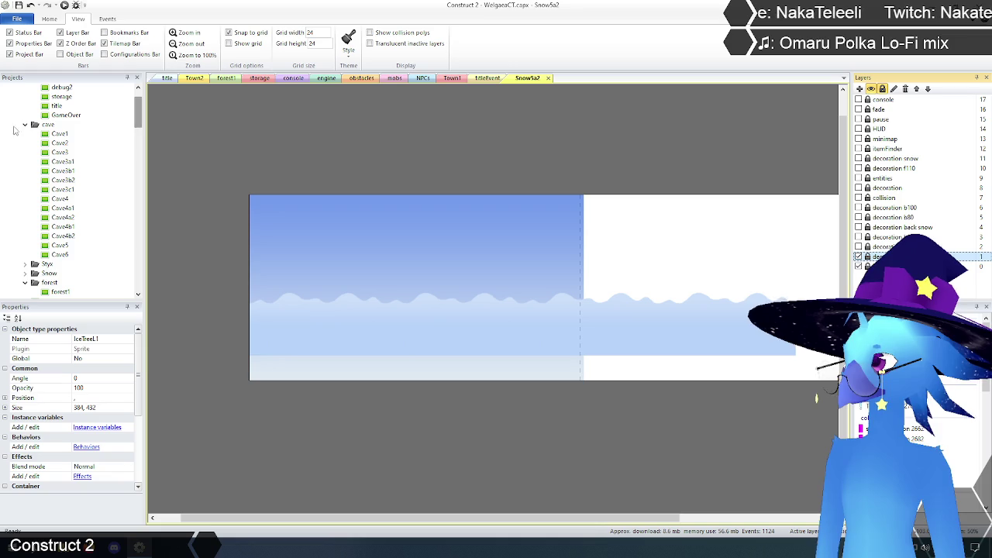
pyautogui.click(25, 124)
pyautogui.click(25, 143)
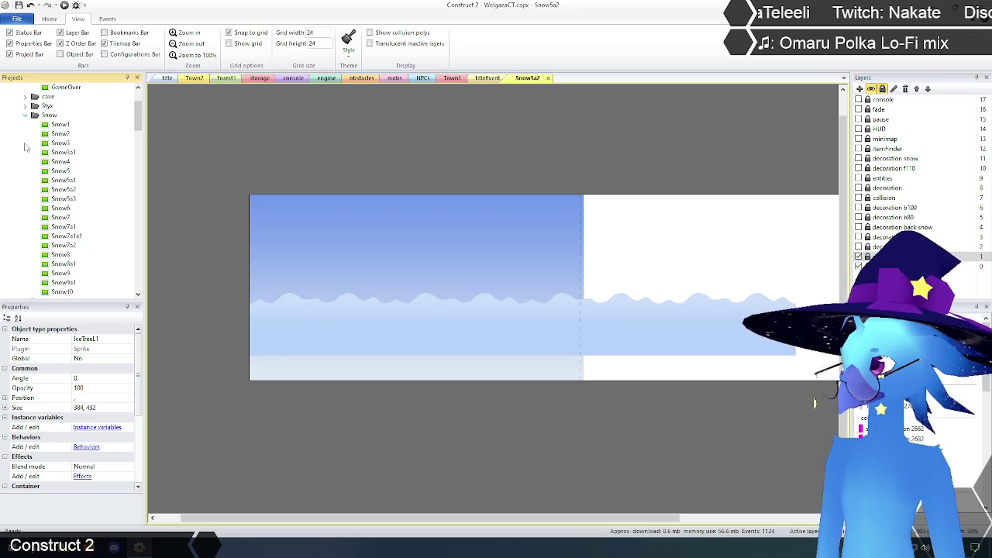
pyautogui.doubleClick(59, 125)
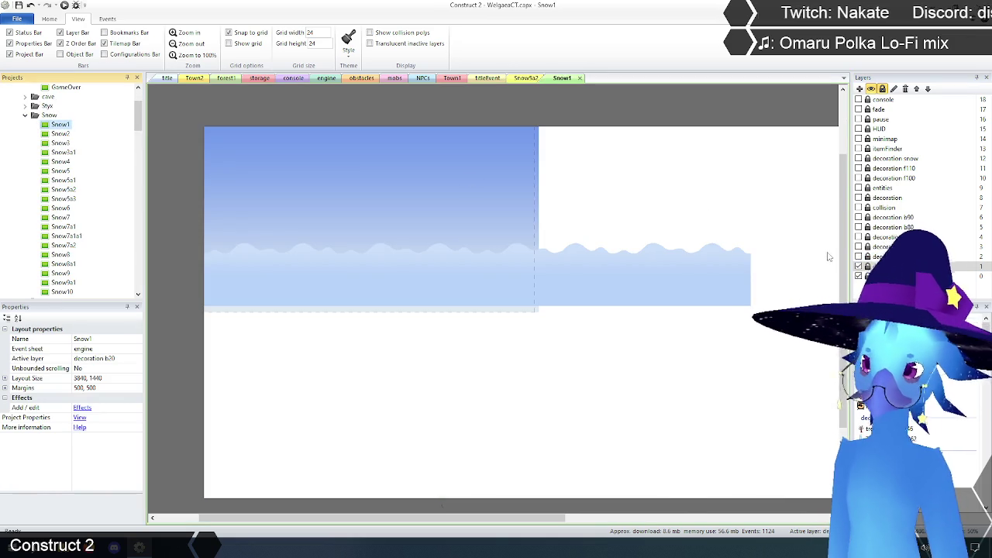
# Show Snow1's scenery, collision, decoration, entities and f110 foreground snow layers.
pyautogui.click(858, 256)
pyautogui.click(859, 246)
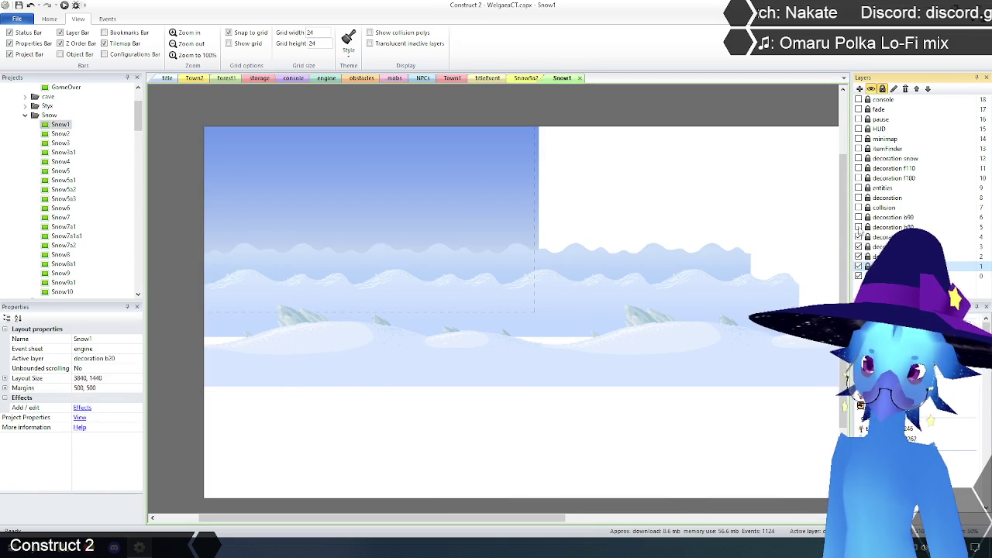
pyautogui.click(858, 237)
pyautogui.click(858, 228)
pyautogui.click(859, 217)
pyautogui.click(859, 207)
pyautogui.click(858, 198)
pyautogui.click(858, 188)
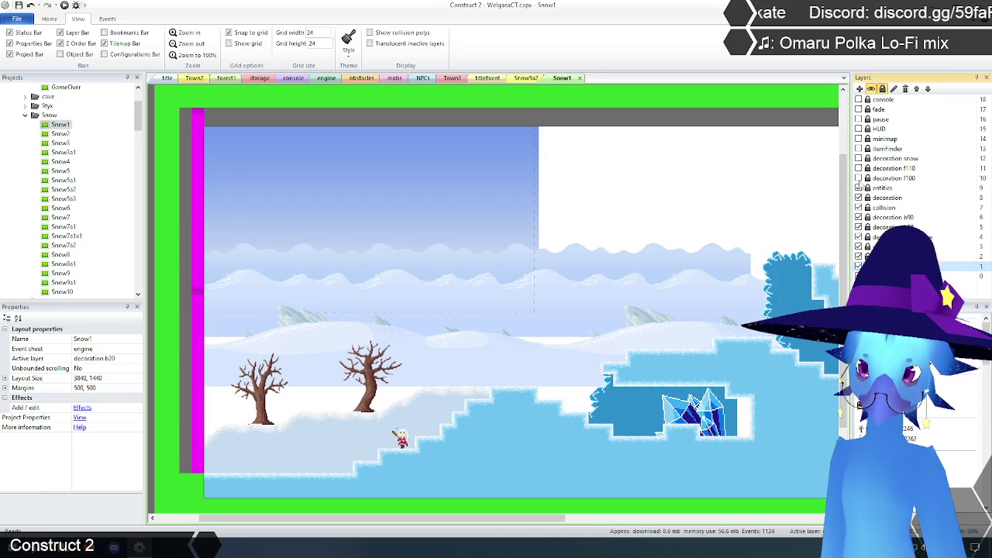
pyautogui.click(858, 168)
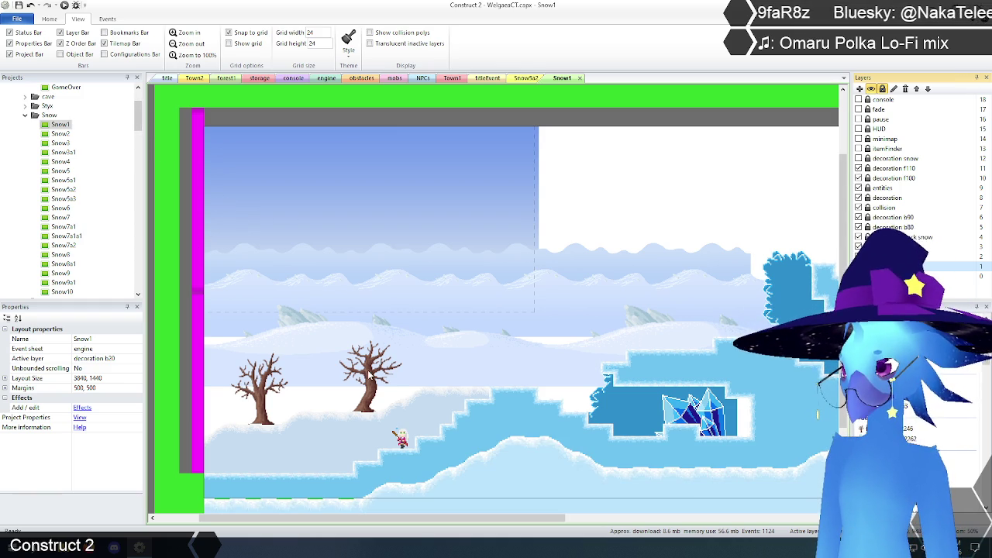
# Review the Snow1 level, then open the Snow2 layout.
pyautogui.moveTo(142, 118)
pyautogui.mouseDown()
pyautogui.moveTo(141, 200)
pyautogui.moveTo(143, 169)
pyautogui.mouseUp()
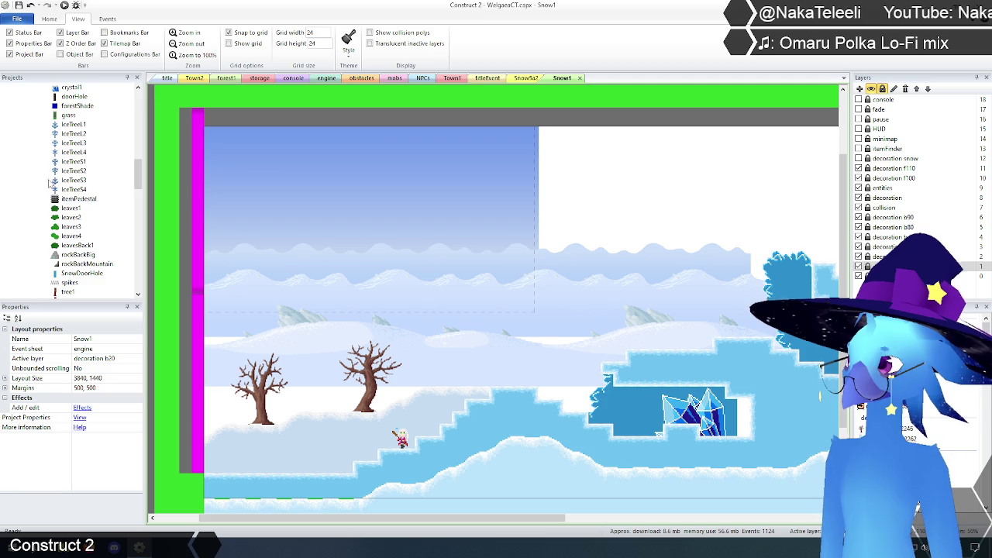
pyautogui.scroll(10, 52, 169)
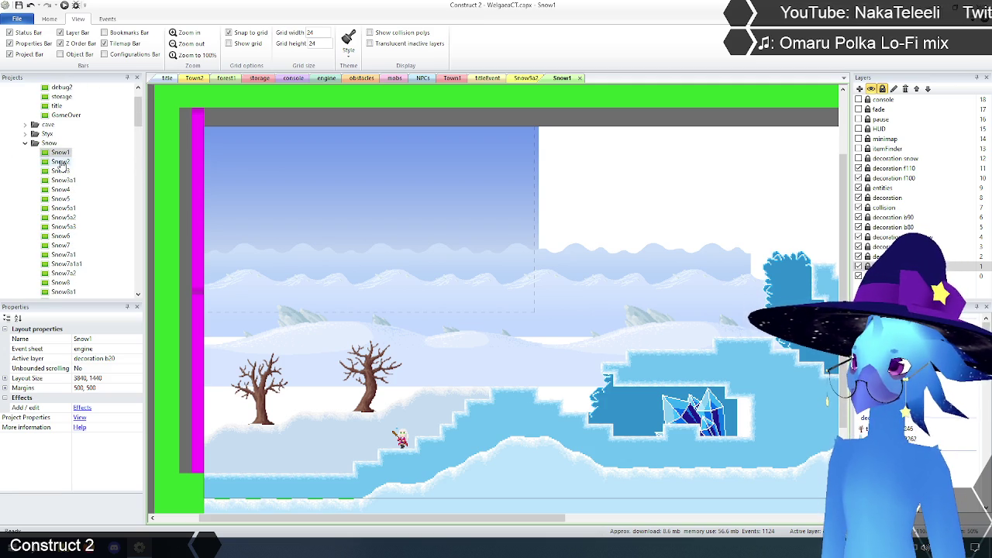
pyautogui.doubleClick(60, 162)
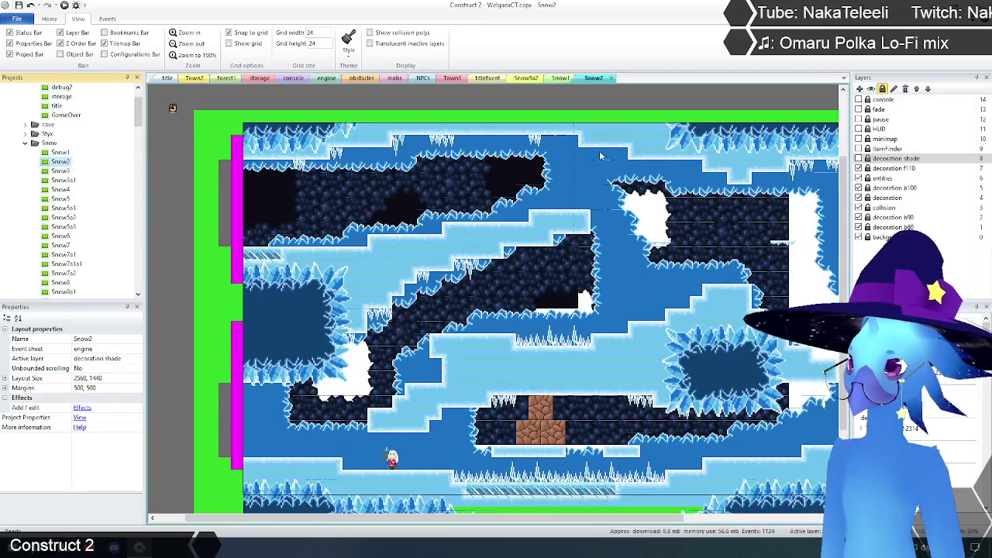
# Open the Snow3 layout and make all its layers visible, from snow waves up to decoration snow.
pyautogui.doubleClick(61, 171)
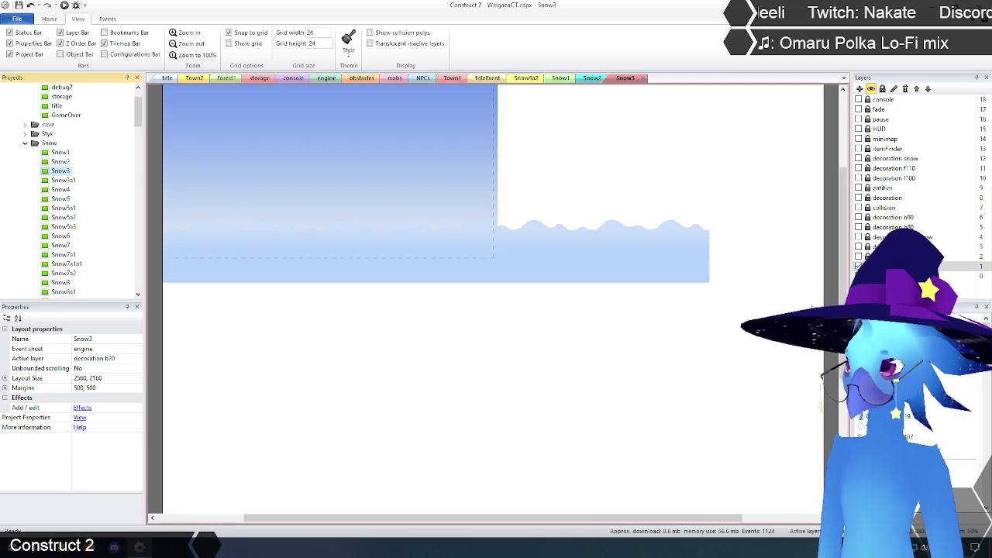
pyautogui.click(883, 89)
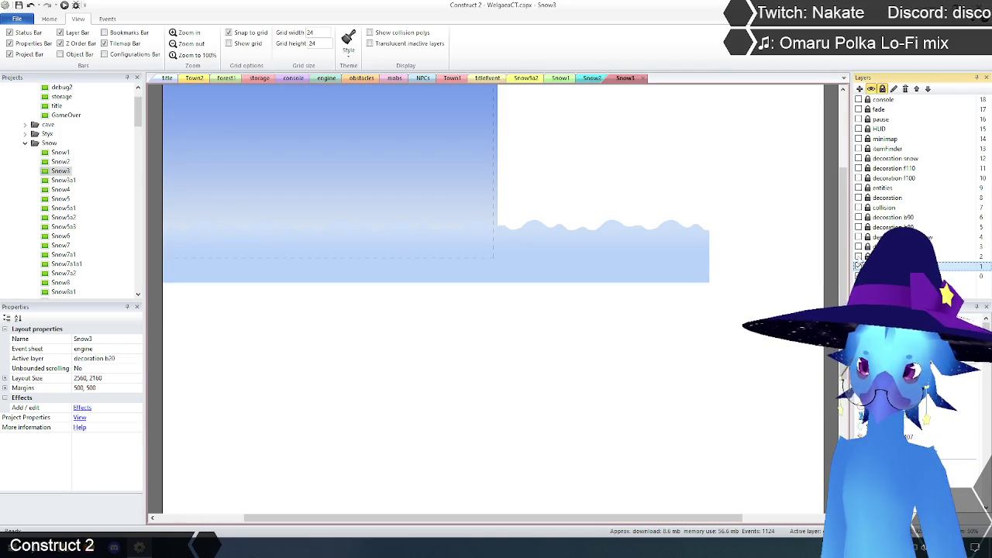
pyautogui.click(858, 266)
pyautogui.click(858, 256)
pyautogui.click(859, 228)
pyautogui.click(858, 217)
pyautogui.click(858, 207)
pyautogui.click(858, 198)
pyautogui.click(858, 188)
pyautogui.click(859, 177)
pyautogui.click(859, 168)
pyautogui.click(859, 158)
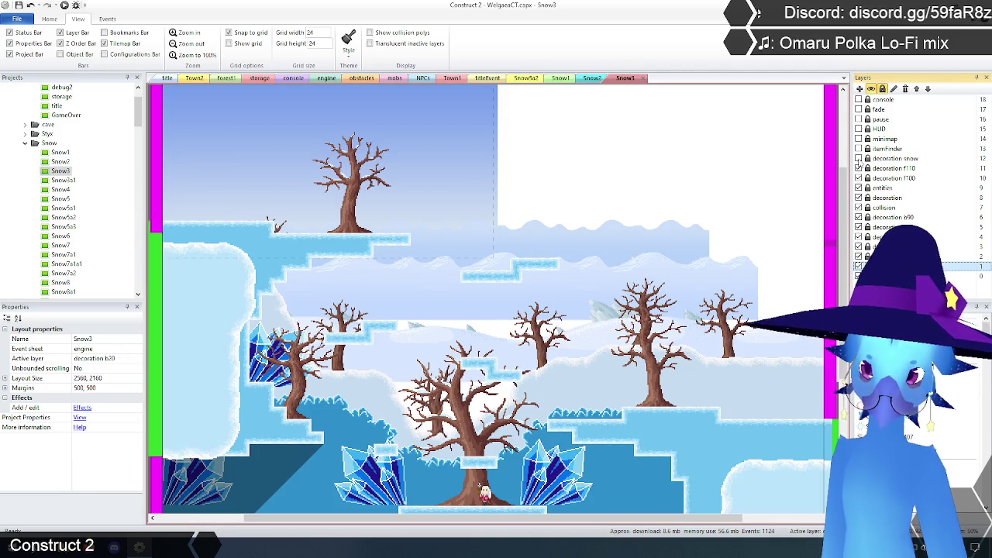
pyautogui.scroll(-2, 523, 284)
pyautogui.scroll(-3, 523, 283)
pyautogui.scroll(3, 523, 284)
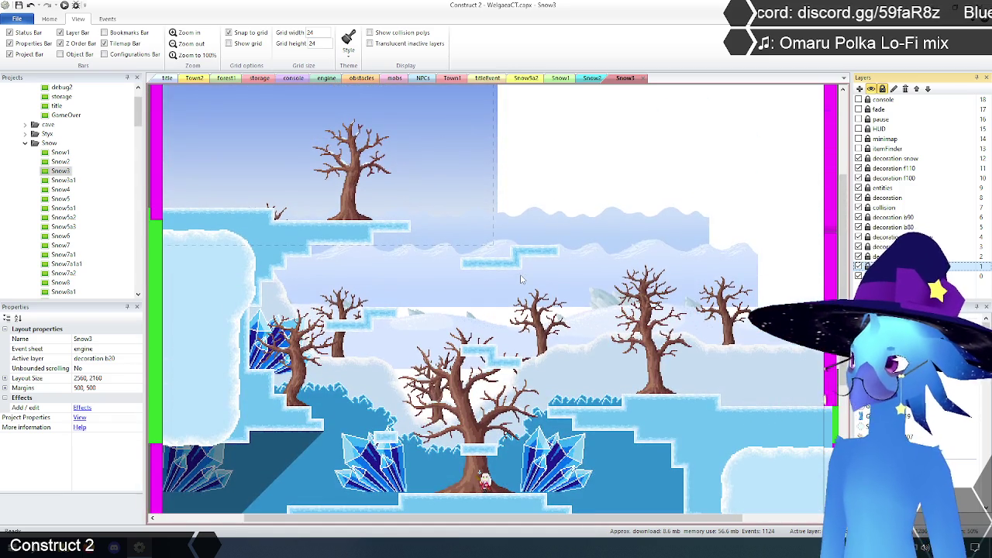
# Open Snow3a1 and show its b20, b60, collision, decoration, entities and f110 layers.
pyautogui.doubleClick(64, 180)
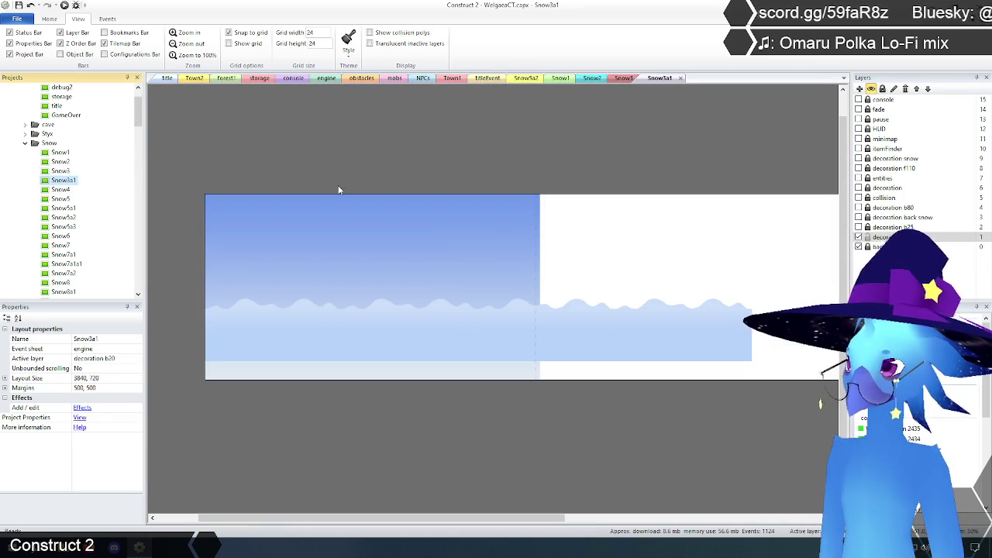
pyautogui.click(858, 226)
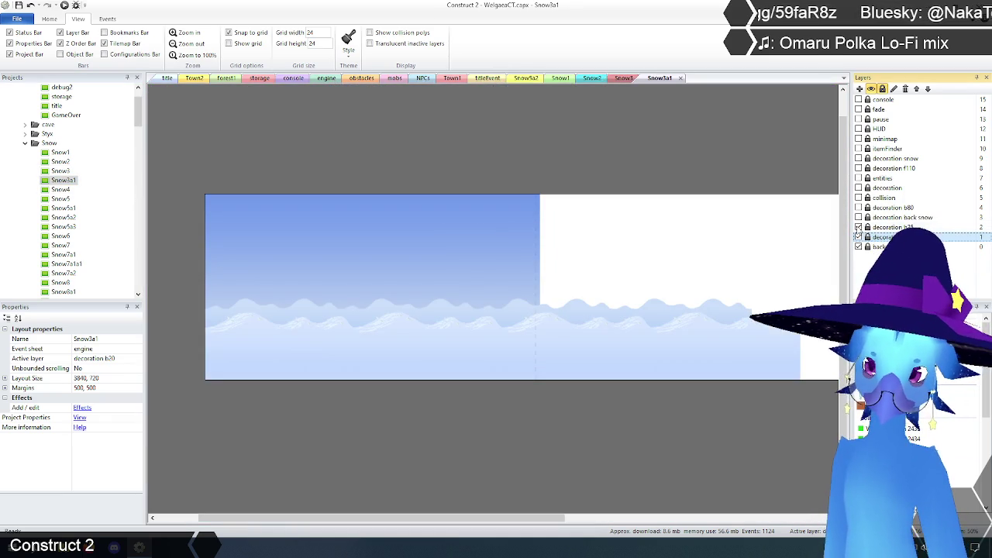
pyautogui.click(859, 208)
pyautogui.click(859, 198)
pyautogui.click(858, 188)
pyautogui.click(859, 178)
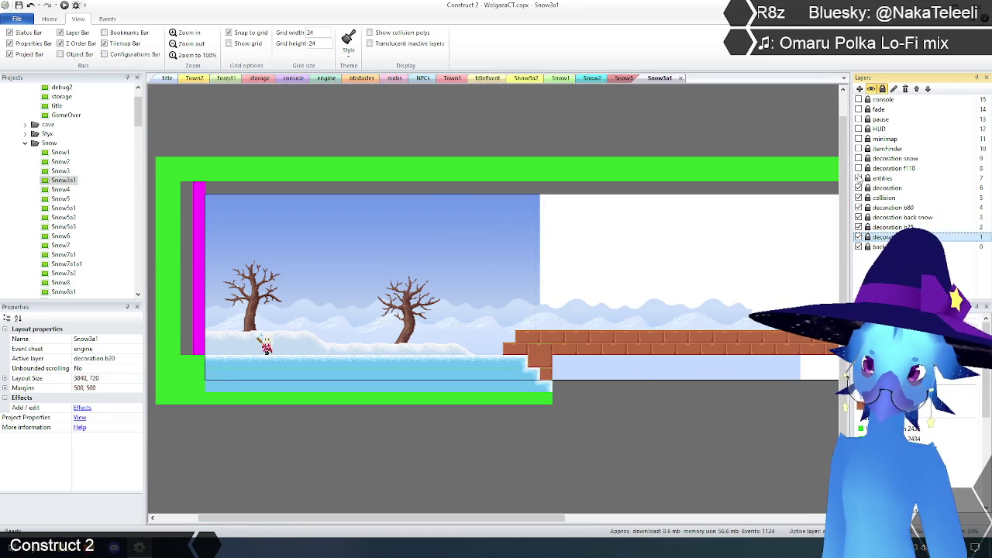
pyautogui.click(858, 169)
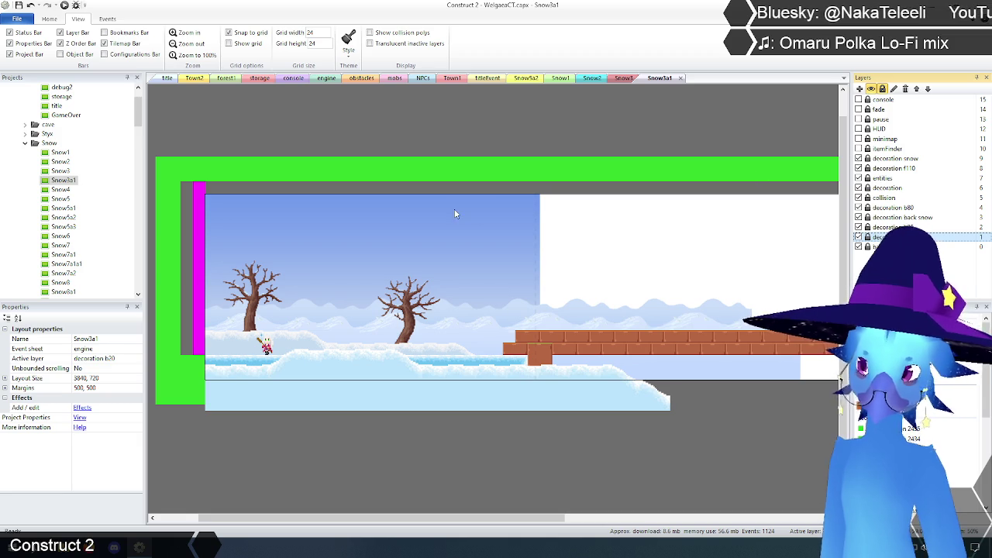
# Open Snow4 and make every layer visible, from snowy hills to f110 foreground snow.
pyautogui.doubleClick(62, 190)
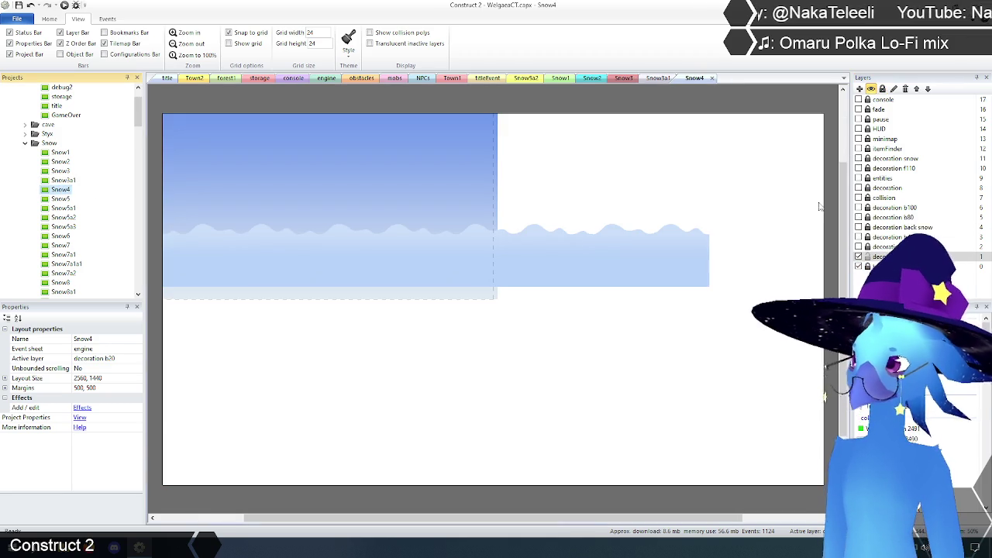
pyautogui.click(859, 236)
pyautogui.click(858, 247)
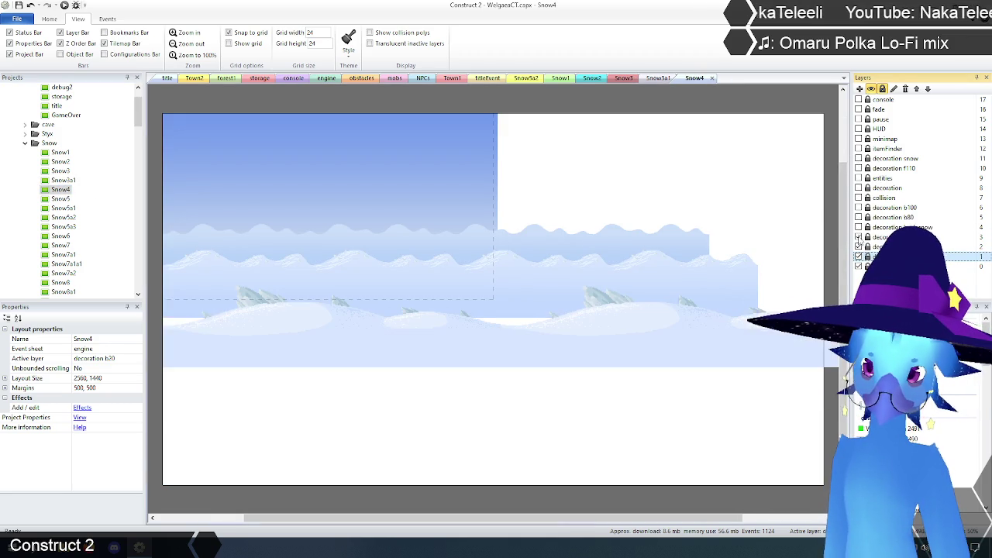
pyautogui.click(858, 227)
pyautogui.click(858, 217)
pyautogui.click(858, 208)
pyautogui.click(859, 198)
pyautogui.click(858, 188)
pyautogui.click(858, 178)
pyautogui.click(859, 169)
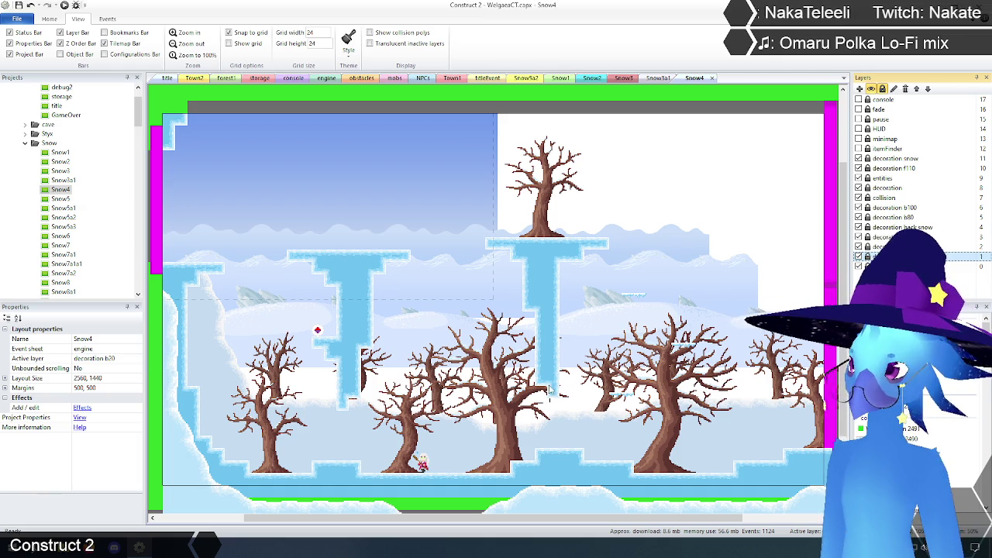
# Open Snow5 and show all its layers, including trees, ice tiles, collision and entities.
pyautogui.doubleClick(60, 199)
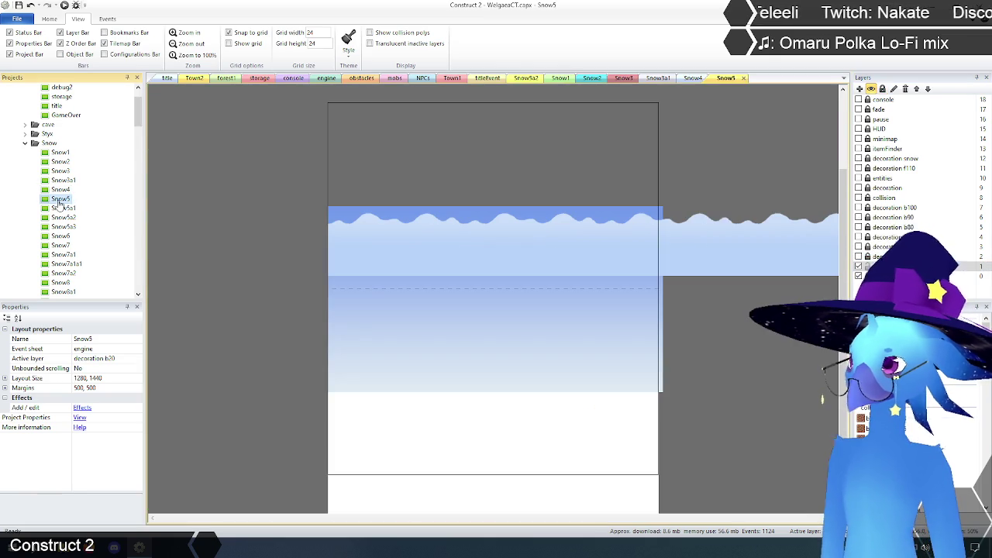
pyautogui.click(859, 256)
pyautogui.click(858, 247)
pyautogui.click(858, 237)
pyautogui.click(859, 226)
pyautogui.click(858, 217)
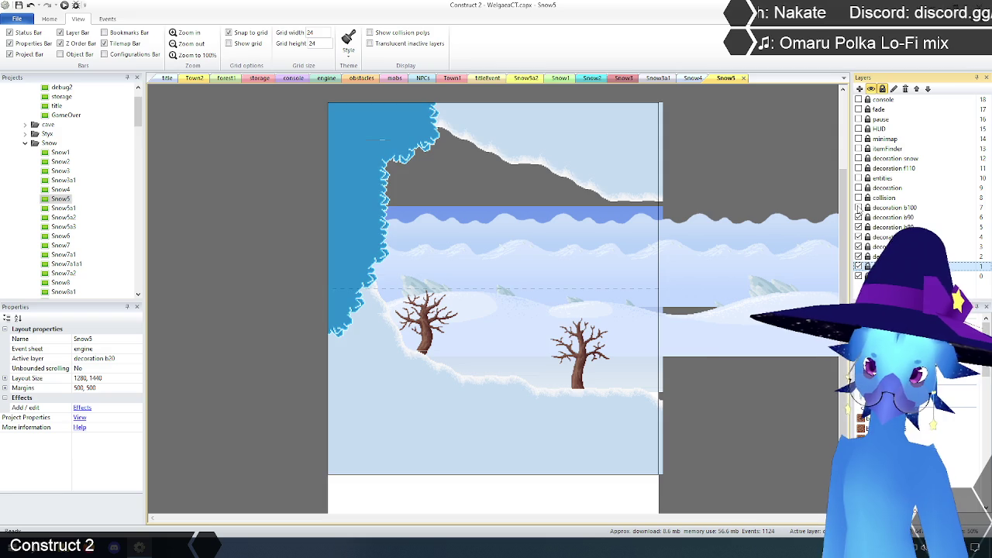
pyautogui.click(858, 207)
pyautogui.click(859, 197)
pyautogui.click(858, 188)
pyautogui.click(858, 178)
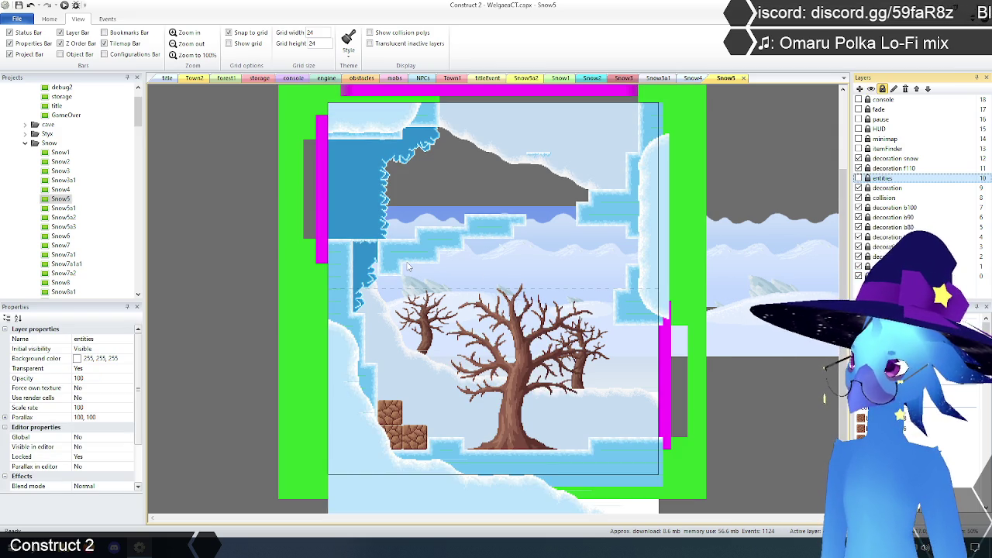
# Open Snow5a1 and show every layer, from cloud background to f110 foreground.
pyautogui.doubleClick(62, 208)
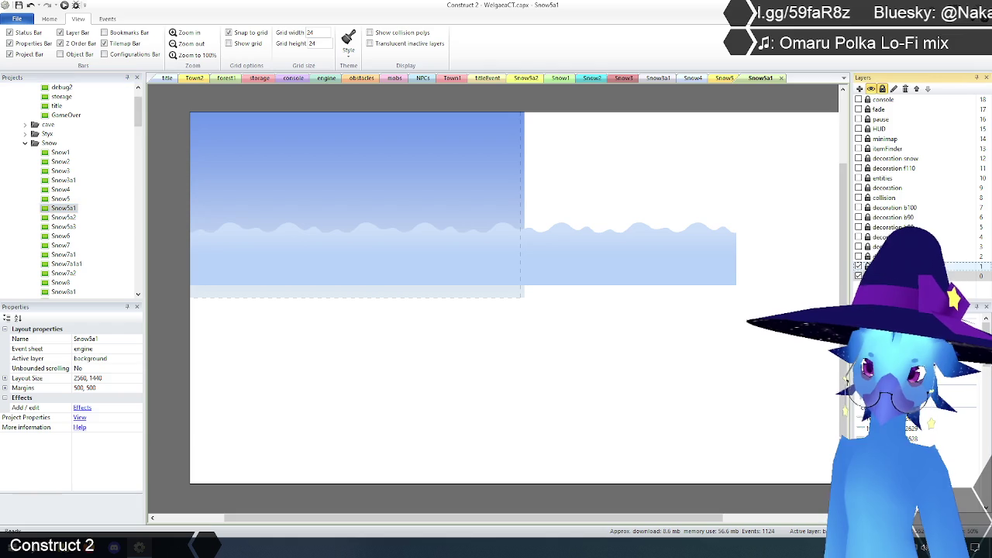
pyautogui.click(858, 256)
pyautogui.click(859, 246)
pyautogui.click(859, 237)
pyautogui.click(858, 227)
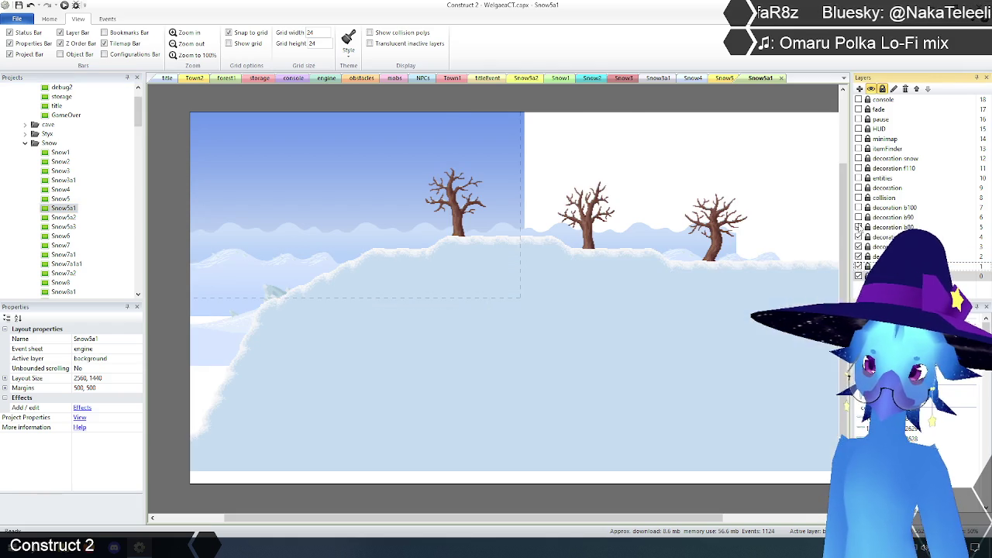
pyautogui.click(859, 217)
pyautogui.click(859, 208)
pyautogui.click(859, 197)
pyautogui.click(858, 188)
pyautogui.click(858, 177)
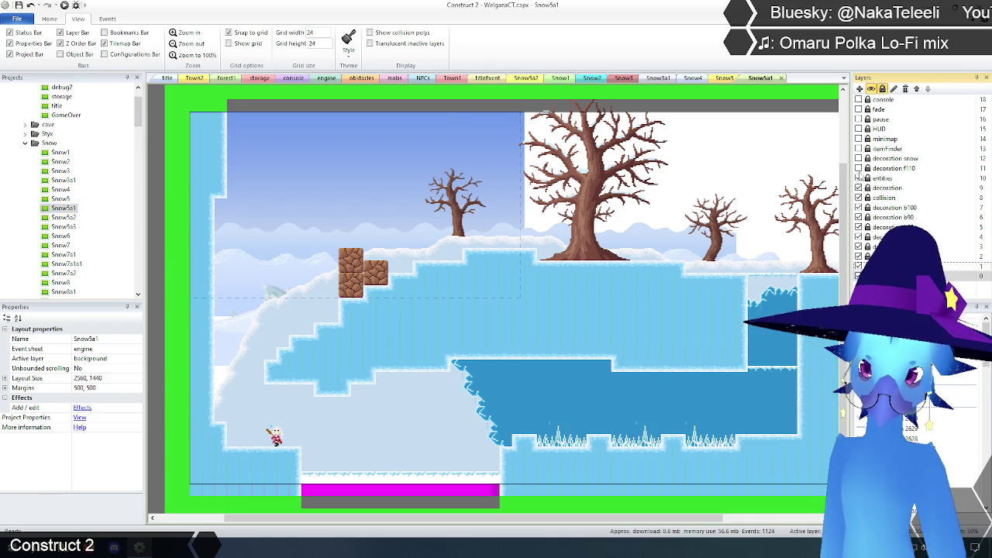
pyautogui.click(858, 168)
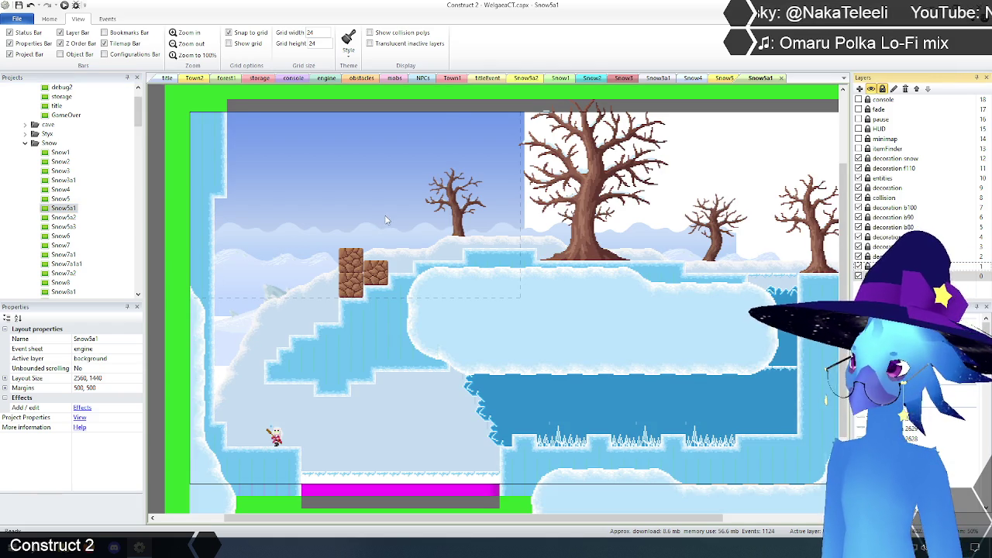
# Open Snow5a2 and make all its layers visible, up to the decoration snow layer.
pyautogui.doubleClick(63, 217)
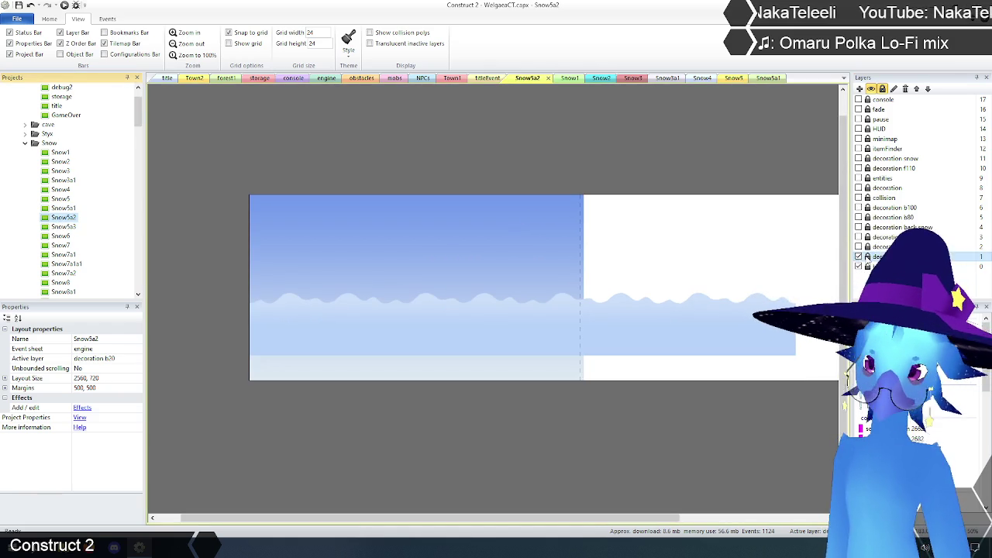
pyautogui.click(859, 246)
pyautogui.click(858, 236)
pyautogui.click(859, 217)
pyautogui.click(858, 207)
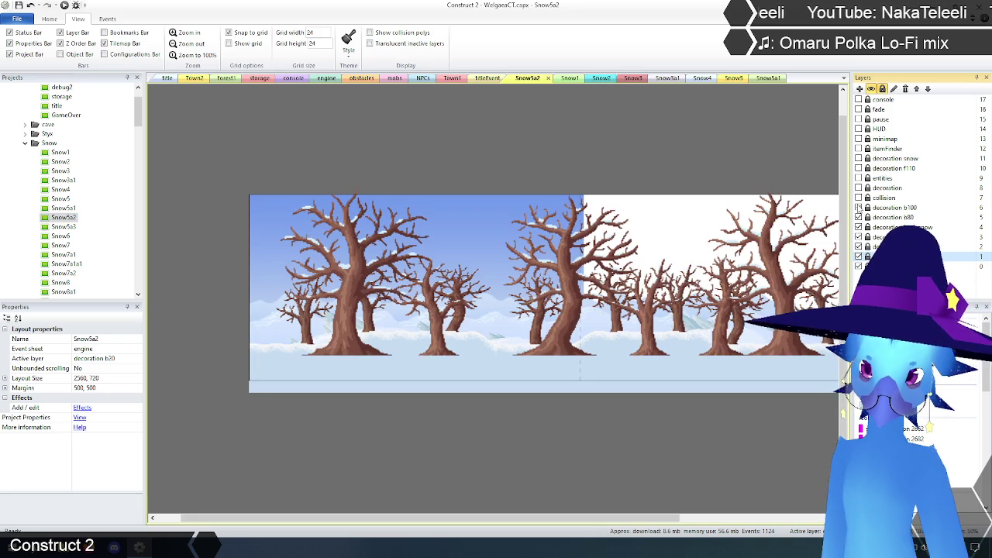
pyautogui.click(858, 198)
pyautogui.click(858, 188)
pyautogui.click(858, 178)
pyautogui.click(859, 169)
pyautogui.click(858, 159)
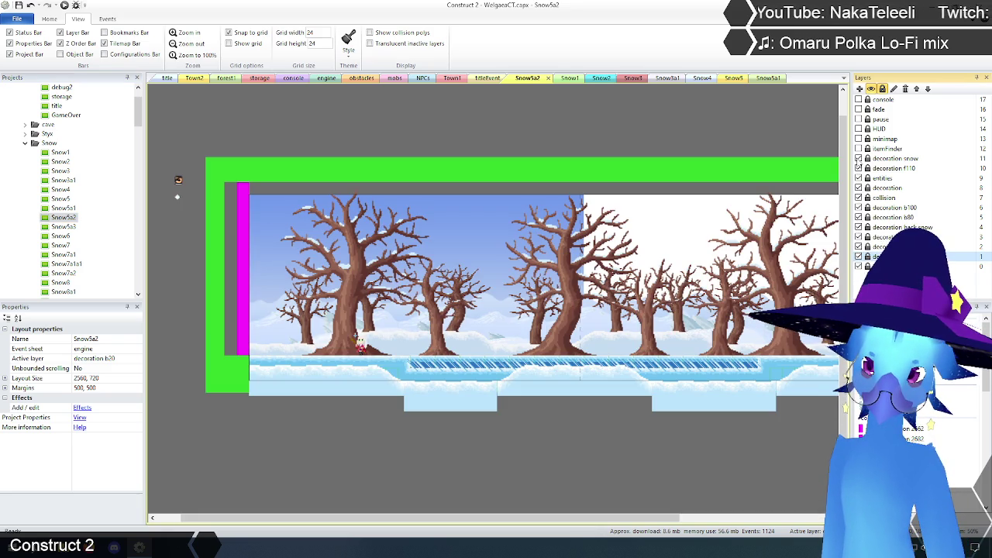
# Open Snow5a3 and show all layers, from snowy hills and mountains to f110 foreground.
pyautogui.doubleClick(64, 226)
pyautogui.click(858, 246)
pyautogui.click(858, 236)
pyautogui.click(859, 226)
pyautogui.click(858, 217)
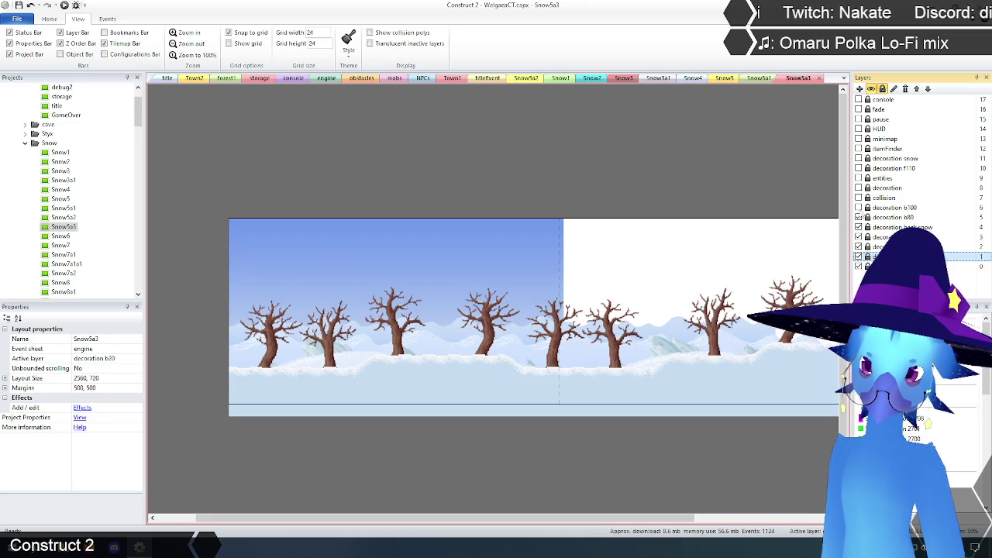
pyautogui.click(858, 208)
pyautogui.click(858, 197)
pyautogui.click(858, 188)
pyautogui.click(859, 178)
pyautogui.click(858, 168)
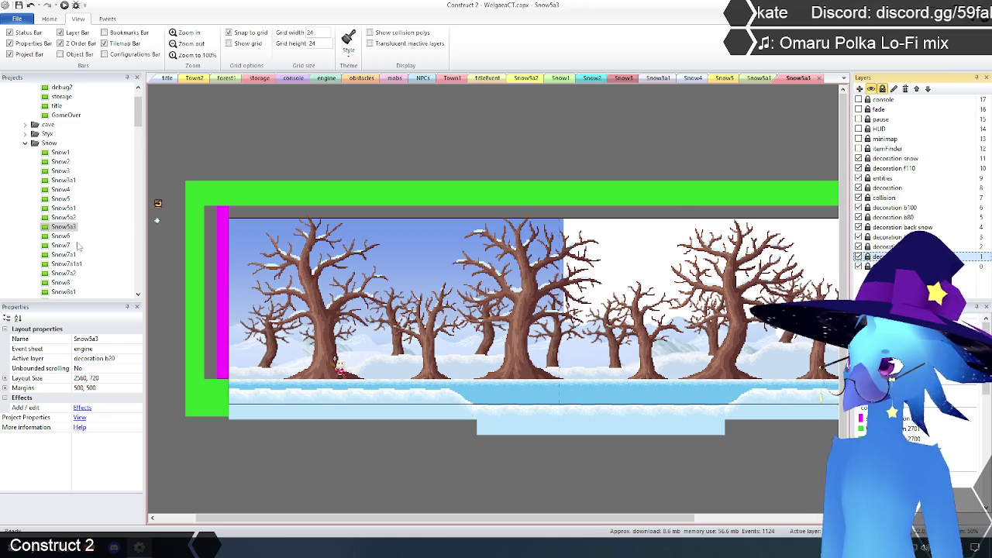
# Open Snow6 and make every layer visible, from cave window background to icy f110 foreground.
pyautogui.scroll(-2, 70, 236)
pyautogui.doubleClick(61, 181)
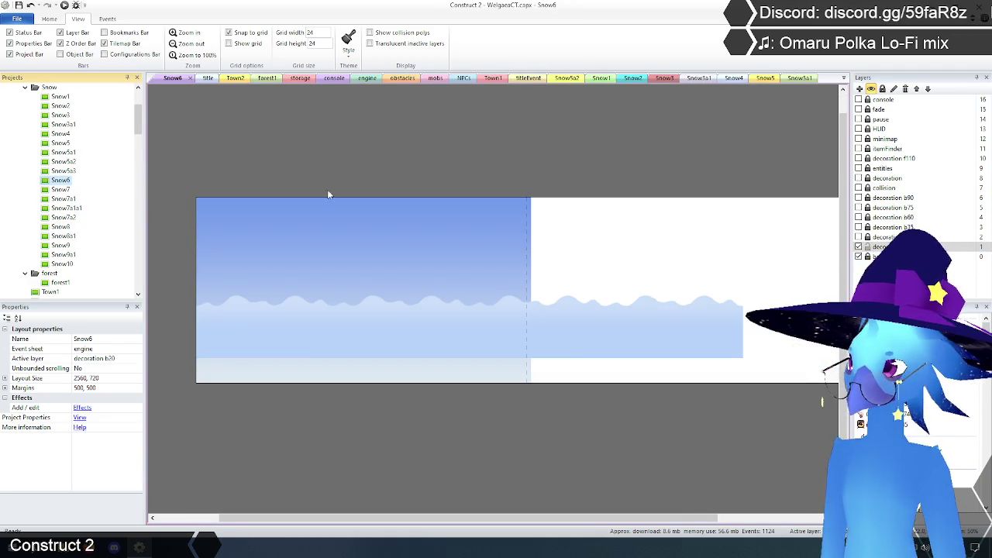
pyautogui.click(869, 248)
pyautogui.click(858, 236)
pyautogui.click(858, 227)
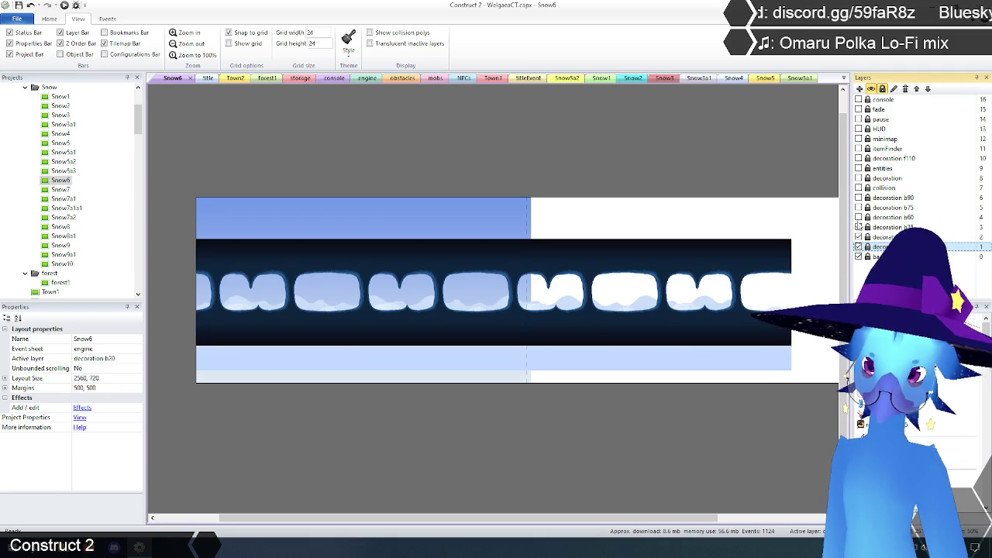
pyautogui.click(858, 217)
pyautogui.click(858, 207)
pyautogui.click(858, 197)
pyautogui.click(858, 187)
pyautogui.click(858, 177)
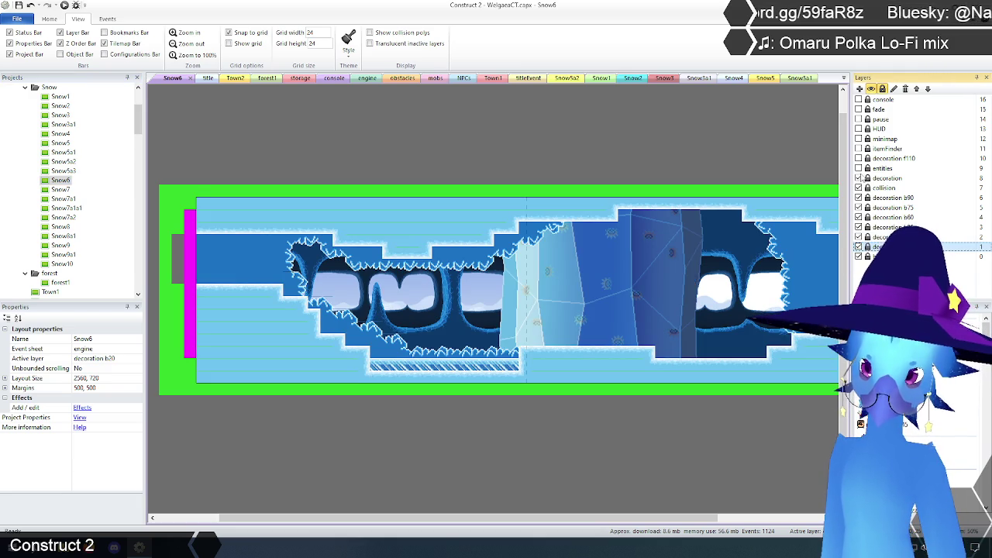
pyautogui.click(858, 167)
pyautogui.click(858, 158)
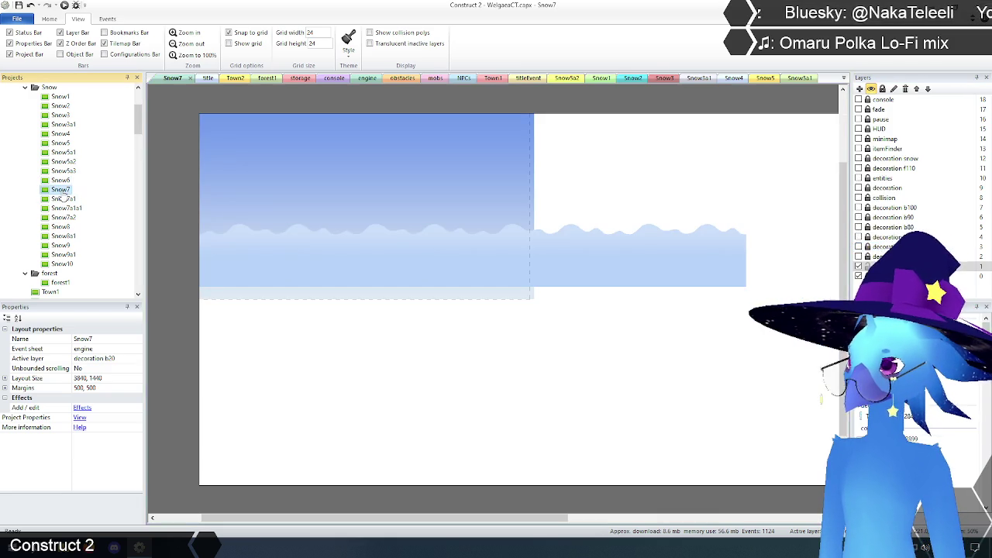
# Open Snow7 and show its icy waves, mountains, trees, collision, tiles and snow layers.
pyautogui.doubleClick(61, 190)
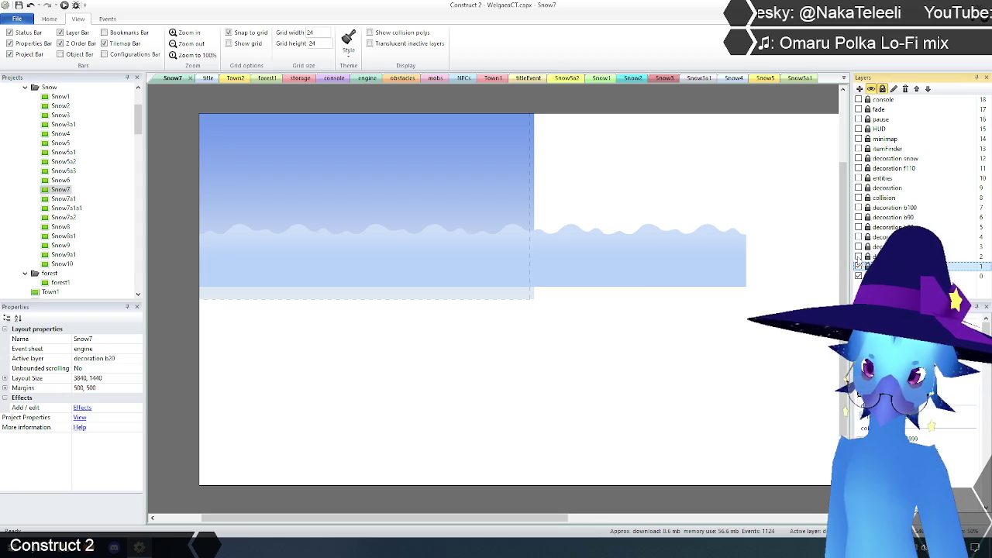
pyautogui.click(858, 246)
pyautogui.click(859, 256)
pyautogui.click(858, 236)
pyautogui.click(859, 226)
pyautogui.click(858, 217)
pyautogui.click(859, 207)
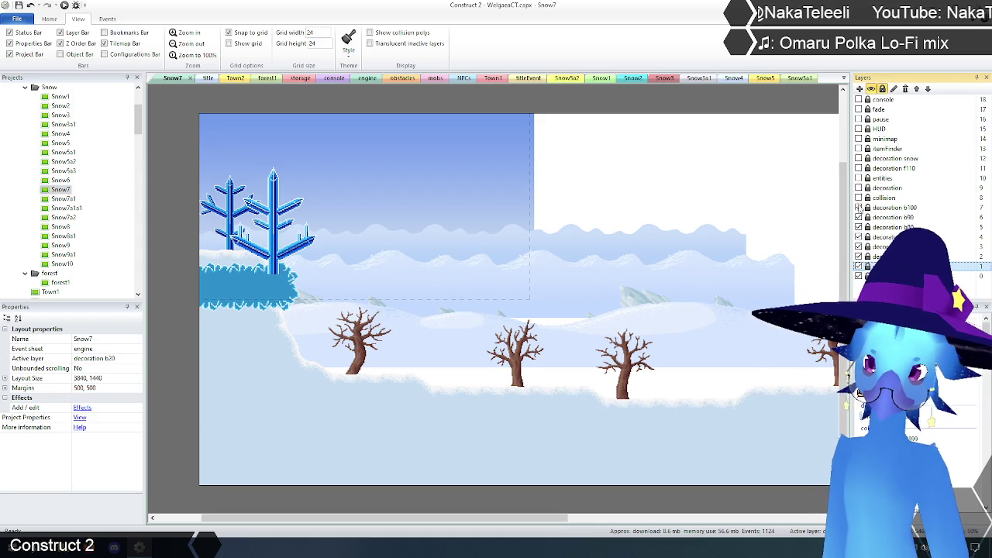
pyautogui.click(858, 197)
pyautogui.click(859, 188)
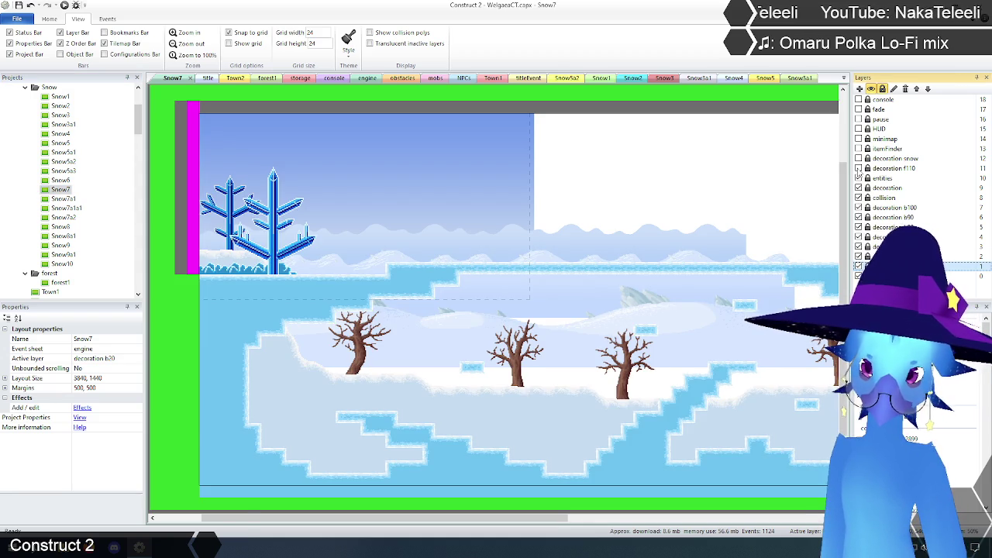
pyautogui.click(858, 168)
pyautogui.click(859, 159)
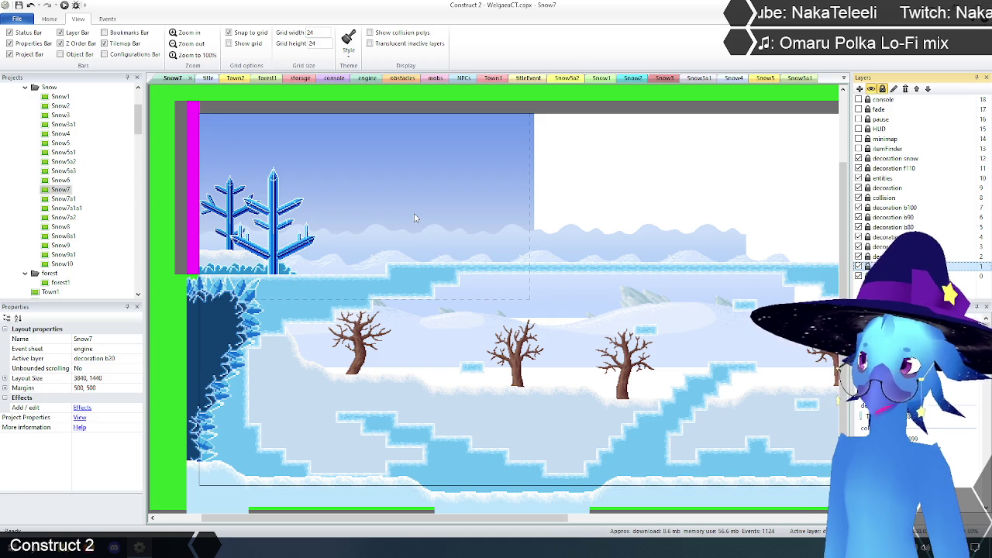
# Close the already reviewed Snow2–Snow6, Town2 and forest1 layout tabs.
pyautogui.middleClick(567, 81)
pyautogui.middleClick(569, 80)
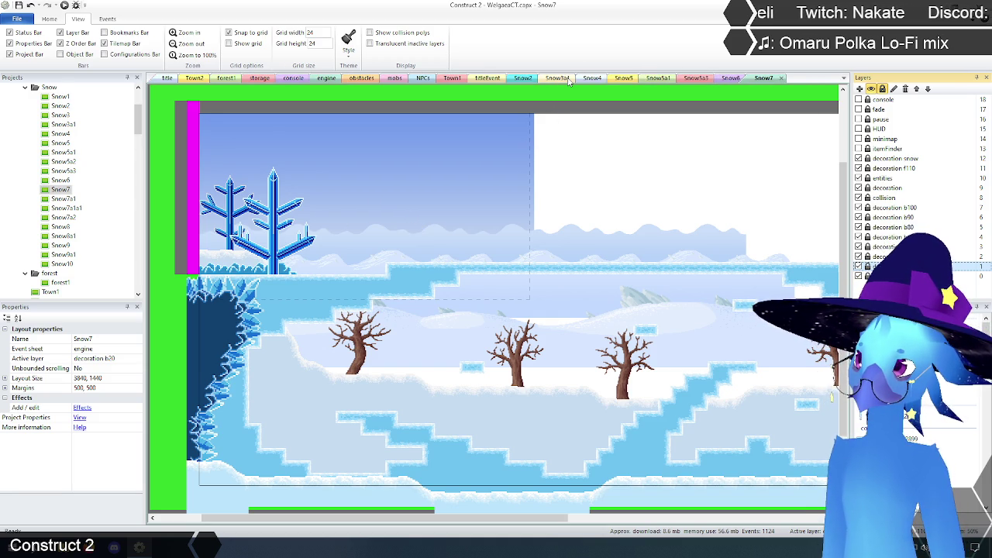
pyautogui.middleClick(527, 80)
pyautogui.middleClick(527, 80)
pyautogui.middleClick(527, 80)
pyautogui.middleClick(526, 80)
pyautogui.middleClick(526, 80)
pyautogui.middleClick(526, 81)
pyautogui.middleClick(526, 81)
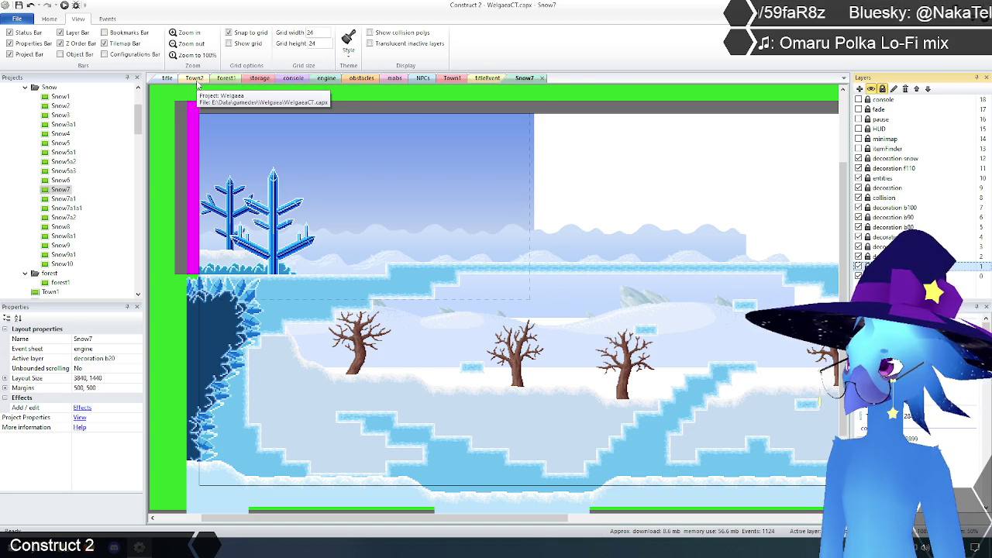
pyautogui.middleClick(197, 83)
pyautogui.middleClick(197, 84)
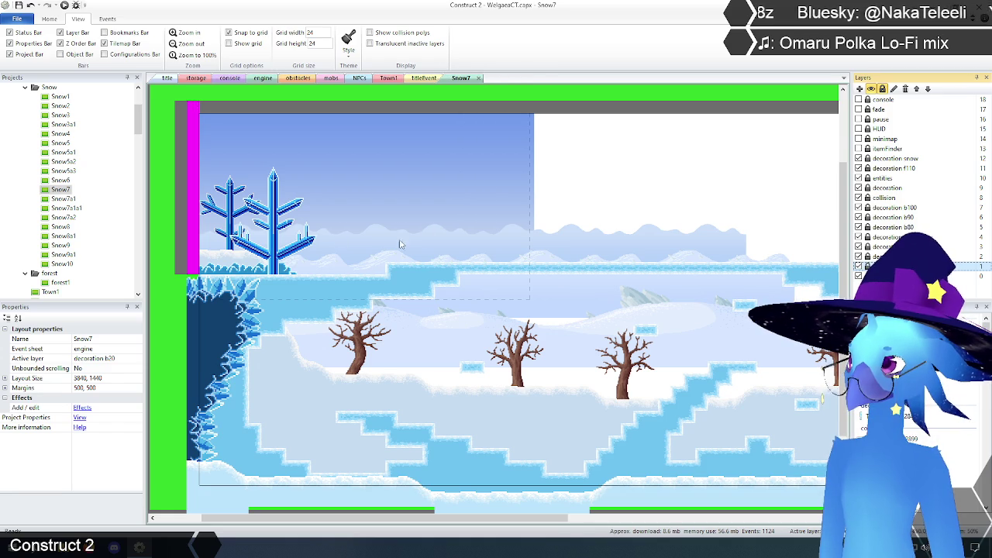
# Open Snow7a1 and make all its background, collision, entity and decoration layers visible.
pyautogui.doubleClick(69, 200)
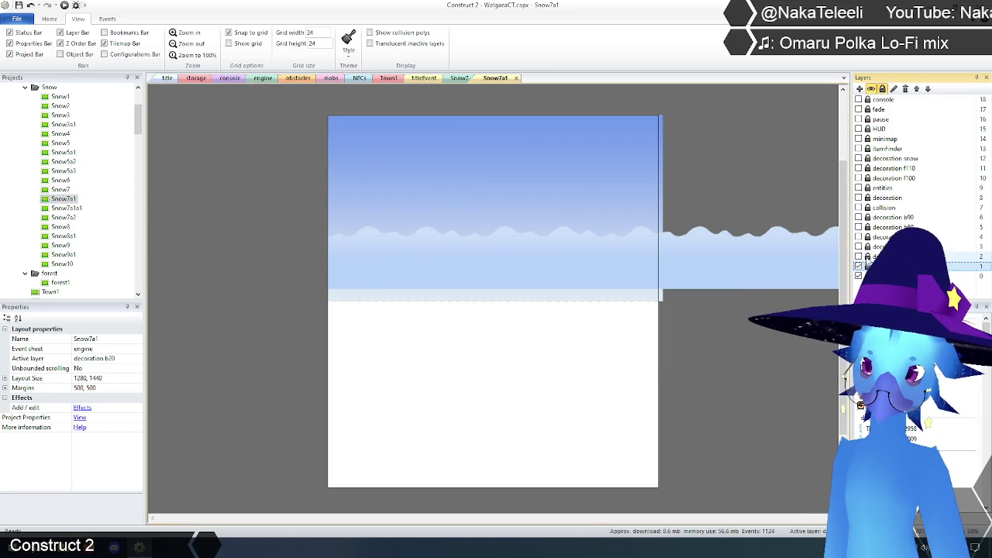
pyautogui.click(858, 256)
pyautogui.click(858, 245)
pyautogui.click(858, 237)
pyautogui.click(859, 226)
pyautogui.click(859, 217)
pyautogui.click(858, 207)
pyautogui.click(859, 198)
pyautogui.click(859, 187)
pyautogui.click(859, 177)
pyautogui.click(859, 168)
pyautogui.click(858, 158)
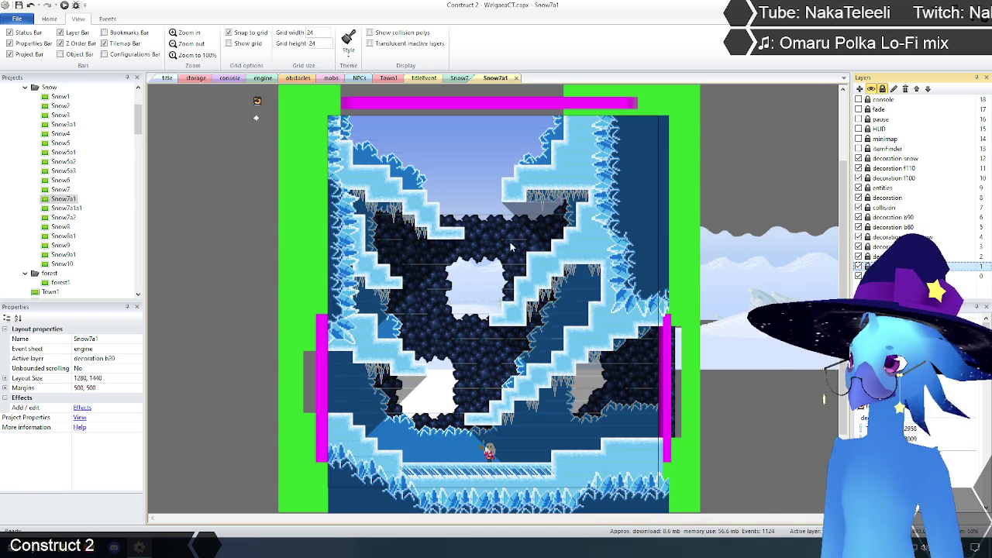
# Glance at Snow7a1a1, then open Snow7a2 and show its background, collision, entity and f110 layers.
pyautogui.click(517, 78)
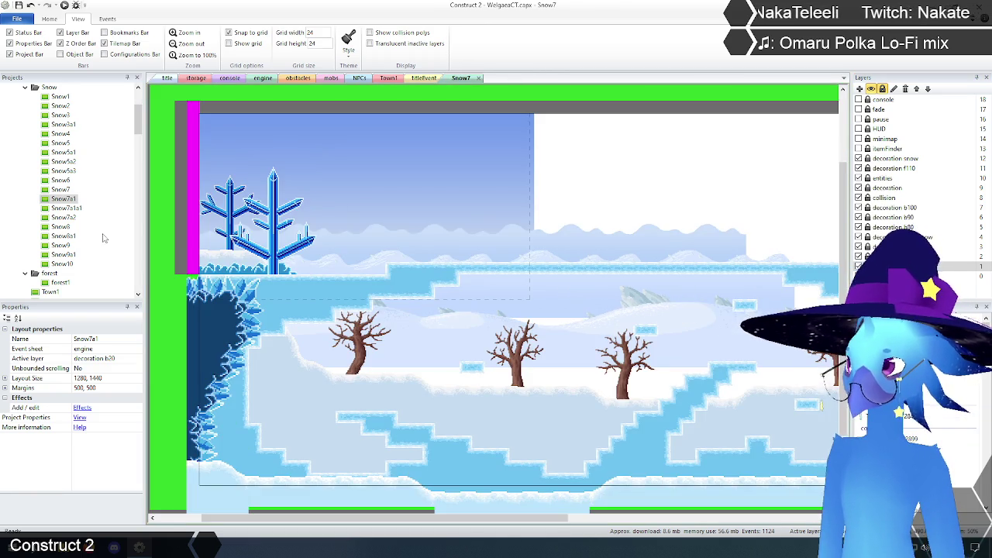
pyautogui.doubleClick(67, 208)
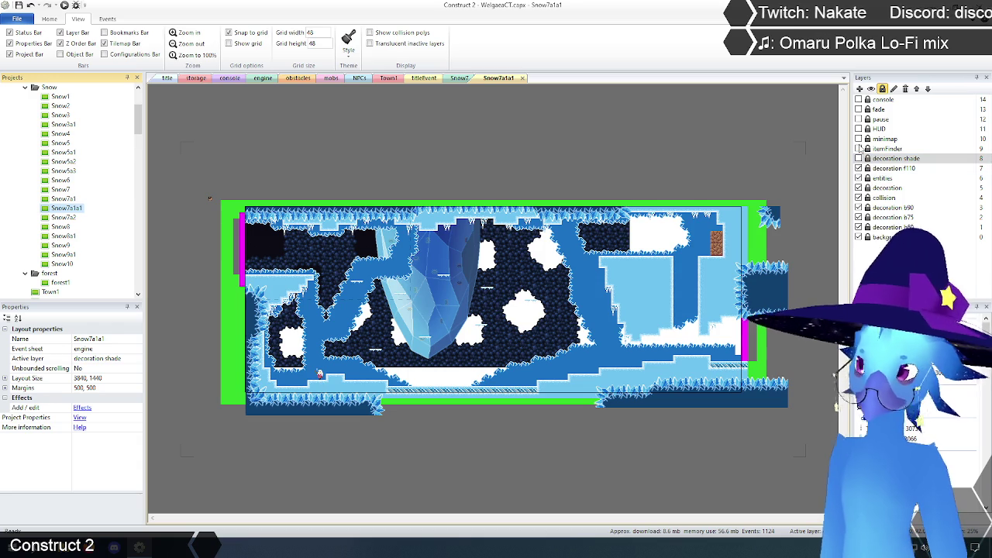
pyautogui.click(523, 79)
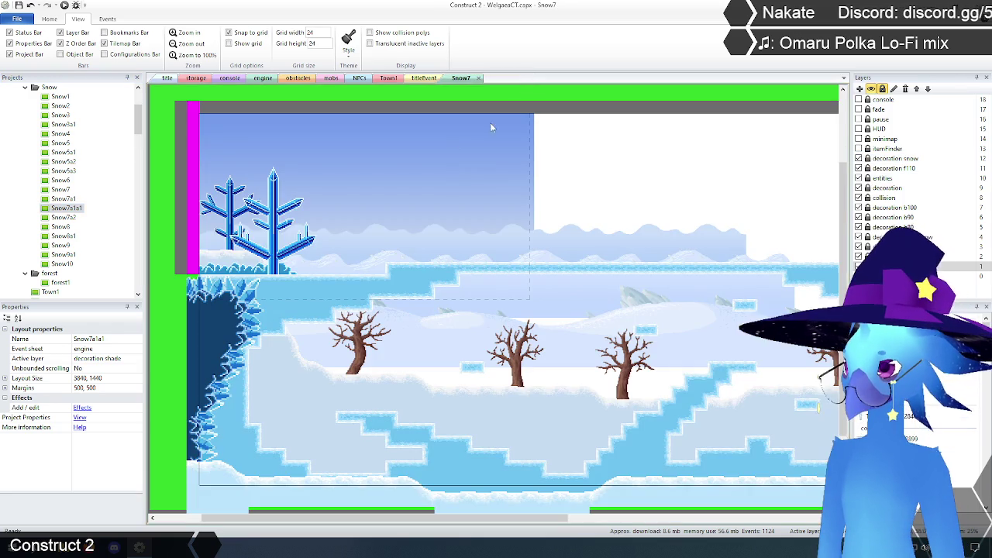
pyautogui.doubleClick(64, 217)
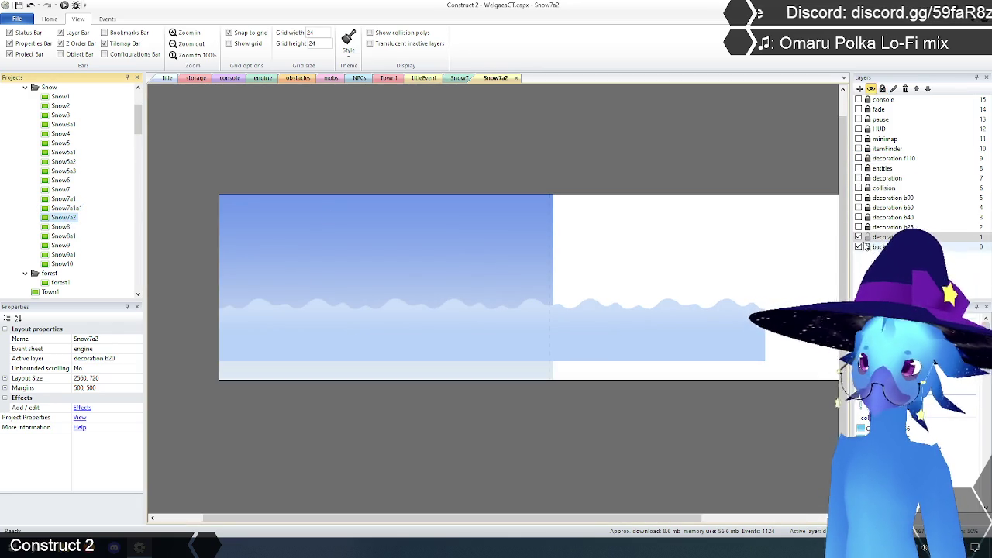
pyautogui.click(858, 227)
pyautogui.click(858, 217)
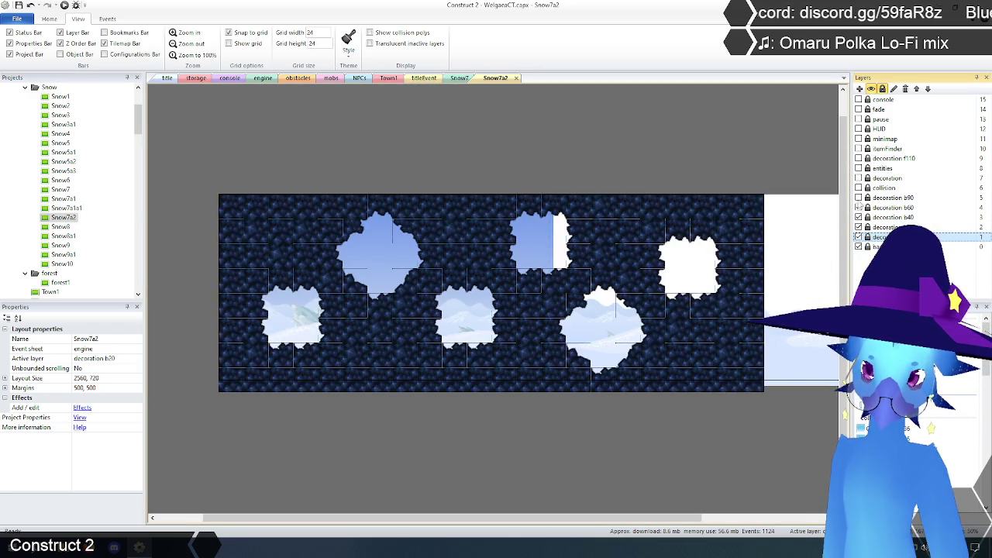
pyautogui.click(858, 207)
pyautogui.click(858, 198)
pyautogui.click(858, 188)
pyautogui.click(858, 168)
pyautogui.click(858, 158)
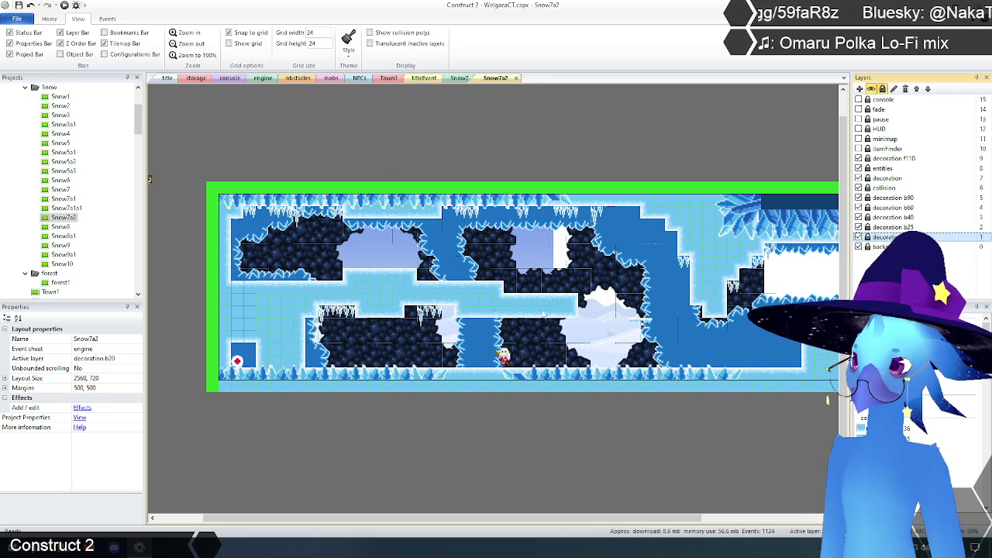
# Open Snow8 in place of Snow7a2 and show its ice tree, ground, collision and entity layers.
pyautogui.click(517, 79)
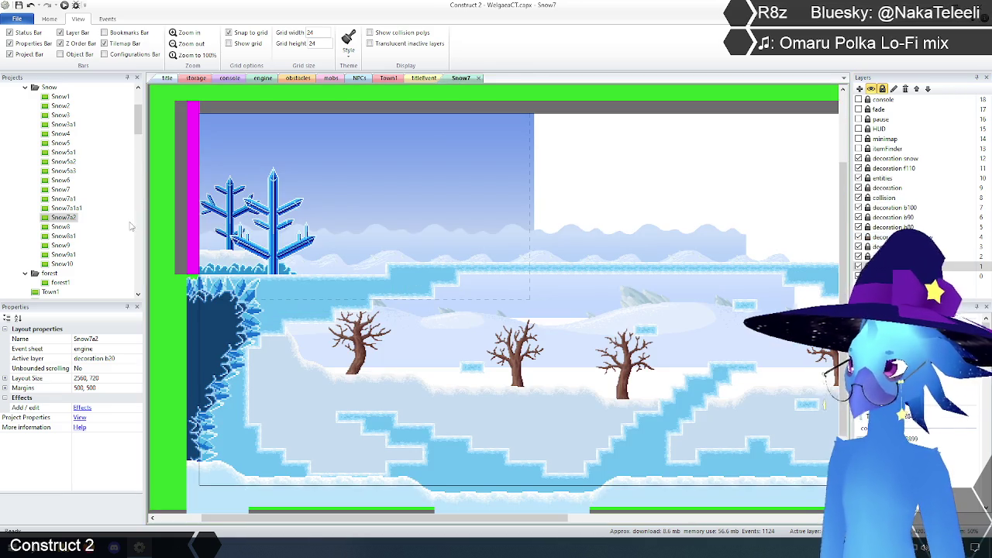
pyautogui.doubleClick(60, 226)
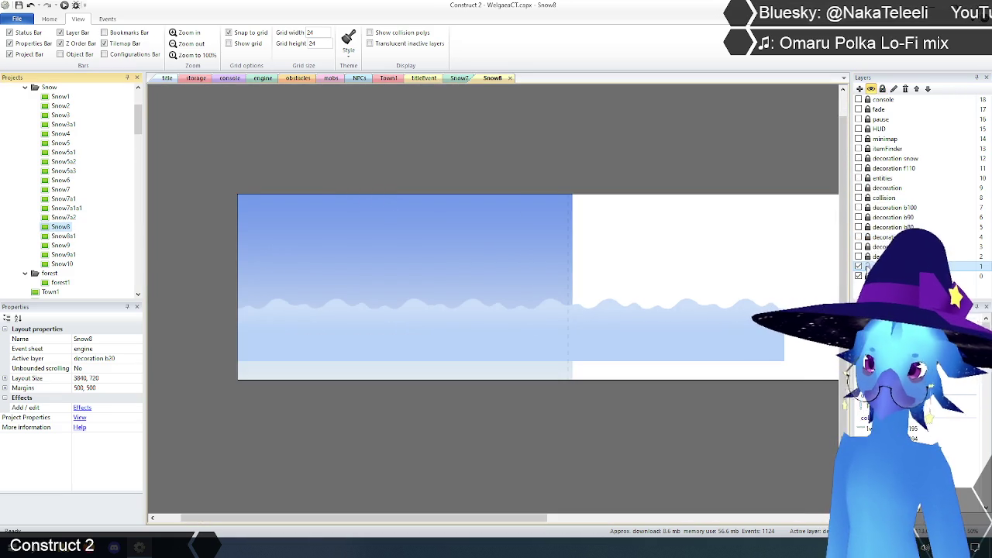
pyautogui.click(859, 246)
pyautogui.click(858, 237)
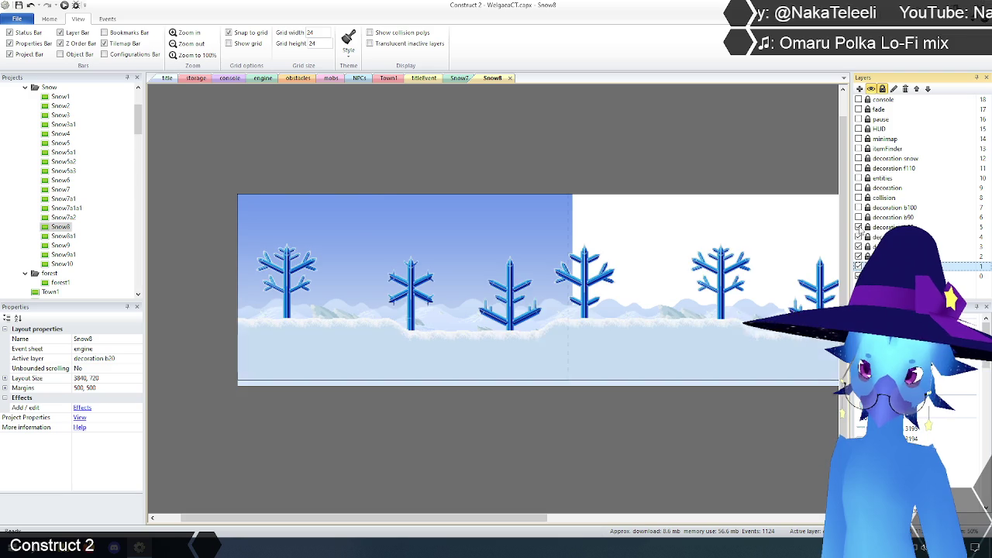
pyautogui.click(858, 227)
pyautogui.click(859, 217)
pyautogui.click(858, 207)
pyautogui.click(858, 197)
pyautogui.click(858, 187)
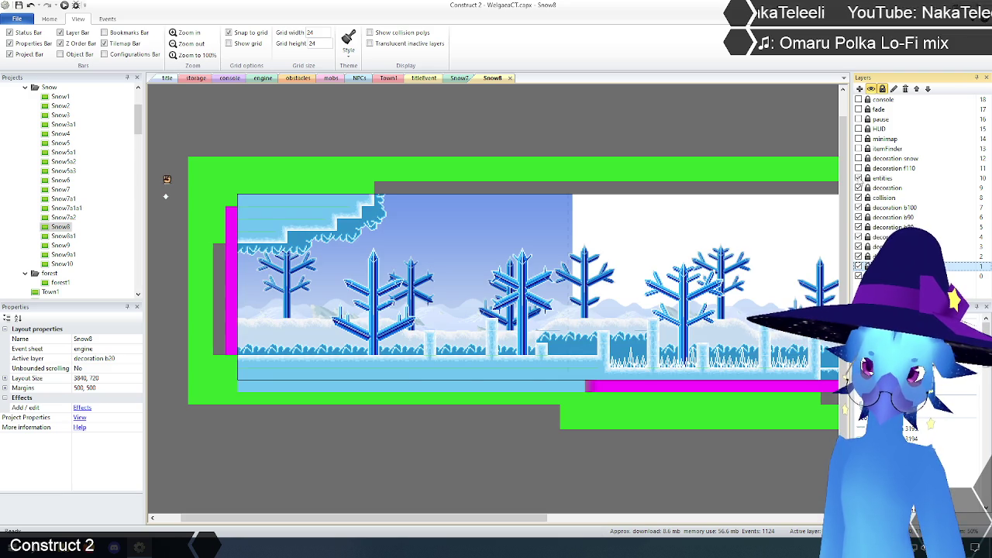
pyautogui.click(858, 167)
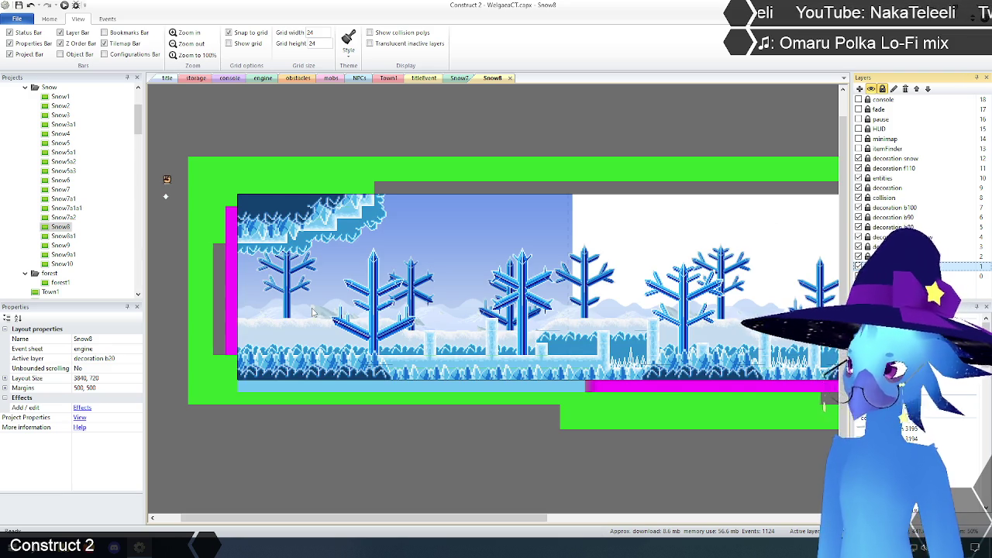
# Open Snow8a1, show its hills, tiles, collision, entity and snow layers, then close it.
pyautogui.doubleClick(64, 237)
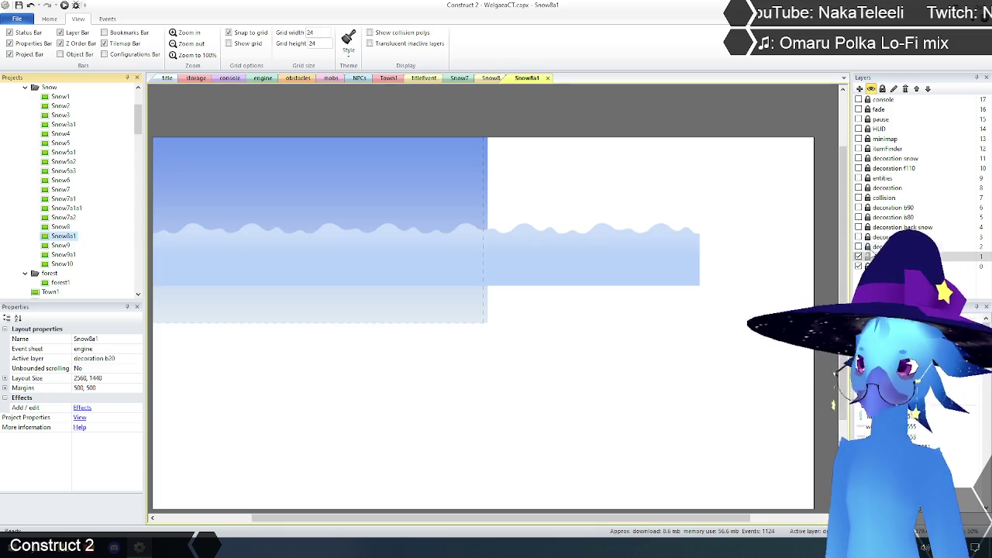
pyautogui.click(858, 246)
pyautogui.click(858, 237)
pyautogui.click(858, 217)
pyautogui.click(859, 207)
pyautogui.click(859, 197)
pyautogui.click(858, 187)
pyautogui.click(859, 177)
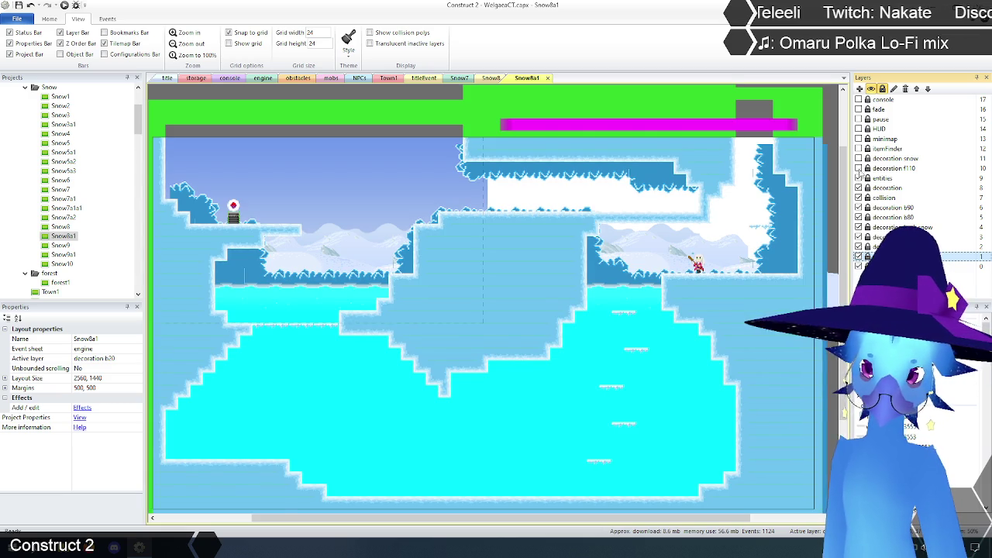
pyautogui.click(858, 167)
pyautogui.click(858, 158)
pyautogui.scroll(-2, 578, 259)
pyautogui.scroll(2, 605, 208)
pyautogui.click(548, 79)
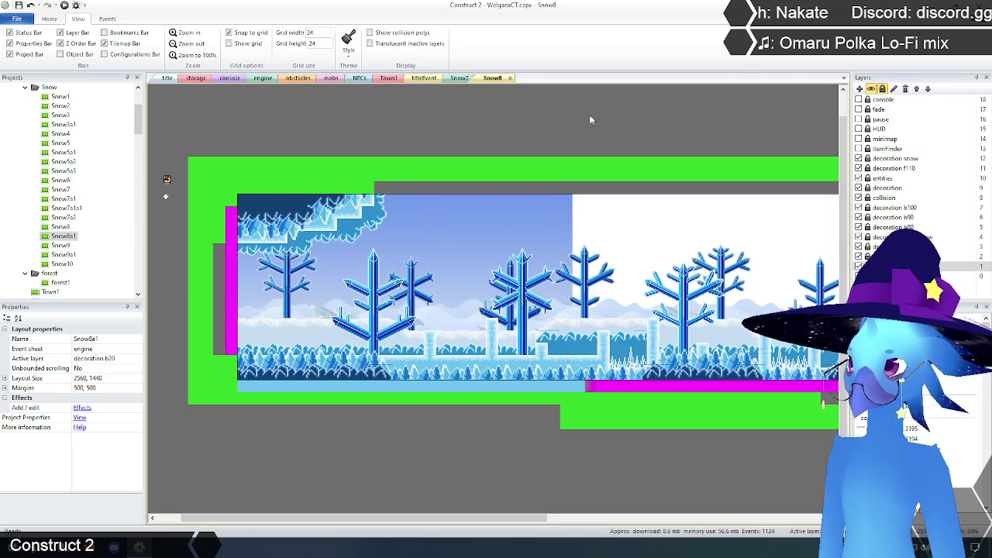
# Open Snow9 and show its background, b80–b100, collision and foreground snow layers.
pyautogui.doubleClick(61, 246)
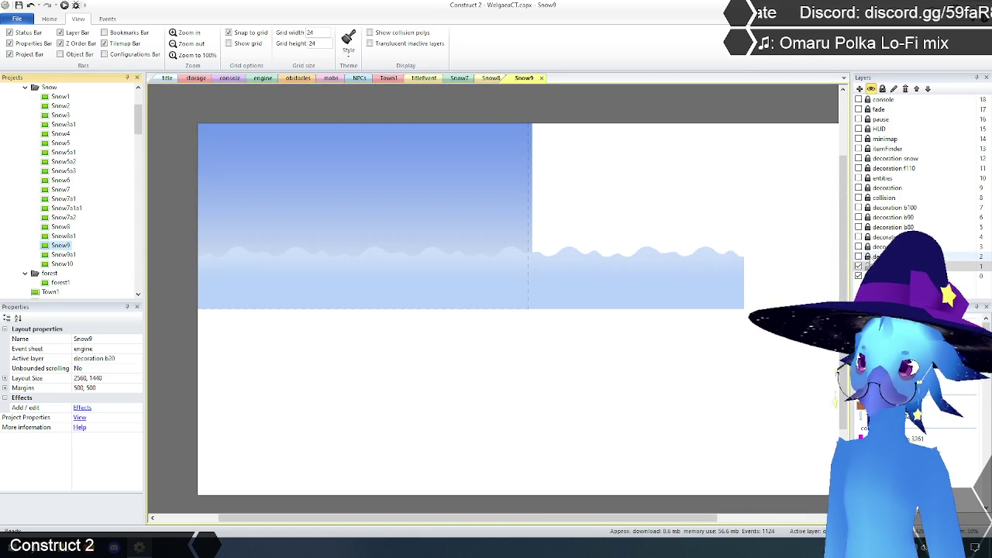
pyautogui.click(859, 256)
pyautogui.click(858, 246)
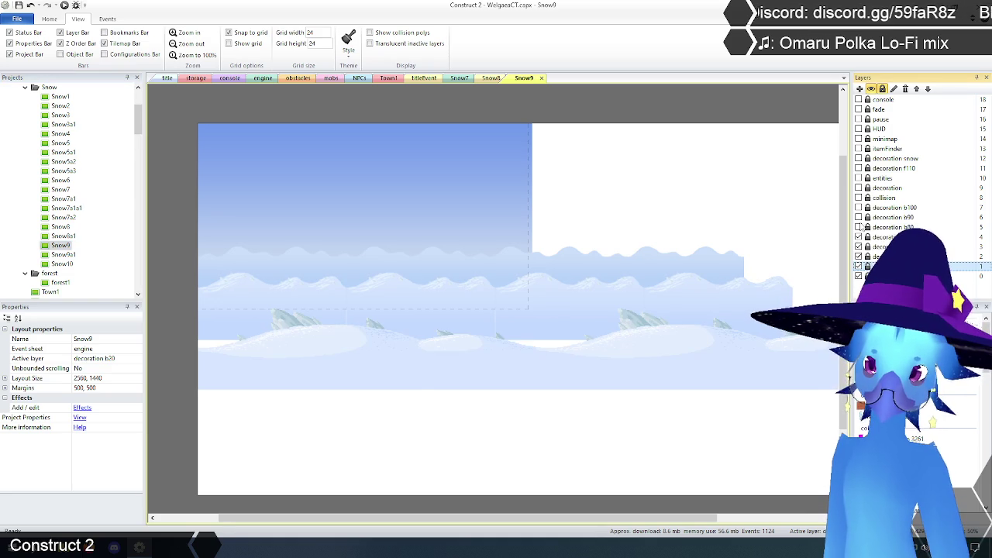
pyautogui.click(858, 226)
pyautogui.click(859, 217)
pyautogui.click(858, 208)
pyautogui.click(858, 198)
pyautogui.click(859, 187)
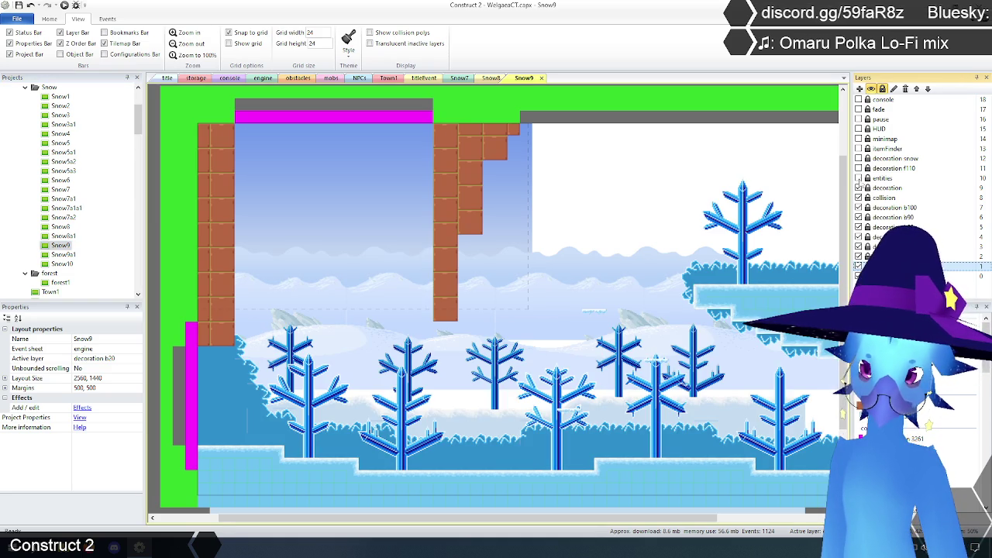
pyautogui.click(859, 168)
pyautogui.click(872, 159)
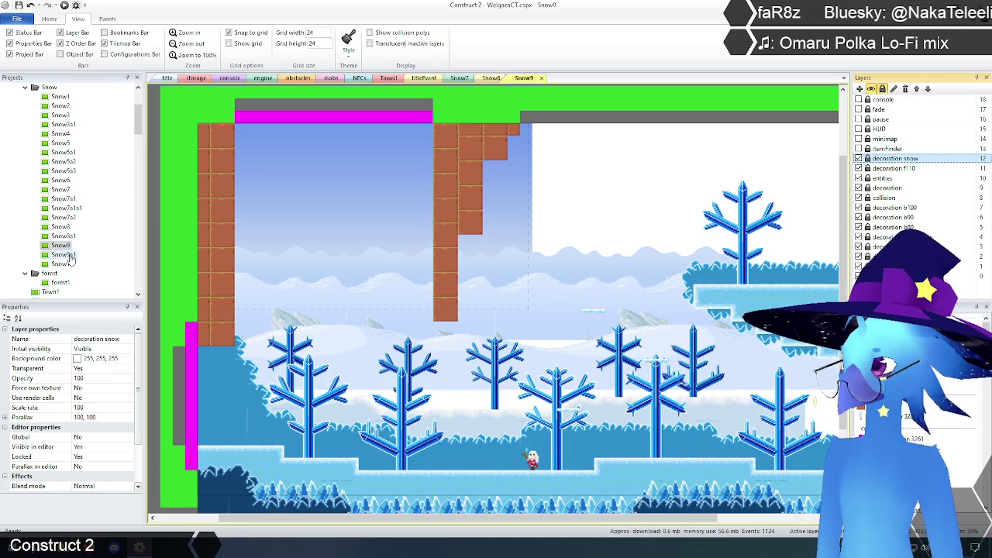
# Open Snow9a1, show its background, collision, ice tile and entity layers, then open Snow10.
pyautogui.doubleClick(64, 256)
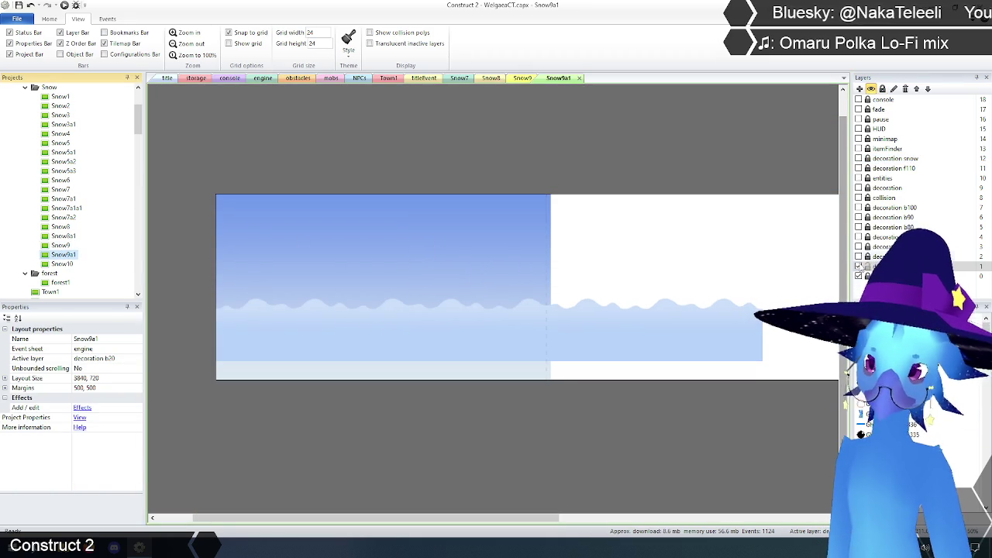
pyautogui.click(858, 256)
pyautogui.click(858, 246)
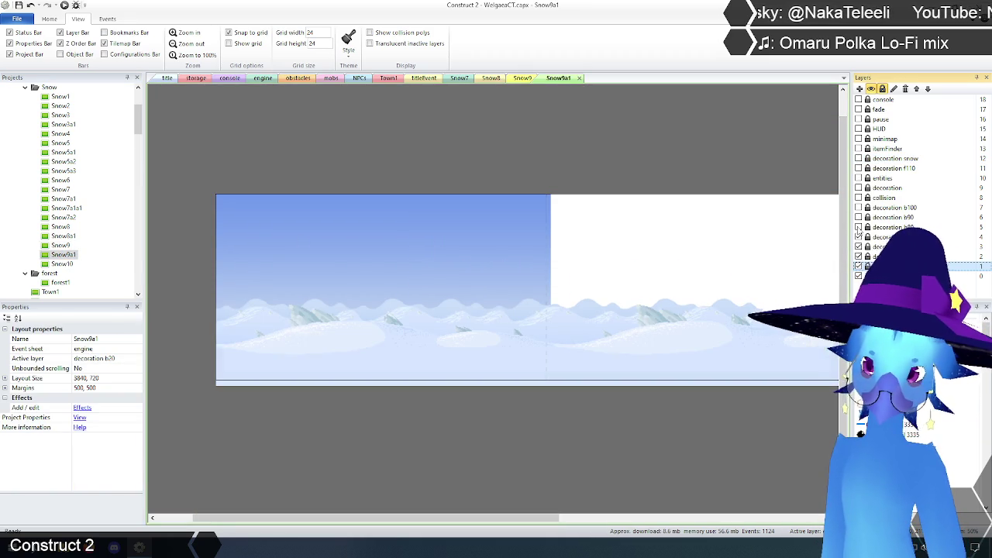
pyautogui.click(858, 237)
pyautogui.click(858, 227)
pyautogui.click(859, 217)
pyautogui.click(859, 207)
pyautogui.click(858, 198)
pyautogui.click(858, 188)
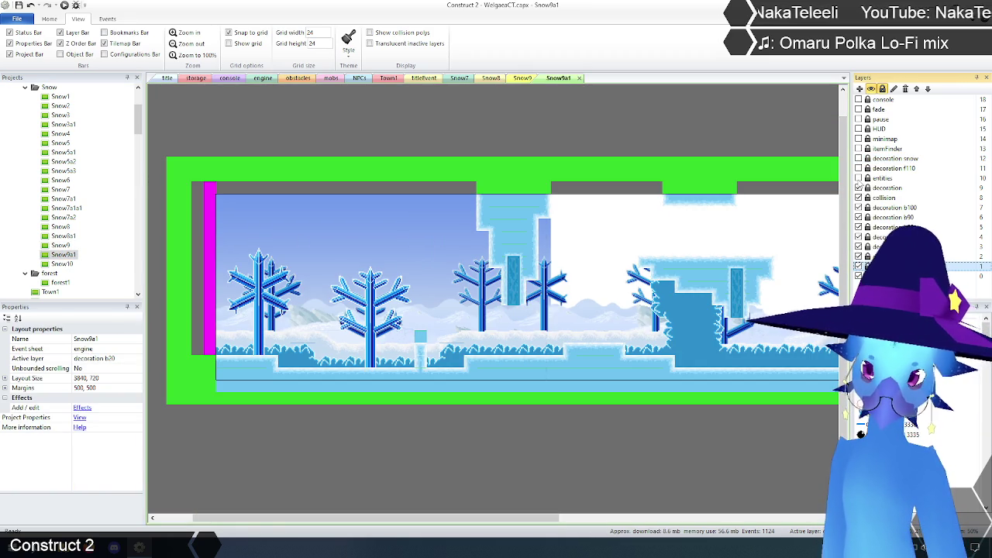
pyautogui.click(858, 177)
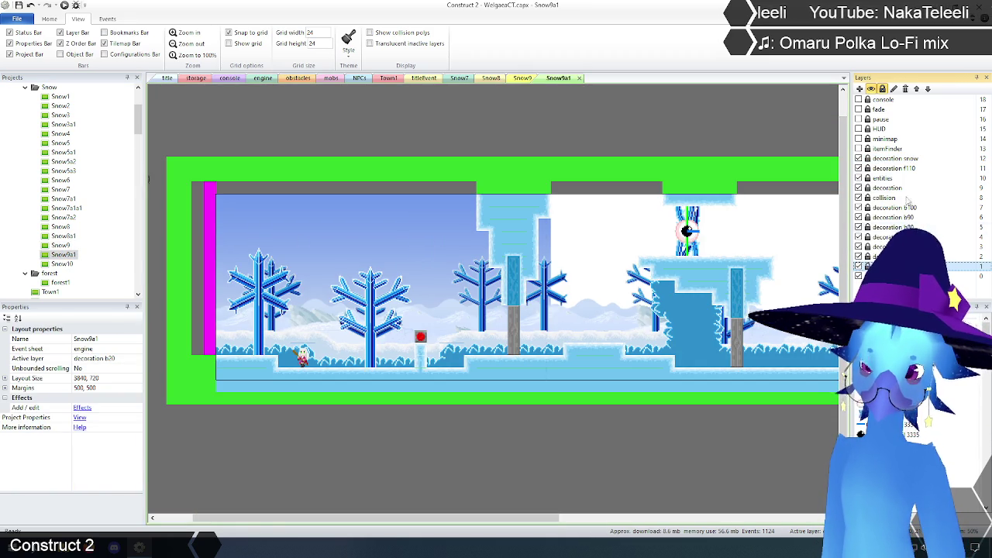
pyautogui.doubleClick(63, 265)
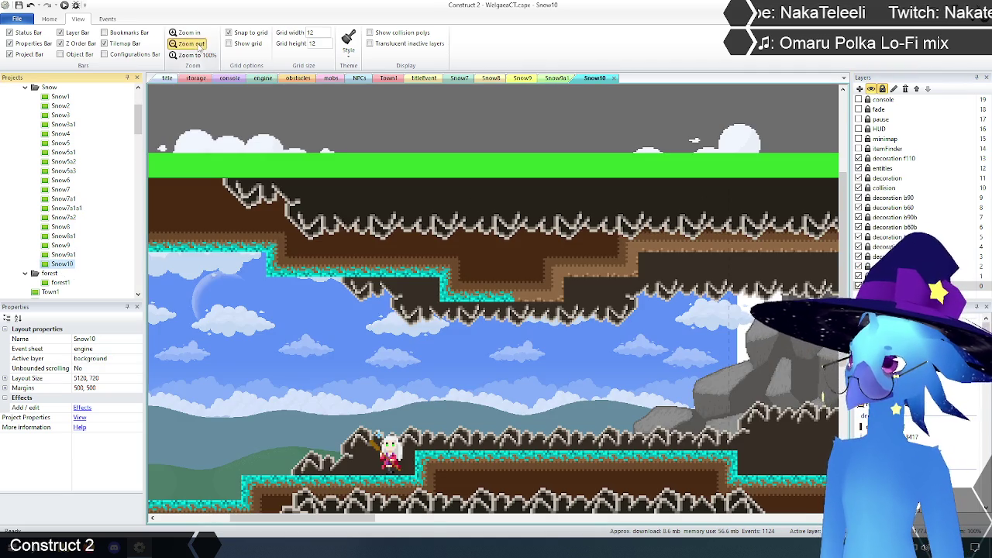
# Zoom out to survey the Snow10 cave level, then close its tab.
pyautogui.click(188, 44)
pyautogui.moveTo(429, 519)
pyautogui.mouseDown()
pyautogui.moveTo(767, 521)
pyautogui.moveTo(536, 521)
pyautogui.mouseUp()
pyautogui.click(614, 79)
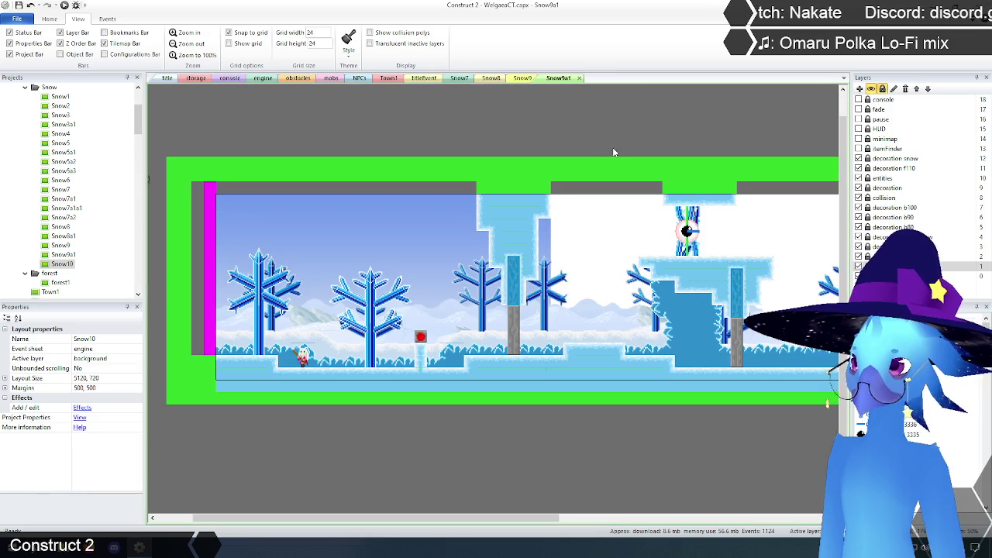
# Cycle through the Snow7, Snow8, Snow9 and Snow9a1 tabs, ending back on Snow7.
pyautogui.click(461, 80)
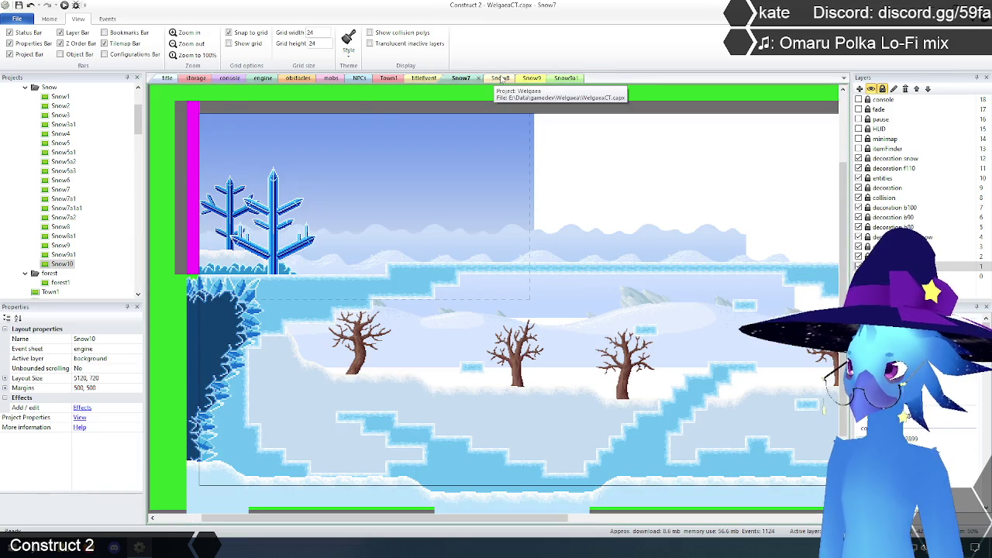
pyautogui.click(501, 80)
pyautogui.click(532, 80)
pyautogui.click(562, 80)
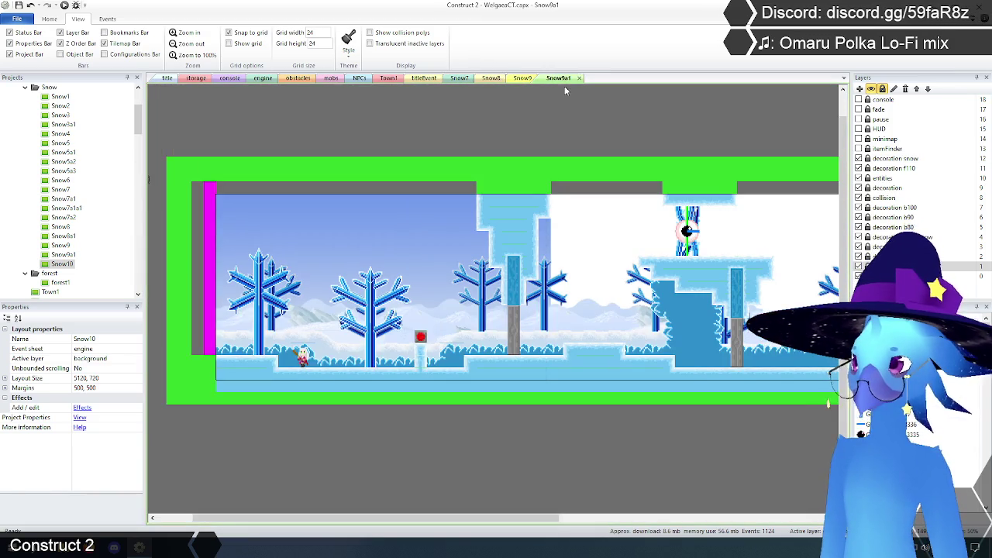
pyautogui.click(459, 79)
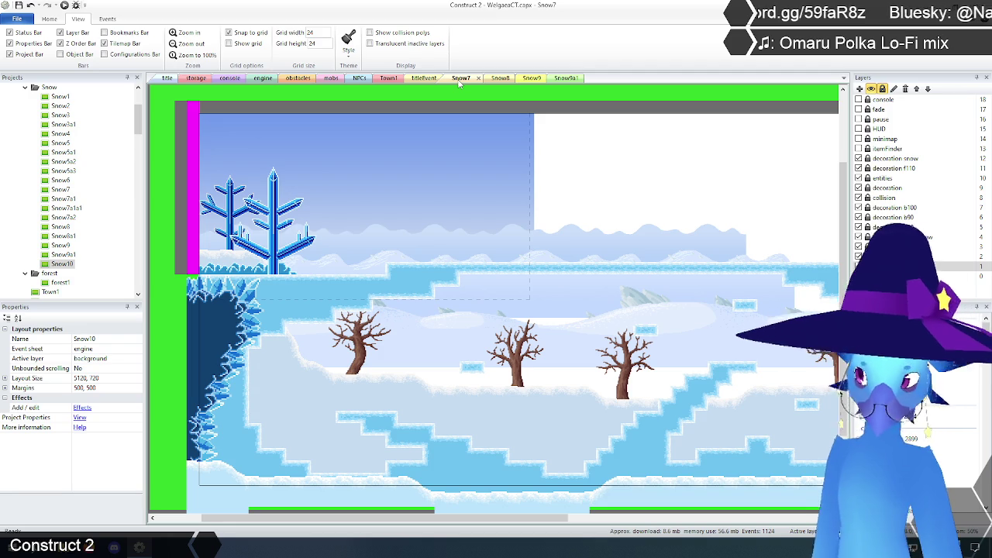
pyautogui.scroll(-10, 84, 192)
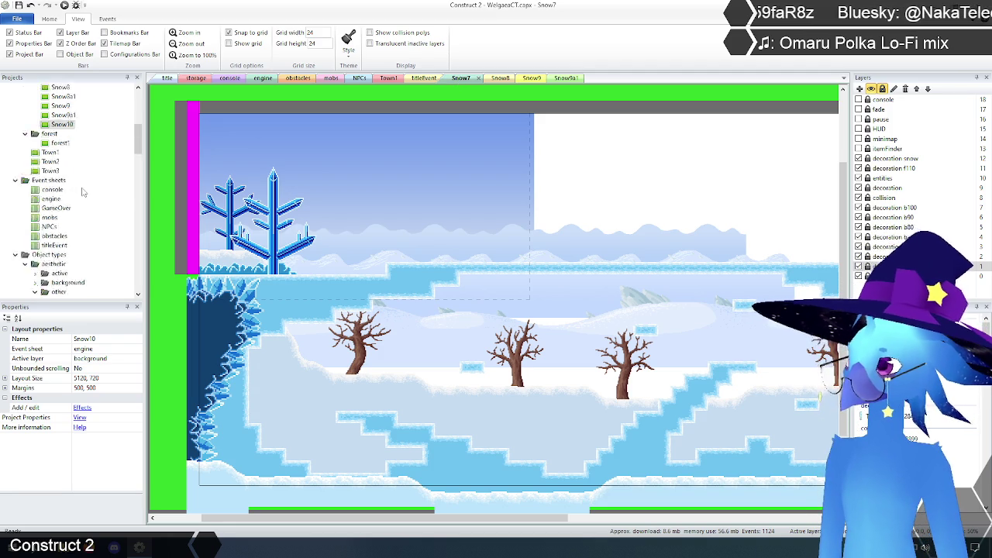
pyautogui.scroll(3, 82, 196)
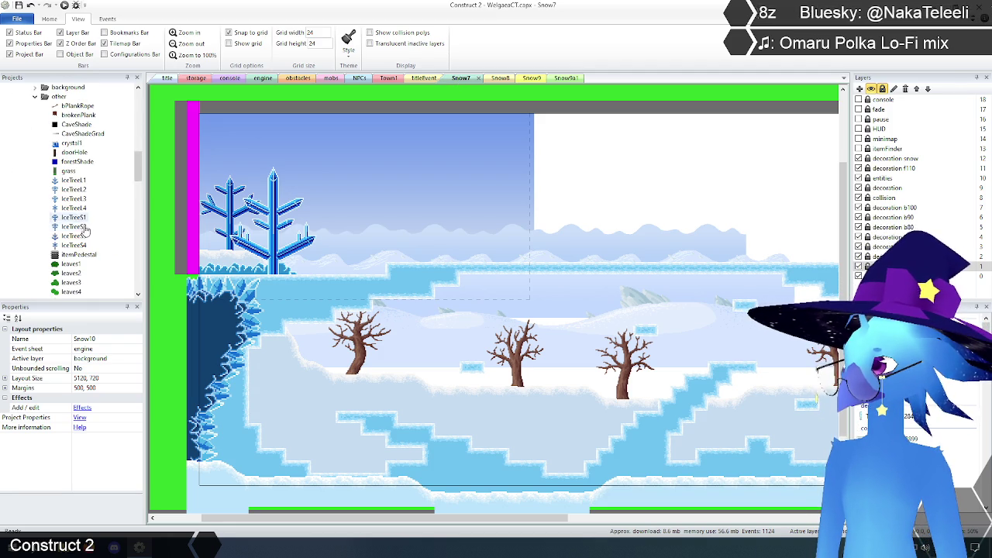
# Copy the whole IceTree2 tree image from its image editor.
pyautogui.click(72, 183)
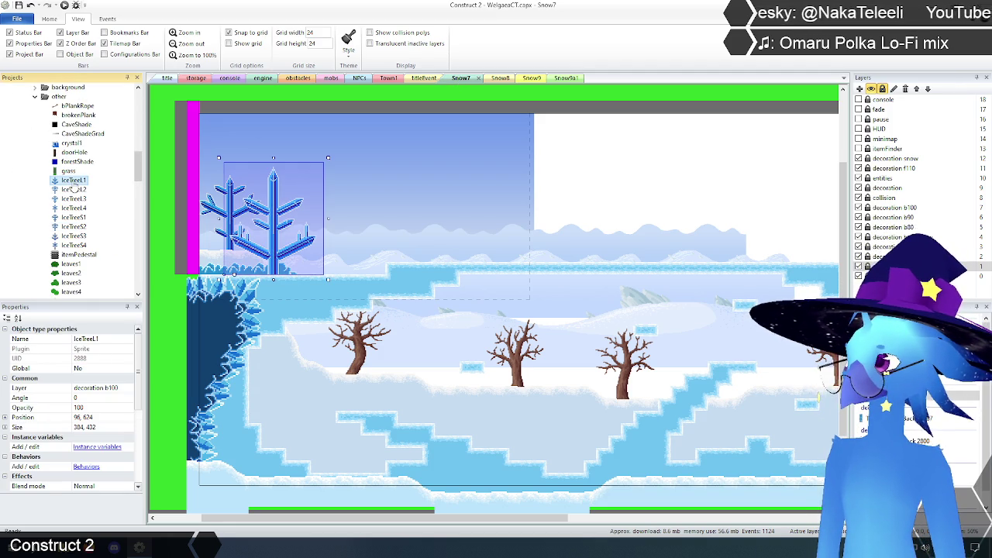
pyautogui.click(71, 190)
pyautogui.rightClick(71, 196)
pyautogui.click(108, 206)
pyautogui.moveTo(357, 112)
pyautogui.mouseDown()
pyautogui.moveTo(671, 356)
pyautogui.moveTo(701, 392)
pyautogui.mouseUp()
pyautogui.click(798, 55)
# Duplicate IceTree1's frame 0 and paste the IceTree2 tree into the new frame 1.
pyautogui.click(71, 182)
pyautogui.rightClick(71, 181)
pyautogui.click(106, 194)
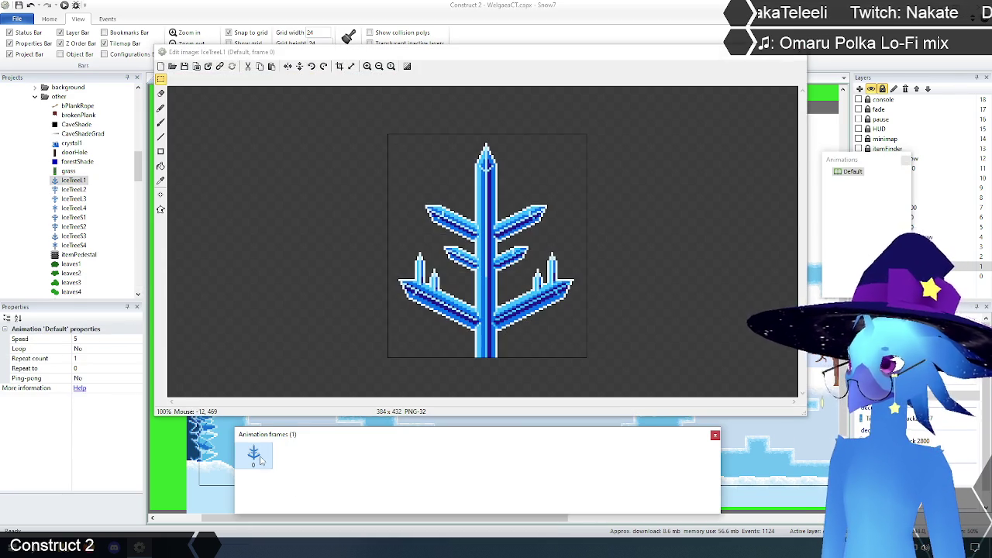
pyautogui.rightClick(260, 461)
pyautogui.click(271, 467)
pyautogui.click(292, 457)
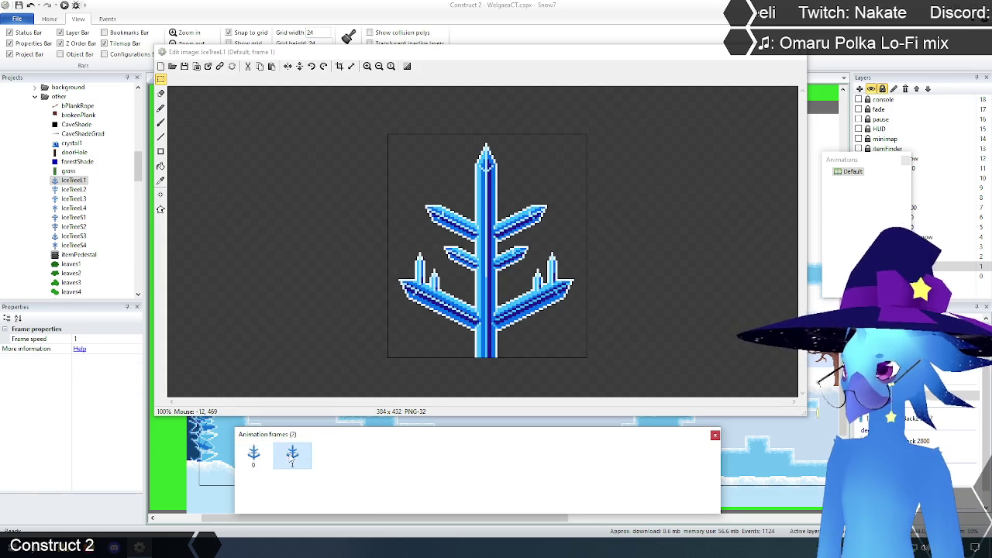
pyautogui.moveTo(366, 139); pyautogui.dragTo(678, 375)
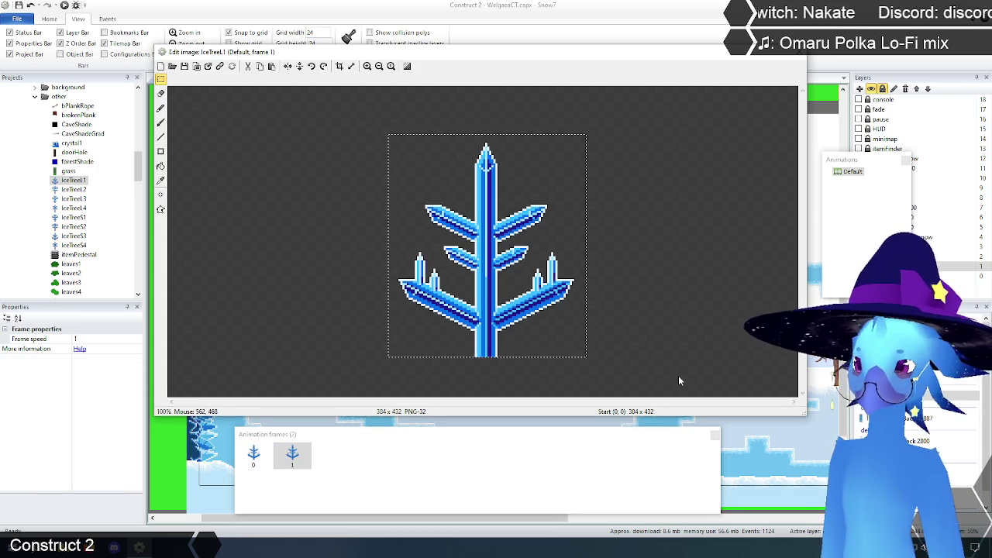
pyautogui.hotkey('ctrl', 'v')
pyautogui.click(679, 378)
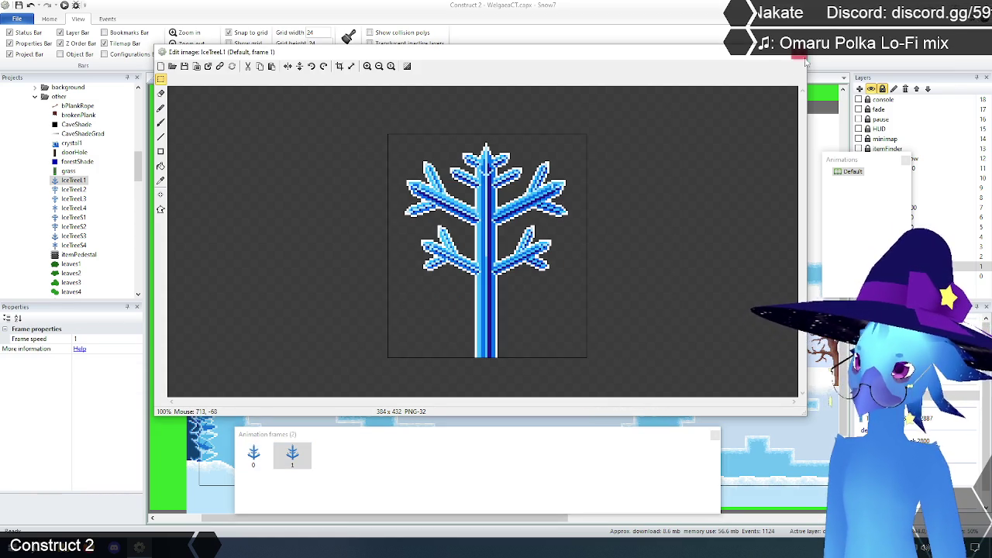
pyautogui.click(254, 455)
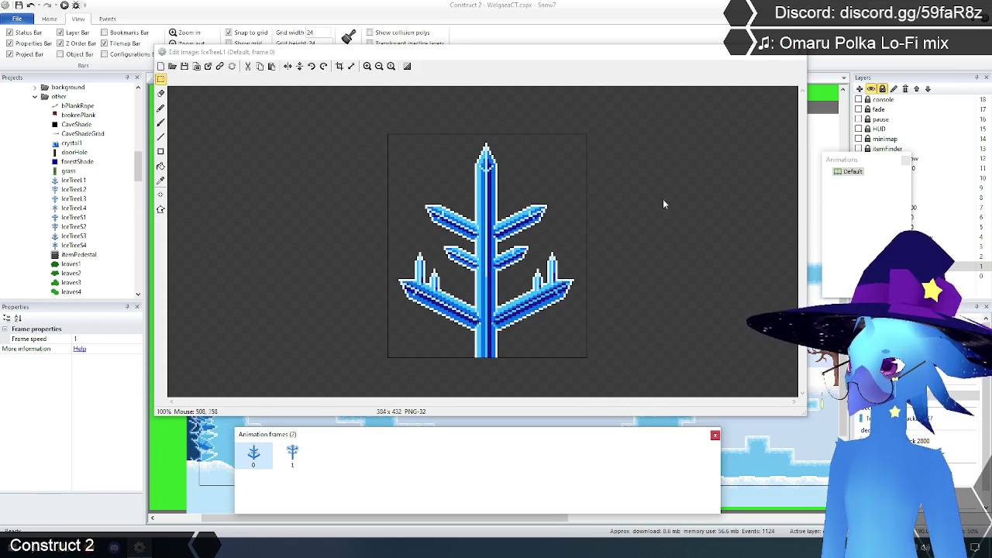
pyautogui.click(799, 52)
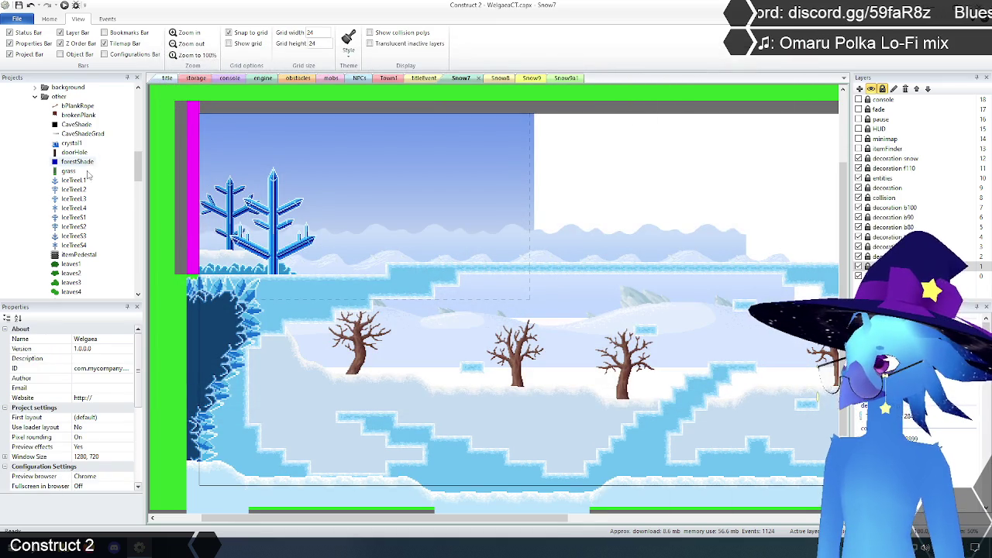
# Copy the whole IceTree3 tree image from its image editor.
pyautogui.click(74, 200)
pyautogui.rightClick(75, 200)
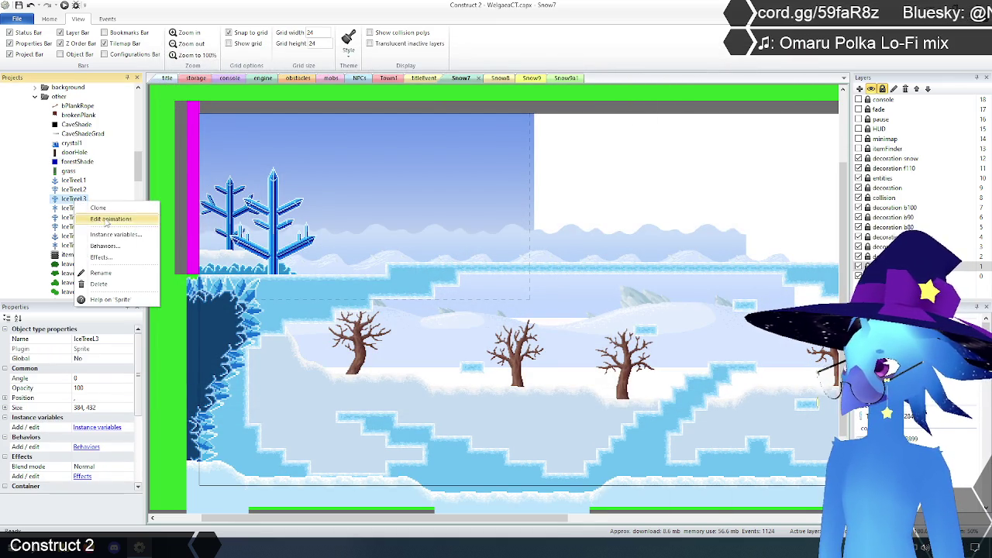
pyautogui.click(93, 221)
pyautogui.moveTo(313, 118); pyautogui.dragTo(670, 397)
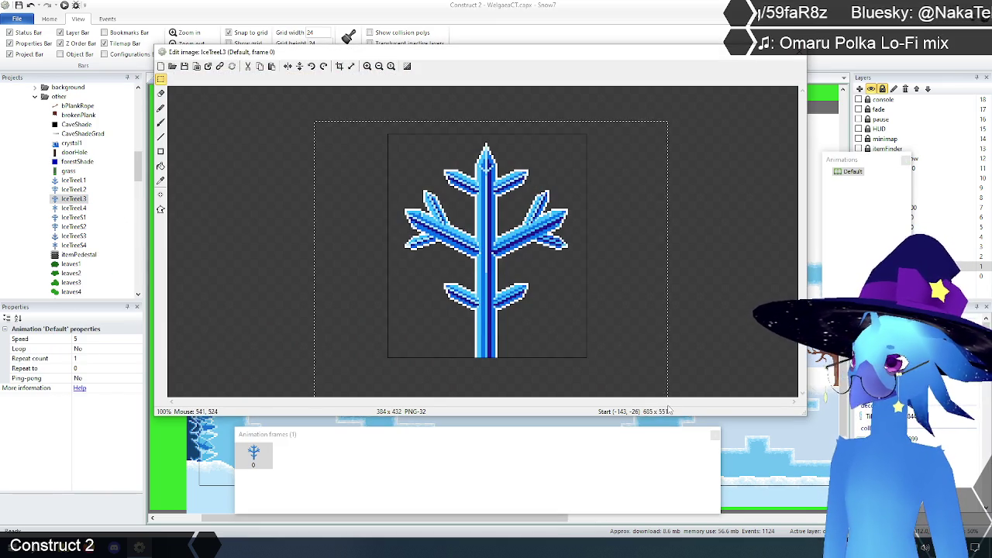
pyautogui.click(800, 52)
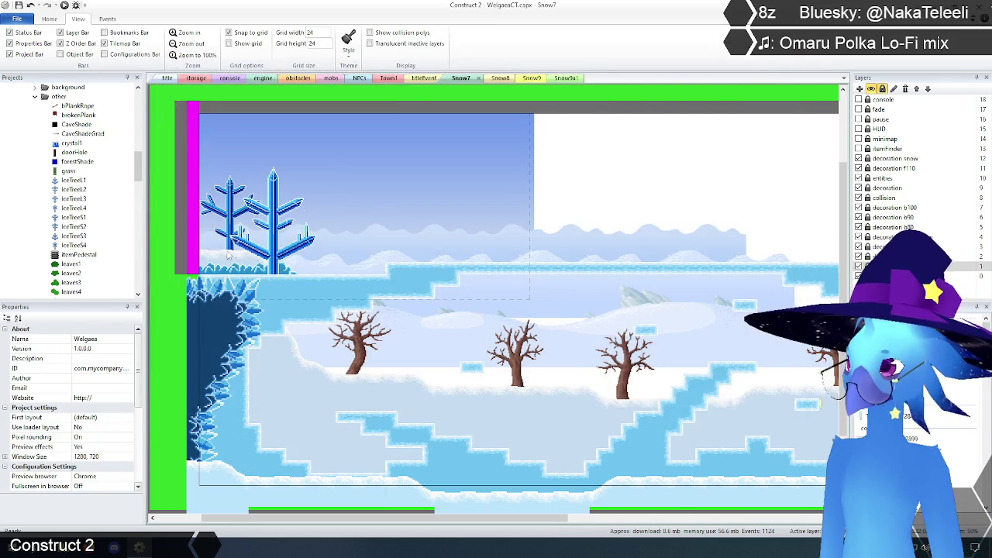
# Paste the snowflake-shaped IceTree3 tree into IceTree1's frame 3 and compare with frame 2.
pyautogui.rightClick(74, 183)
pyautogui.click(93, 204)
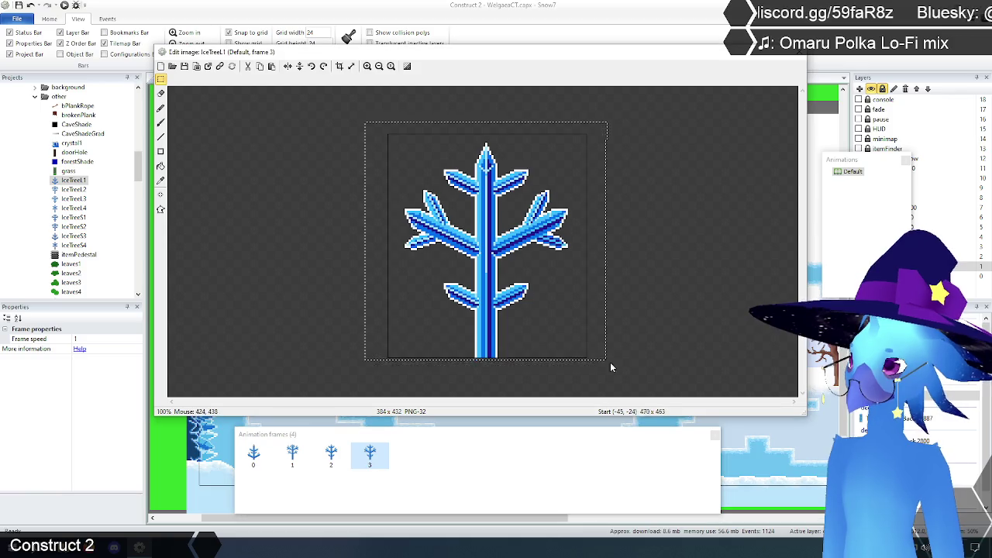
pyautogui.hotkey('ctrl', 'v')
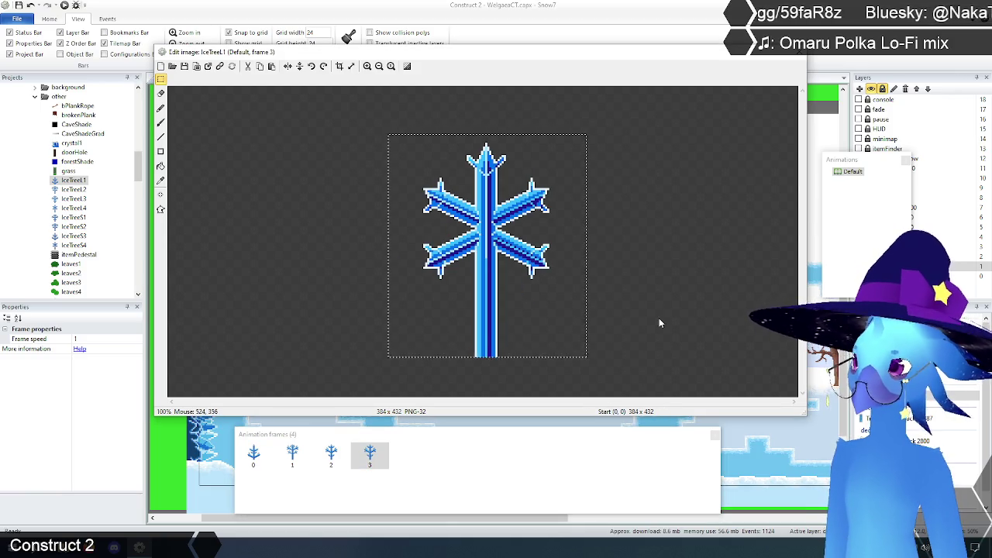
pyautogui.click(331, 460)
pyautogui.click(370, 461)
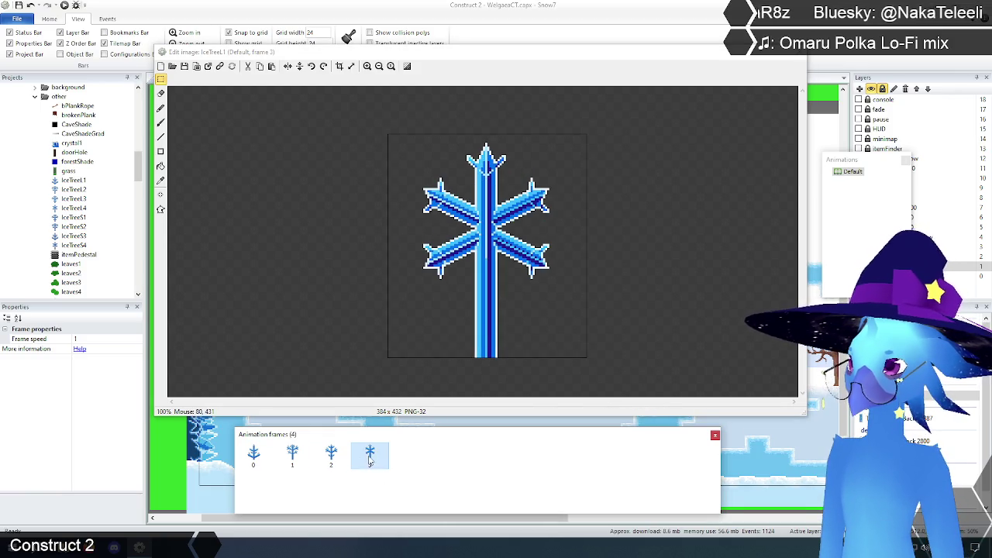
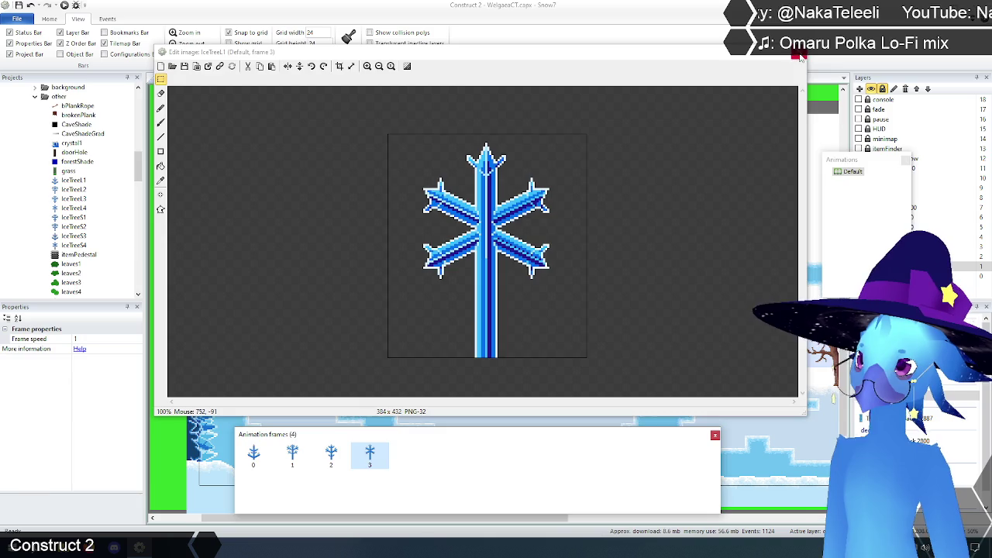
# Select and copy the whole IceTreeS1 tree image from its animation editor.
pyautogui.click(799, 54)
pyautogui.click(73, 217)
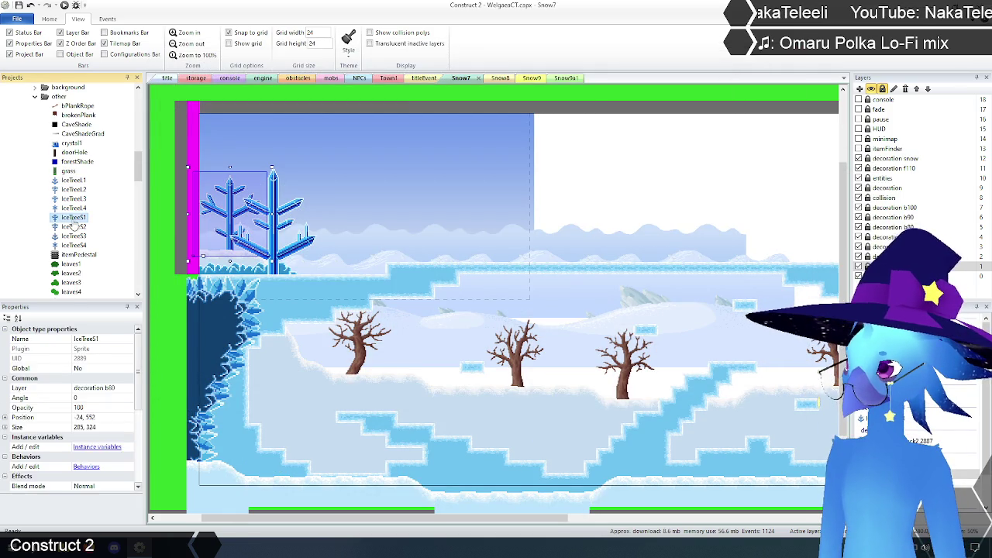
pyautogui.rightClick(73, 221)
pyautogui.click(100, 238)
pyautogui.moveTo(324, 121); pyautogui.dragTo(676, 398)
pyautogui.click(798, 54)
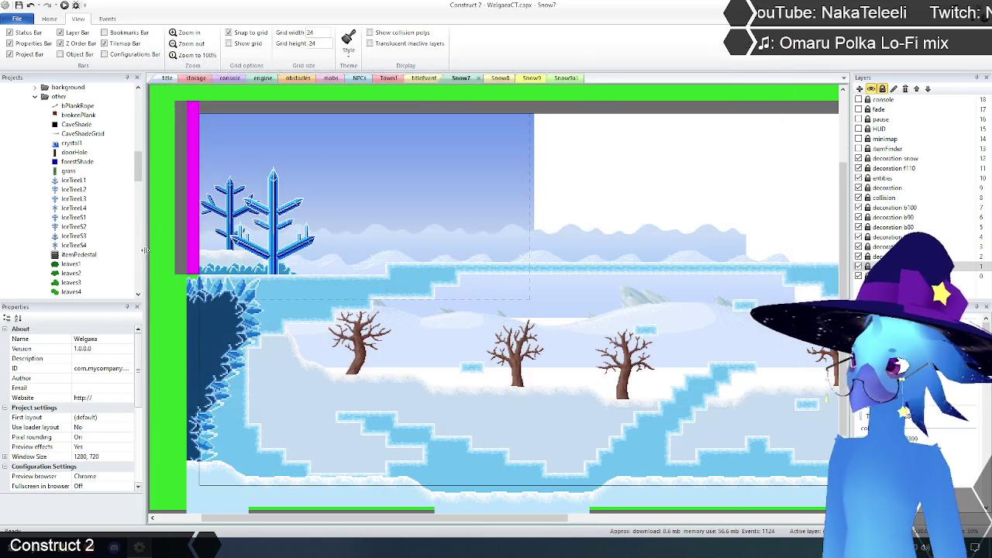
# Duplicate IceTree1's frame 3, replace frame 4's image with the IceTreeS1 tree, and crop it.
pyautogui.click(74, 180)
pyautogui.rightClick(73, 181)
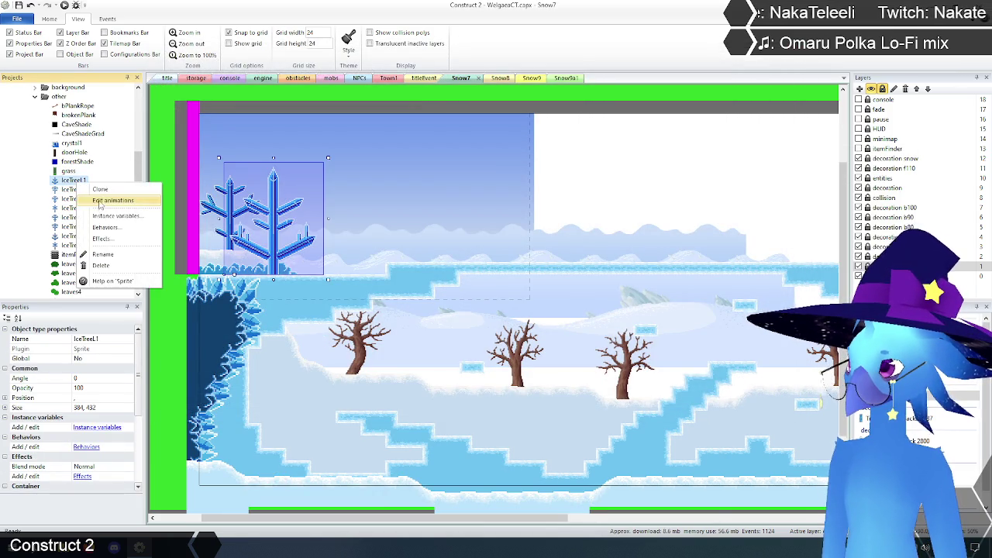
pyautogui.click(100, 199)
pyautogui.click(367, 456)
pyautogui.rightClick(367, 456)
pyautogui.click(388, 467)
pyautogui.click(409, 456)
pyautogui.moveTo(390, 133); pyautogui.dragTo(666, 388)
pyautogui.press('Delete')
pyautogui.hotkey('ctrl', 'v')
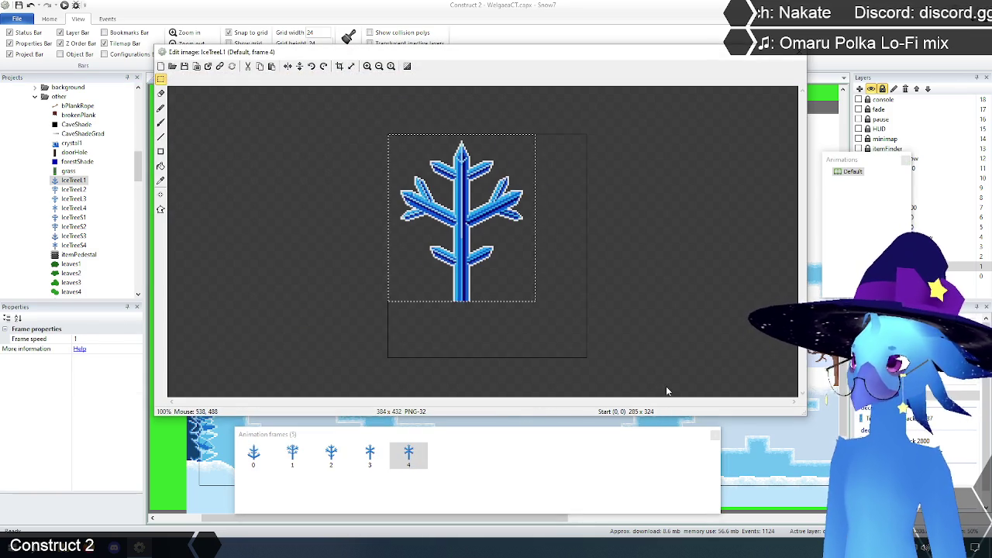
pyautogui.click(339, 66)
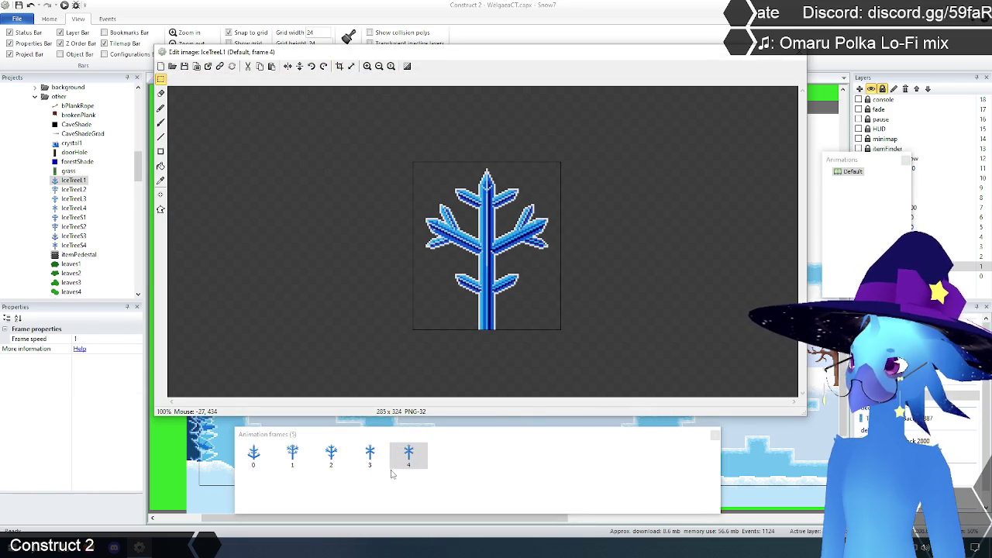
# Compare the new frame 4 with the earlier frames and its origin, then close the editor.
pyautogui.click(370, 455)
pyautogui.click(162, 196)
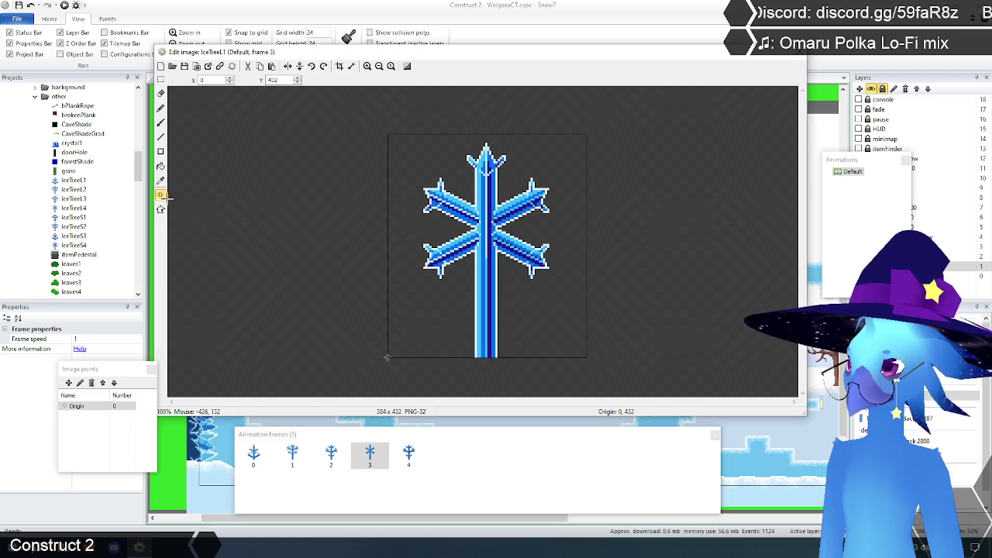
pyautogui.click(331, 456)
pyautogui.click(370, 456)
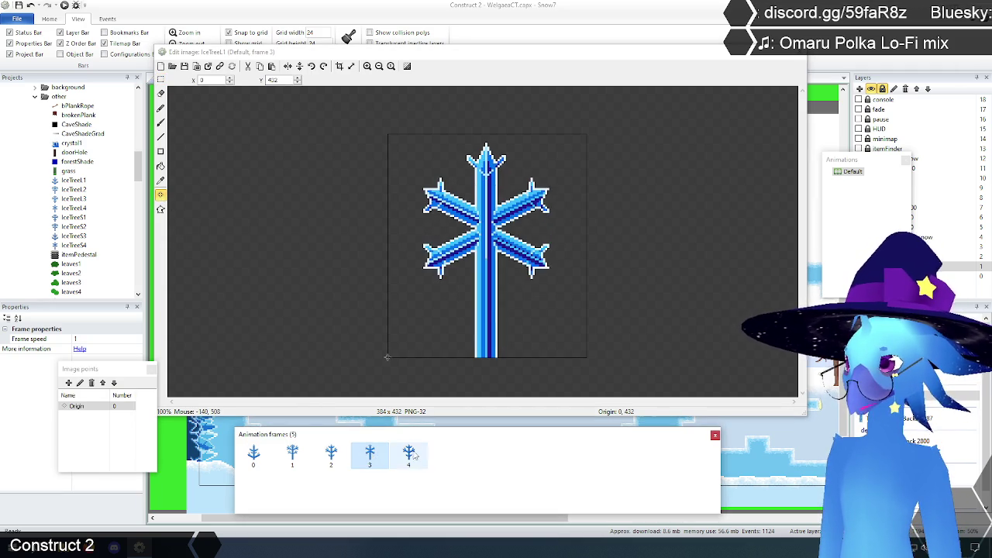
pyautogui.click(411, 456)
pyautogui.press('Escape')
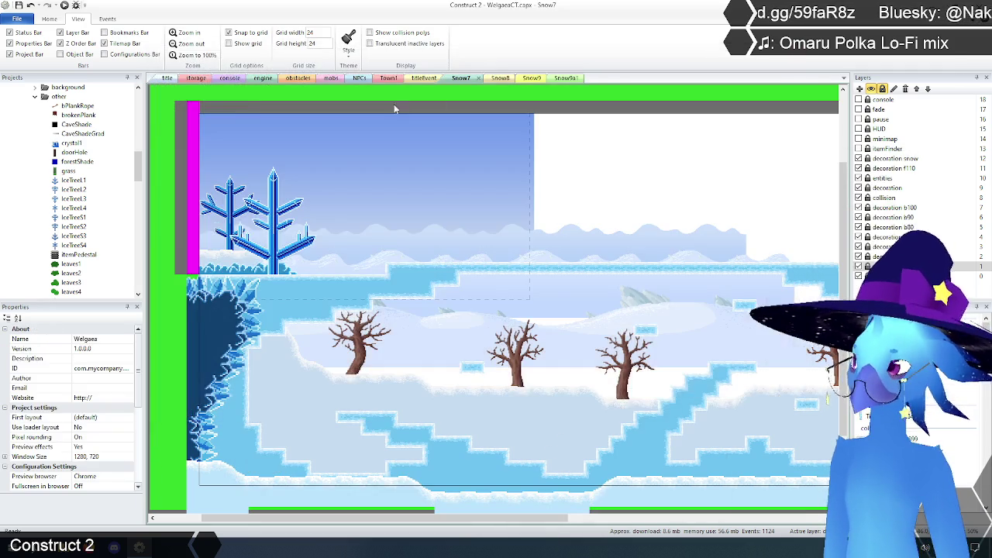
# Copy the whole IceTreeS2 tree image with a rectangle selection.
pyautogui.rightClick(73, 226)
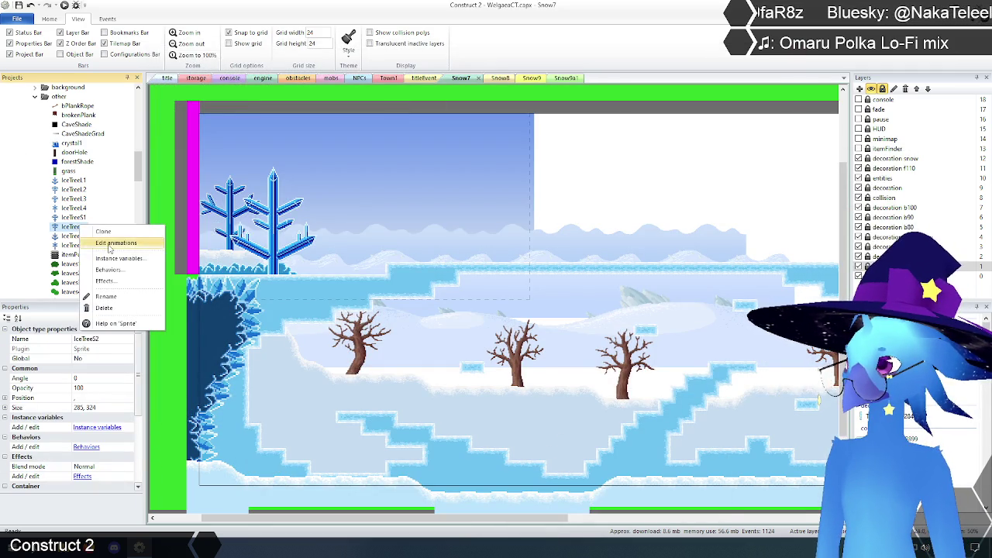
pyautogui.click(93, 241)
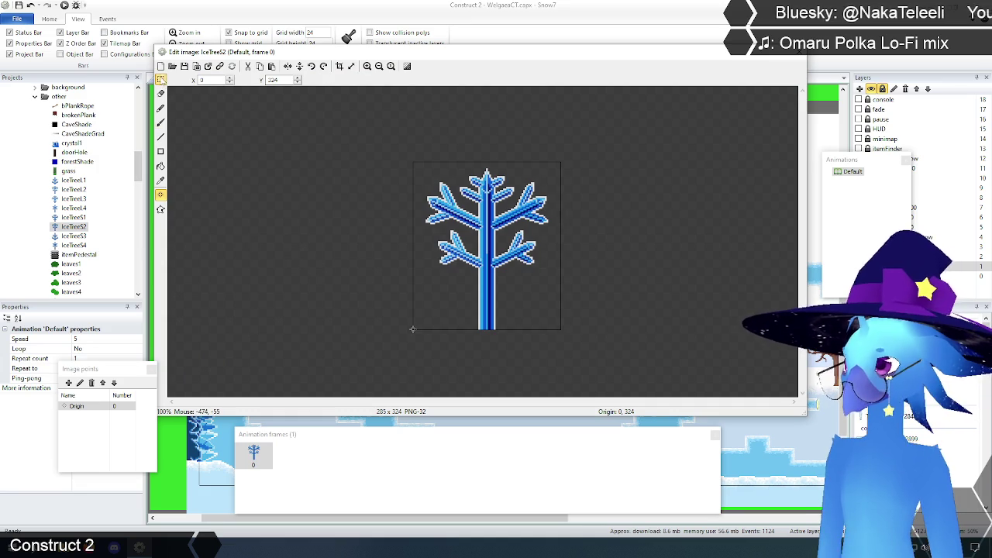
pyautogui.press('s')
pyautogui.moveTo(366, 131); pyautogui.dragTo(648, 370)
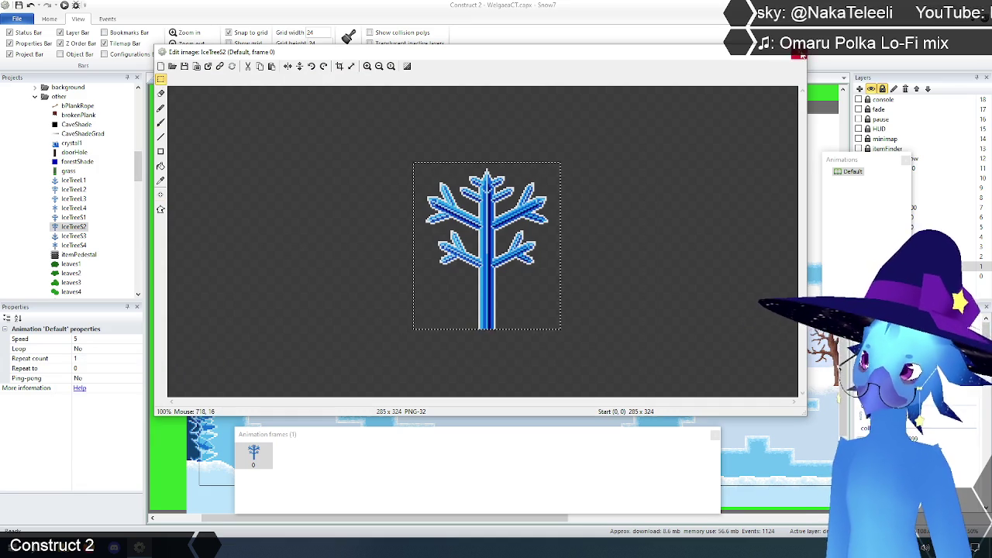
pyautogui.click(800, 54)
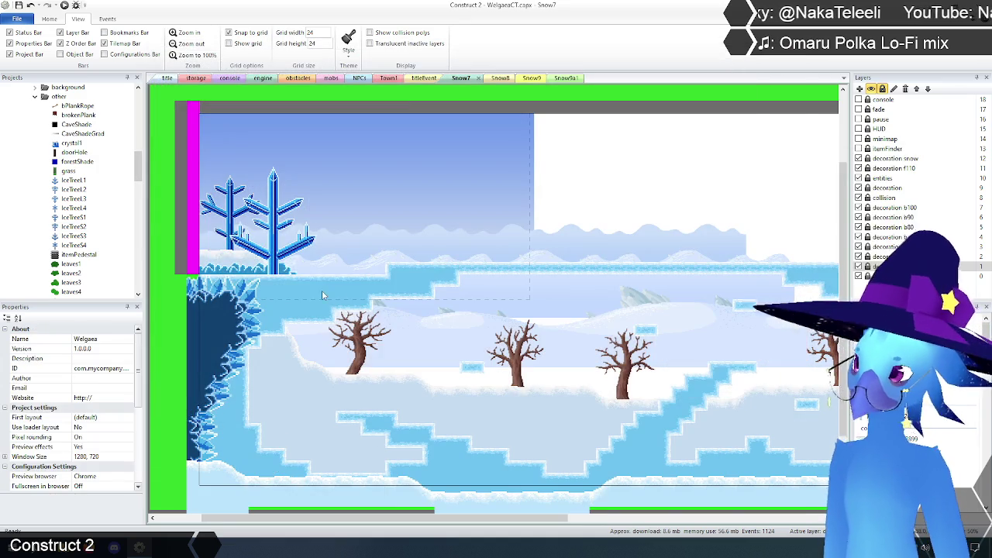
# Duplicate IceTree1's frame 4 and paste the IceTreeS2 tree into the new frame 5.
pyautogui.rightClick(74, 184)
pyautogui.click(93, 199)
pyautogui.click(372, 457)
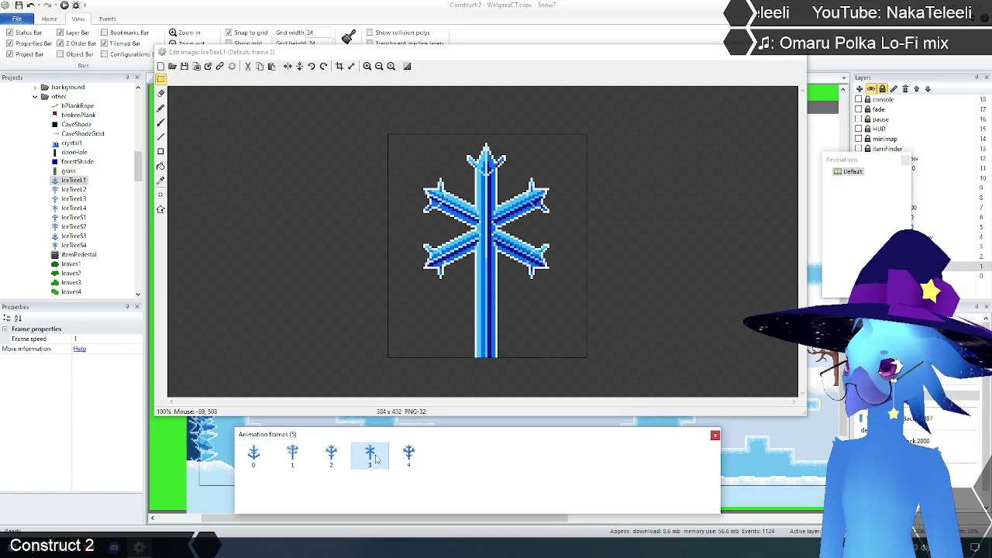
pyautogui.click(411, 456)
pyautogui.rightClick(411, 456)
pyautogui.click(430, 468)
pyautogui.click(606, 323)
pyautogui.hotkey('ctrl', 'v')
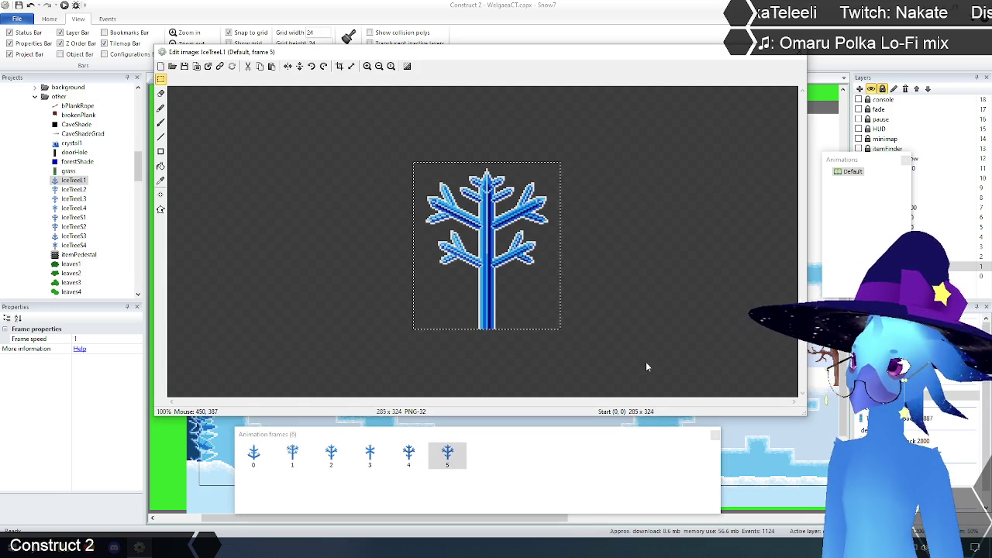
pyautogui.click(646, 362)
# Set the origin of frames 5 and 4 to bottom-left (0, 324), then close the editor.
pyautogui.click(160, 196)
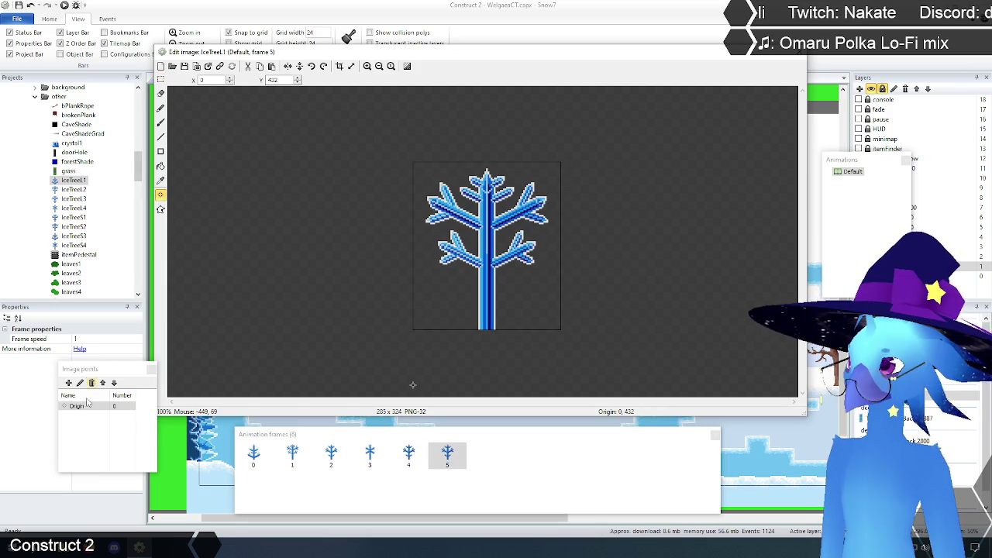
pyautogui.rightClick(78, 409)
pyautogui.moveTo(124, 473)
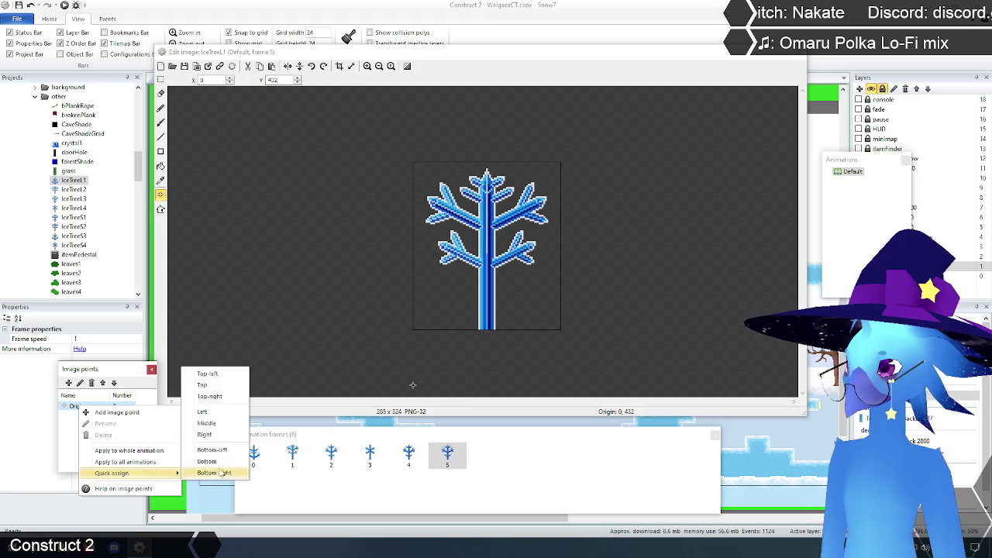
pyautogui.click(223, 450)
pyautogui.click(407, 456)
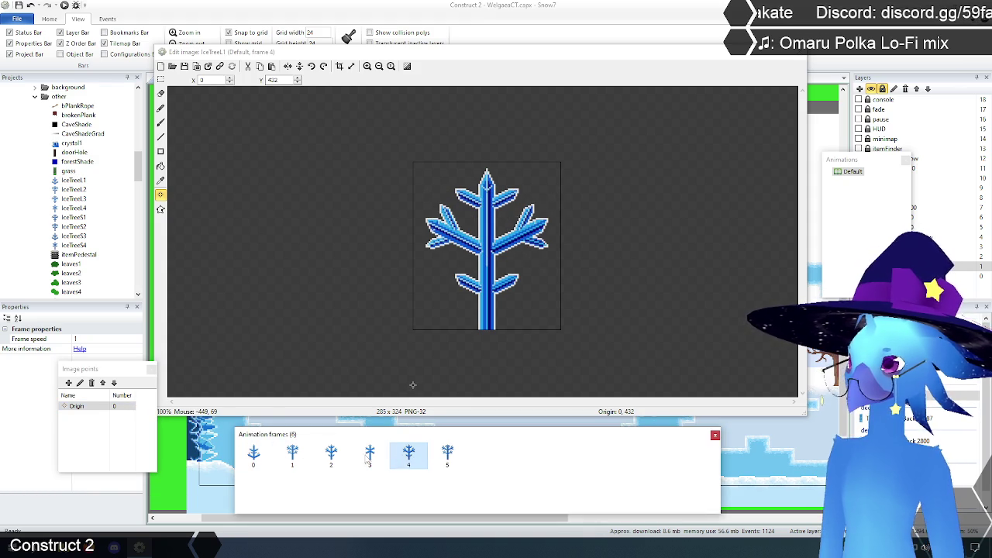
pyautogui.rightClick(87, 411)
pyautogui.moveTo(128, 476)
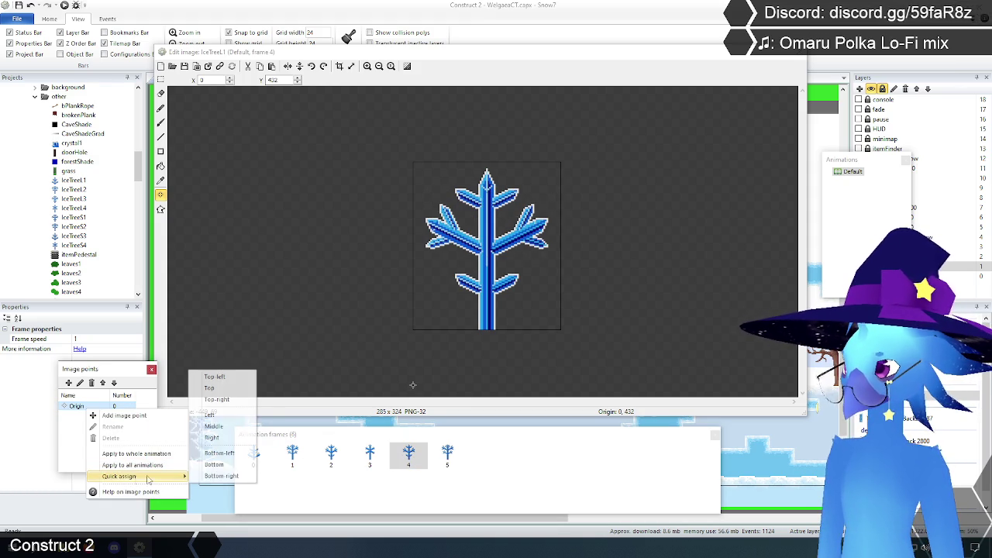
pyautogui.click(231, 453)
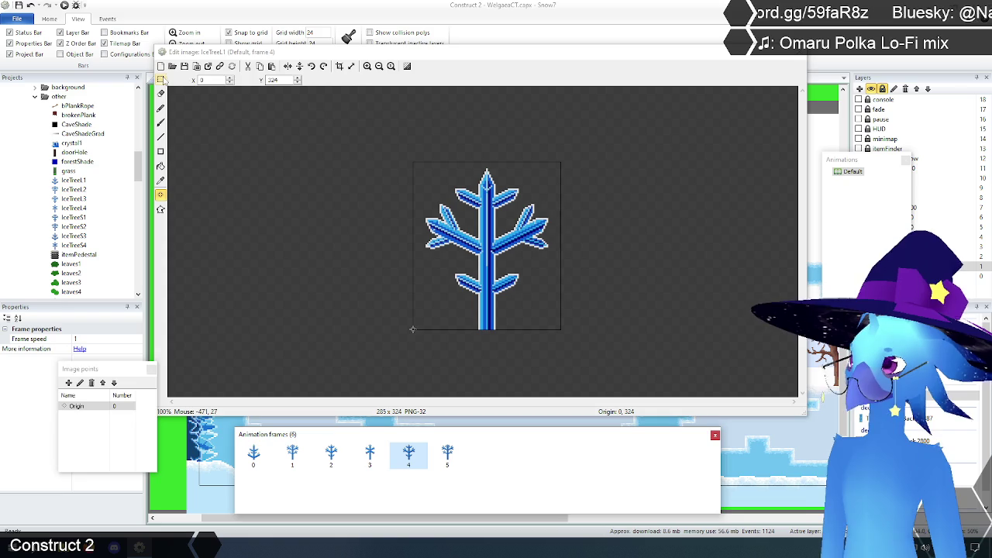
pyautogui.click(162, 79)
pyautogui.click(803, 56)
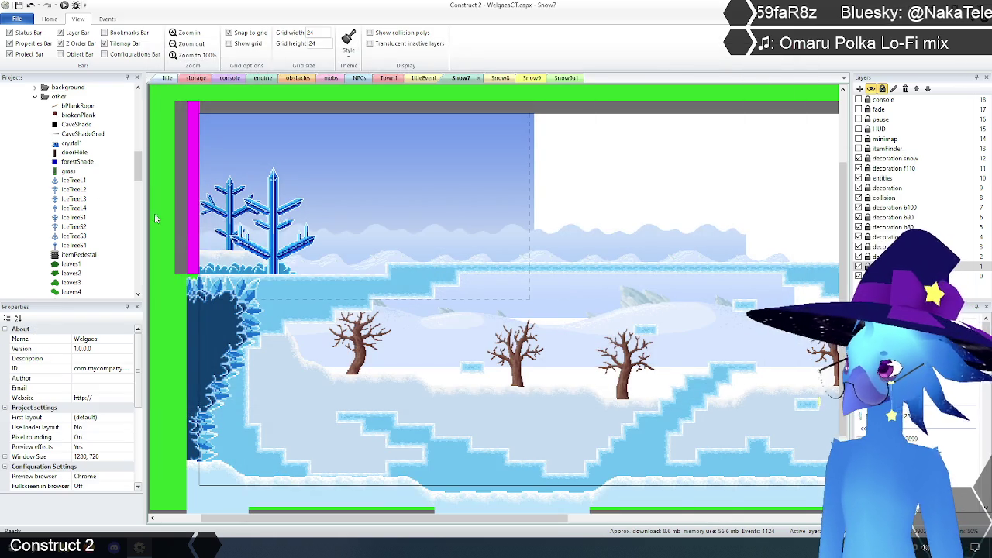
# Copy the whole IceTreeS3 tree image.
pyautogui.rightClick(75, 238)
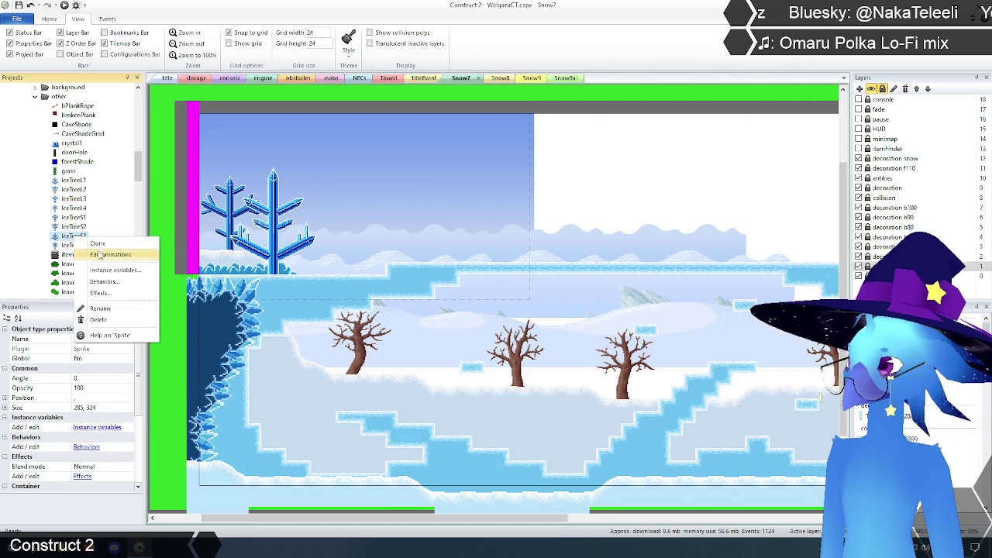
pyautogui.click(100, 254)
pyautogui.moveTo(284, 124); pyautogui.dragTo(661, 372)
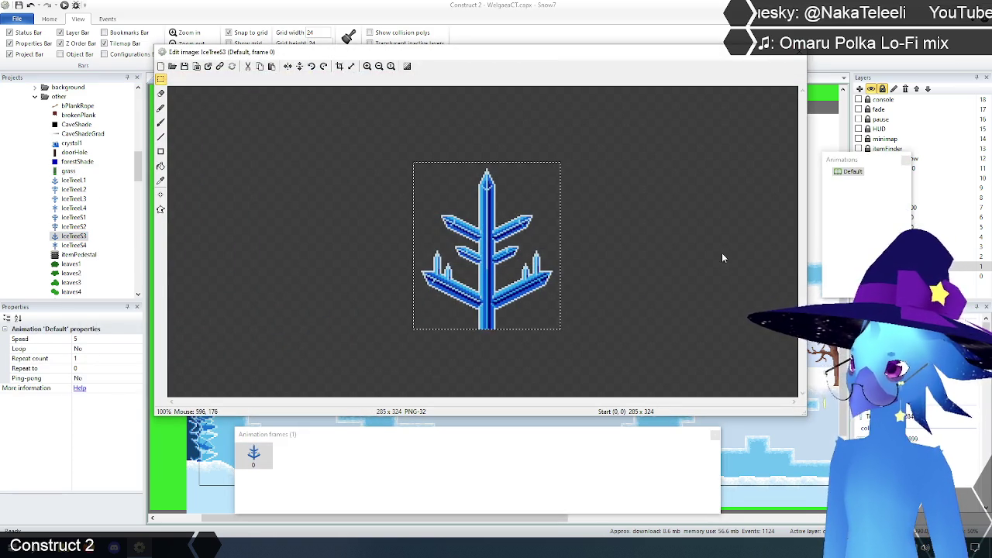
pyautogui.click(801, 55)
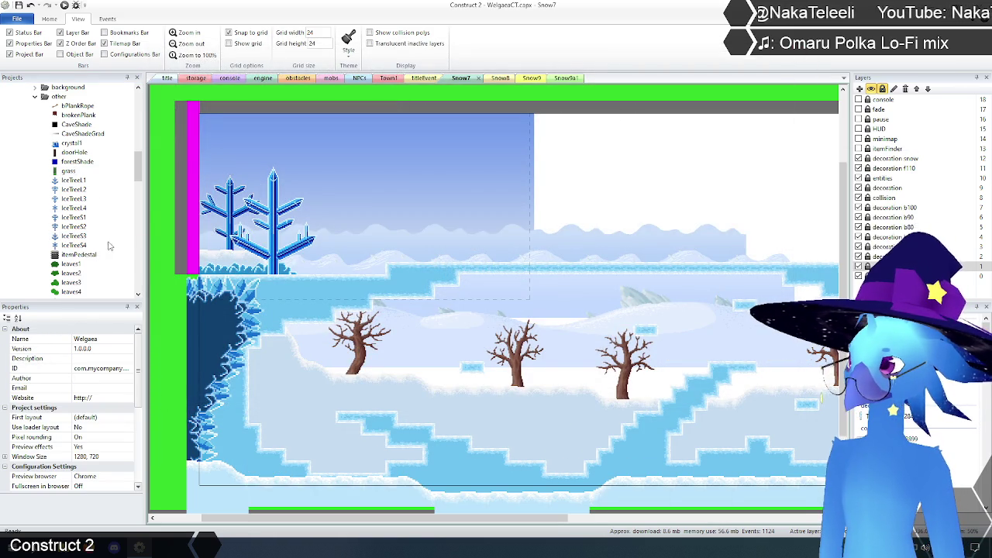
# Duplicate IceTree1's frame 5 and paste the IceTreeS3 tree over the new frame 6.
pyautogui.click(73, 181)
pyautogui.rightClick(73, 181)
pyautogui.click(85, 254)
pyautogui.rightClick(448, 454)
pyautogui.click(481, 501)
pyautogui.click(486, 456)
pyautogui.moveTo(368, 129)
pyautogui.mouseDown()
pyautogui.moveTo(375, 149)
pyautogui.moveTo(660, 377)
pyautogui.mouseUp()
pyautogui.hotkey('ctrl', 'v')
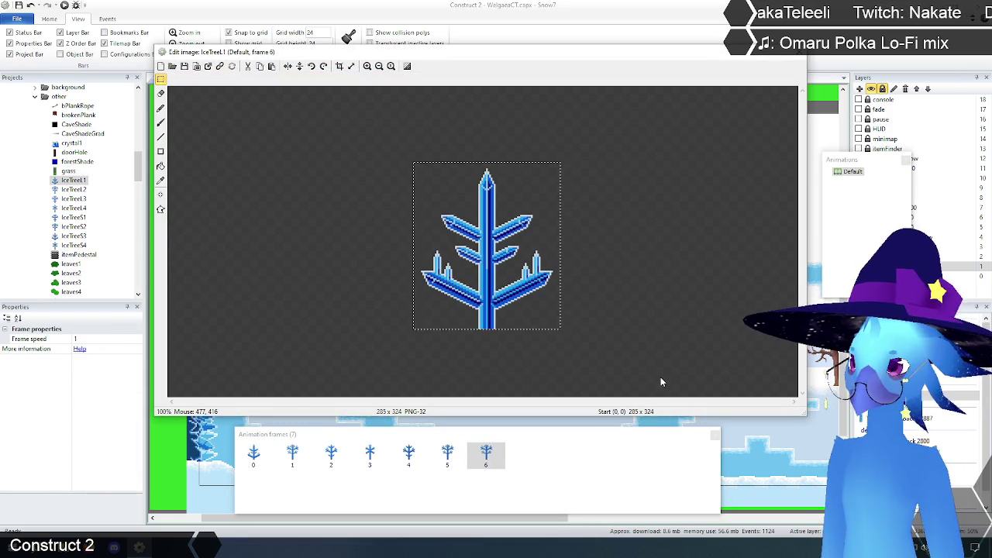
# Confirm frame 6's origin sits at bottom-left (0, 324) and close the image editor.
pyautogui.click(160, 195)
pyautogui.rightClick(79, 411)
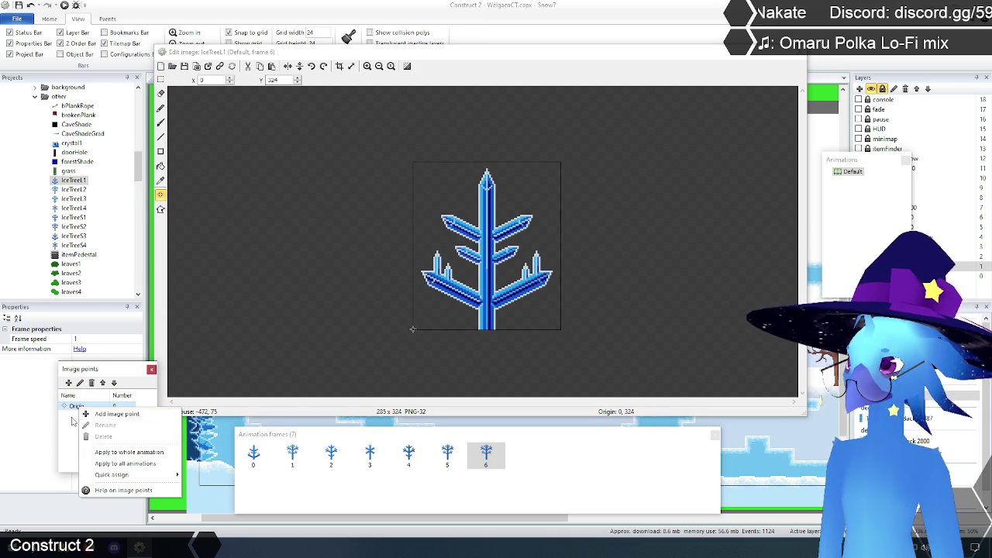
pyautogui.click(160, 81)
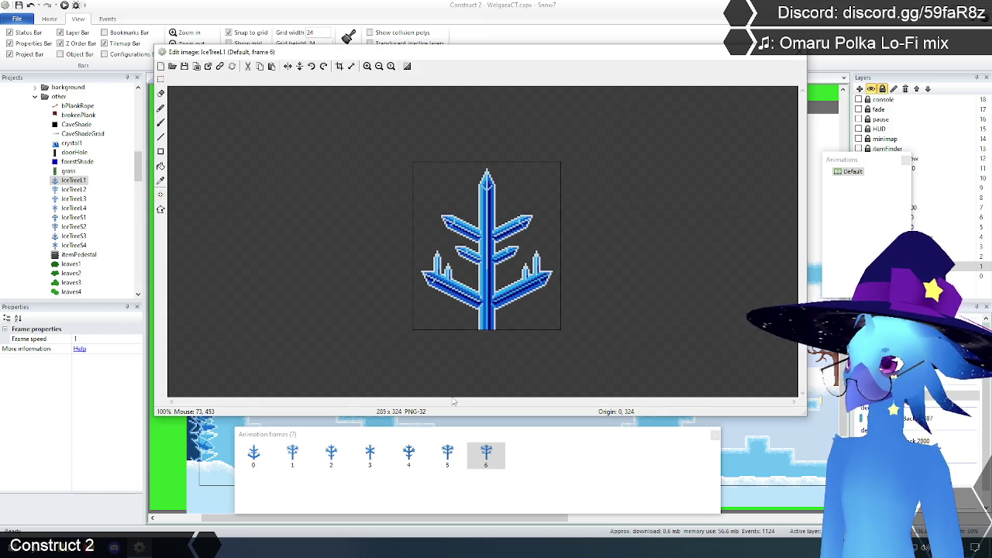
pyautogui.click(448, 456)
pyautogui.click(482, 457)
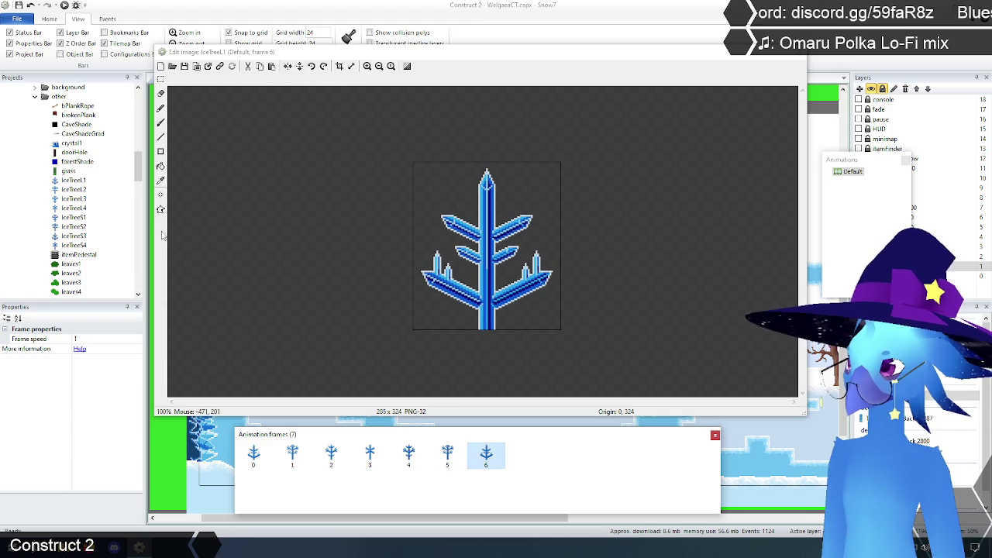
pyautogui.click(161, 194)
pyautogui.click(160, 78)
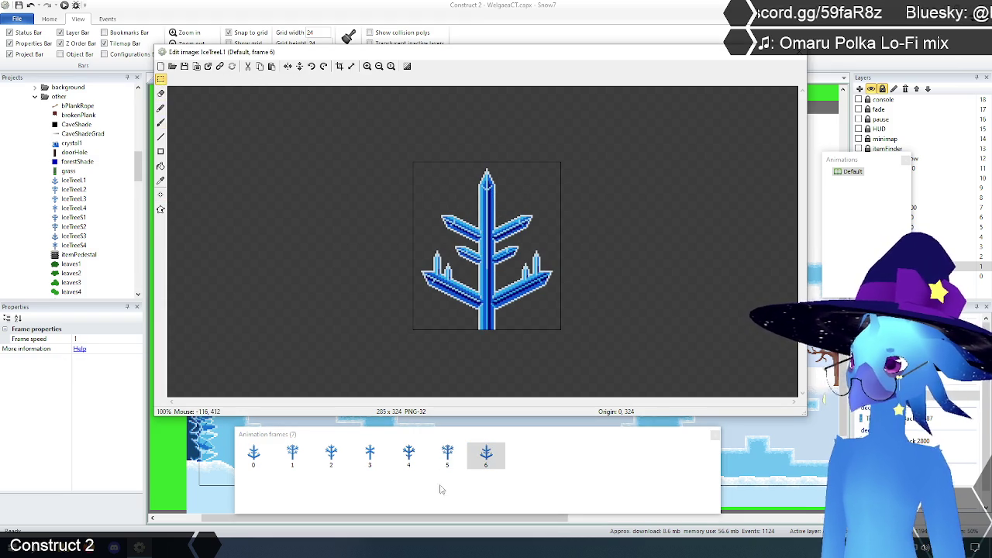
pyautogui.click(487, 458)
pyautogui.click(801, 57)
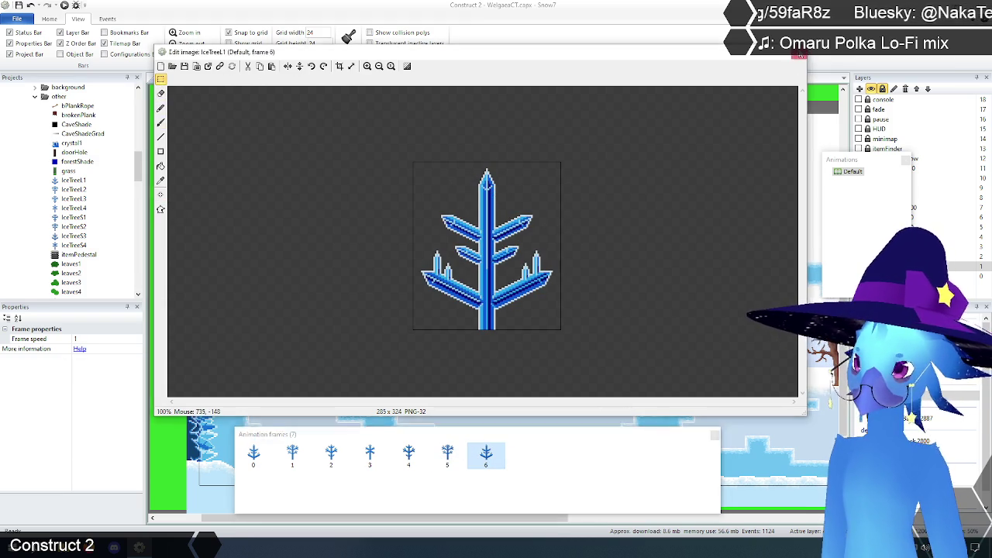
pyautogui.rightClick(71, 250)
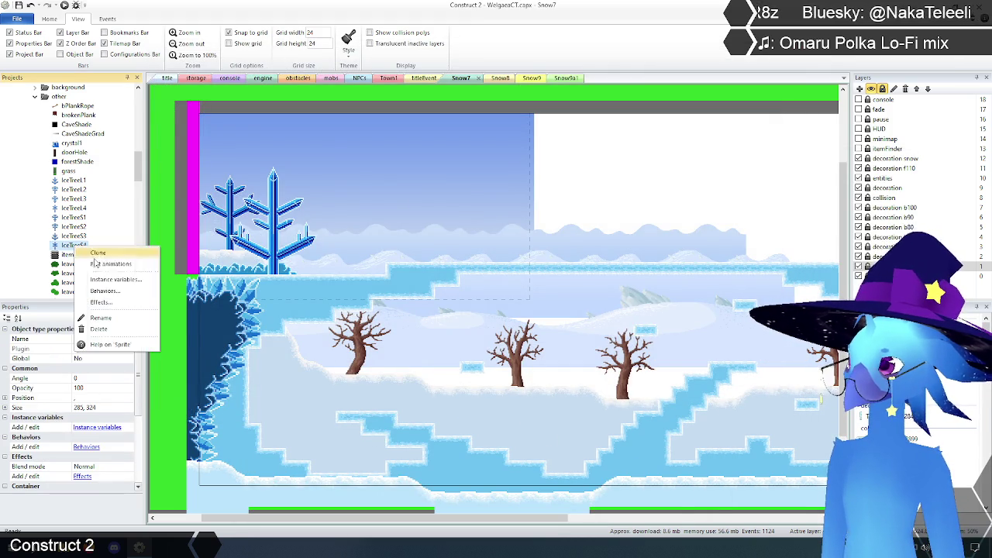
# Copy the IceTreeS4 snowflake tree and paste it into a new frame 7 duplicated from frame 6.
pyautogui.click(100, 265)
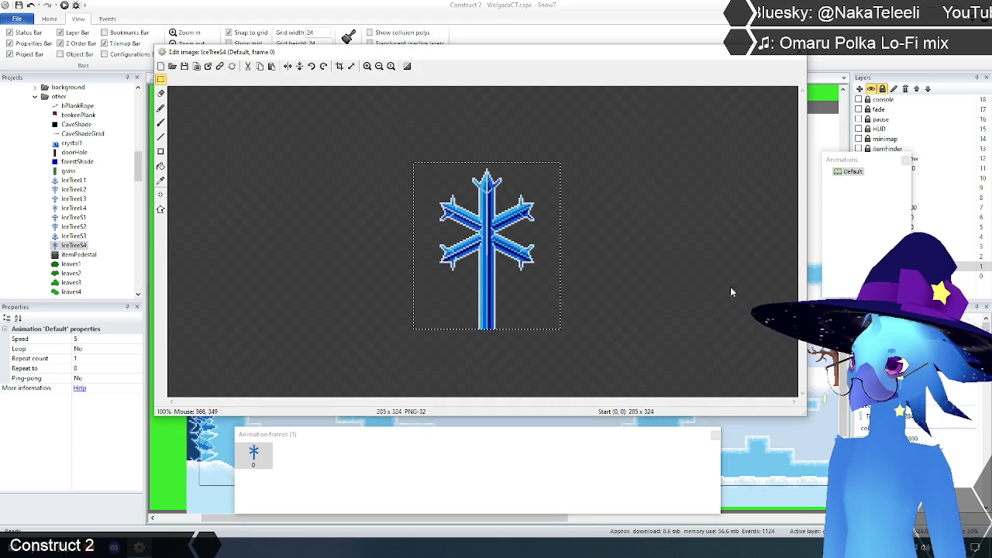
pyautogui.click(801, 56)
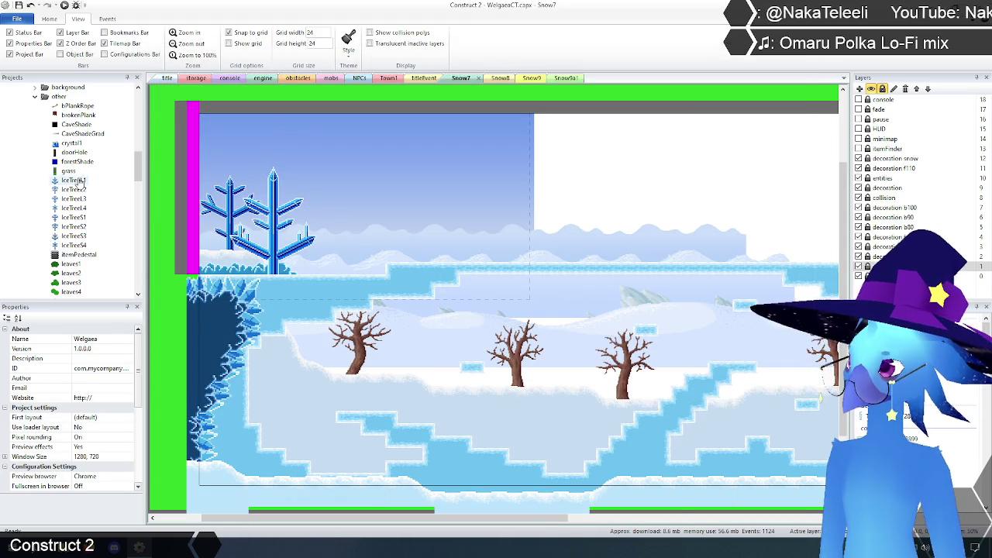
pyautogui.click(76, 180)
pyautogui.rightClick(76, 180)
pyautogui.click(103, 194)
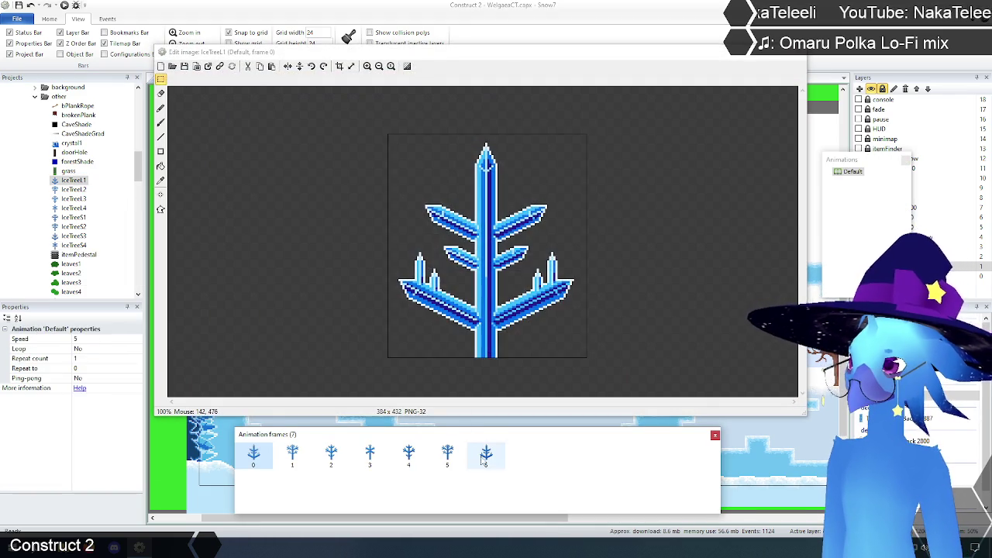
pyautogui.click(485, 455)
pyautogui.rightClick(485, 455)
pyautogui.click(500, 465)
pyautogui.click(525, 454)
pyautogui.moveTo(373, 131)
pyautogui.mouseDown()
pyautogui.moveTo(421, 222)
pyautogui.moveTo(666, 397)
pyautogui.mouseUp()
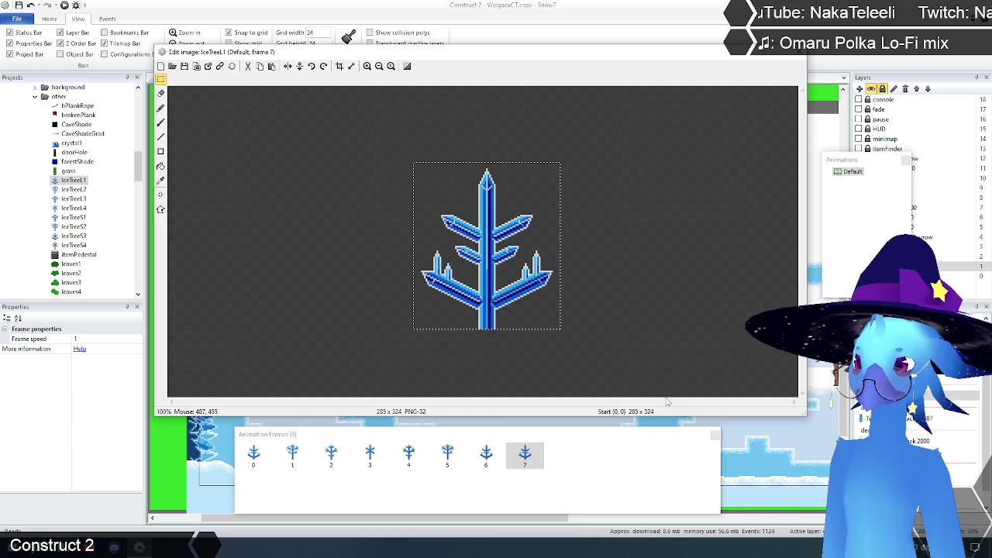
pyautogui.hotkey('ctrl', 'v')
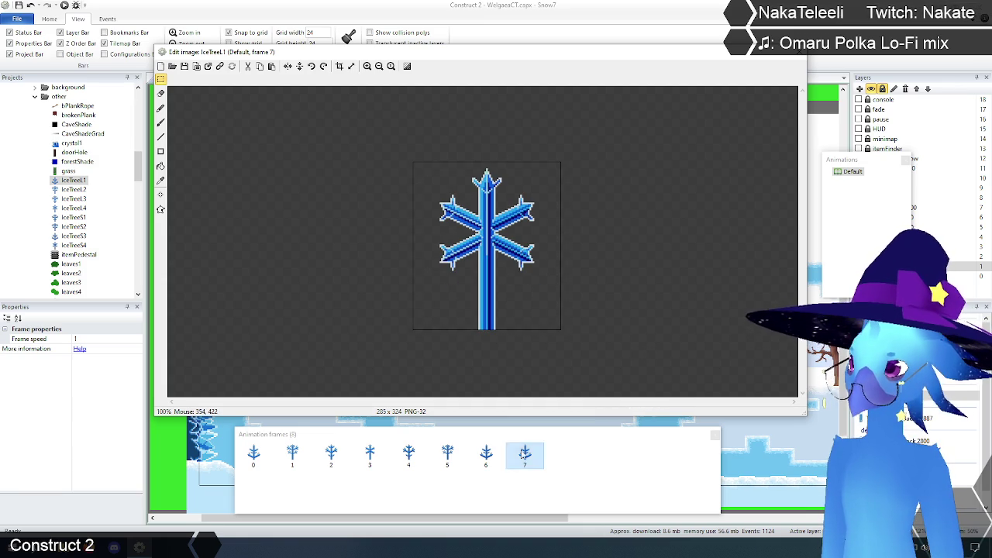
# Compare the snowflake frame 7 against frames 1 to 4, then close the editor.
pyautogui.click(411, 454)
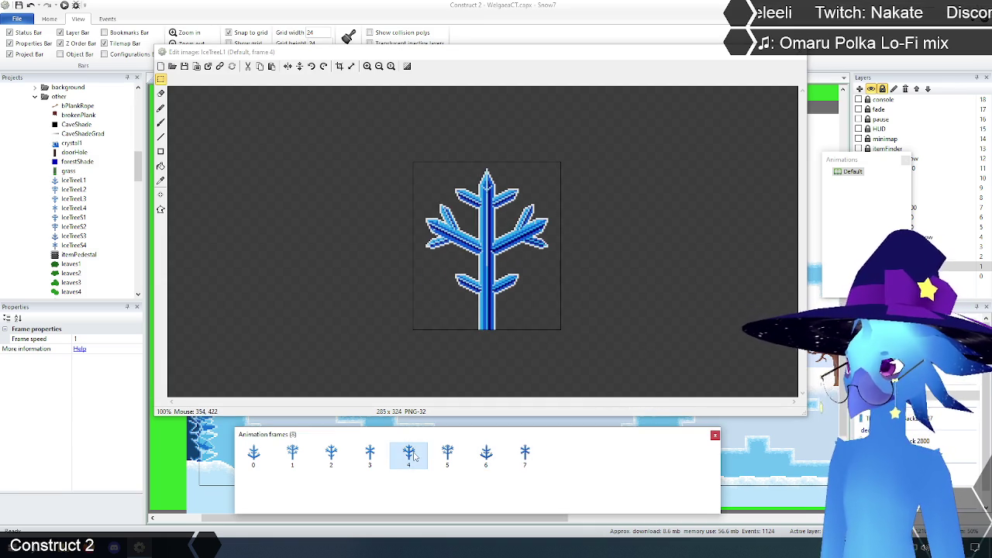
pyautogui.click(295, 456)
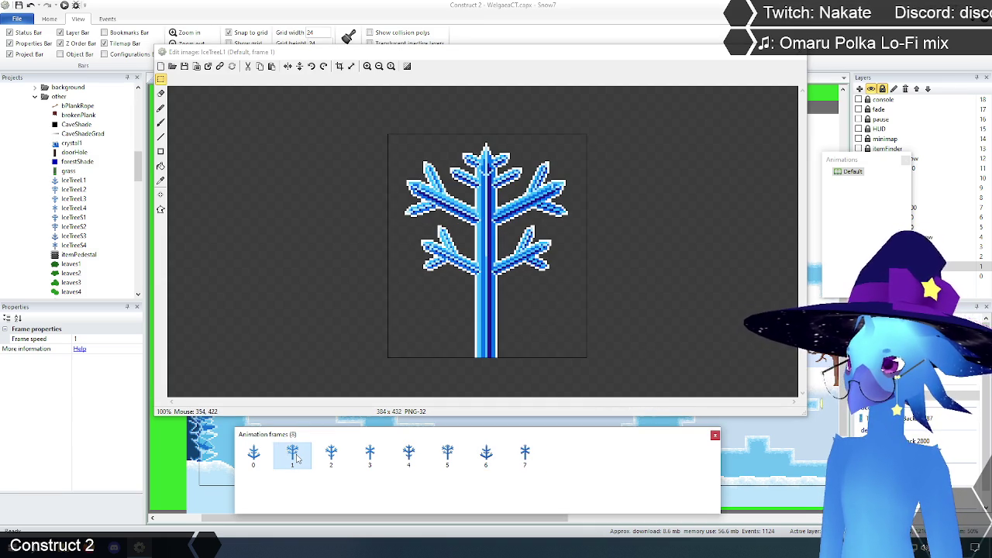
pyautogui.click(407, 456)
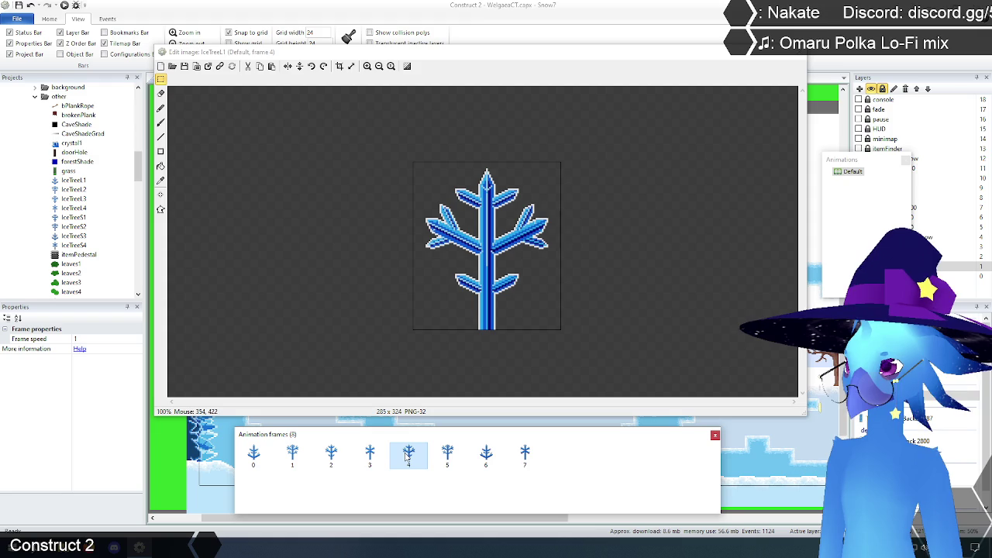
pyautogui.click(525, 456)
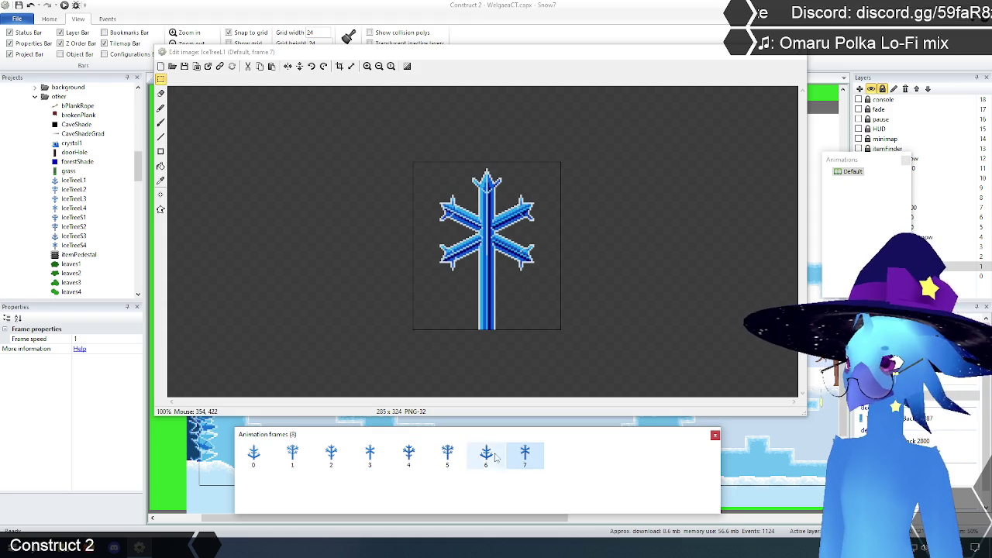
pyautogui.click(378, 459)
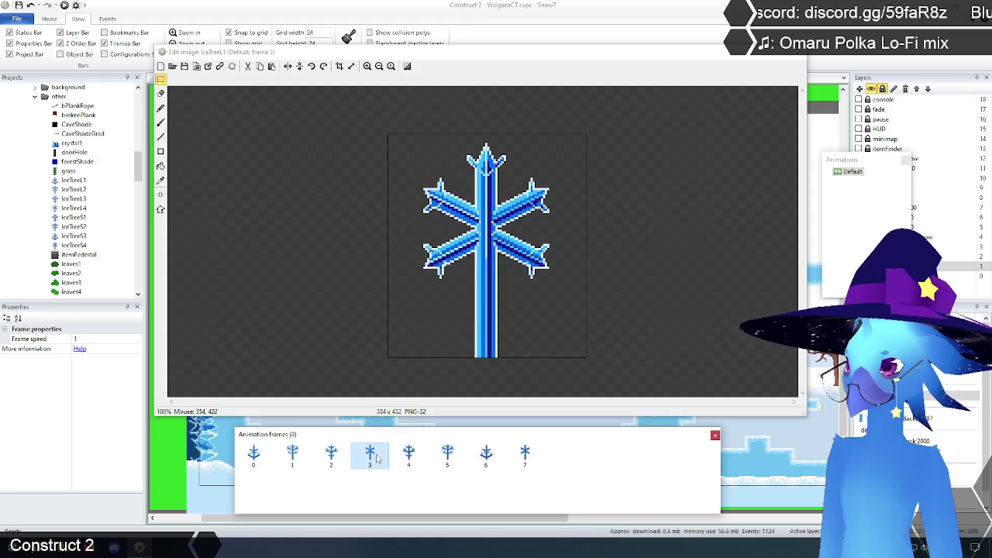
pyautogui.click(520, 461)
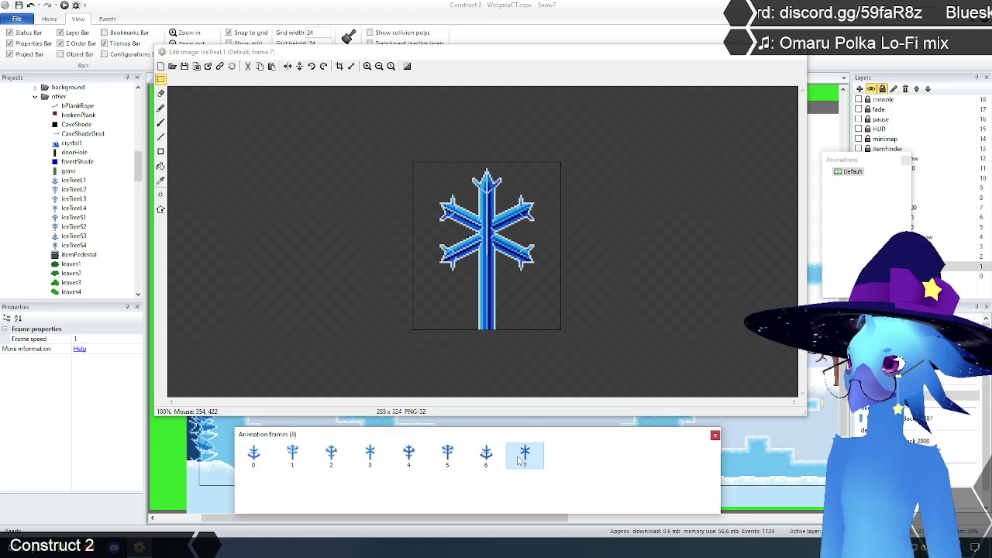
pyautogui.click(332, 460)
pyautogui.click(372, 457)
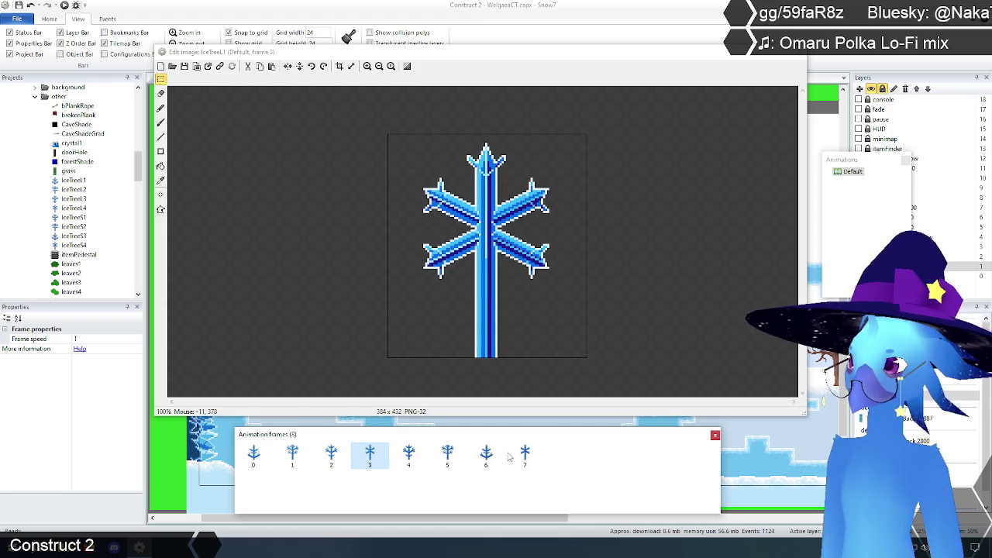
pyautogui.click(533, 464)
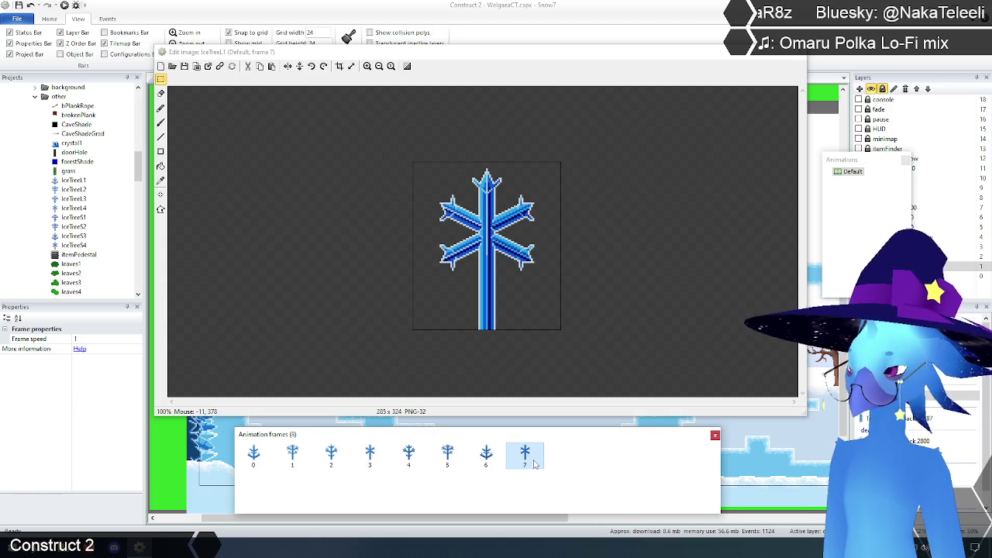
pyautogui.click(803, 54)
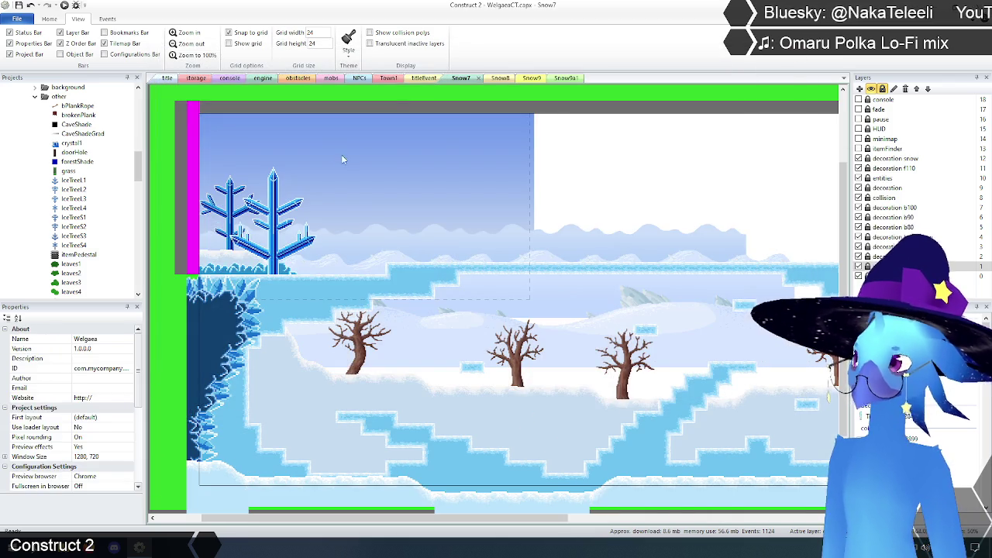
# Inspect Snow7's IceTreeL1 and IceTreeS1 trees and decoration b80/b100 layers, then open Snow8.
pyautogui.click(325, 136)
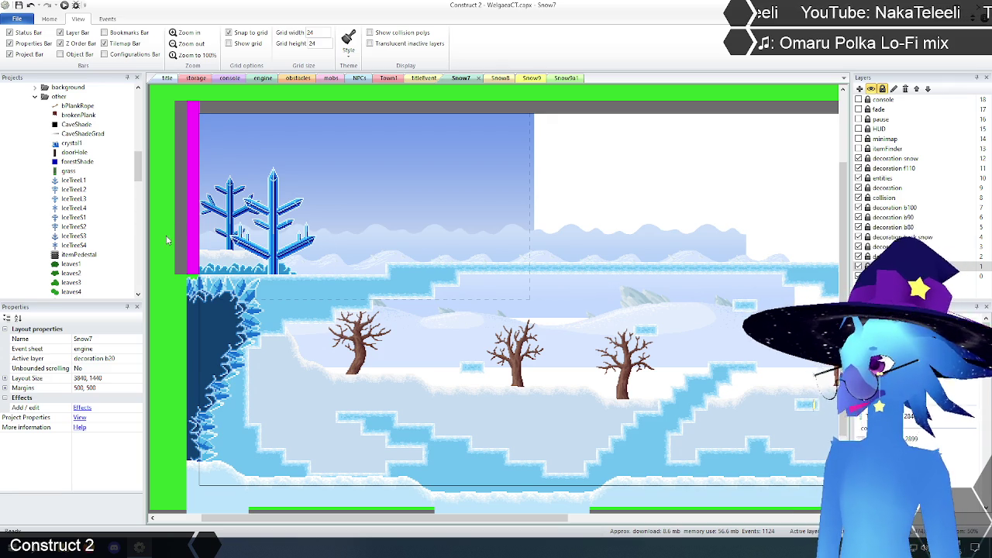
pyautogui.click(76, 182)
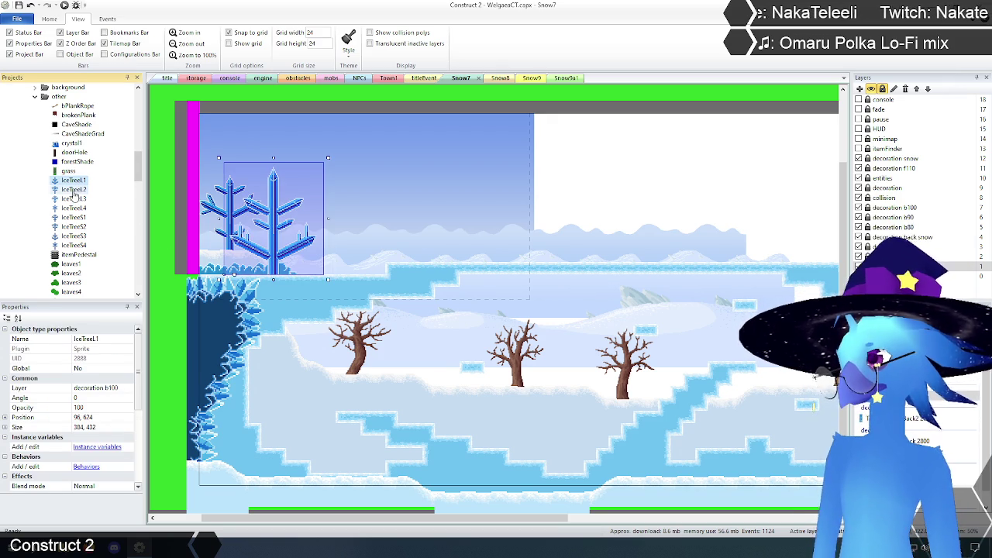
pyautogui.click(74, 199)
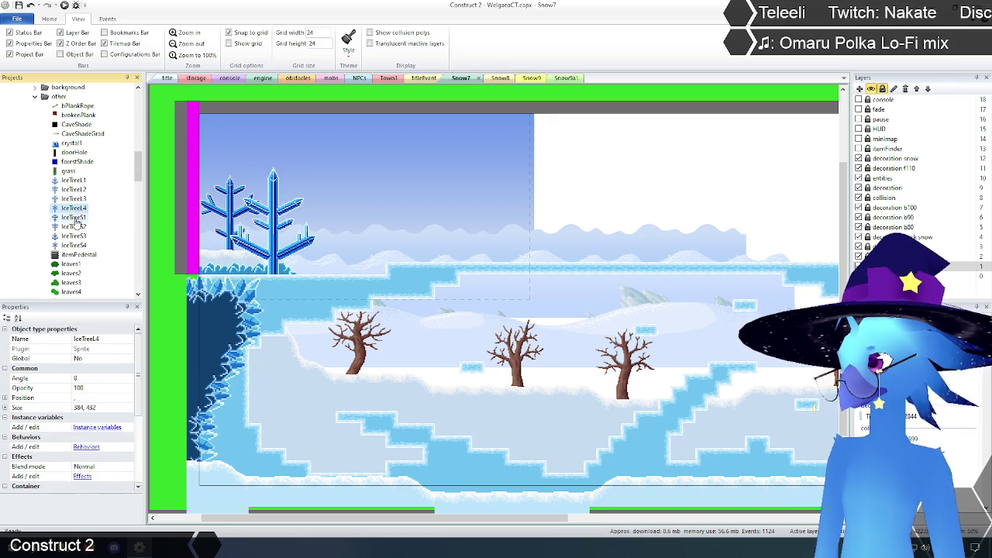
pyautogui.click(75, 218)
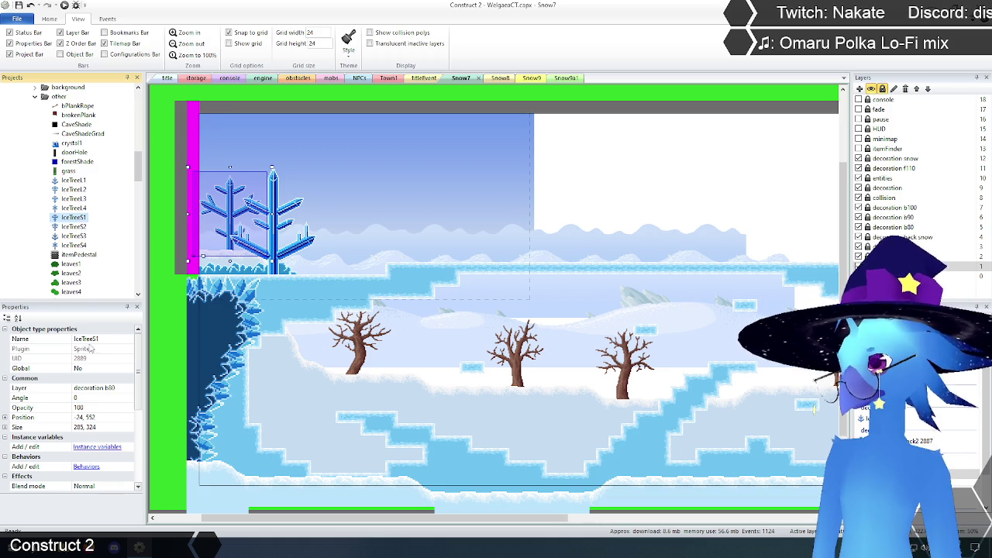
pyautogui.click(876, 227)
pyautogui.click(73, 179)
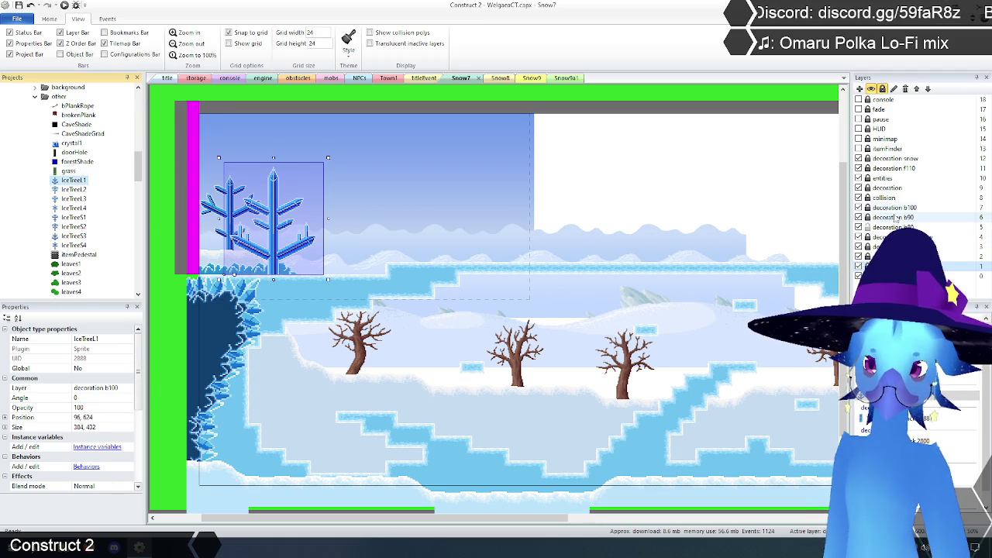
pyautogui.click(979, 208)
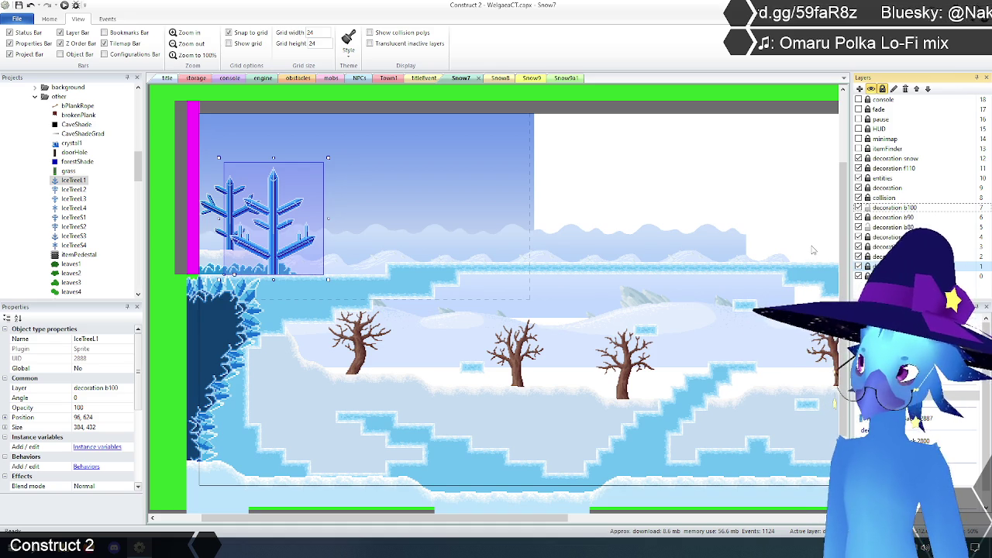
pyautogui.click(496, 78)
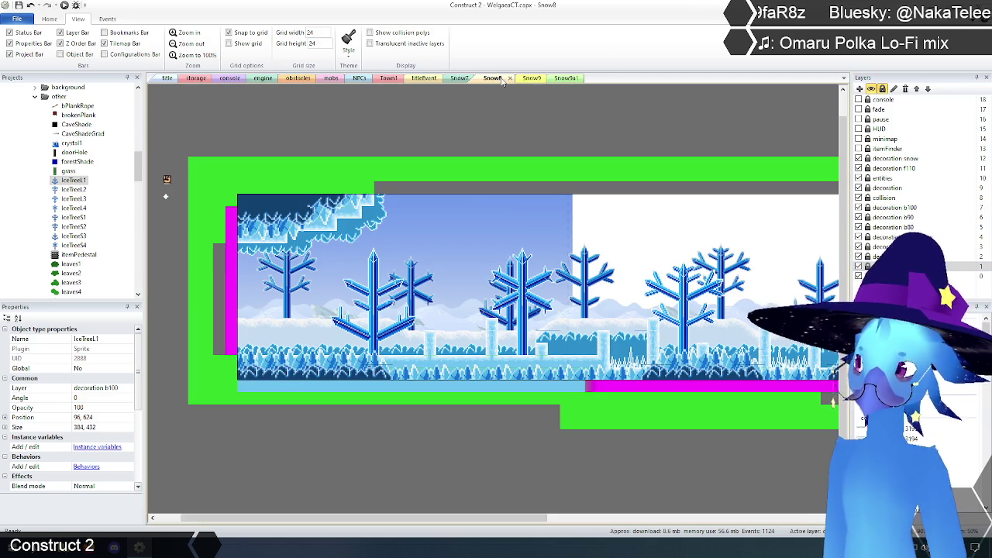
# Check the IceTreeS1 and IceTreeL1 trees and decoration layers in the Snow8 and Snow9 layouts.
pyautogui.click(72, 218)
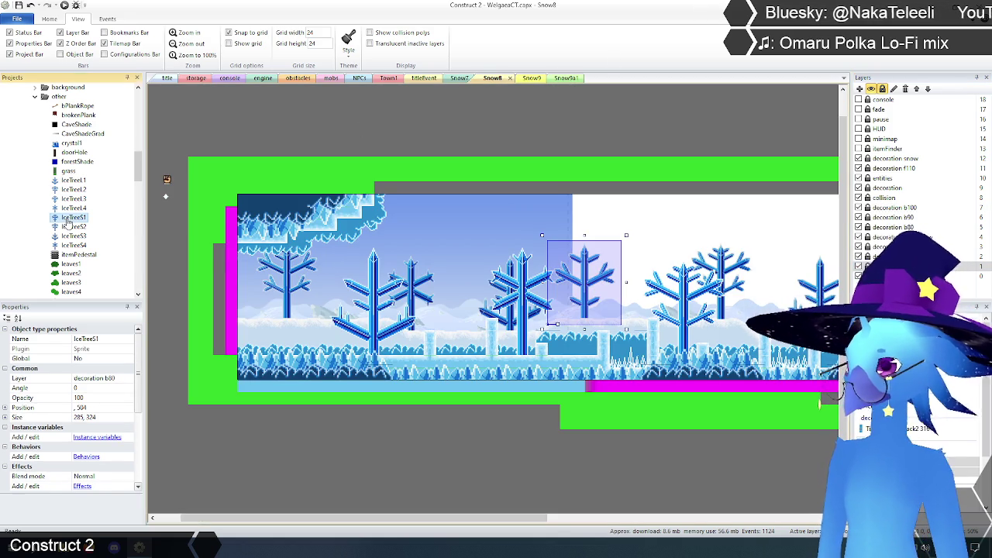
pyautogui.click(75, 181)
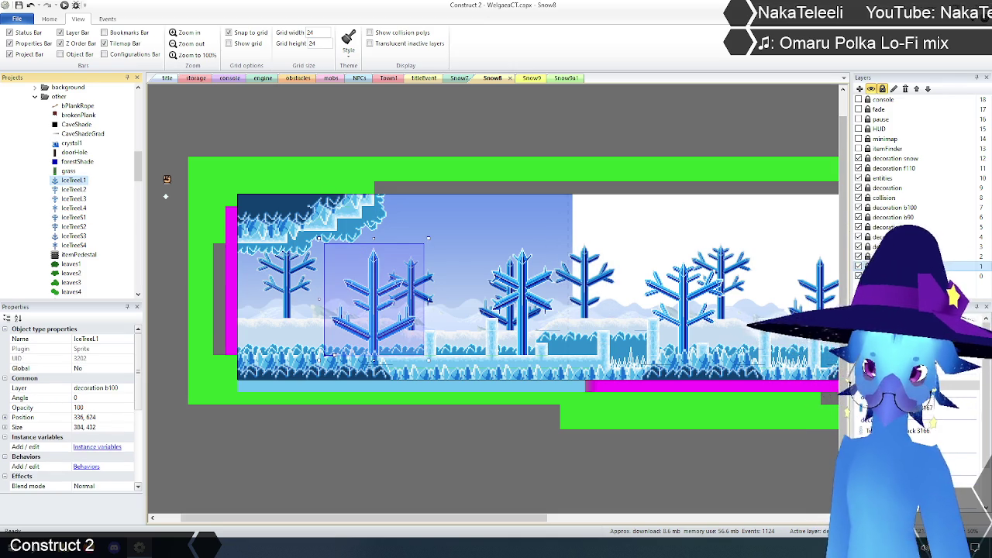
pyautogui.click(871, 228)
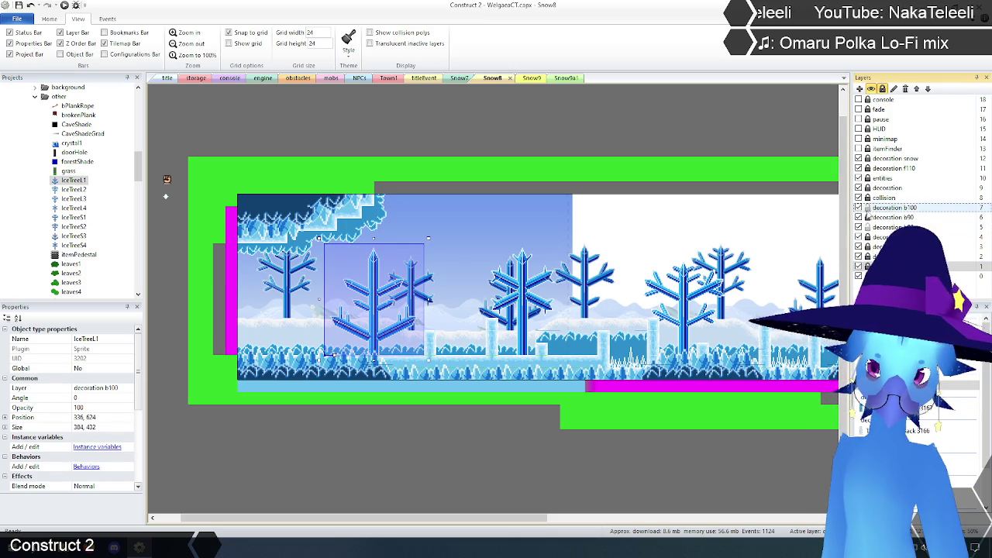
pyautogui.click(530, 79)
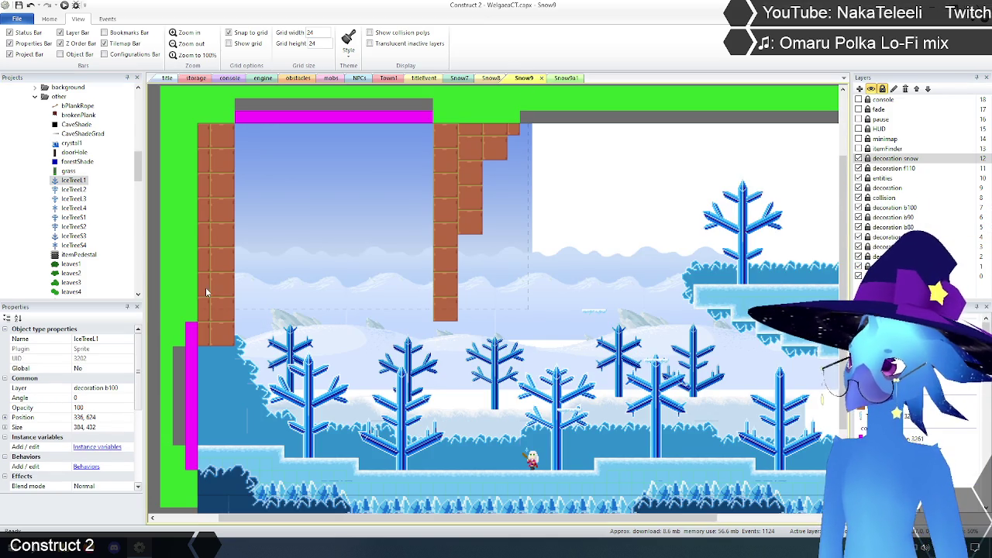
pyautogui.click(74, 218)
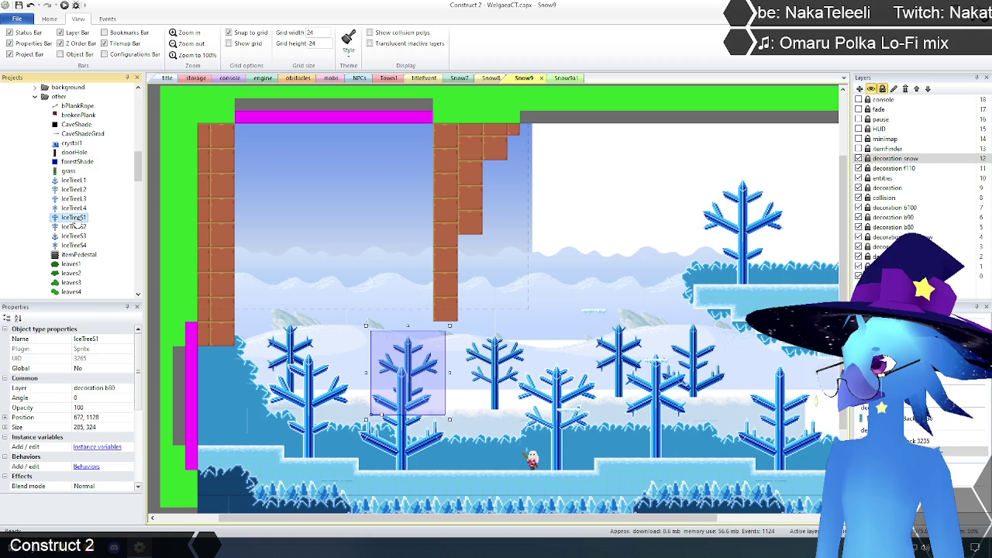
pyautogui.click(74, 179)
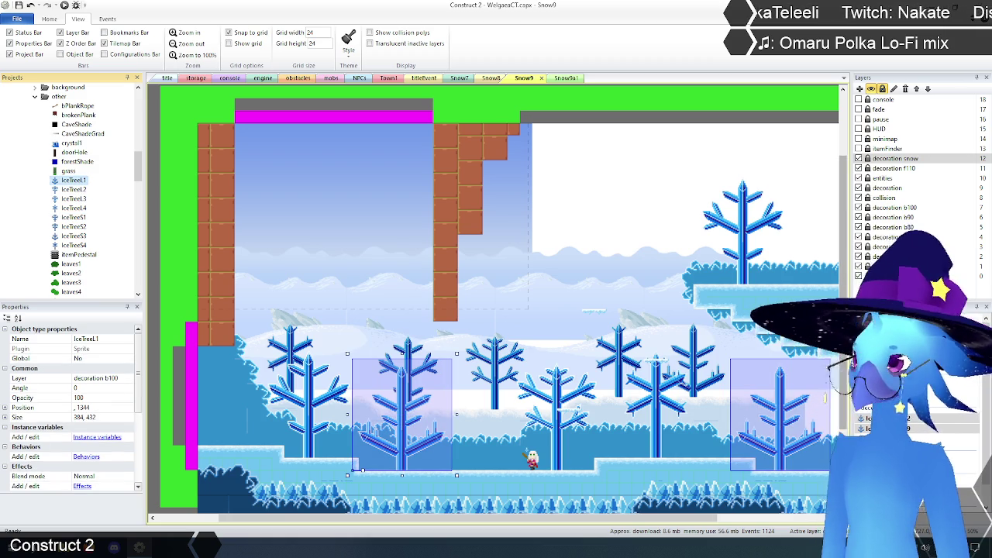
pyautogui.click(861, 207)
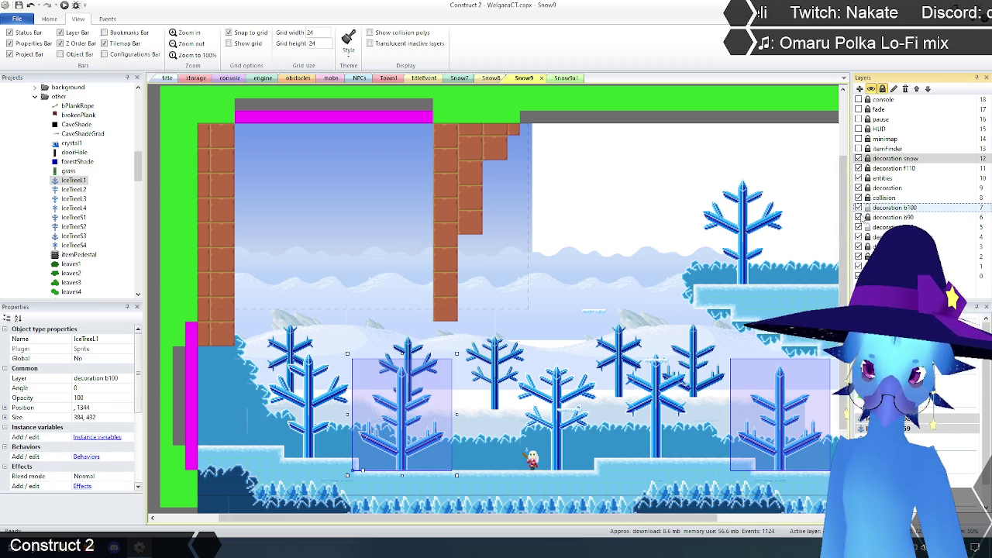
# Check Snow9a1's IceTreeL1, IceTreeL2 trees and decoration b100 layer, then return to Snow7.
pyautogui.click(569, 79)
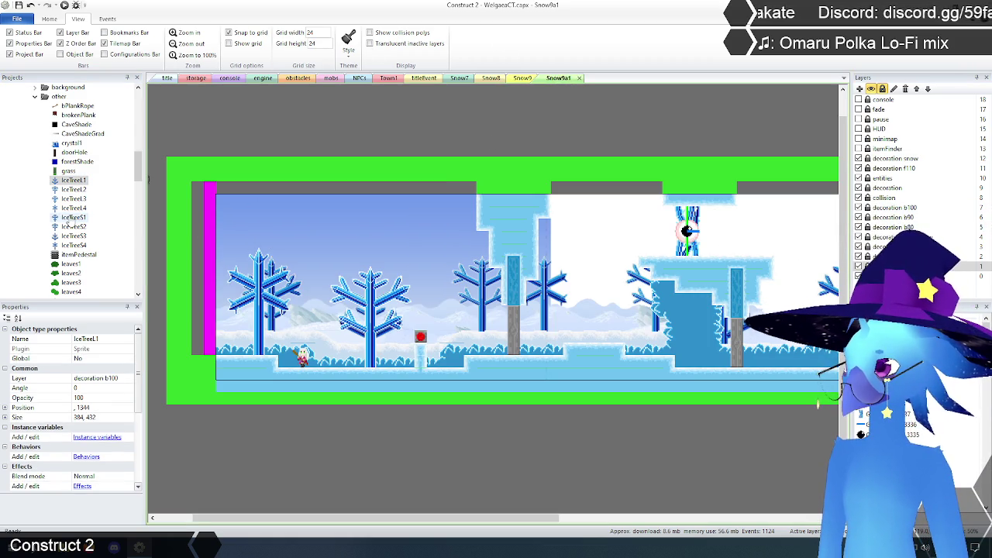
pyautogui.click(80, 182)
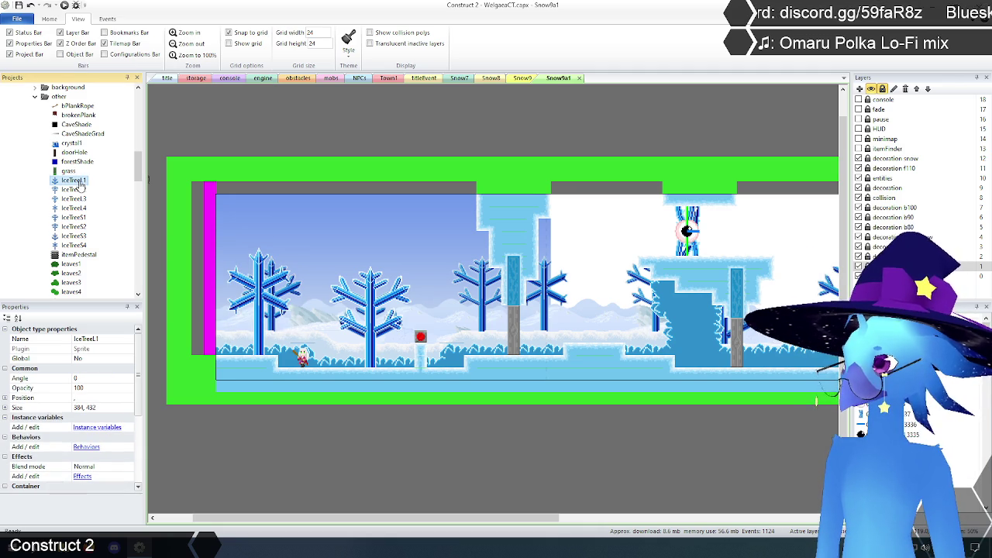
pyautogui.click(76, 190)
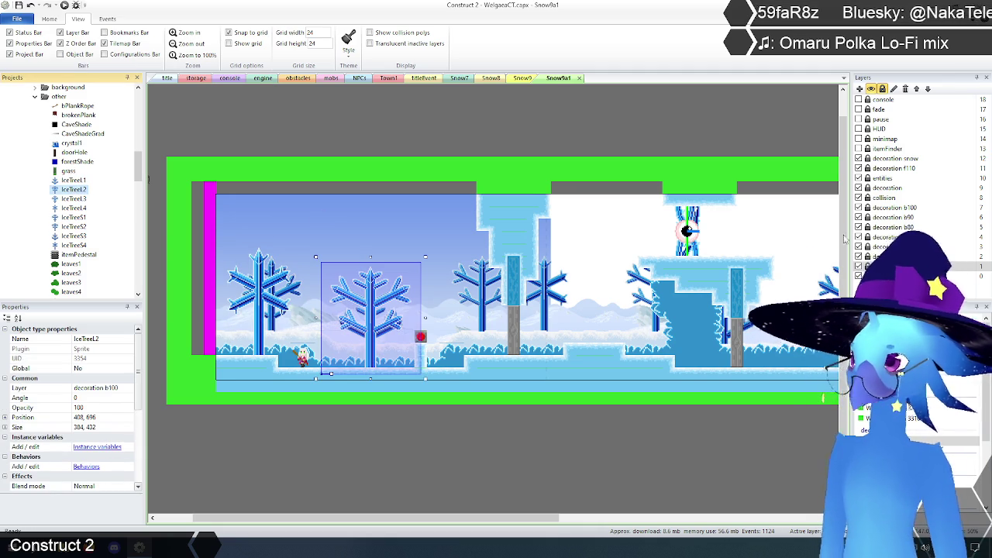
pyautogui.click(887, 207)
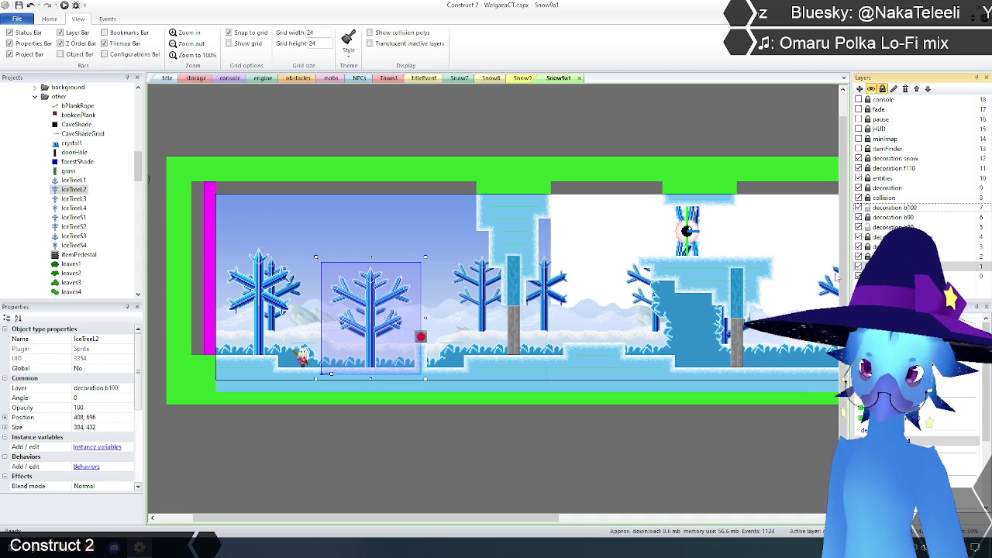
pyautogui.click(460, 78)
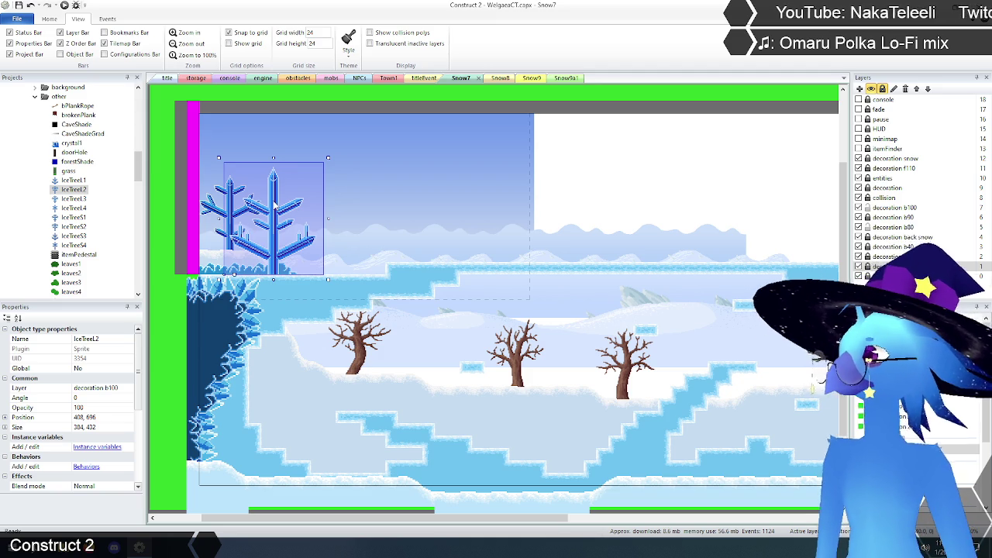
# Paste a copy of IceTree1 onto the decoration b80 layer and place it in the sky.
pyautogui.click(277, 205)
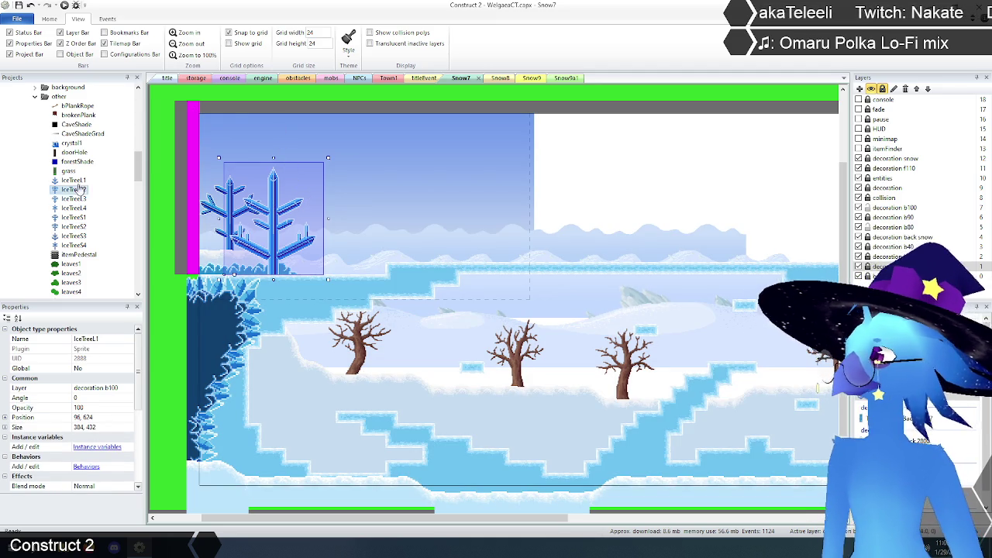
pyautogui.click(279, 114)
pyautogui.click(277, 214)
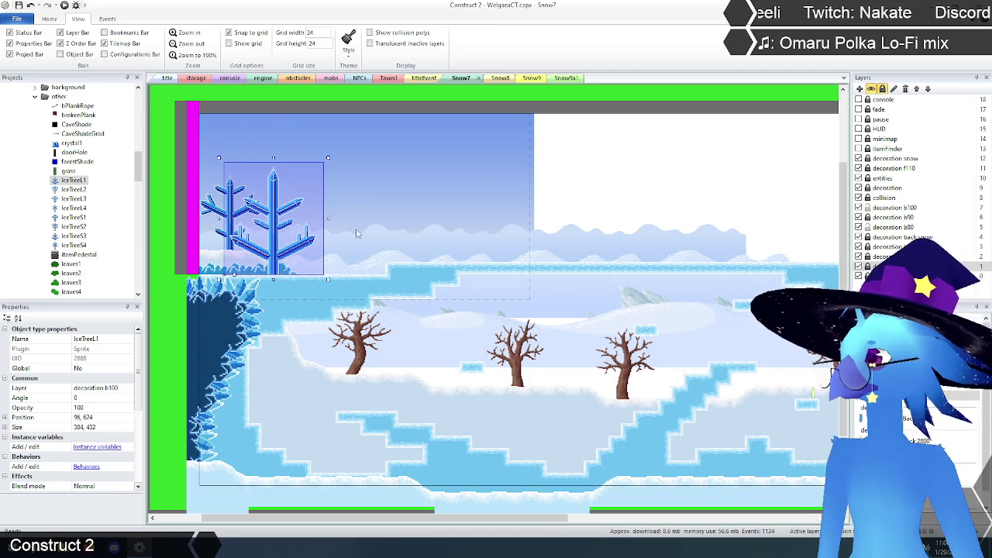
pyautogui.click(900, 227)
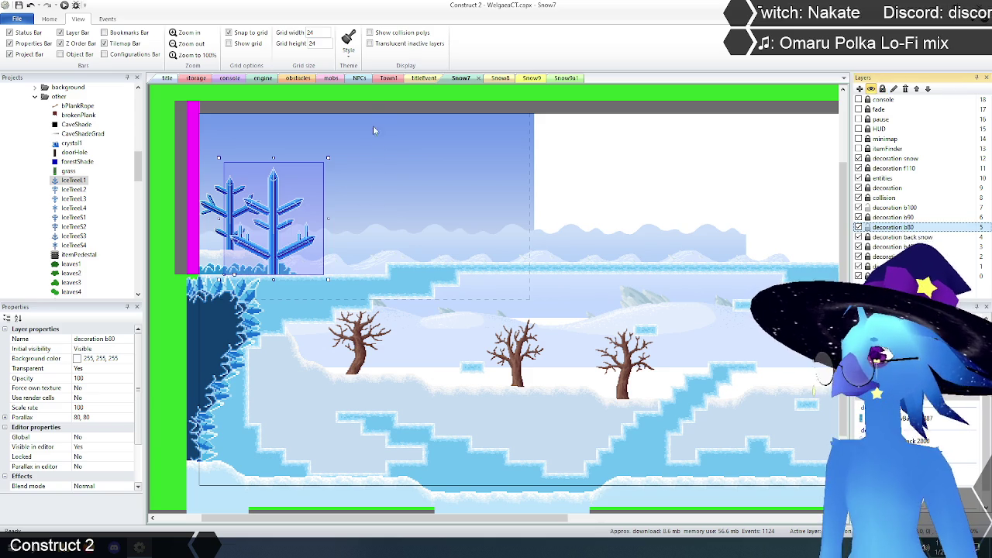
pyautogui.hotkey('ctrl', 'v')
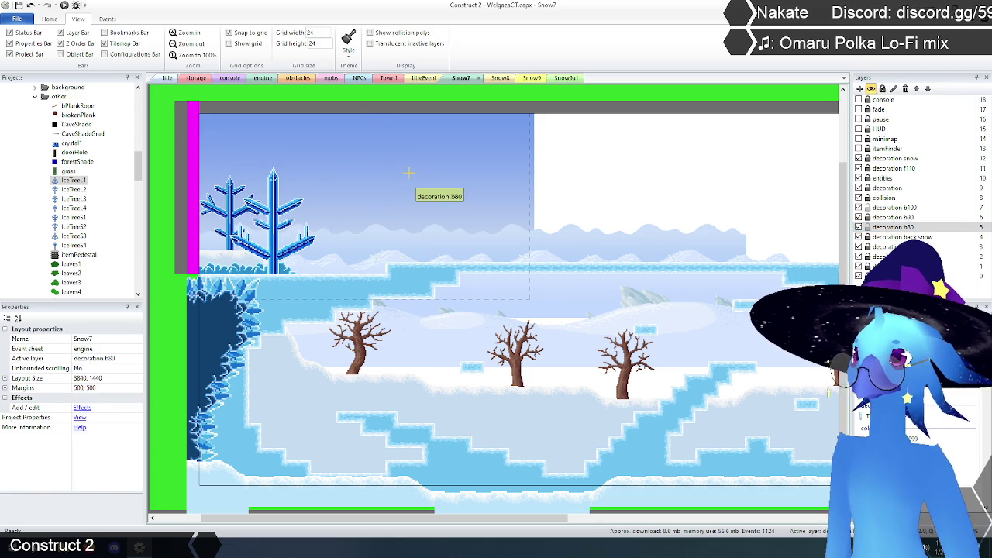
pyautogui.click(411, 177)
pyautogui.moveTo(466, 161)
pyautogui.mouseDown()
pyautogui.moveTo(404, 186)
pyautogui.moveTo(399, 214)
pyautogui.mouseUp()
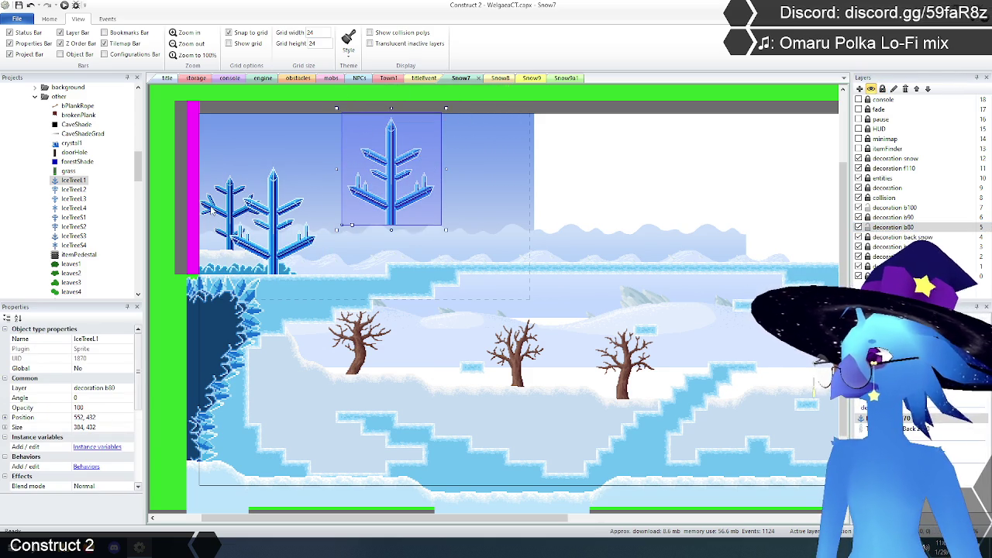
# Check the left ice tree and TilemapSnowBack background, then hide the decoration b100 layer.
pyautogui.click(235, 208)
pyautogui.click(210, 203)
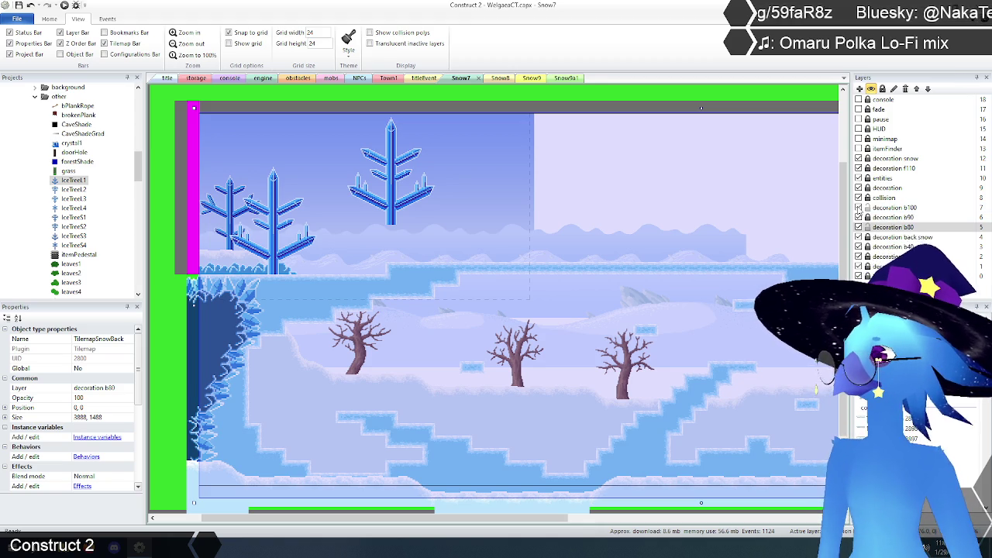
pyautogui.scroll(2, 345, 184)
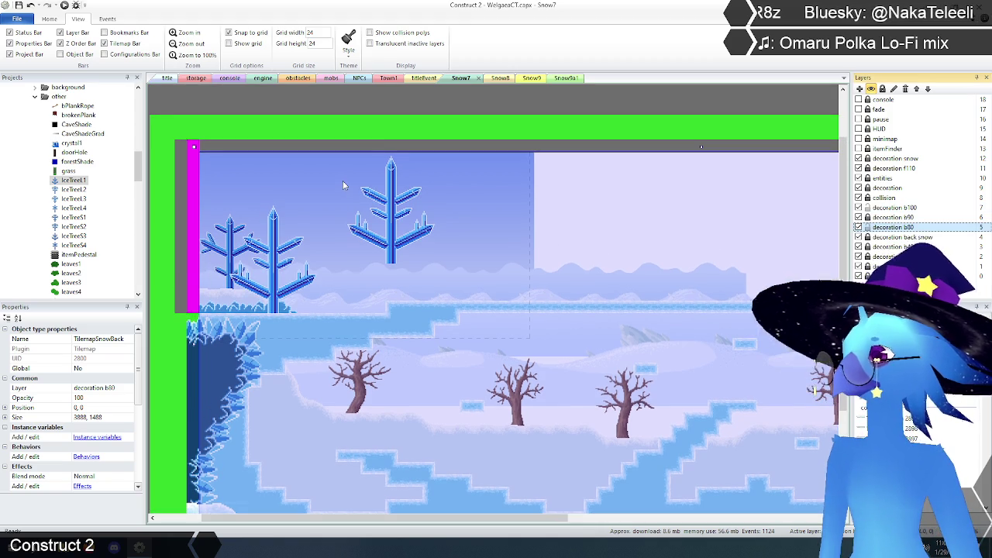
pyautogui.click(403, 103)
pyautogui.click(230, 247)
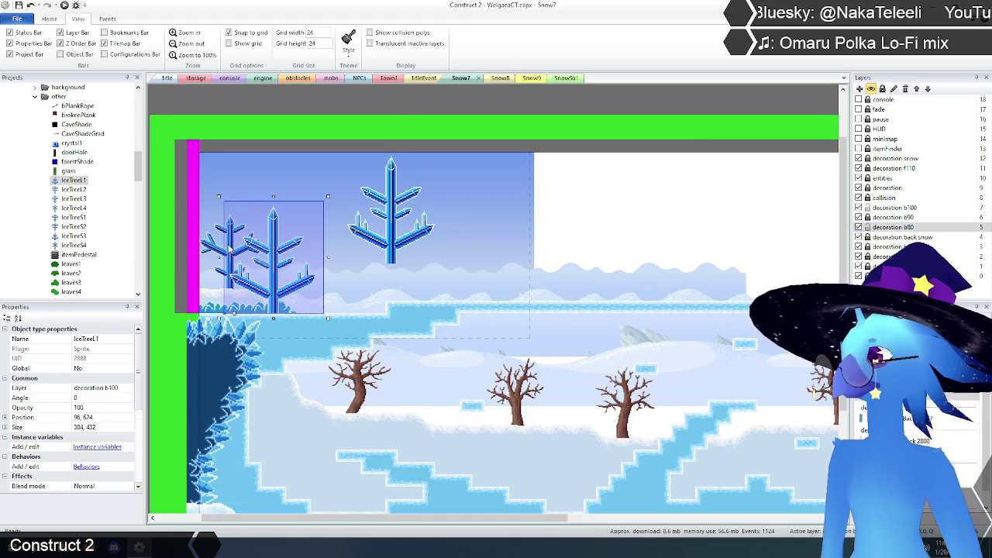
pyautogui.click(701, 147)
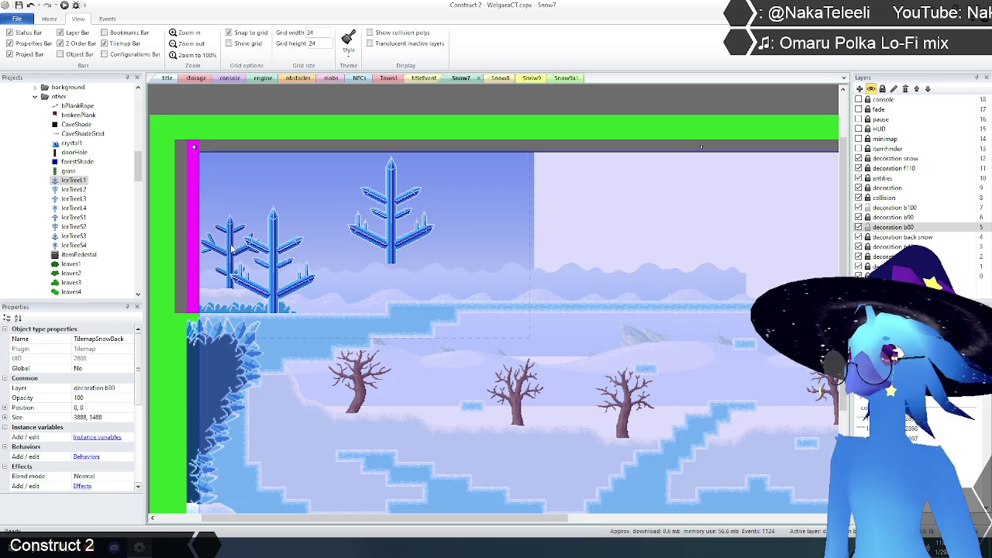
pyautogui.click(231, 248)
pyautogui.click(859, 208)
pyautogui.click(859, 208)
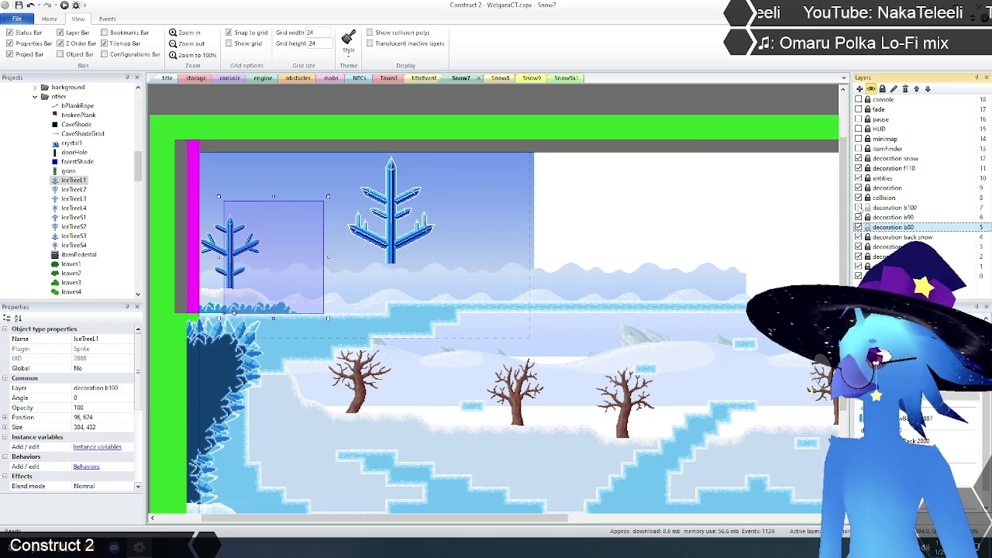
pyautogui.click(279, 118)
pyautogui.click(231, 242)
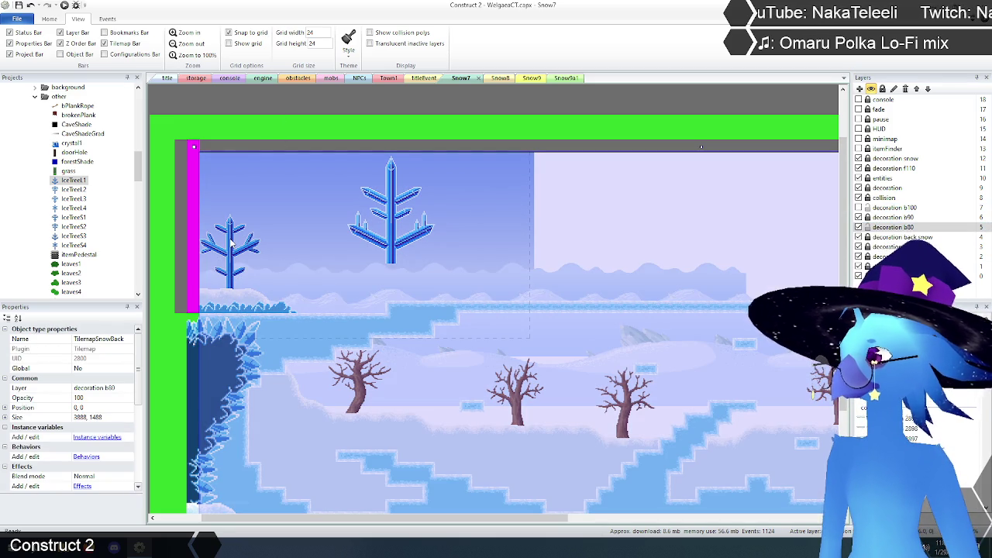
pyautogui.moveTo(408, 517); pyautogui.dragTo(364, 516)
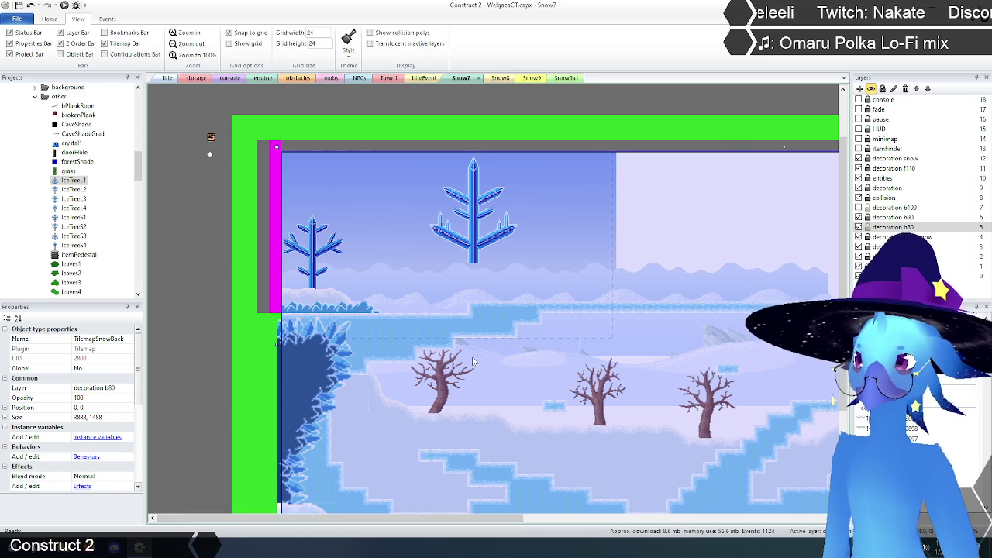
# Move the large copied IceTree1 onto the small left tree and set its Initial frame to 4.
pyautogui.click(313, 260)
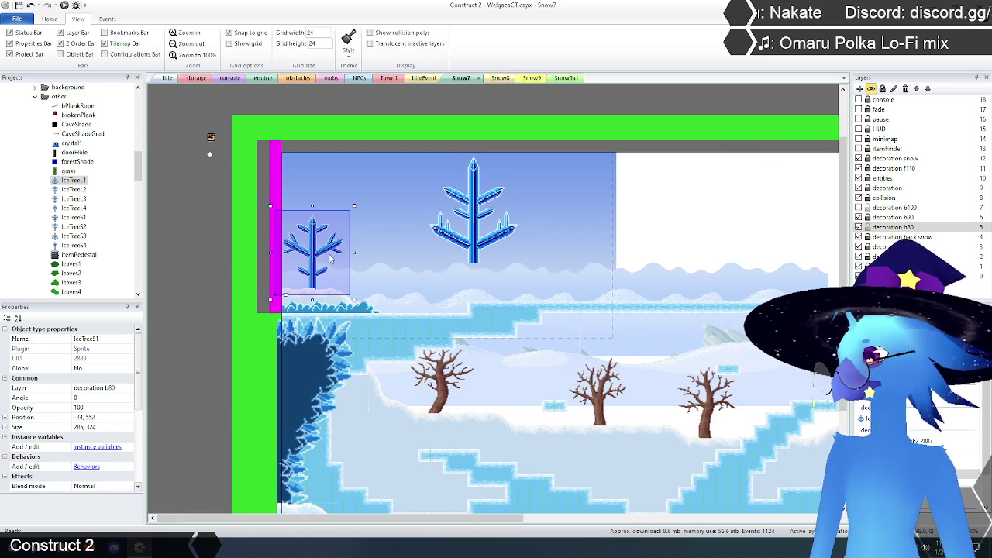
pyautogui.click(479, 222)
pyautogui.moveTo(479, 222); pyautogui.dragTo(392, 246)
pyautogui.scroll(-5, 140, 396)
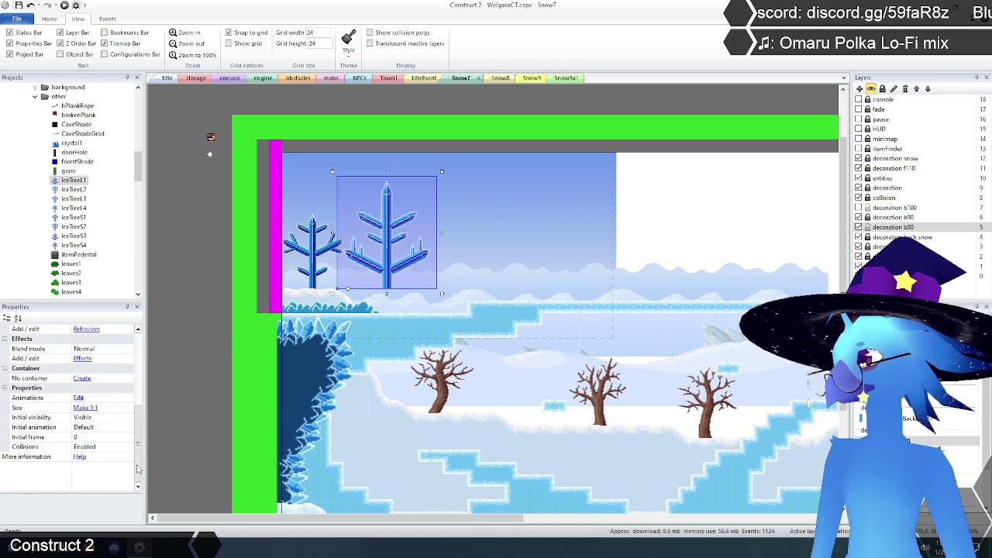
pyautogui.click(99, 438)
pyautogui.write('4')
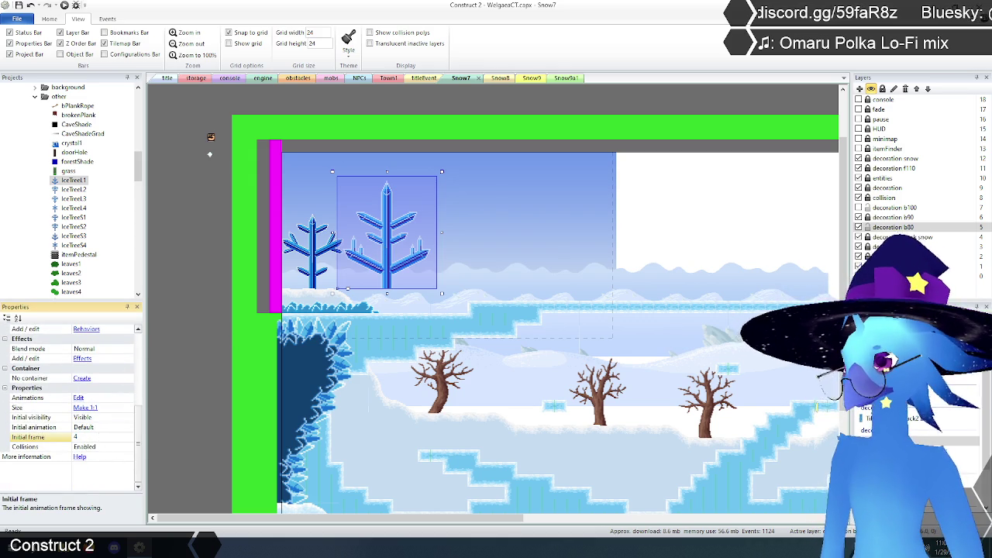
pyautogui.press('Return')
# Nudge the ice tree left over the small tree and check the stacked instances.
pyautogui.moveTo(380, 246); pyautogui.dragTo(315, 252)
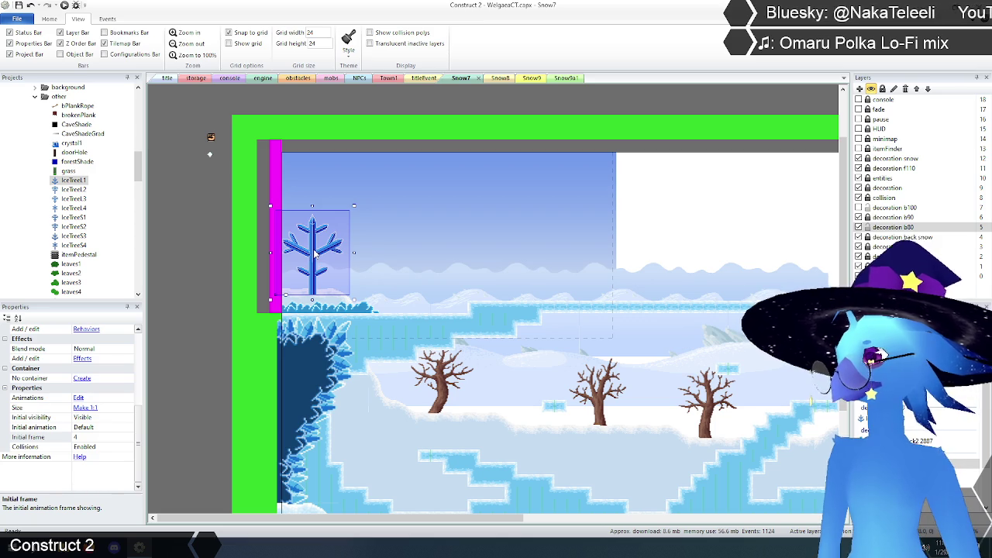
pyautogui.click(314, 252)
pyautogui.click(315, 252)
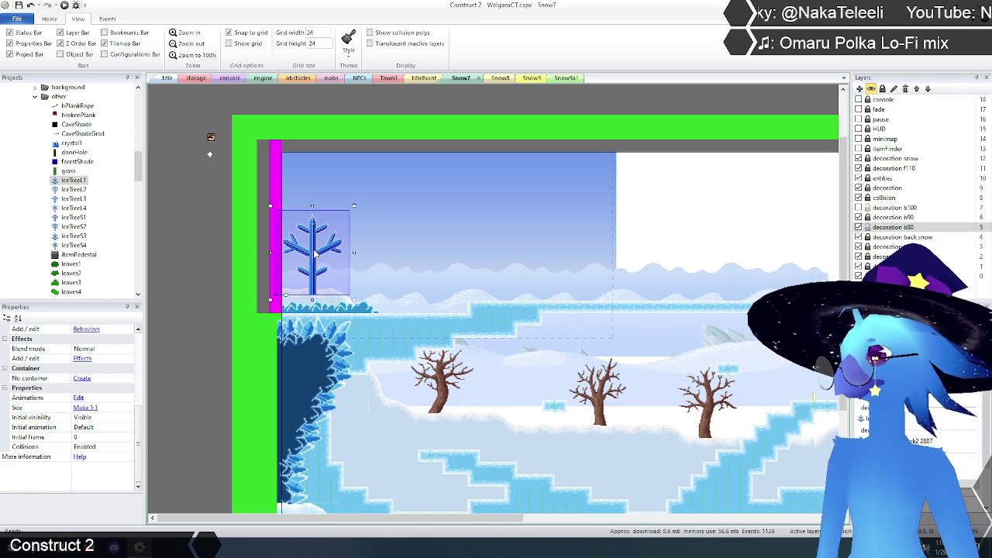
pyautogui.scroll(5, 98, 375)
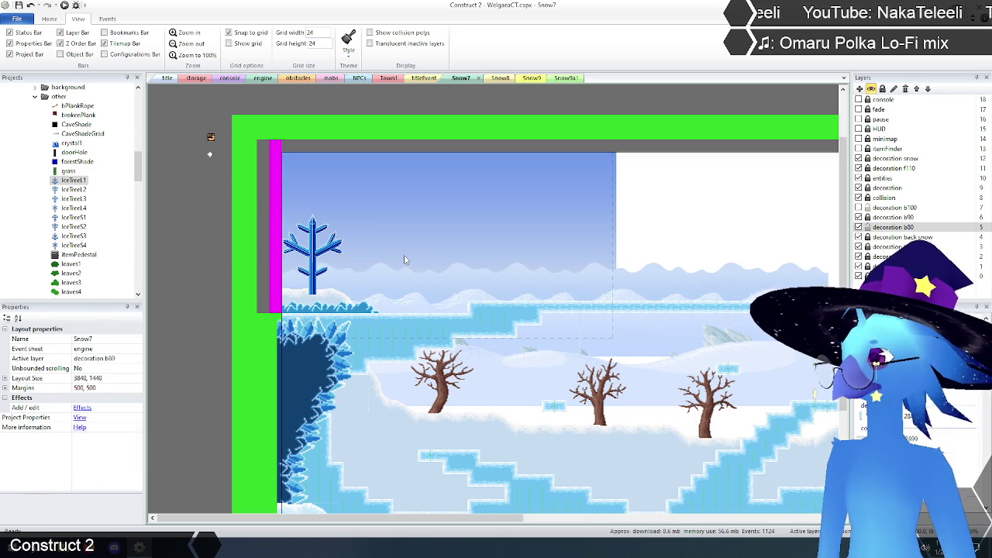
pyautogui.click(315, 257)
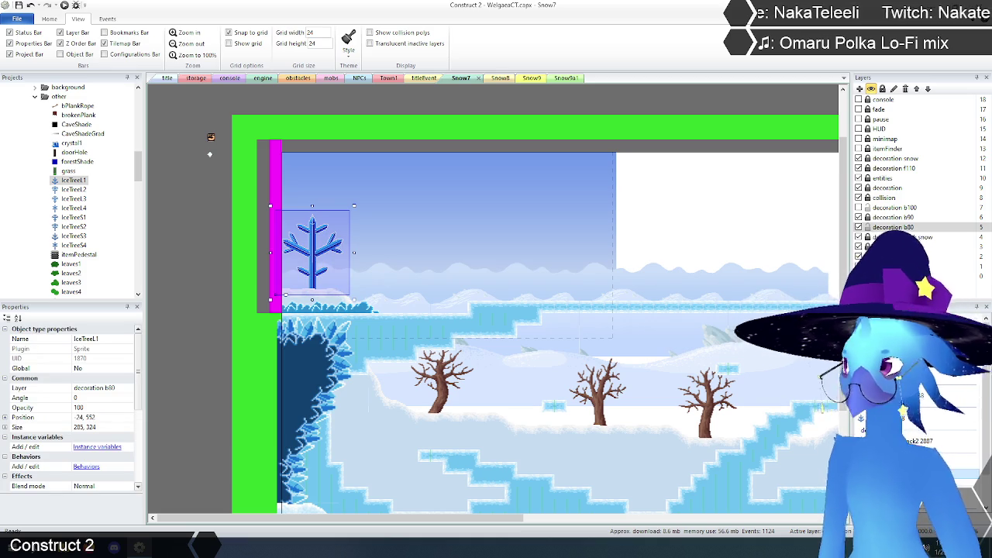
pyautogui.click(216, 248)
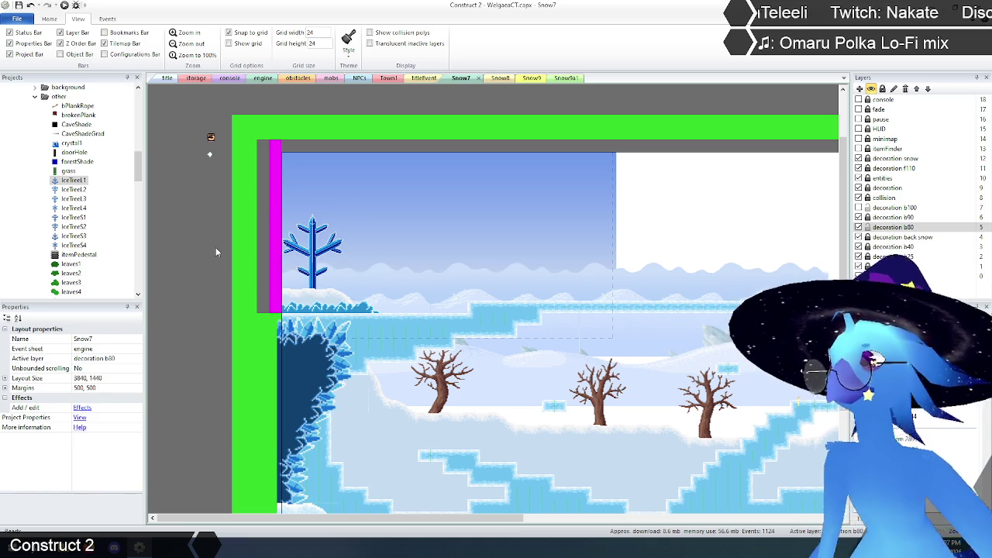
# In Snow8, select an IceTree1, make decoration b100 the active layer and paste a copy.
pyautogui.click(500, 79)
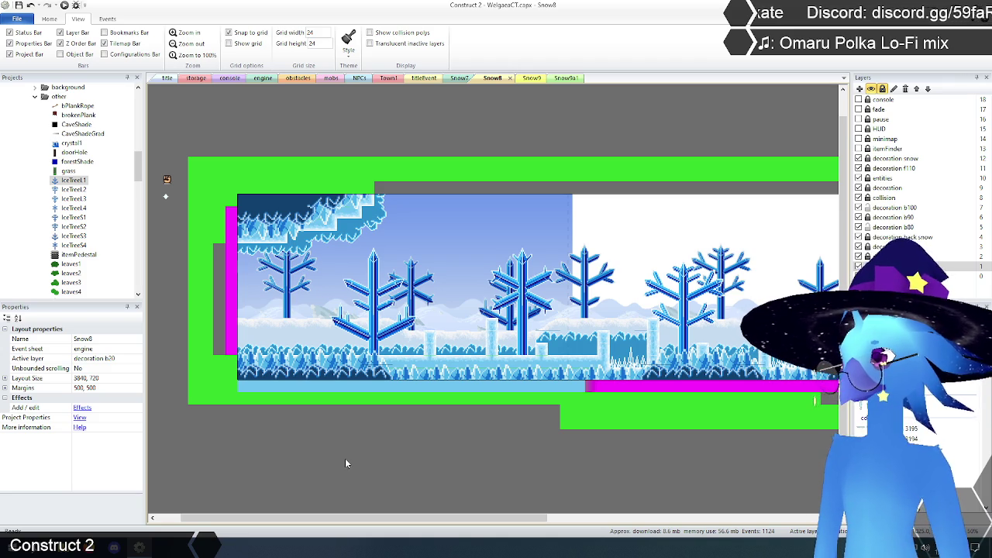
pyautogui.click(74, 180)
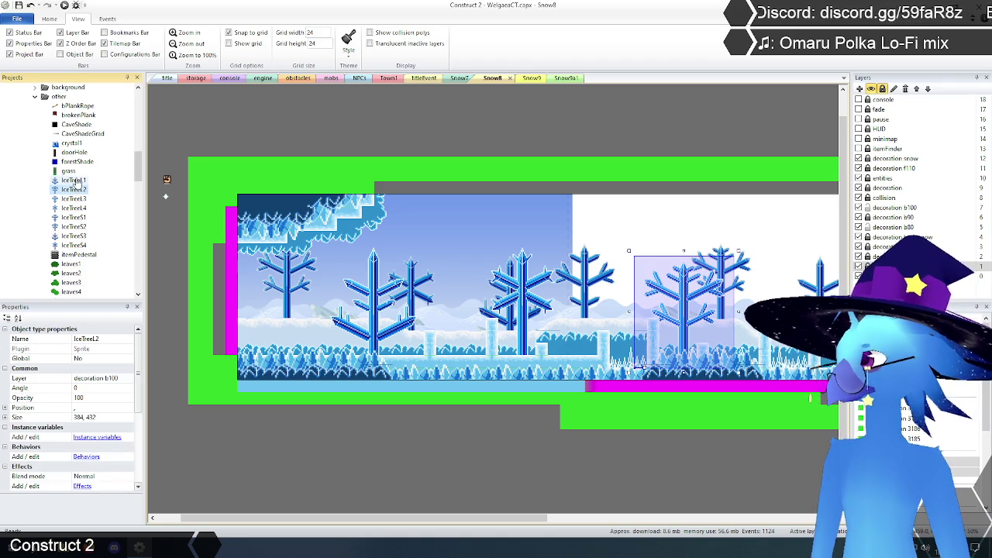
pyautogui.click(73, 179)
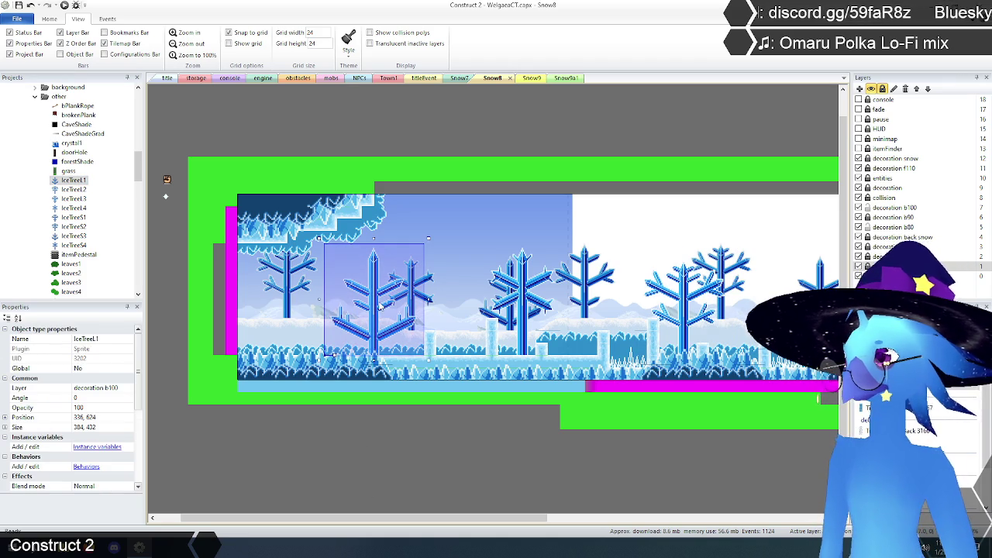
pyautogui.click(895, 208)
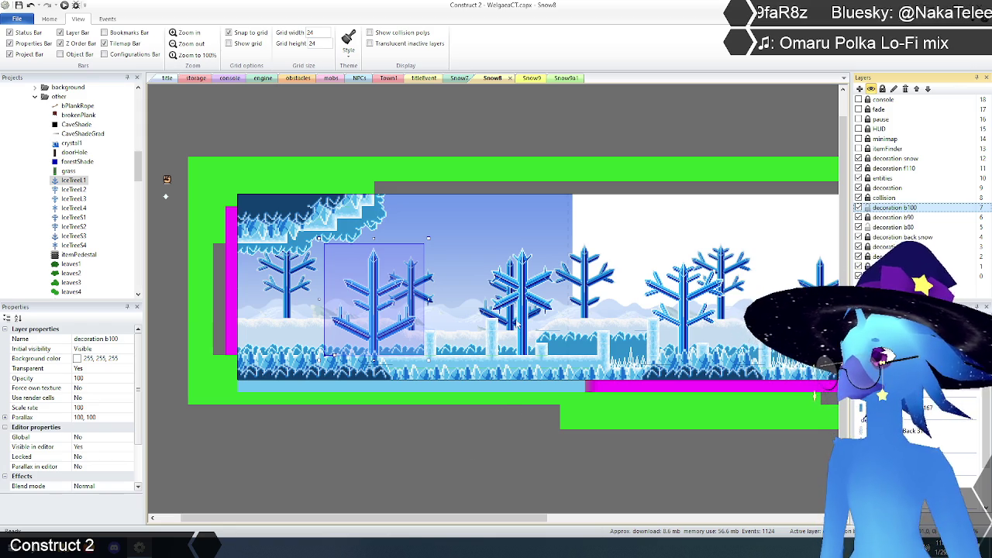
pyautogui.hotkey('ctrl', 'v')
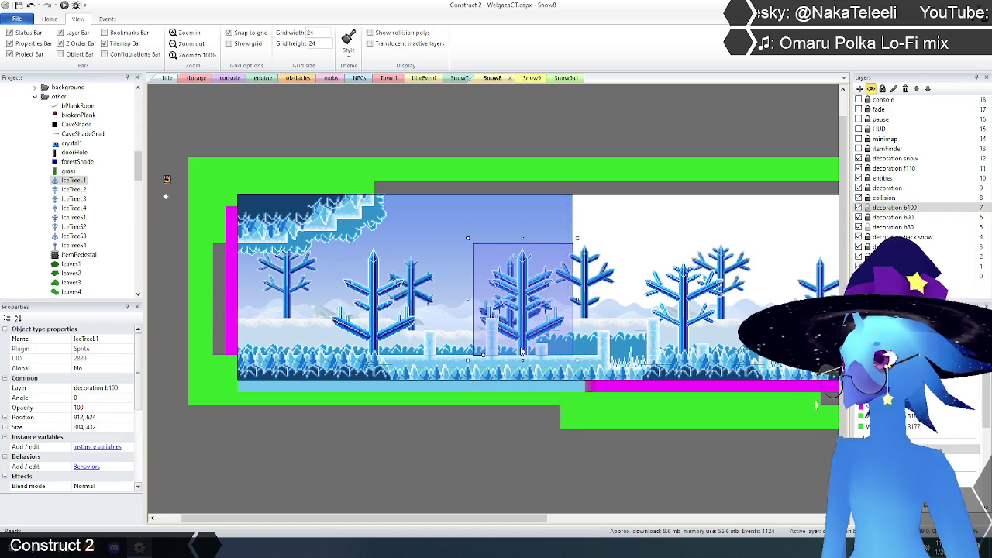
# Give the pasted tree Initial frame 3 and move it down among the middle trees.
pyautogui.click(597, 298)
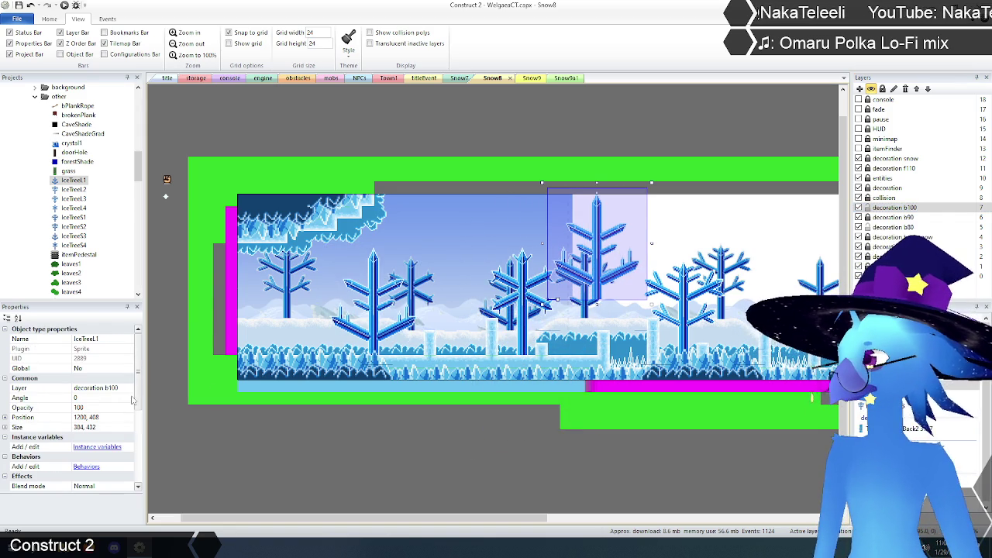
pyautogui.scroll(-5, 132, 401)
pyautogui.click(93, 439)
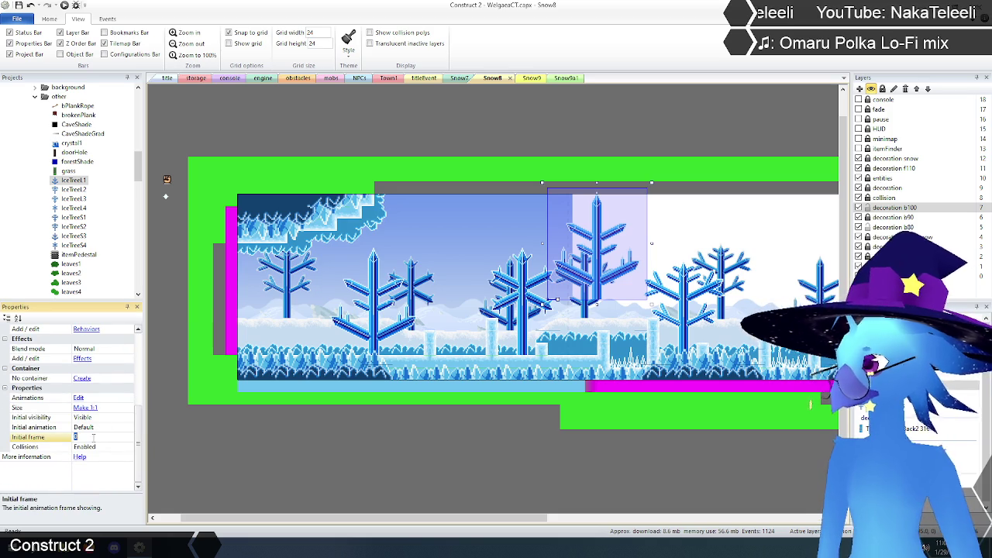
pyautogui.press('Return')
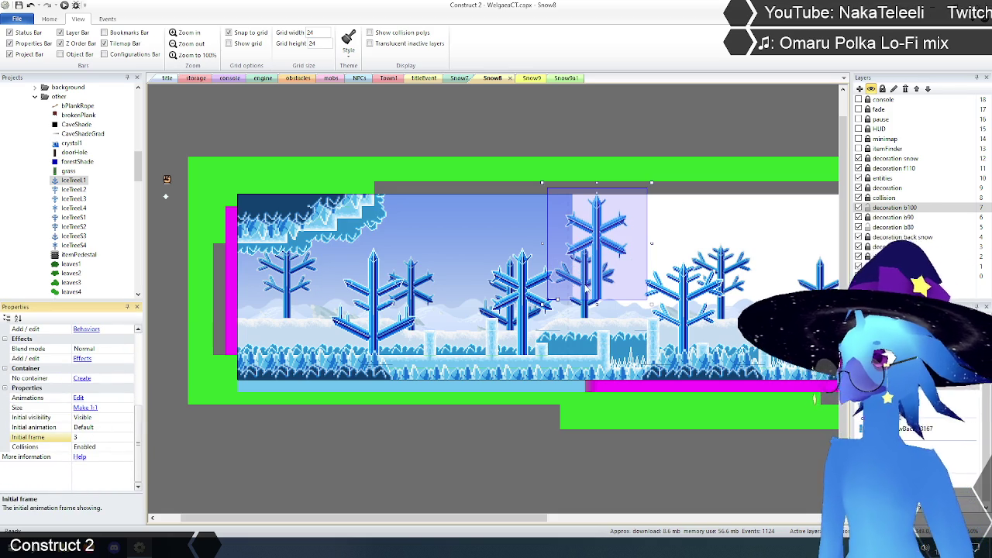
pyautogui.moveTo(600, 295); pyautogui.dragTo(524, 345)
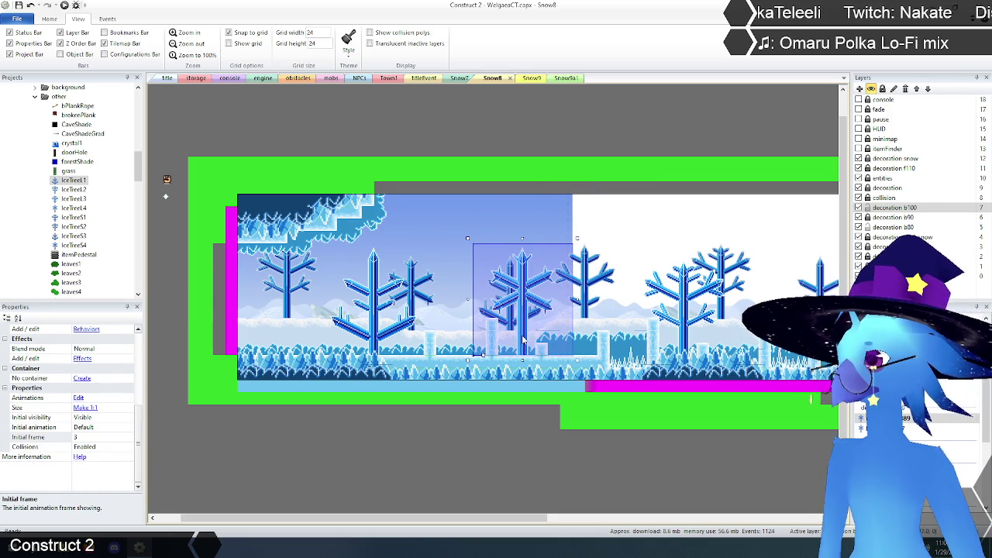
pyautogui.click(525, 341)
pyautogui.click(575, 357)
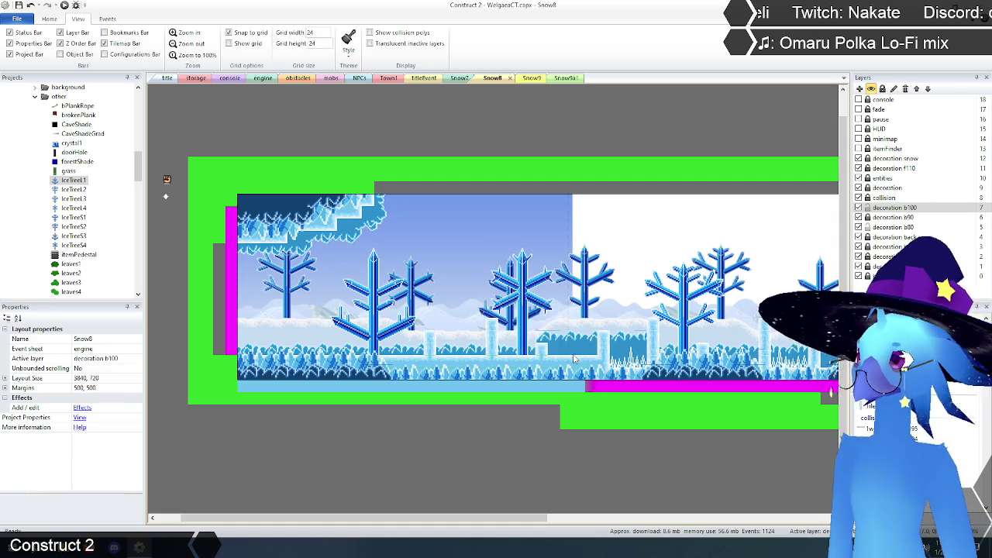
# Move an ice tree lower-left into the row and give it Initial frame 1.
pyautogui.moveTo(484, 515); pyautogui.dragTo(555, 516)
pyautogui.moveTo(594, 251)
pyautogui.mouseDown()
pyautogui.moveTo(648, 217)
pyautogui.moveTo(607, 293)
pyautogui.mouseUp()
pyautogui.scroll(-5, 117, 403)
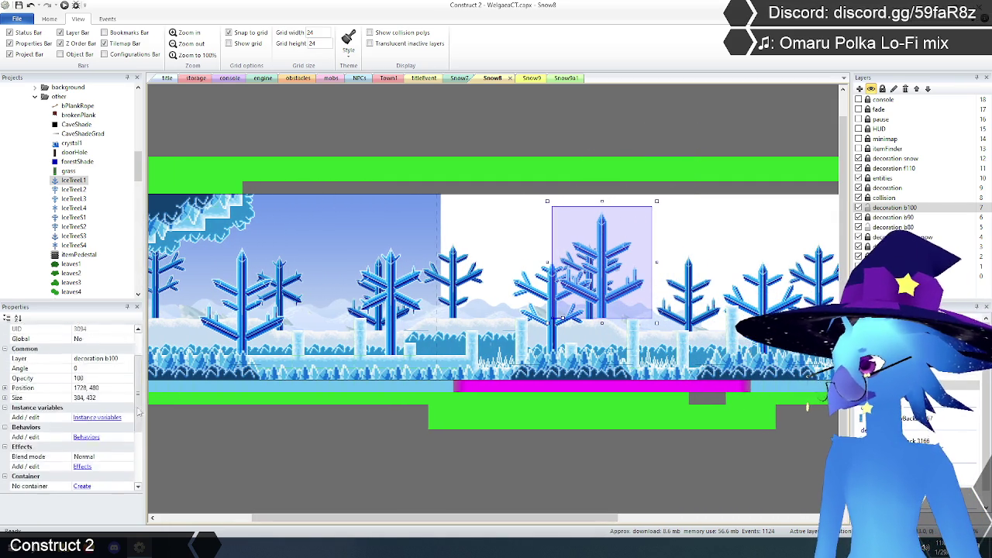
pyautogui.click(107, 448)
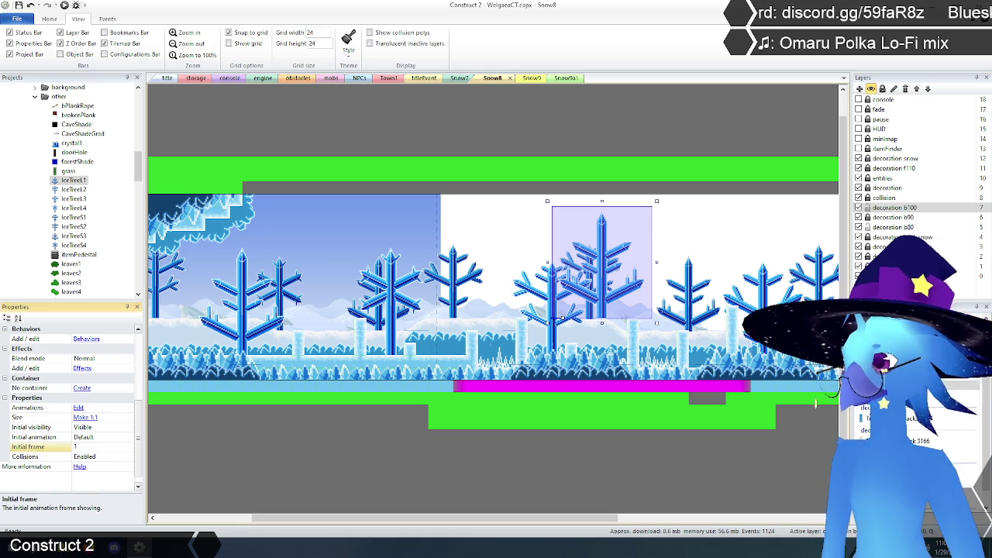
pyautogui.press('Return')
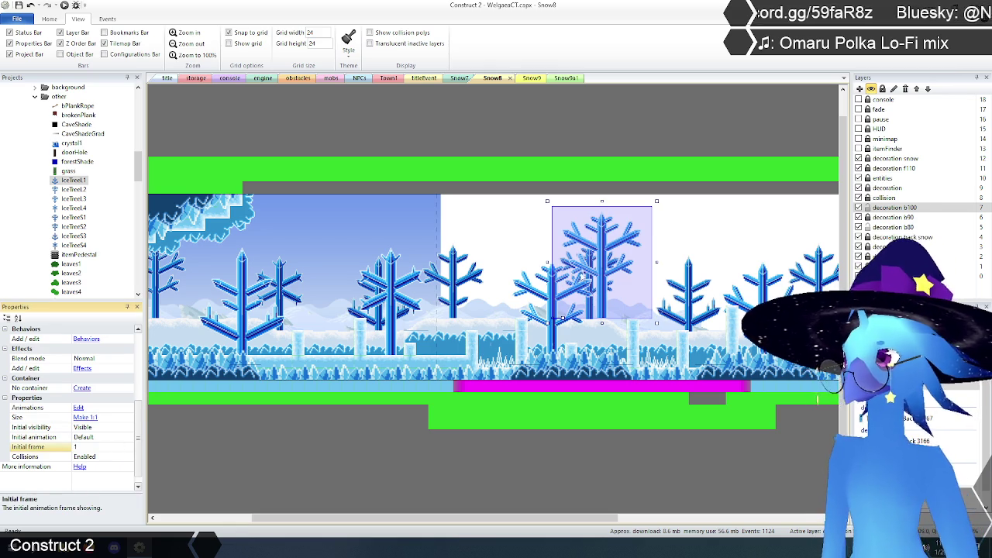
pyautogui.moveTo(599, 277)
pyautogui.mouseDown()
pyautogui.moveTo(561, 304)
pyautogui.moveTo(553, 326)
pyautogui.mouseUp()
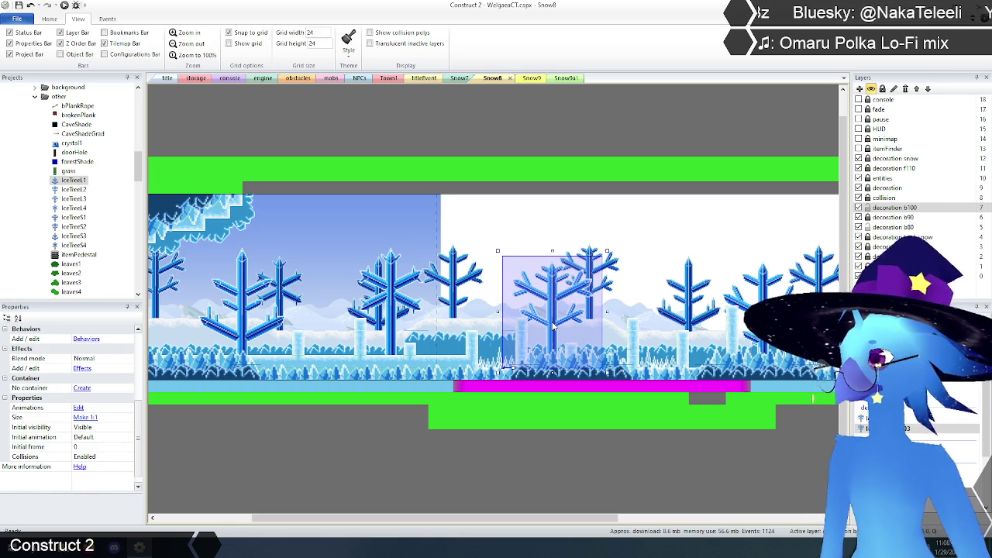
pyautogui.click(612, 380)
# Paste a new IceTree1 into the tree row, keeping it on its first frame.
pyautogui.moveTo(517, 520); pyautogui.dragTo(660, 519)
pyautogui.hotkey('ctrl', 'v')
pyautogui.click(586, 223)
pyautogui.moveTo(595, 225); pyautogui.dragTo(558, 293)
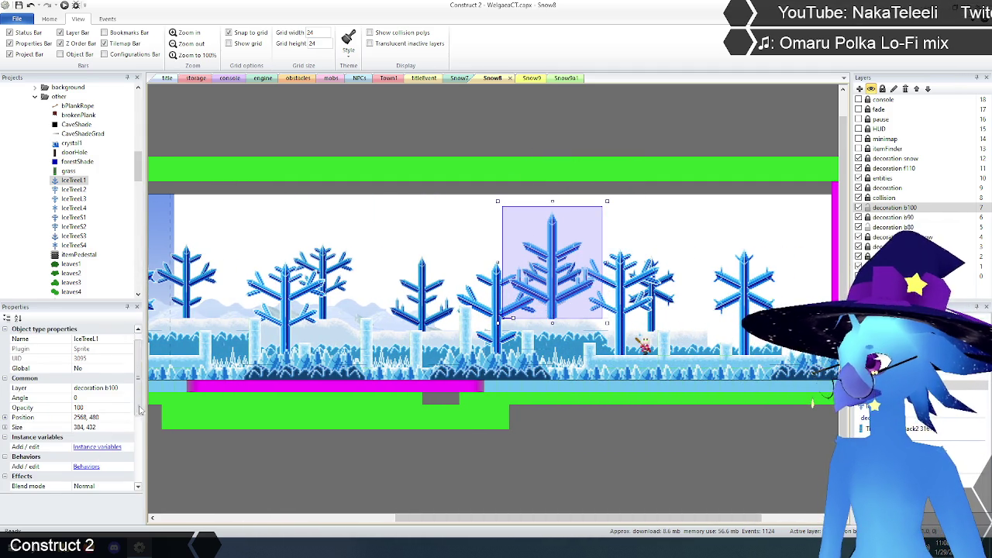
pyautogui.scroll(-5, 124, 442)
pyautogui.click(92, 437)
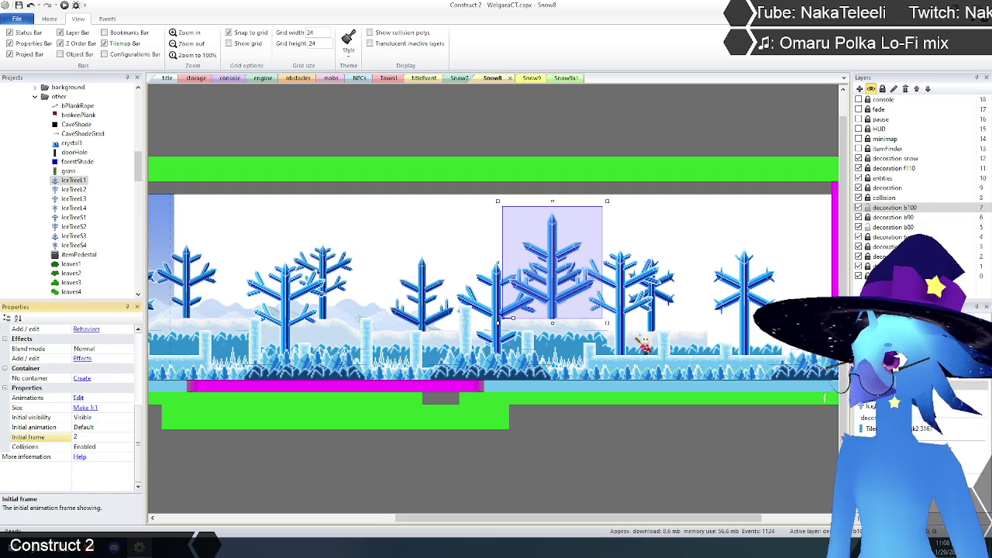
pyautogui.moveTo(552, 284)
pyautogui.mouseDown()
pyautogui.moveTo(542, 305)
pyautogui.moveTo(506, 330)
pyautogui.moveTo(498, 323)
pyautogui.mouseUp()
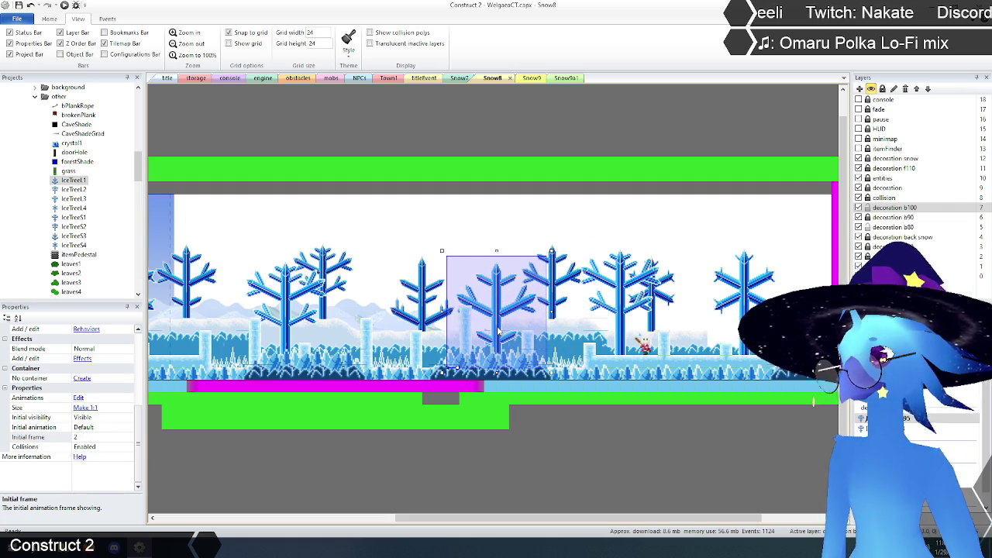
pyautogui.click(498, 332)
pyautogui.press('Escape')
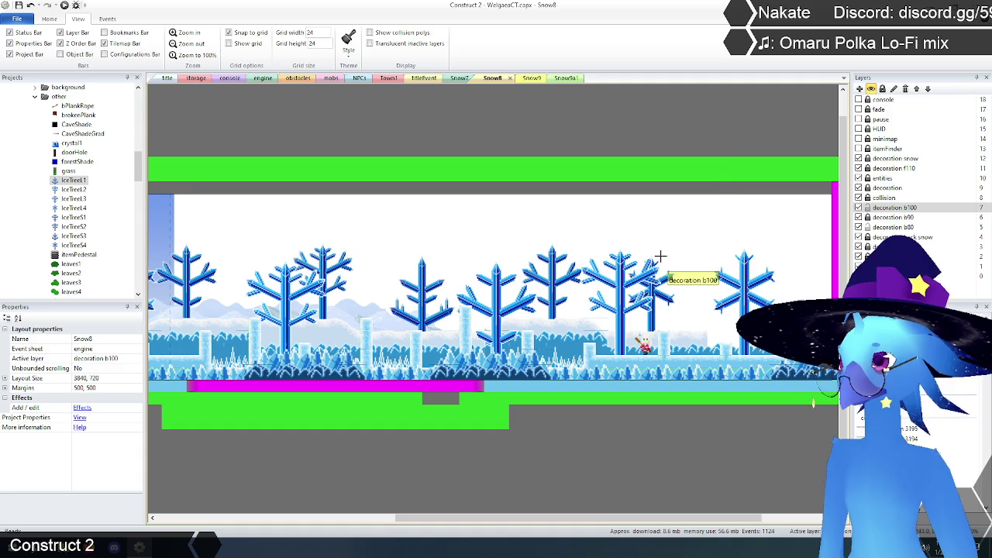
# Paste another IceTree1 into the right part of the row, with its Initial frame back at 0.
pyautogui.hotkey('ctrl', 'v')
pyautogui.click(640, 312)
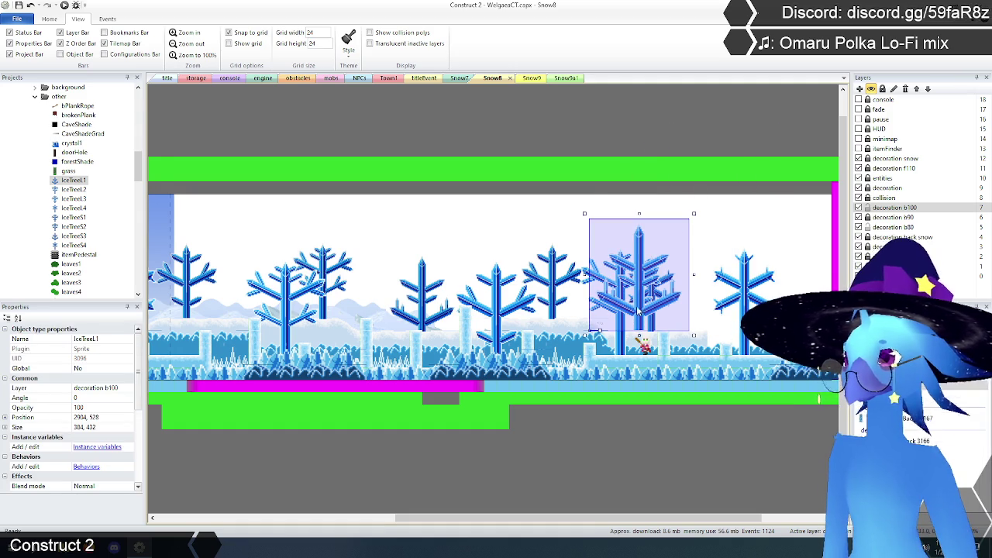
pyautogui.scroll(-5, 116, 380)
pyautogui.click(97, 437)
pyautogui.click(646, 310)
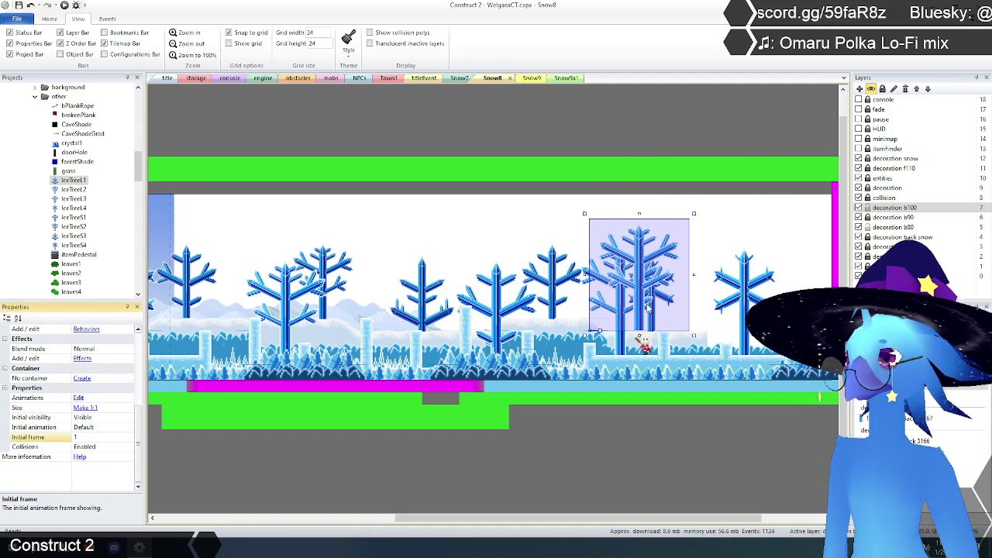
pyautogui.moveTo(644, 304); pyautogui.dragTo(620, 328)
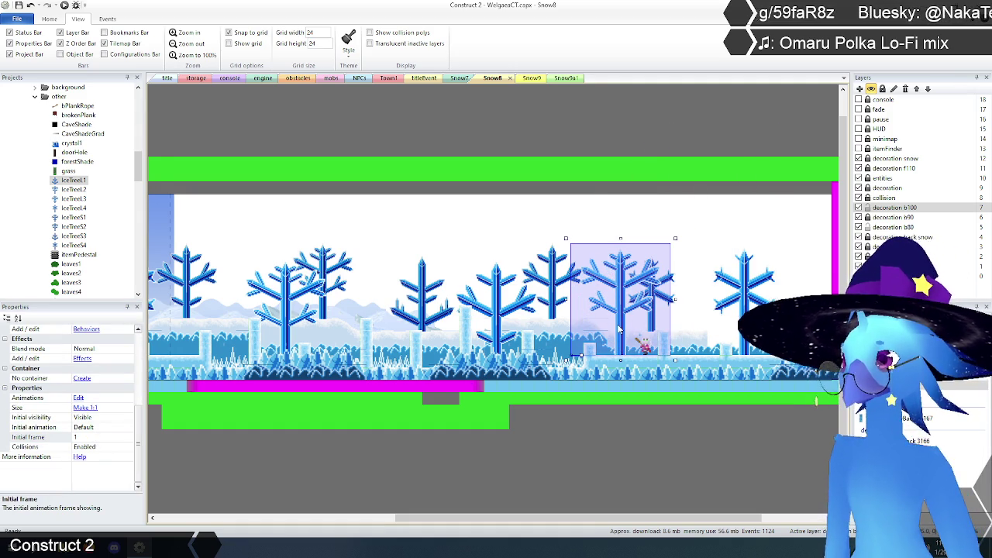
pyautogui.hotkey('ctrl', 'z')
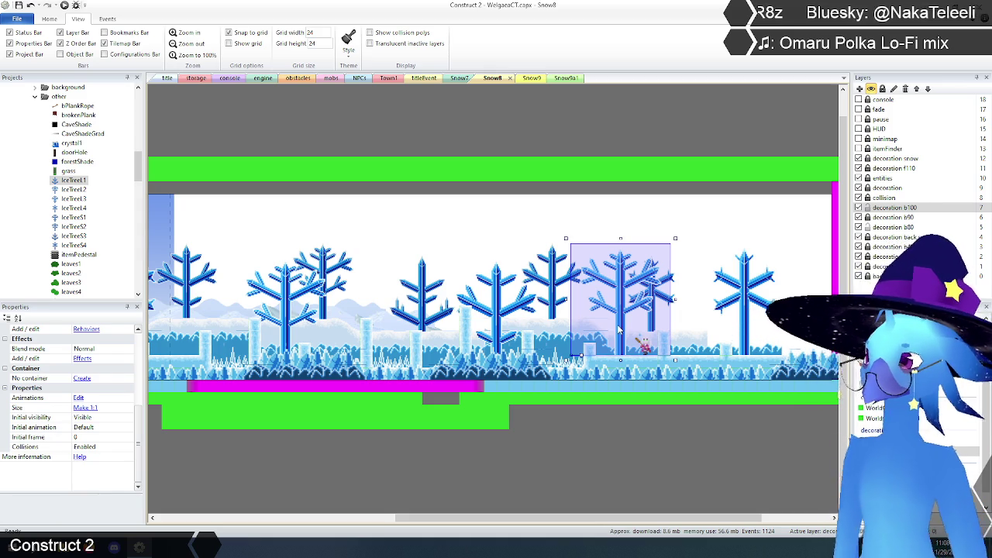
pyautogui.press('Escape')
# Paste one more IceTree1 near the row's right end and enter Initial frame 3.
pyautogui.hotkey('ctrl', 'v')
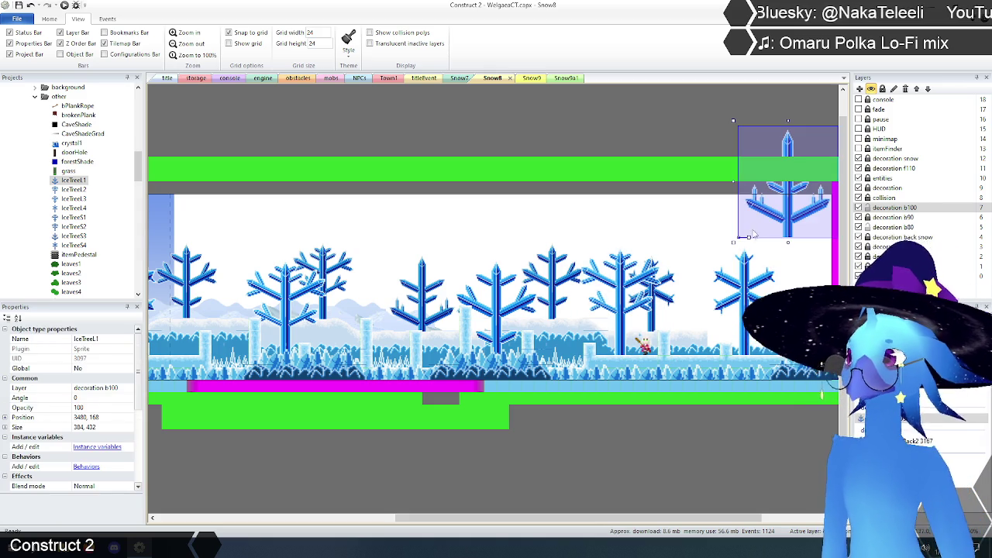
pyautogui.click(756, 280)
pyautogui.moveTo(756, 280); pyautogui.dragTo(750, 341)
pyautogui.scroll(-5, 140, 396)
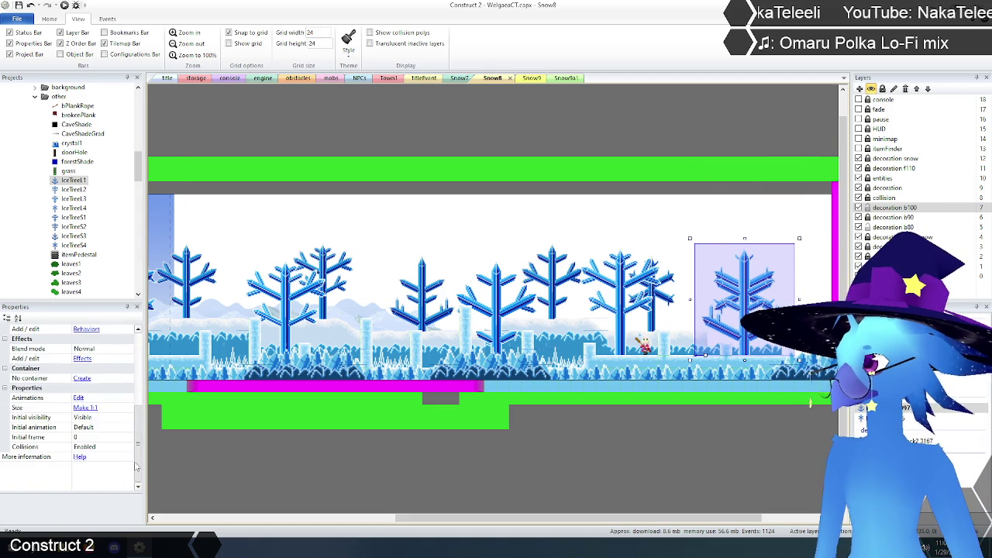
pyautogui.click(93, 438)
pyautogui.write('3')
pyautogui.press('Return')
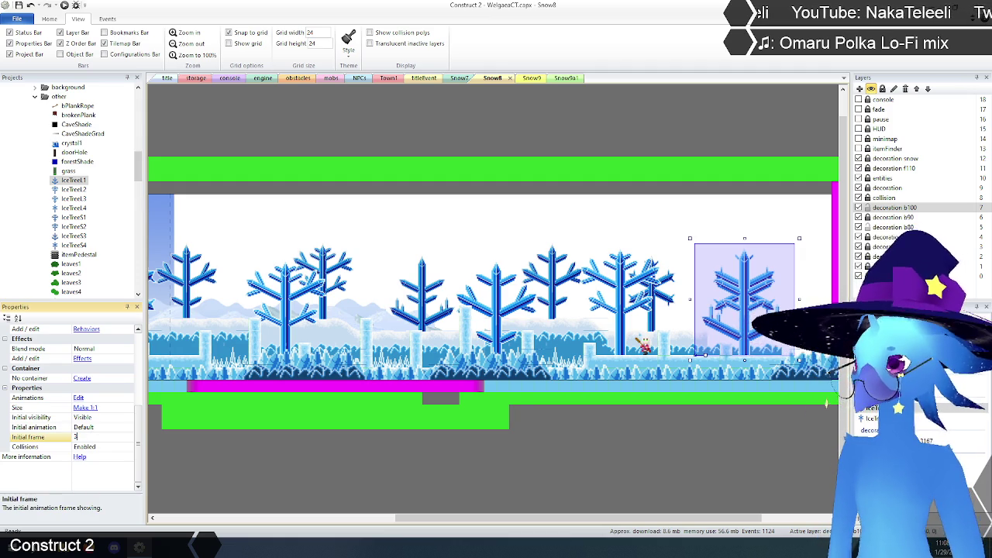
pyautogui.press('Tab')
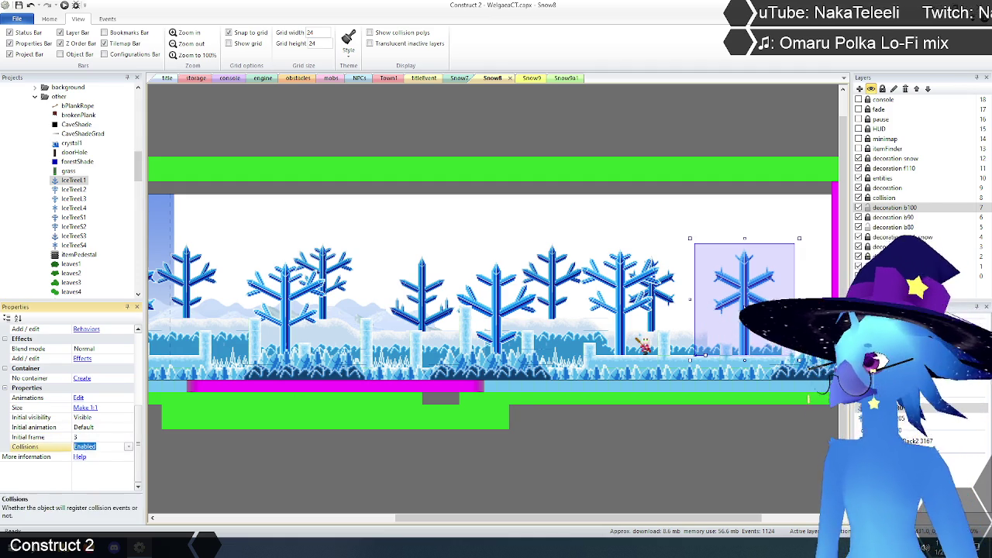
pyautogui.click(744, 411)
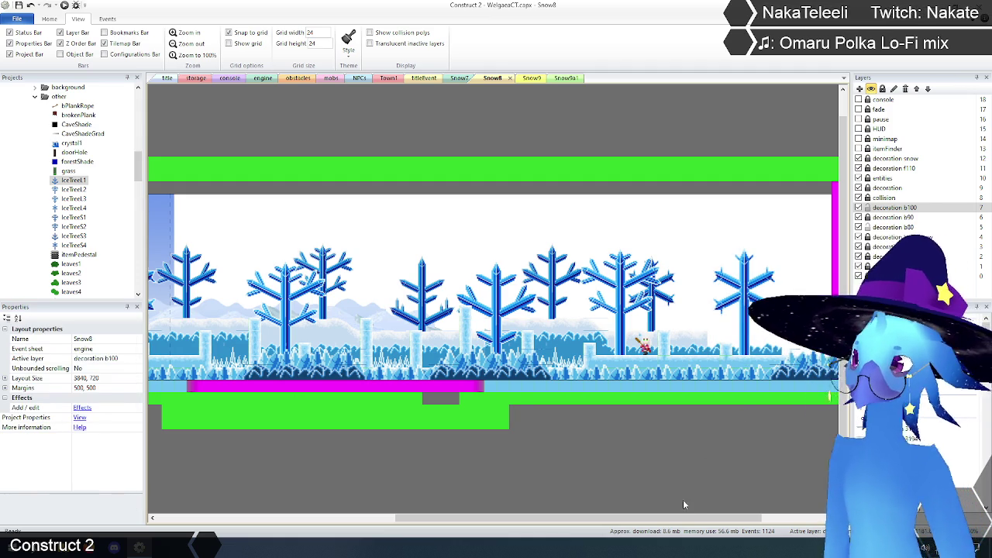
pyautogui.moveTo(682, 517); pyautogui.dragTo(441, 522)
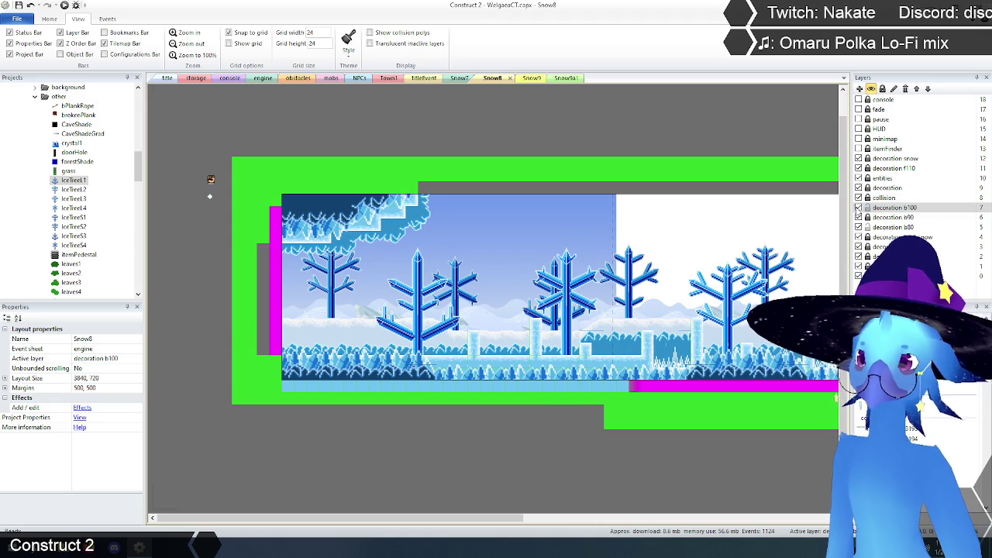
# Delete the stray IceTree1 above the left cliff, declining the prompt to delete decoration b100.
pyautogui.click(858, 207)
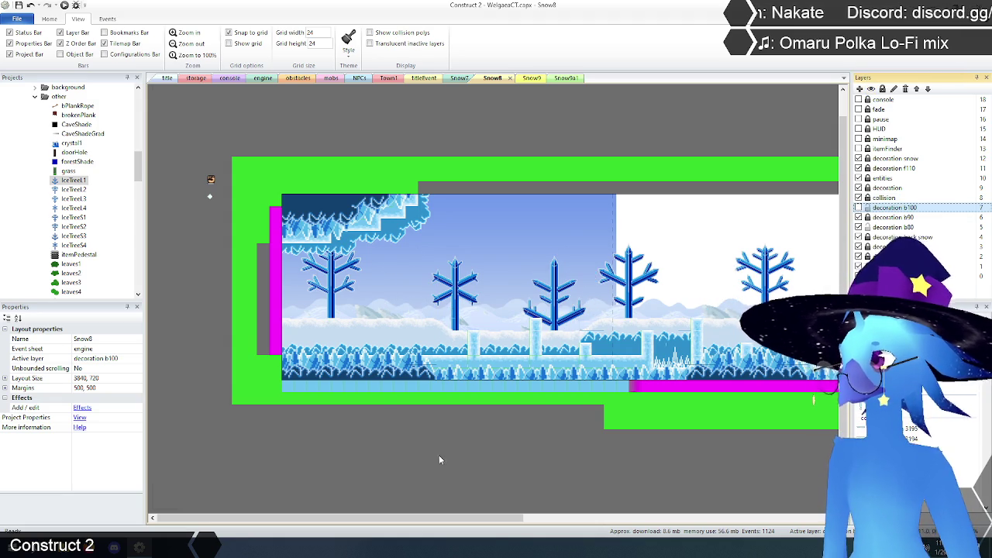
pyautogui.click(421, 293)
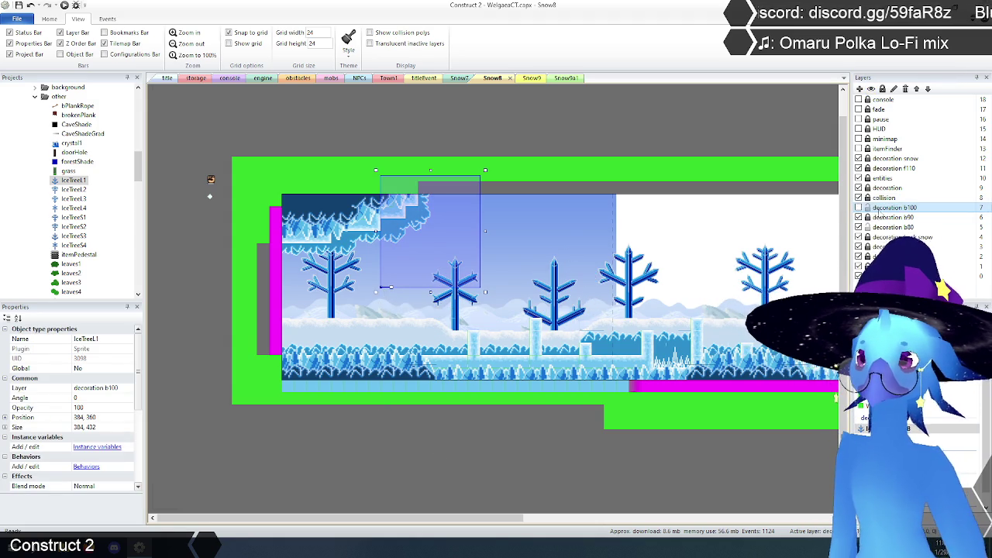
pyautogui.click(858, 208)
pyautogui.press('Delete')
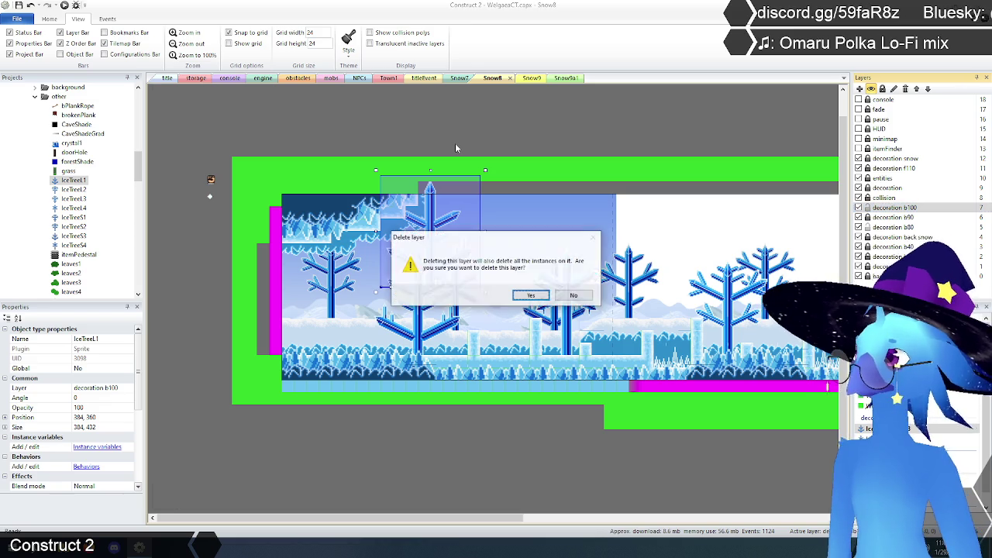
pyautogui.press('Escape')
pyautogui.click(512, 141)
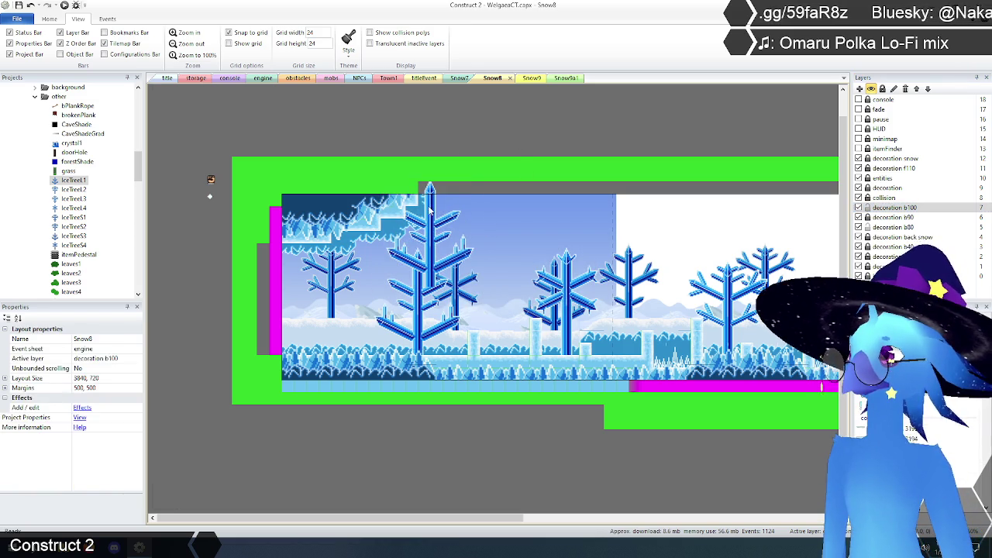
pyautogui.click(432, 210)
pyautogui.press('Delete')
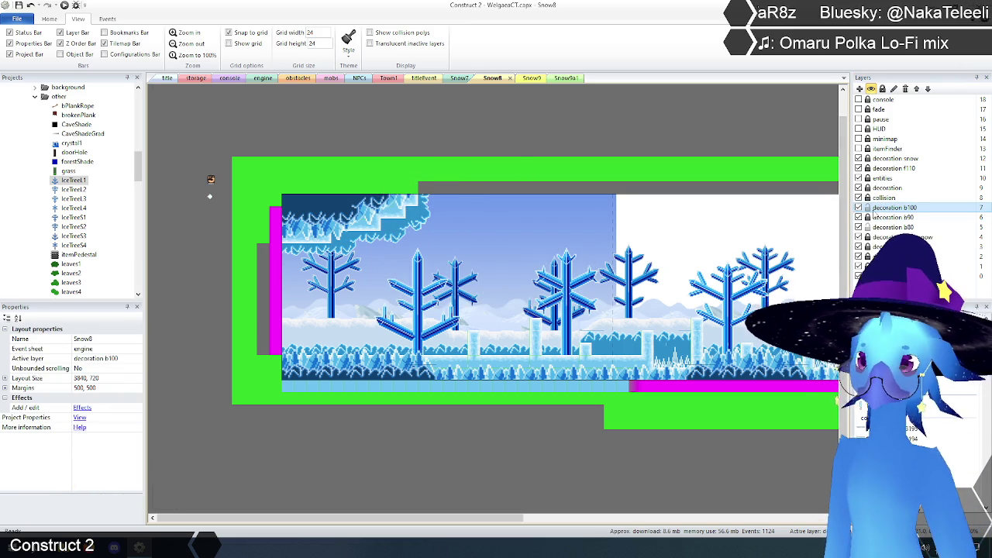
pyautogui.click(893, 226)
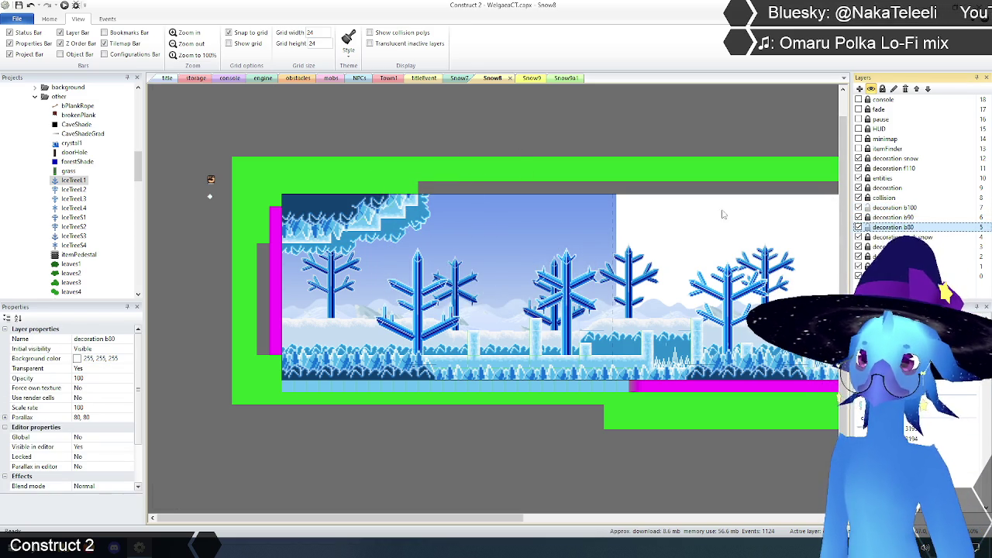
# Hide decoration b100 and paste an IceTree1 onto b80 over the left trees with Initial frame 4.
pyautogui.click(858, 208)
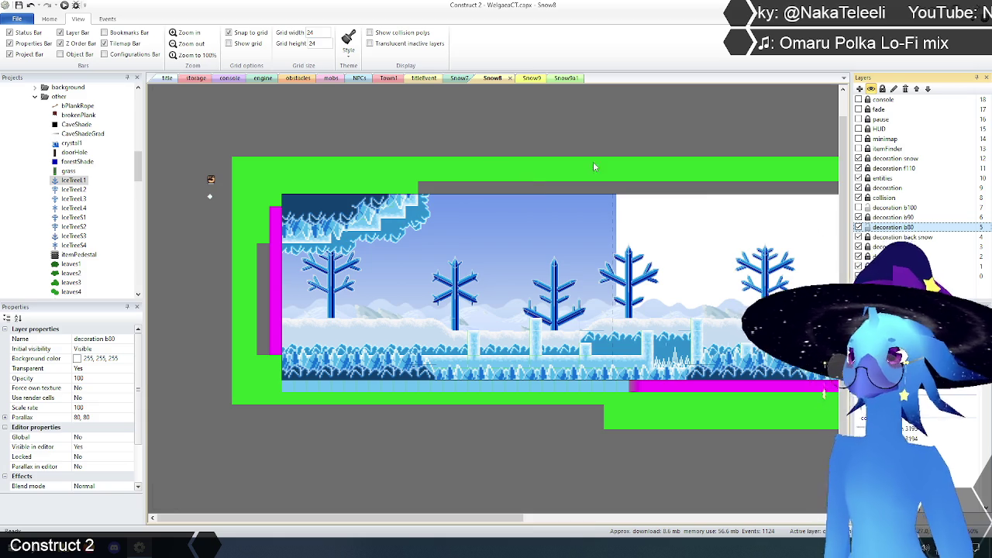
pyautogui.hotkey('ctrl', 'v')
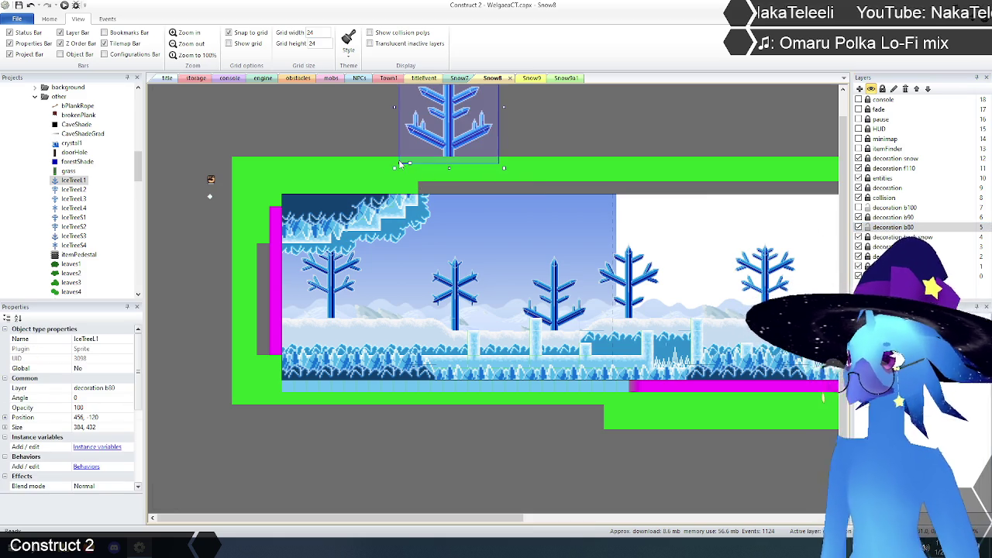
pyautogui.click(408, 285)
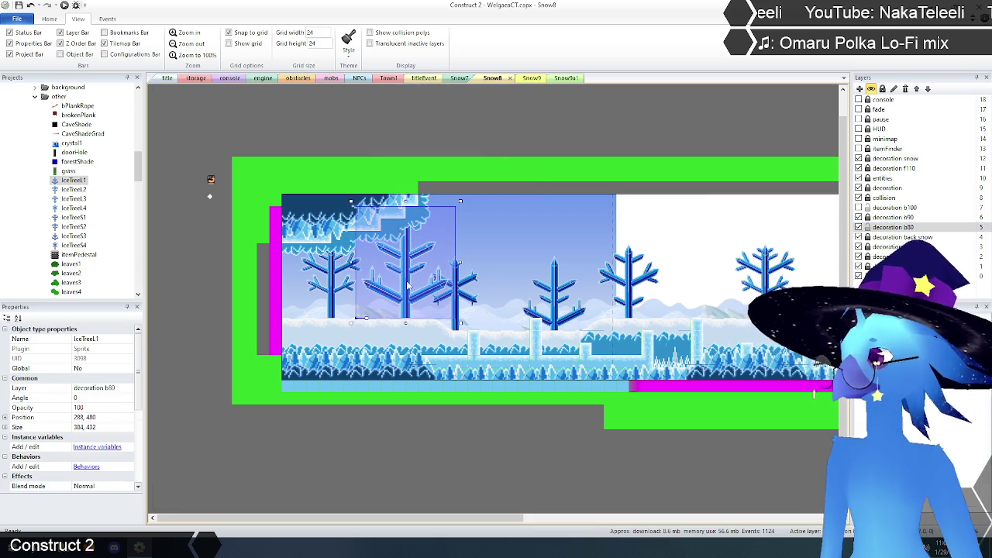
pyautogui.scroll(-5, 92, 419)
pyautogui.click(91, 436)
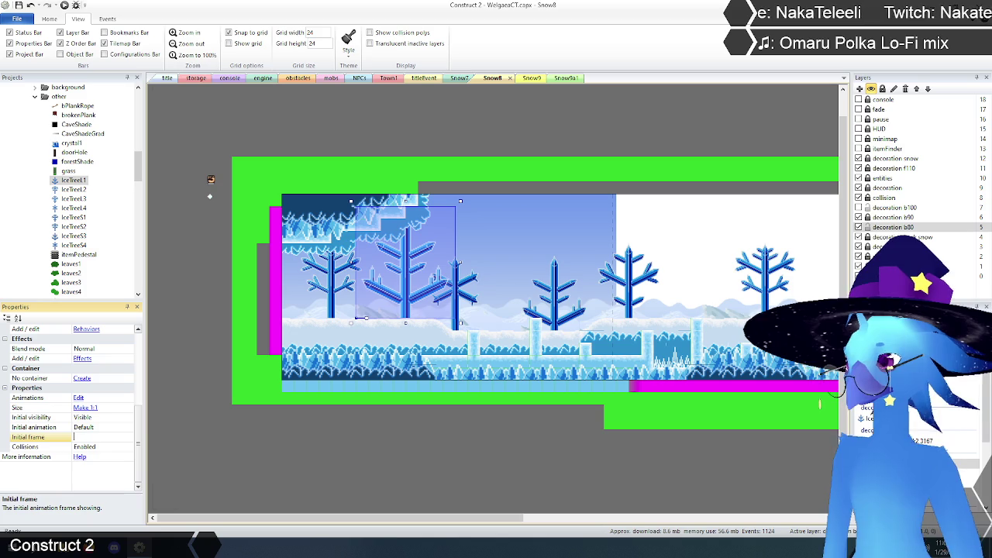
pyautogui.write('4')
pyautogui.press('Return')
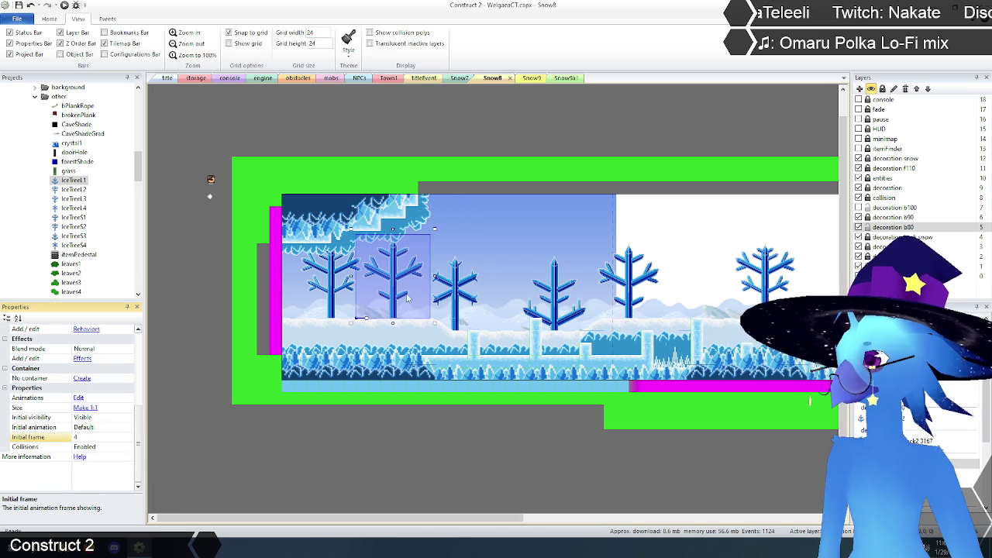
pyautogui.moveTo(397, 295)
pyautogui.mouseDown()
pyautogui.moveTo(336, 297)
pyautogui.moveTo(400, 295)
pyautogui.mouseUp()
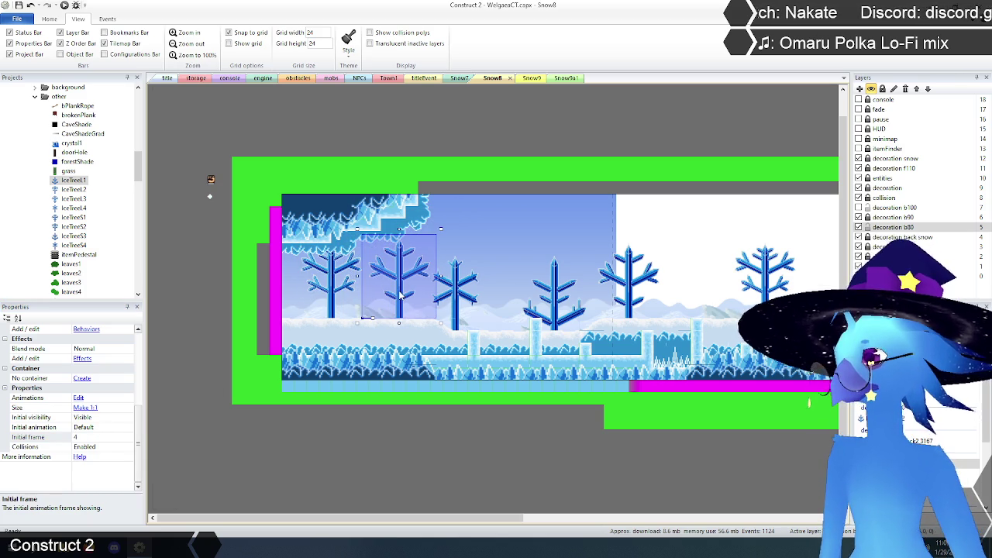
# Change that tree to Initial frame 5 and move it over the leftmost tree.
pyautogui.click(110, 437)
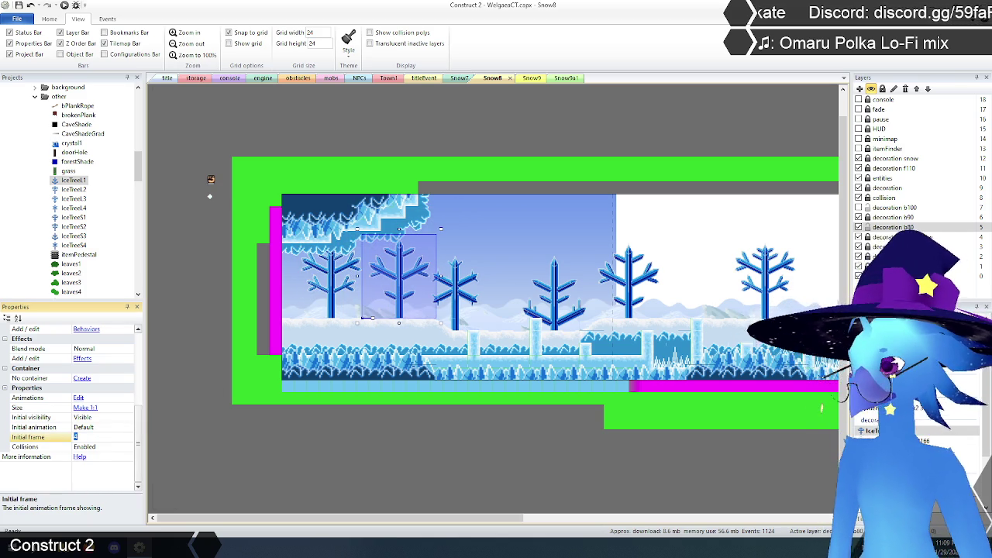
pyautogui.write('5')
pyautogui.press('Return')
pyautogui.moveTo(402, 288); pyautogui.dragTo(335, 297)
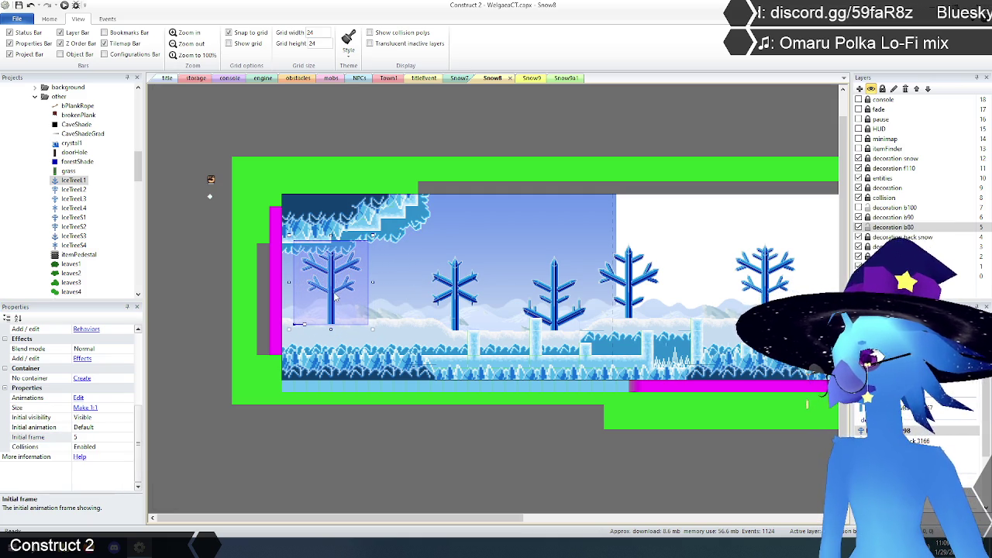
pyautogui.click(334, 297)
pyautogui.click(334, 297)
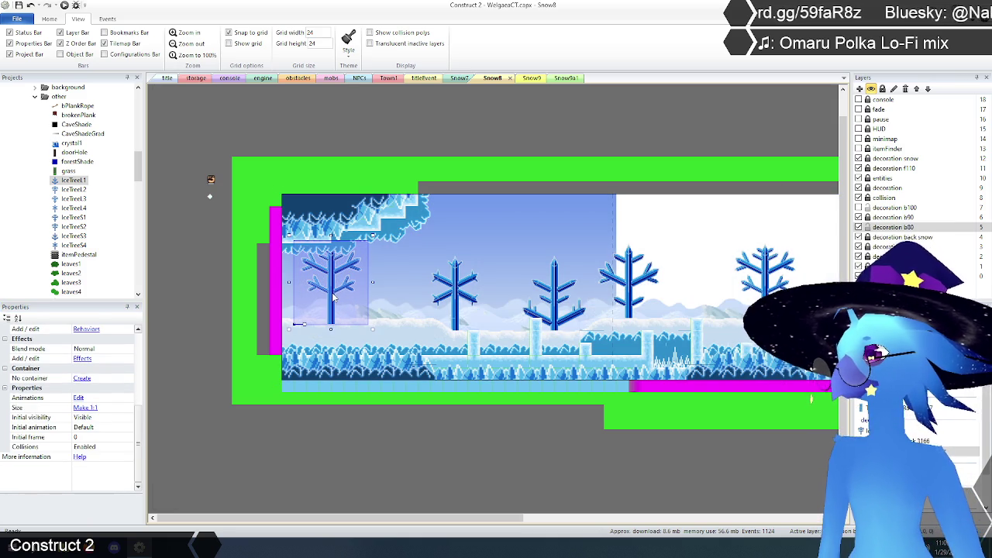
pyautogui.click(333, 296)
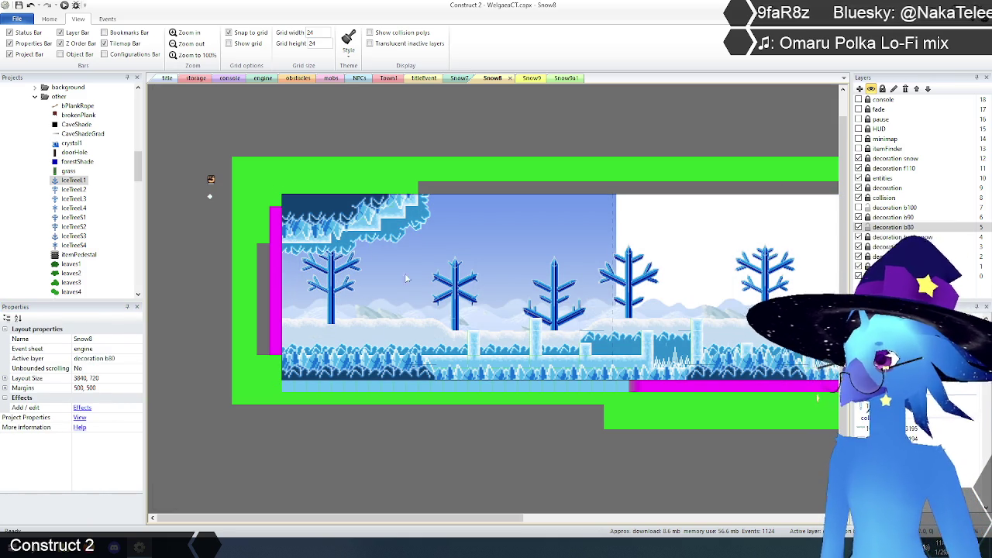
# Move the leftmost IceTree1 to the middle of the scene with Initial frame 7.
pyautogui.click(333, 286)
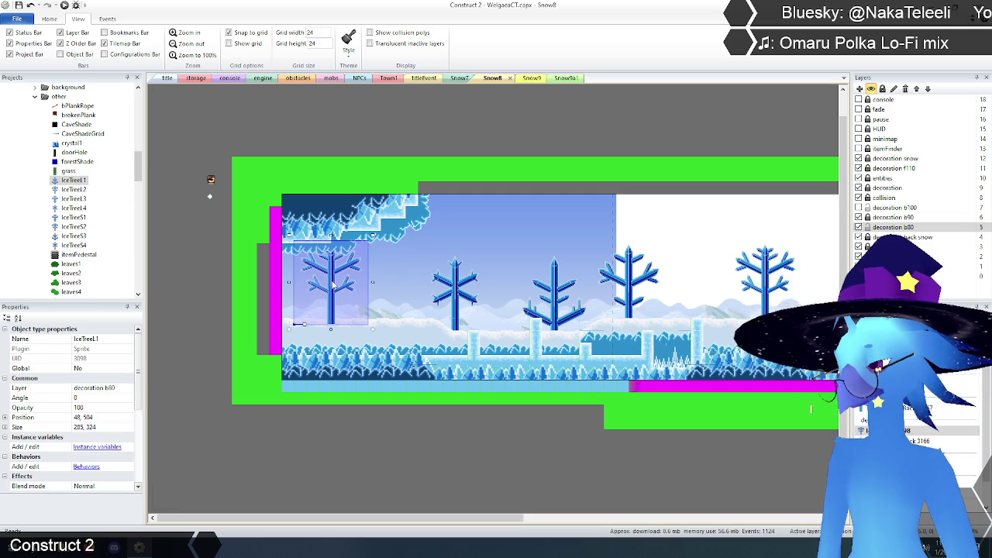
pyautogui.moveTo(454, 252)
pyautogui.mouseDown()
pyautogui.moveTo(469, 233)
pyautogui.moveTo(515, 217)
pyautogui.moveTo(454, 294)
pyautogui.moveTo(485, 296)
pyautogui.mouseUp()
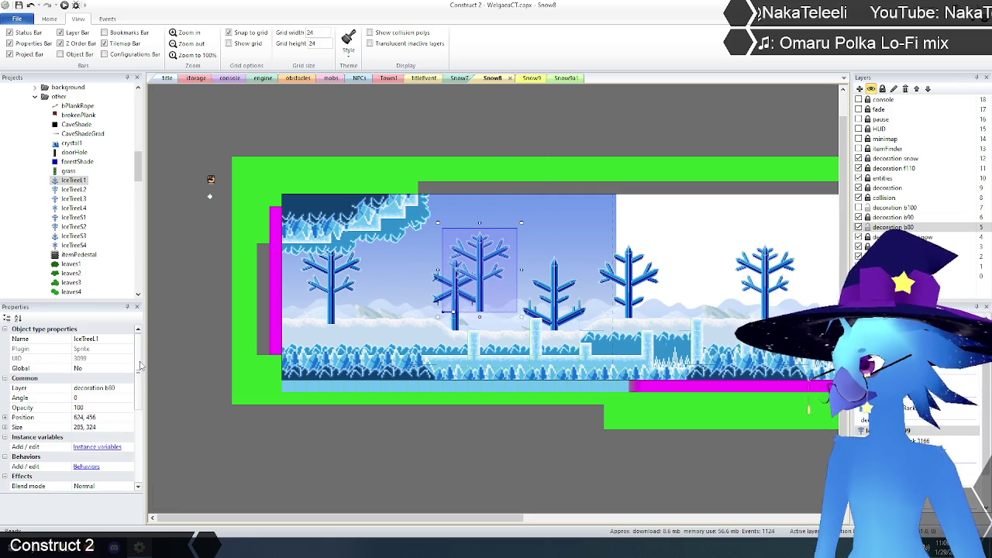
pyautogui.moveTo(138, 401); pyautogui.dragTo(138, 434)
pyautogui.click(88, 447)
pyautogui.write('7')
pyautogui.press('Return')
pyautogui.moveTo(481, 287); pyautogui.dragTo(458, 310)
pyautogui.click(457, 312)
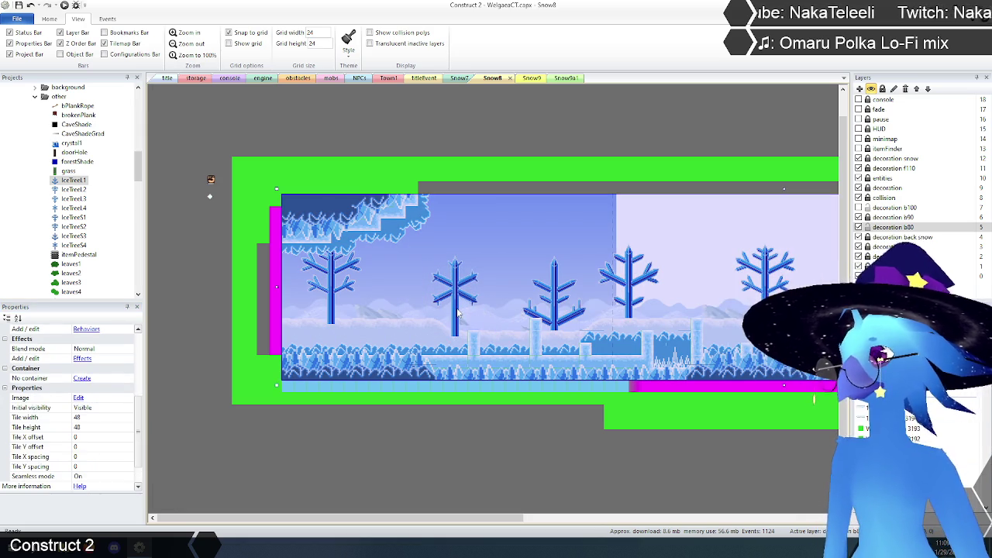
pyautogui.click(458, 312)
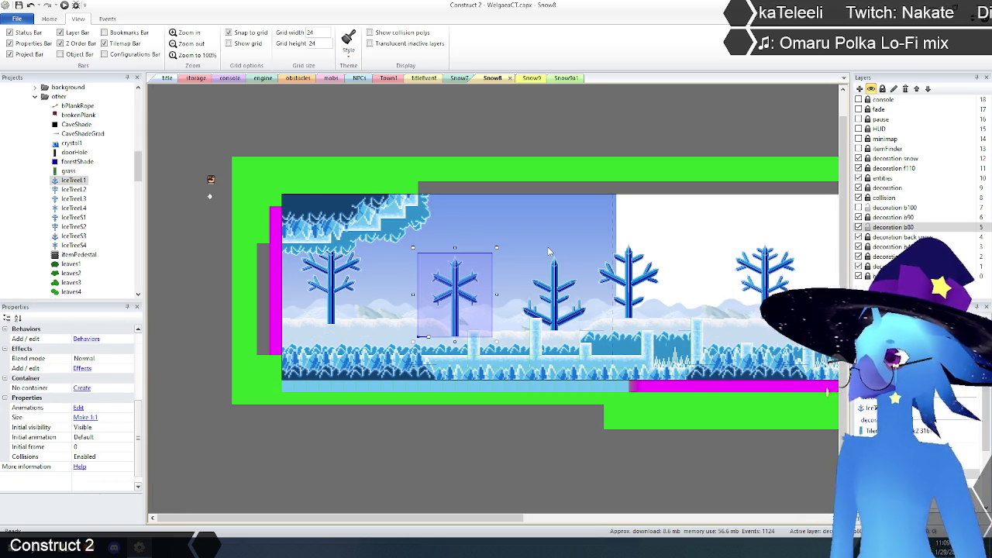
pyautogui.click(524, 261)
# Paste another IceTree1 with Initial frame 6 and place it right and down in the row.
pyautogui.hotkey('ctrl', 'v')
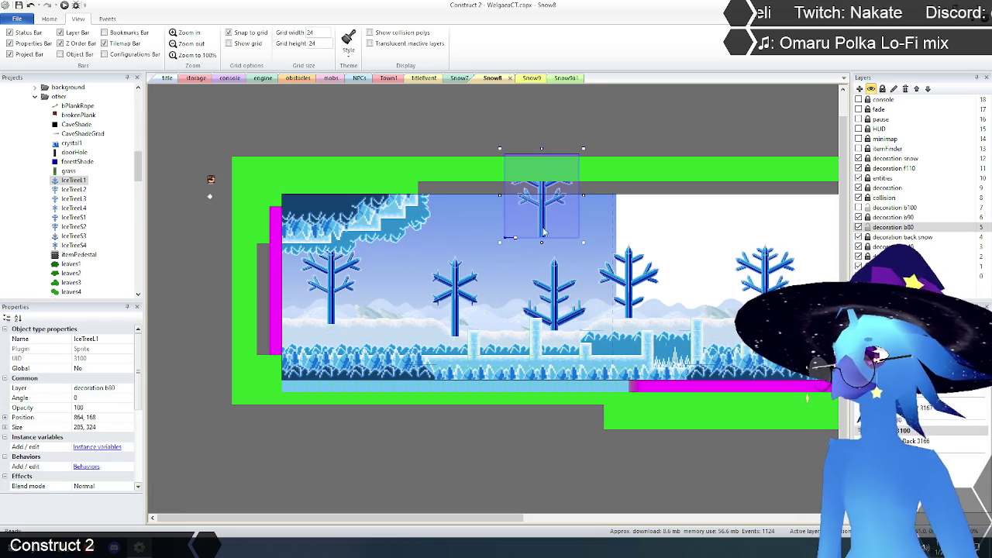
pyautogui.click(507, 286)
pyautogui.moveTo(139, 373); pyautogui.dragTo(139, 439)
pyautogui.click(98, 447)
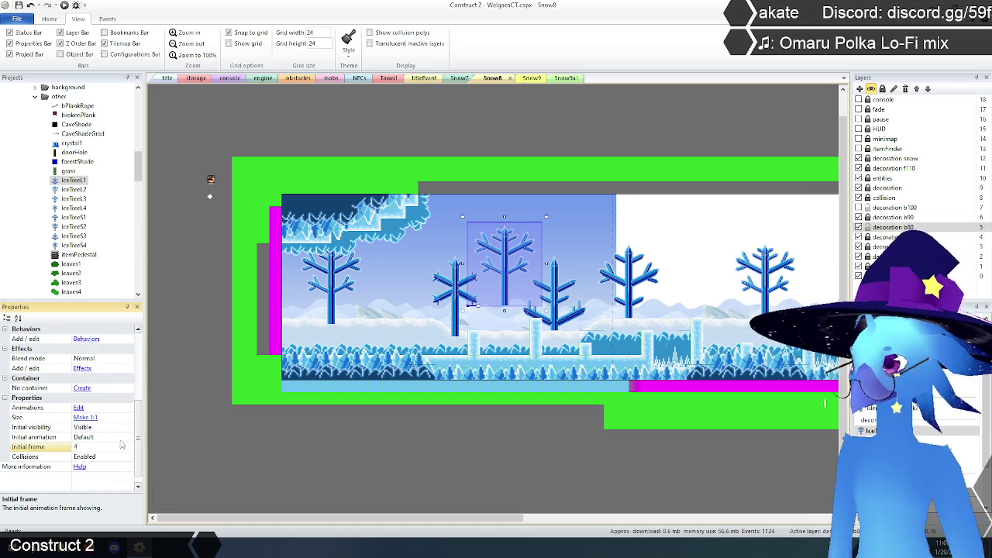
pyautogui.press('Return')
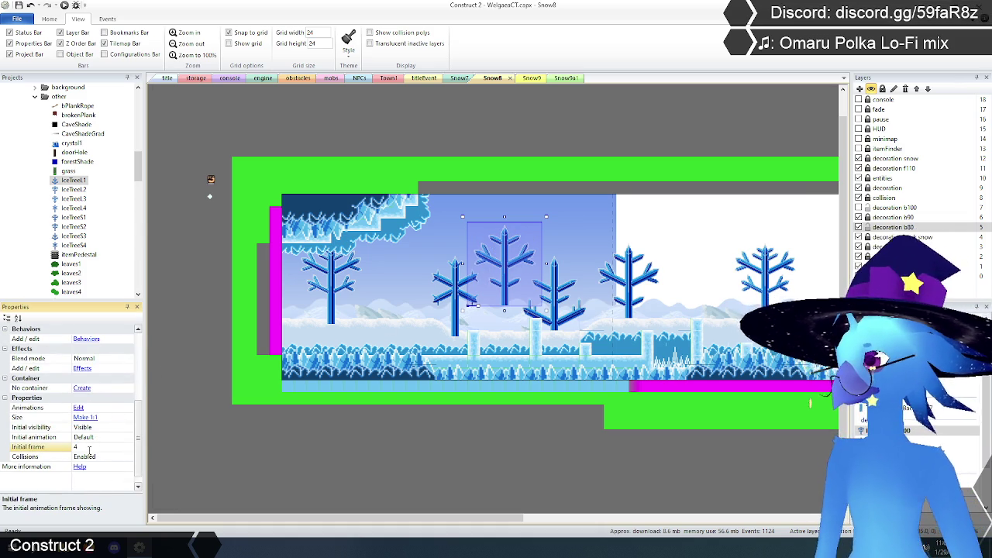
pyautogui.write('6')
pyautogui.press('Return')
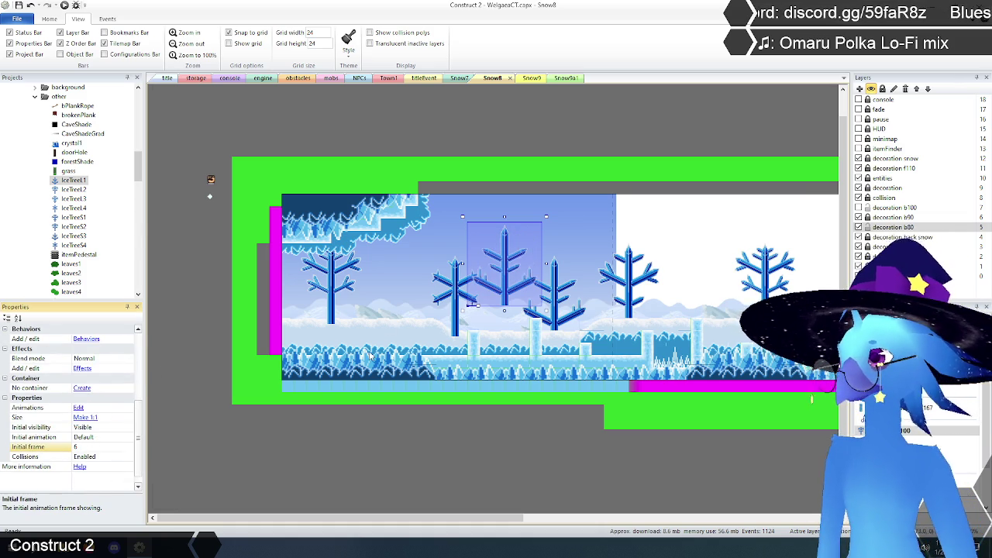
pyautogui.moveTo(504, 290)
pyautogui.mouseDown()
pyautogui.moveTo(553, 292)
pyautogui.moveTo(555, 315)
pyautogui.mouseUp()
pyautogui.click(555, 314)
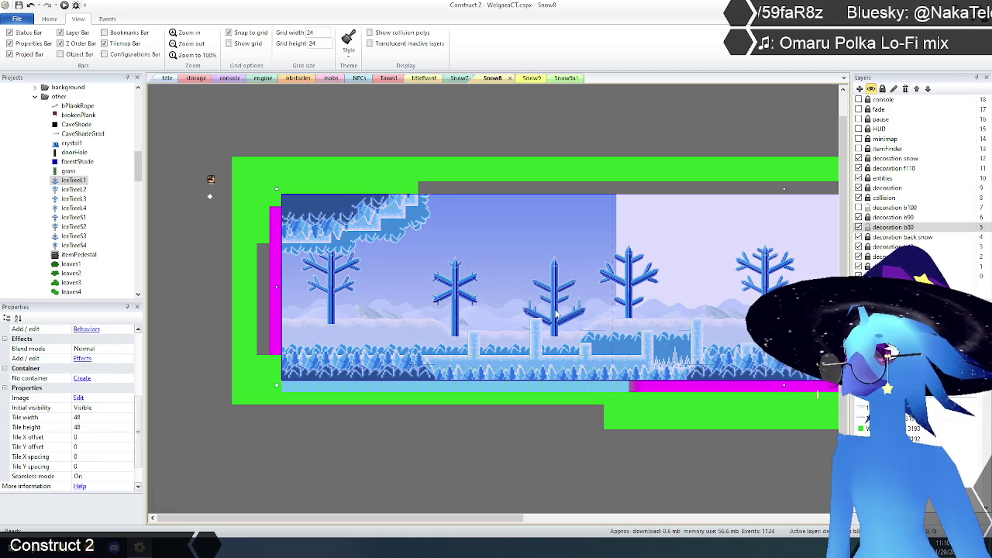
pyautogui.click(555, 315)
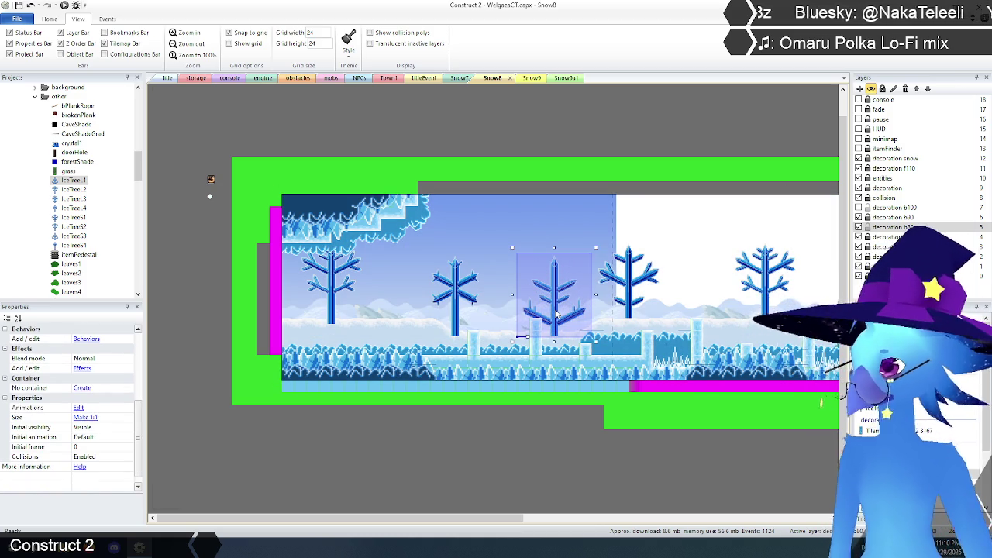
pyautogui.click(555, 314)
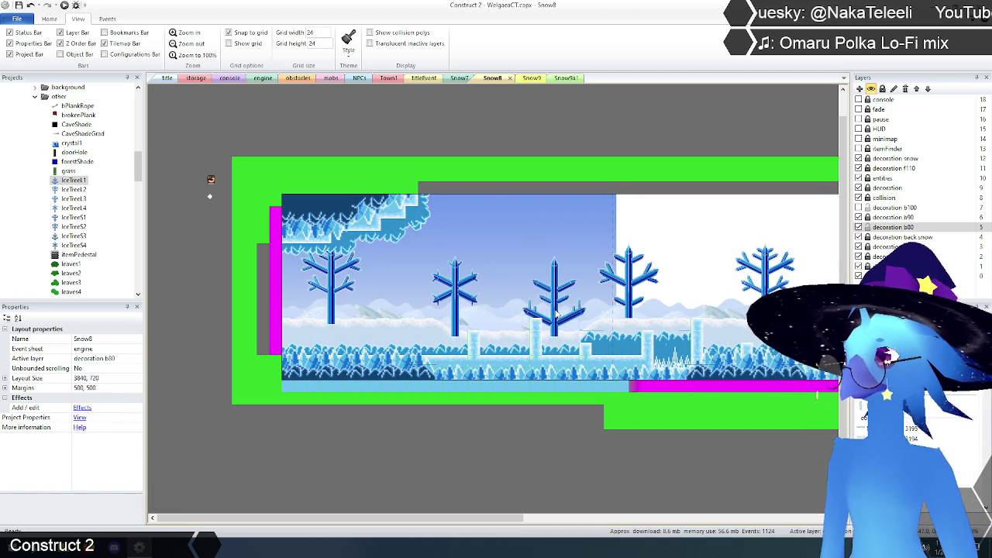
# Paste an IceTree1 with Initial frame 4 between the right-hand trees.
pyautogui.hotkey('ctrl', 'v')
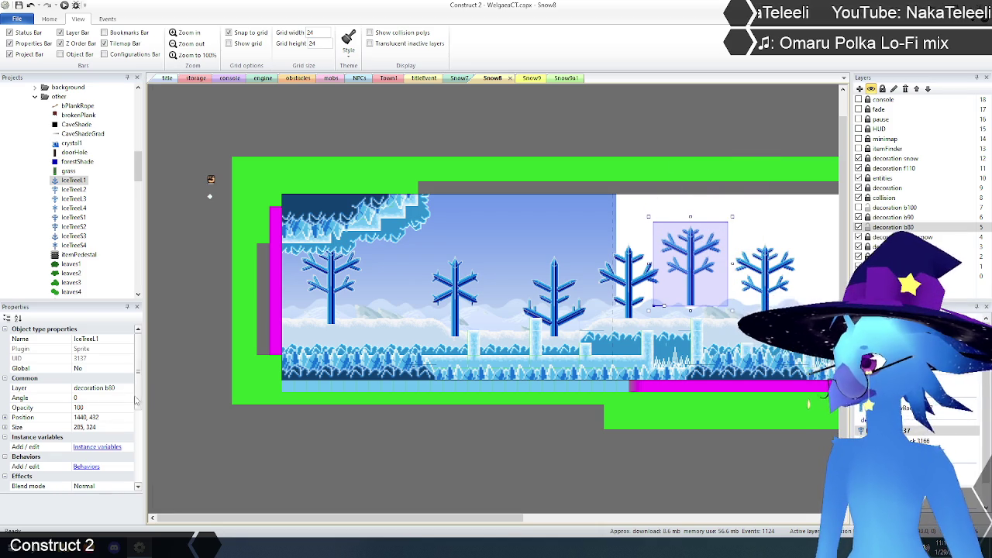
pyautogui.scroll(-3, 131, 403)
pyautogui.click(92, 469)
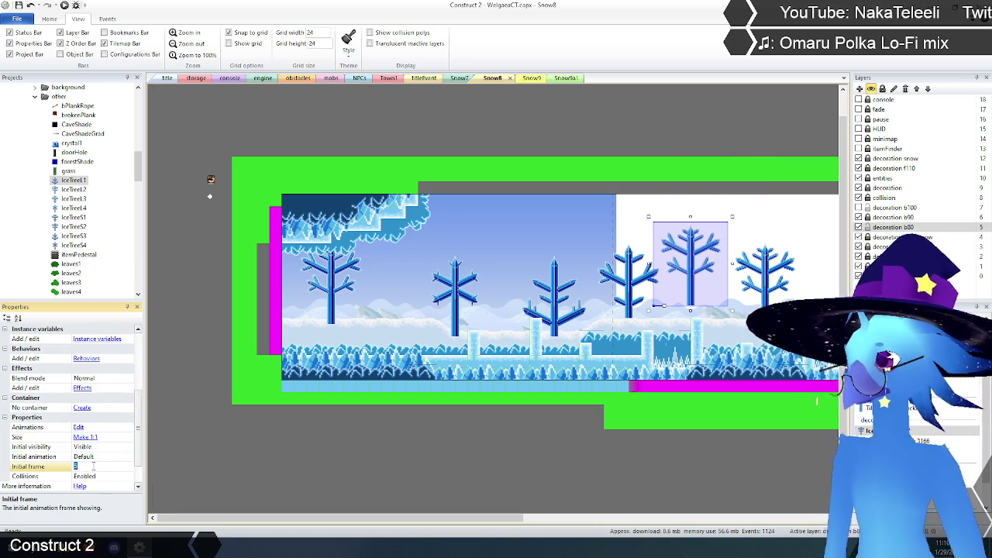
pyautogui.press('Return')
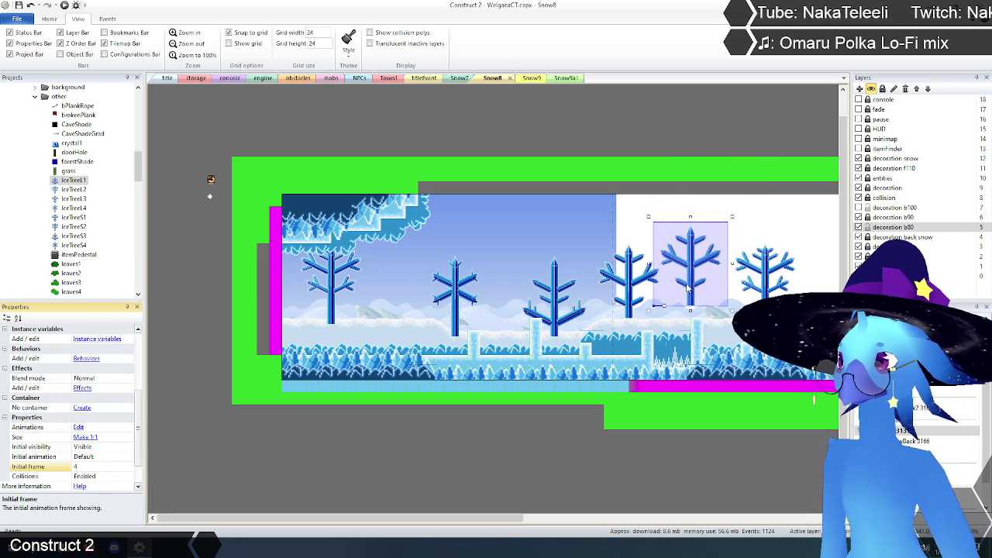
pyautogui.moveTo(691, 288); pyautogui.dragTo(629, 307)
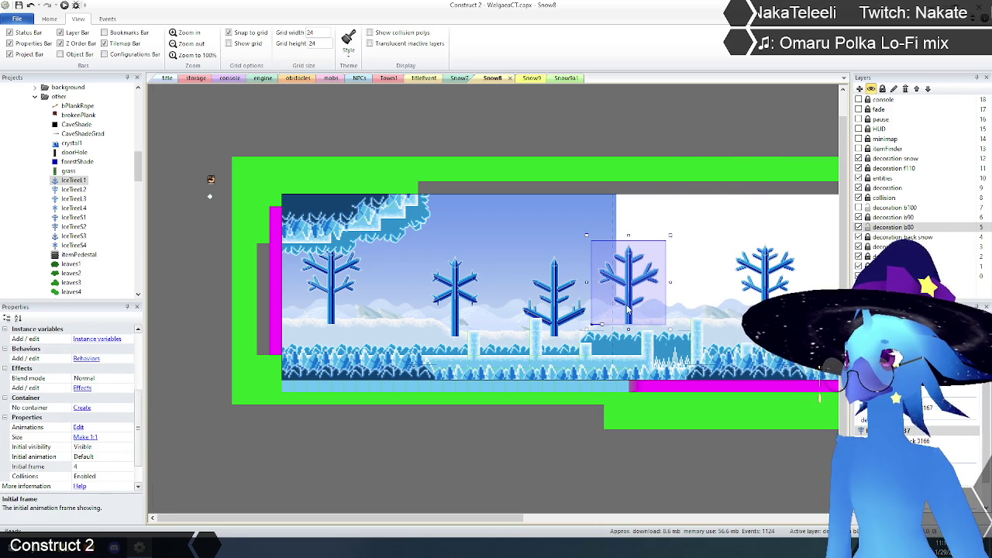
pyautogui.click(631, 307)
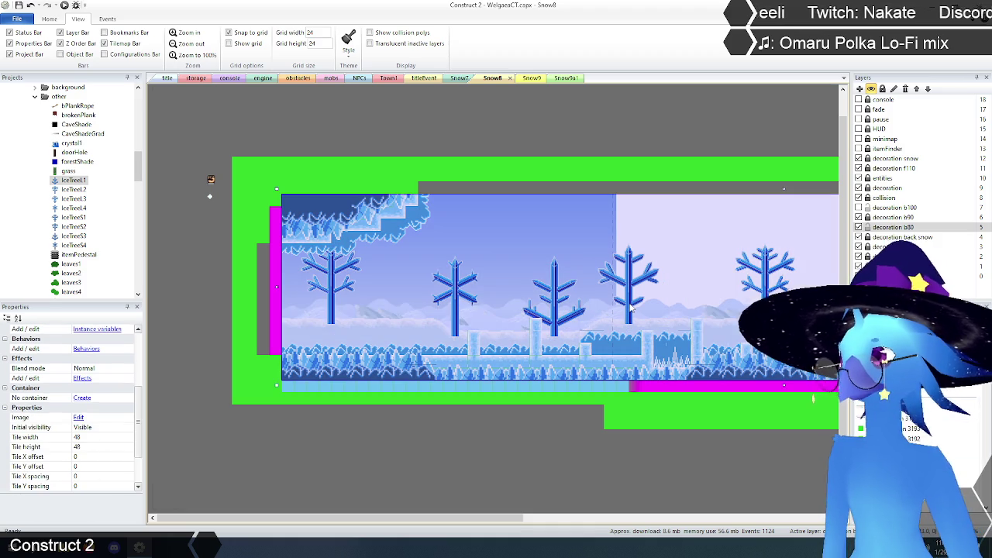
pyautogui.click(631, 307)
pyautogui.press('Escape')
pyautogui.click(631, 308)
# Further right, paste an IceTree1 copy down among the trees.
pyautogui.moveTo(510, 519); pyautogui.dragTo(648, 505)
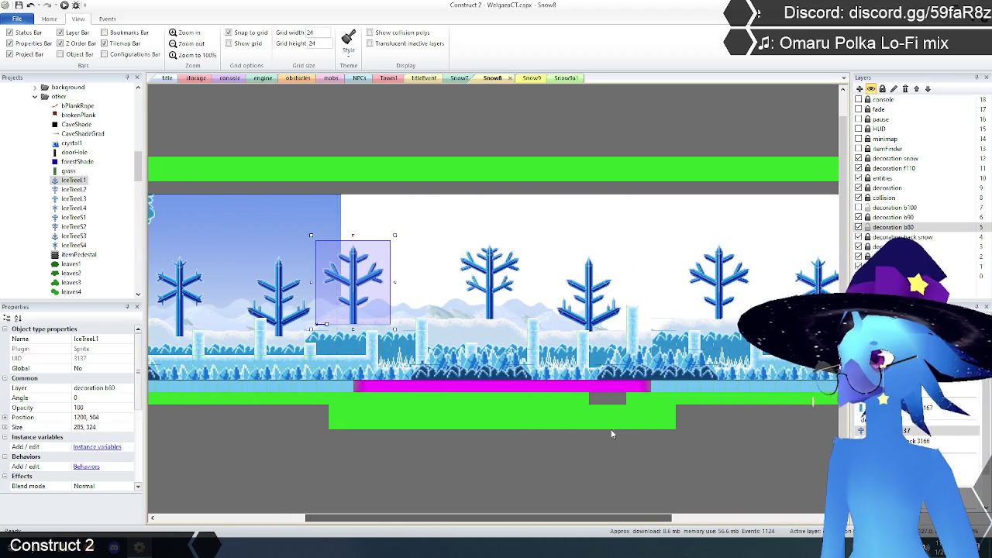
pyautogui.hotkey('ctrl', 'v')
pyautogui.click(576, 227)
pyautogui.moveTo(578, 215); pyautogui.dragTo(491, 306)
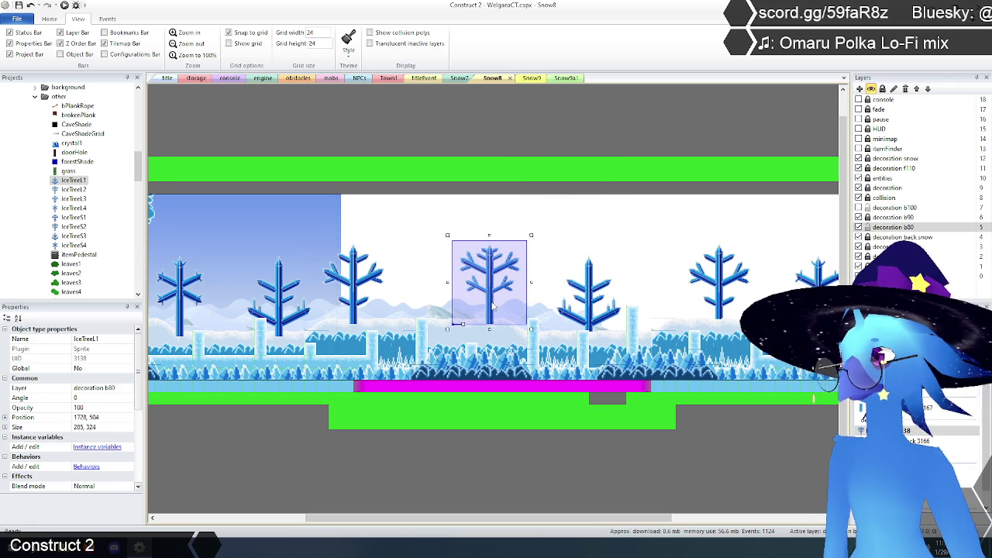
pyautogui.click(492, 307)
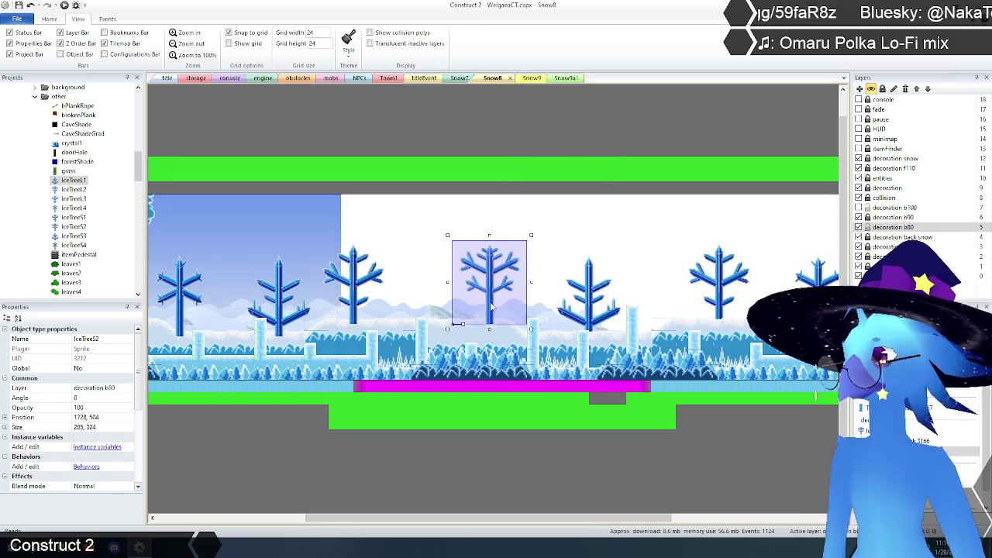
pyautogui.click(420, 289)
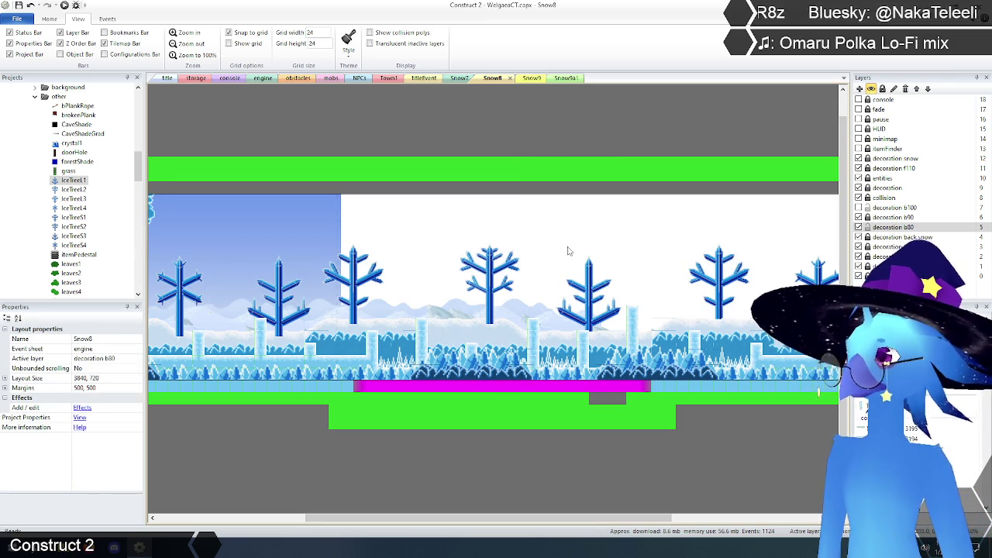
# Paste another IceTree1 onto the tree row with Initial frame 6, shifted one grid step down-left.
pyautogui.hotkey('ctrl', 'v')
pyautogui.moveTo(673, 227)
pyautogui.mouseDown()
pyautogui.moveTo(614, 278)
pyautogui.moveTo(627, 281)
pyautogui.mouseUp()
pyautogui.scroll(-5, 142, 379)
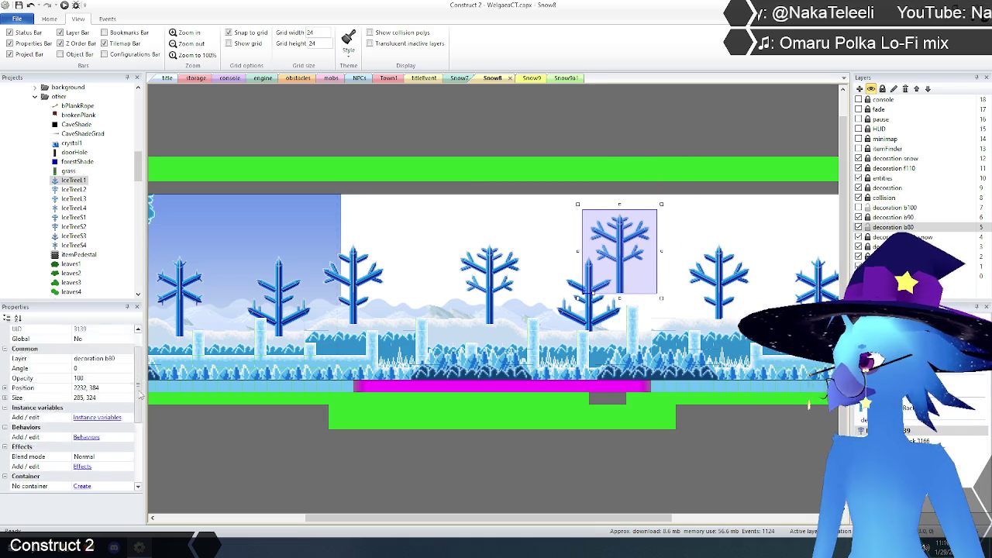
pyautogui.click(97, 439)
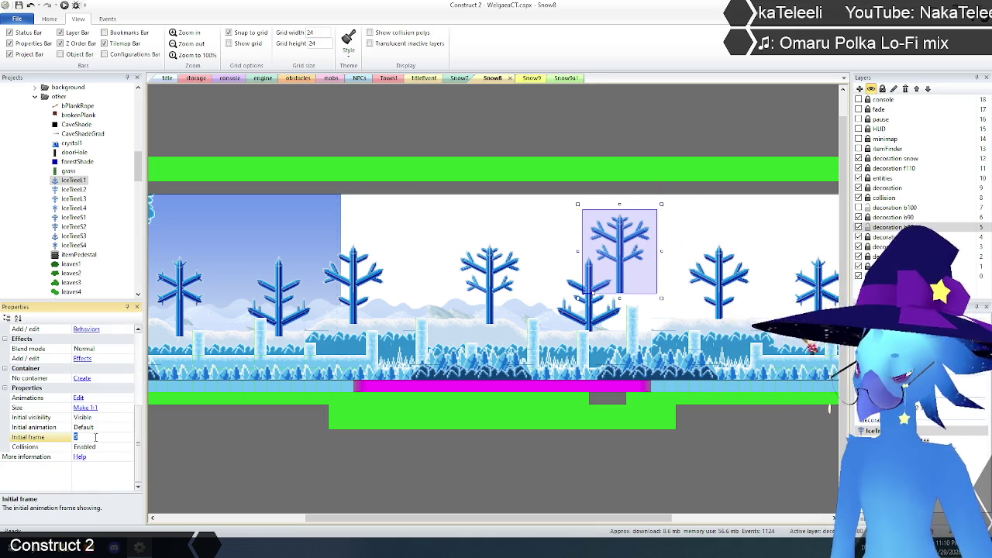
pyautogui.press('Return')
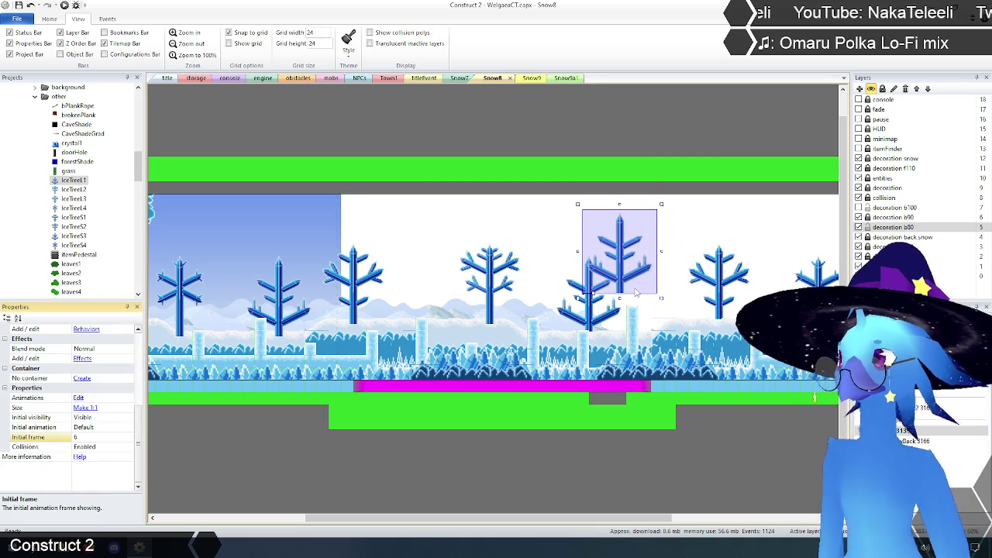
pyautogui.moveTo(625, 287)
pyautogui.mouseDown()
pyautogui.moveTo(596, 299)
pyautogui.moveTo(590, 314)
pyautogui.mouseUp()
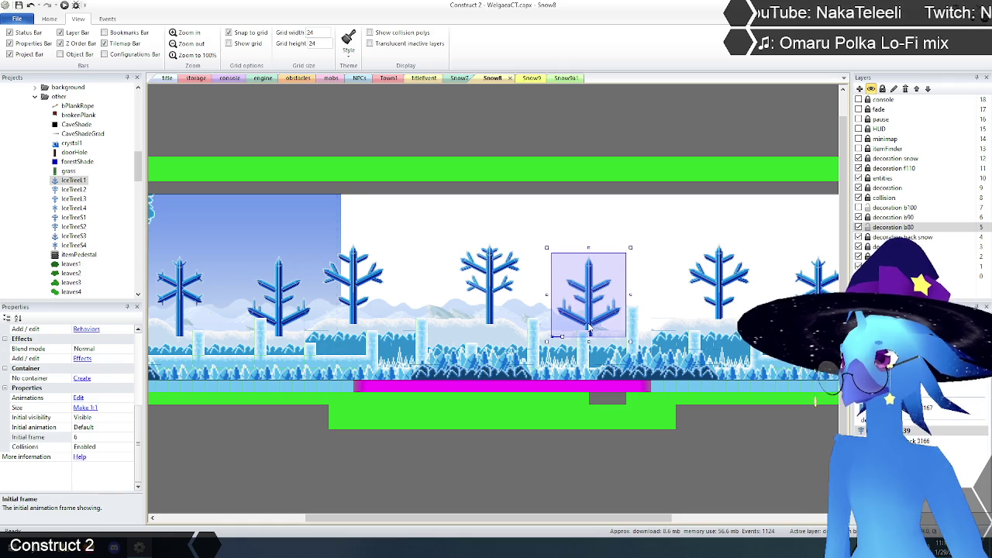
pyautogui.click(591, 314)
pyautogui.click(590, 314)
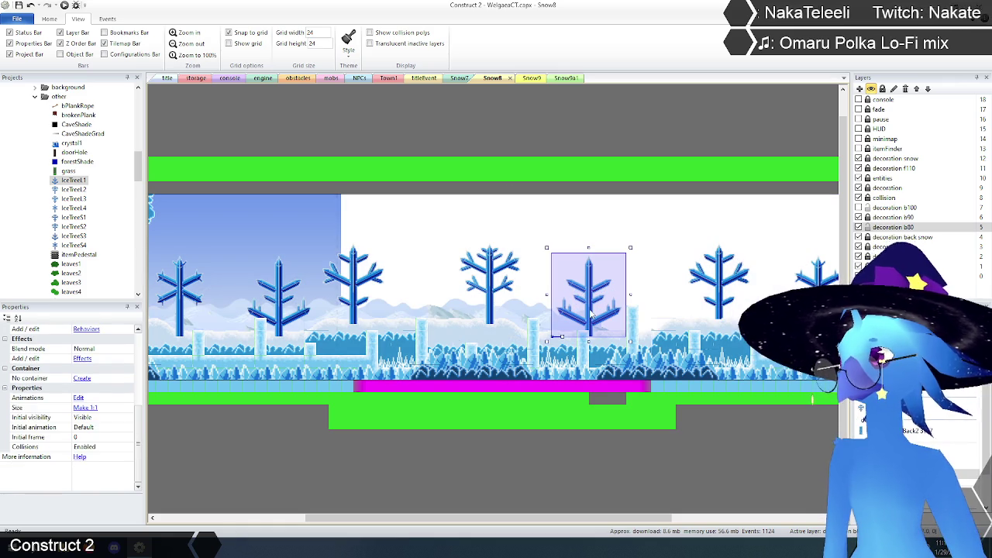
pyautogui.click(591, 314)
pyautogui.moveTo(545, 520); pyautogui.dragTo(639, 520)
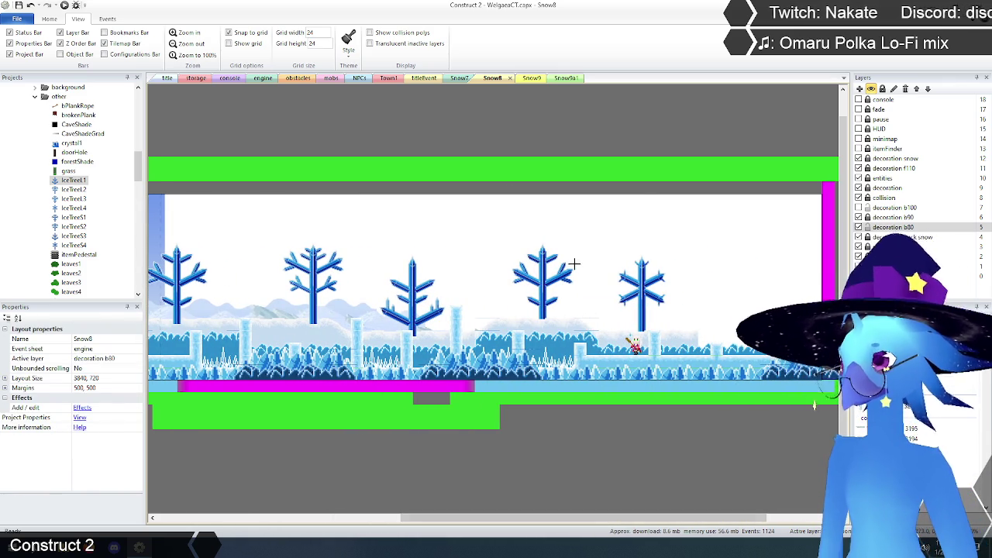
# Paste another IceTree1 with initial frame 4 and set it on the ground.
pyautogui.hotkey('ctrl', 'v')
pyautogui.moveTo(620, 233); pyautogui.dragTo(591, 288)
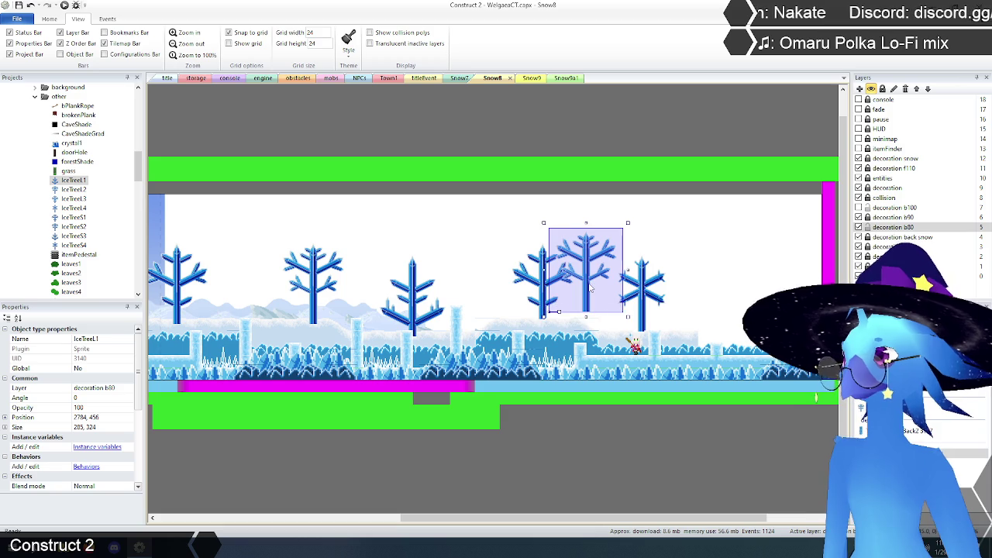
pyautogui.scroll(-4, 141, 403)
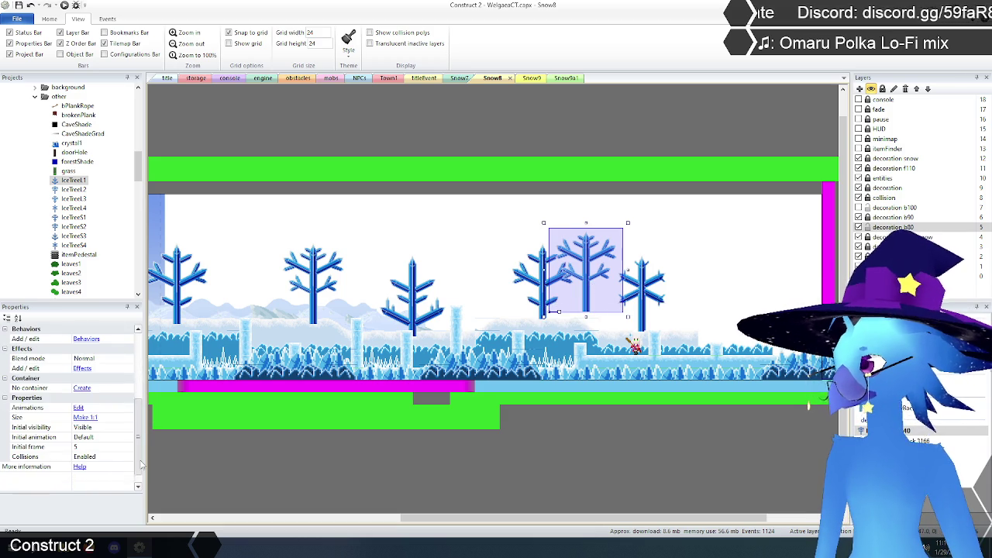
pyautogui.click(90, 448)
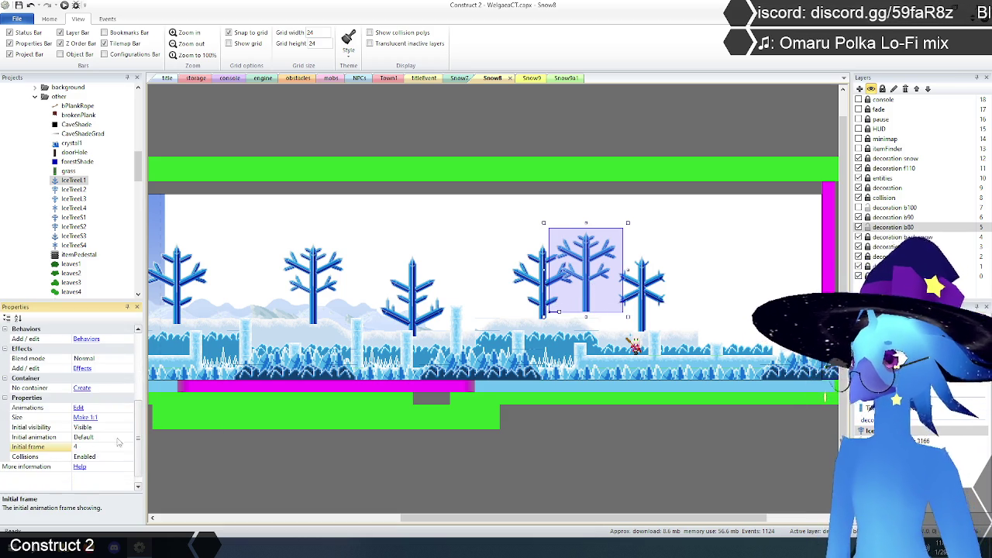
pyautogui.press('Return')
pyautogui.moveTo(594, 302); pyautogui.dragTo(545, 310)
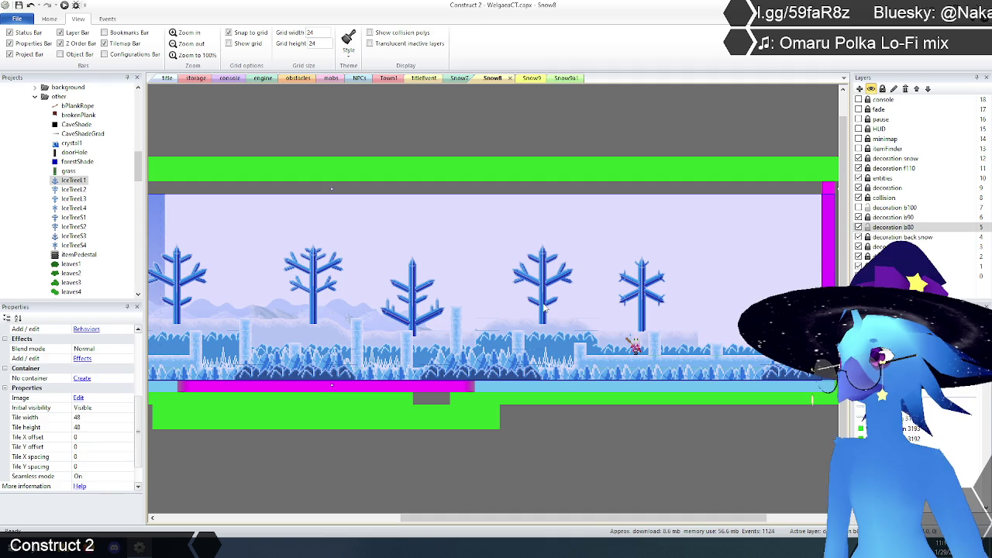
pyautogui.click(585, 296)
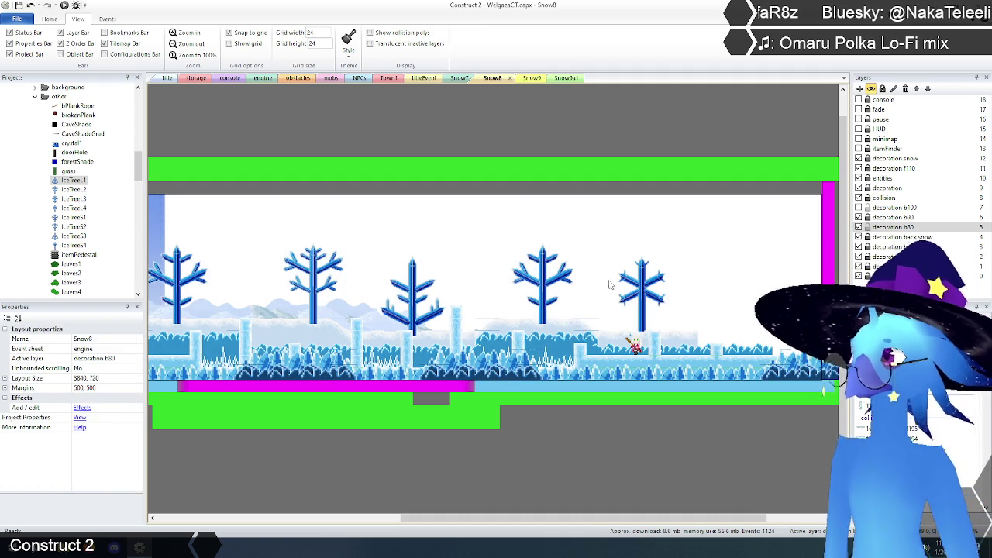
# Paste a second IceTree1 with initial frame 7 beside its neighbour on the ground.
pyautogui.hotkey('ctrl', 'v')
pyautogui.moveTo(735, 222); pyautogui.dragTo(692, 302)
pyautogui.scroll(-5, 93, 419)
pyautogui.click(93, 438)
pyautogui.write('7')
pyautogui.press('Return')
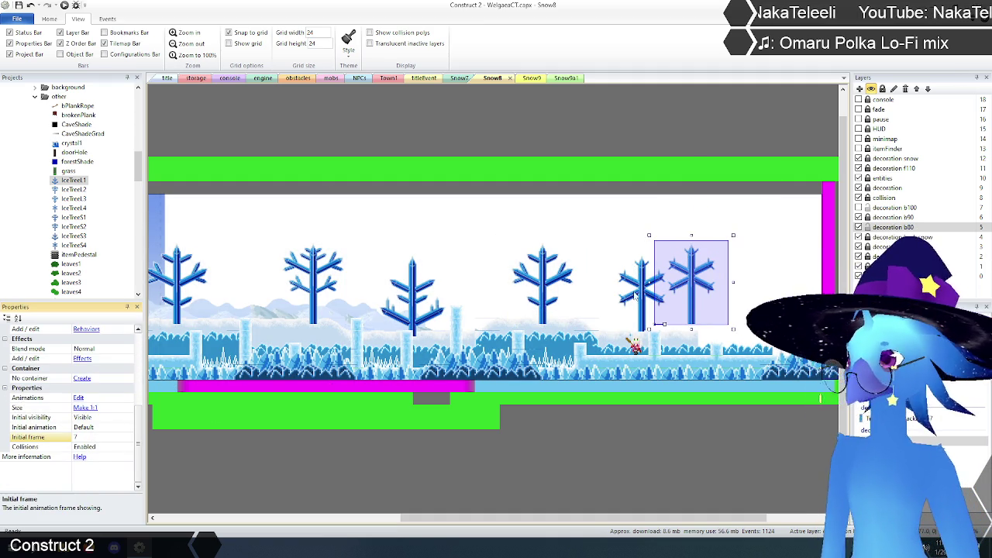
pyautogui.moveTo(694, 313); pyautogui.dragTo(645, 322)
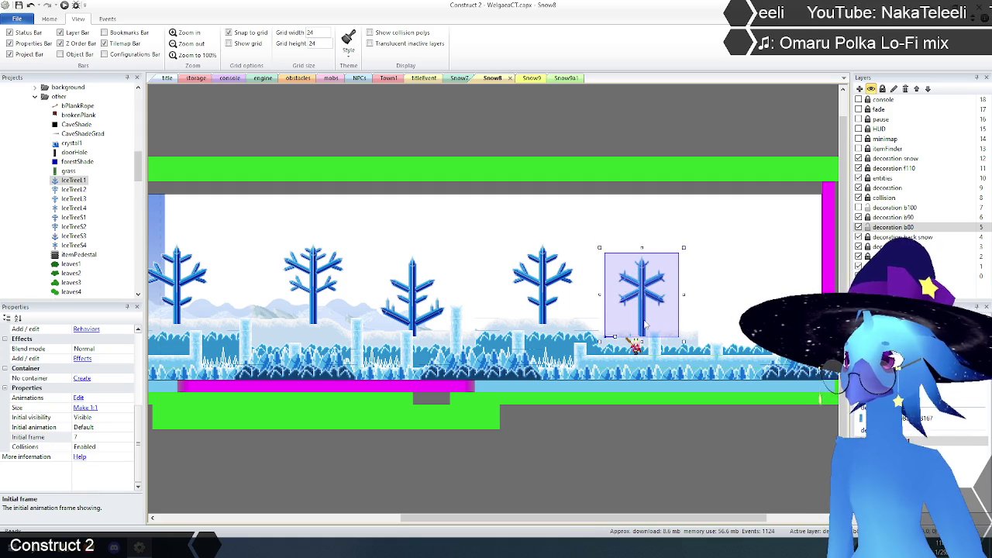
pyautogui.click(644, 322)
pyautogui.click(645, 322)
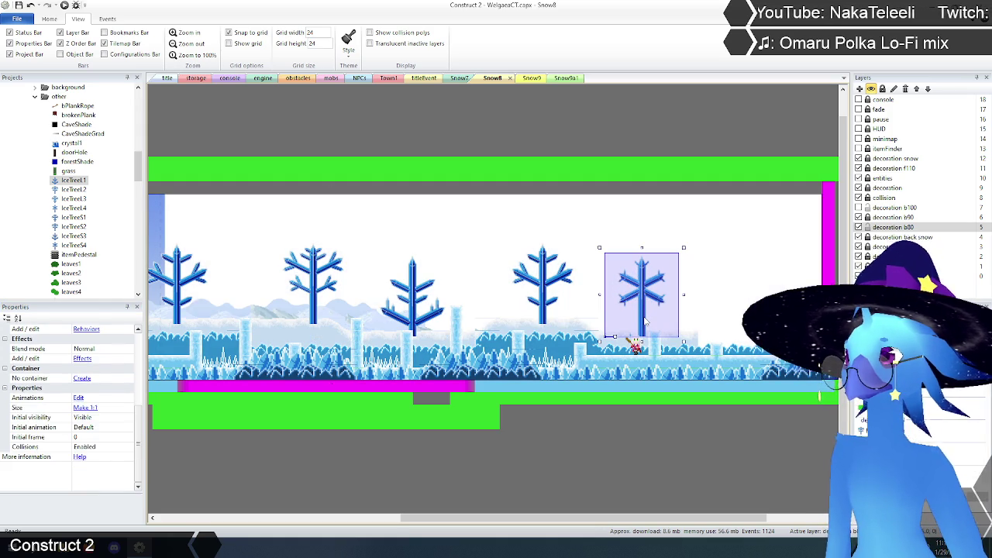
pyautogui.click(644, 322)
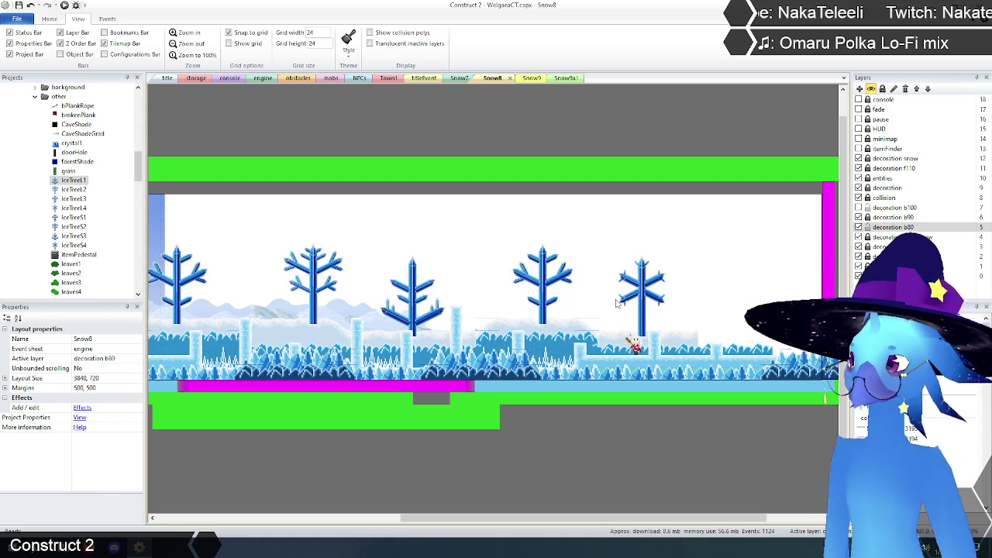
pyautogui.click(644, 322)
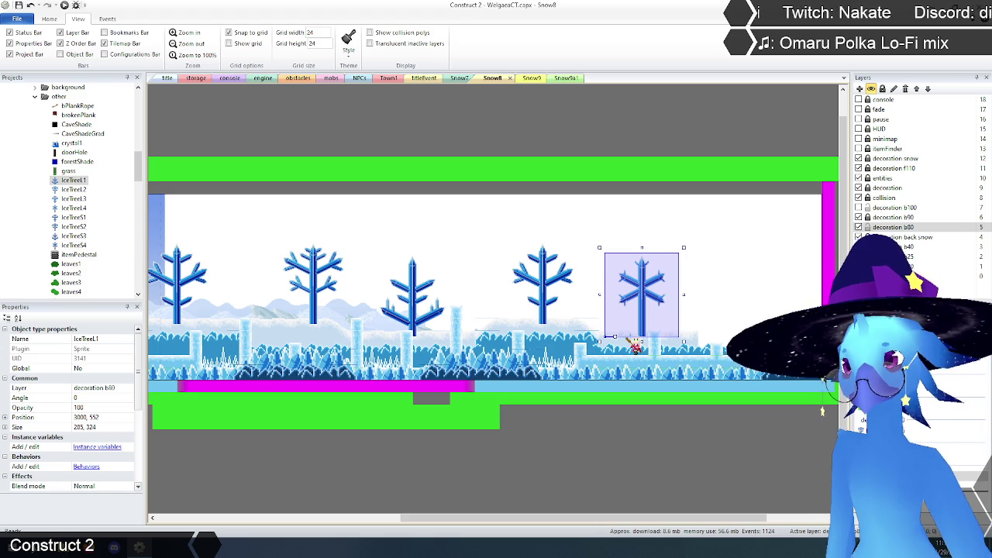
# Inspect the snowy background tilemap's properties.
pyautogui.click(822, 409)
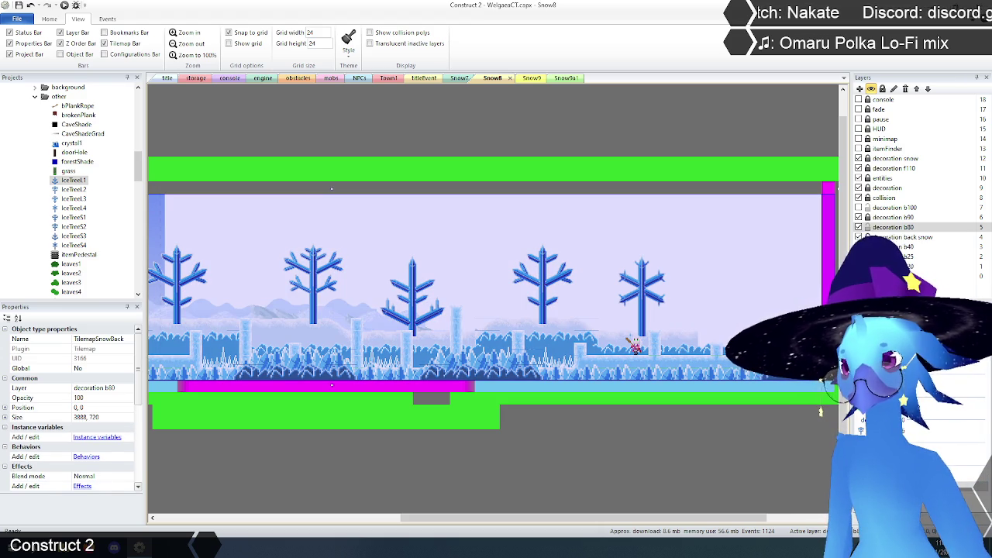
pyautogui.click(671, 480)
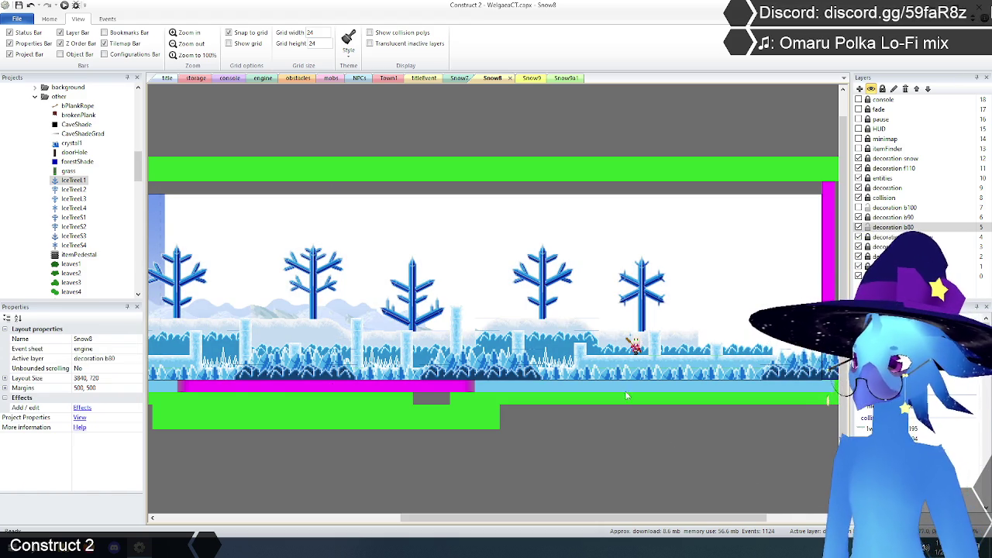
pyautogui.click(637, 411)
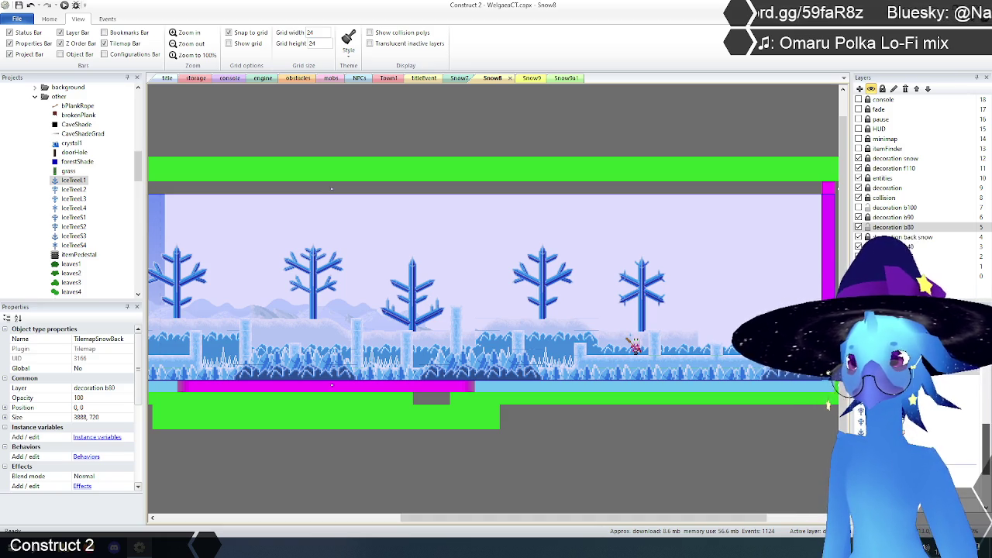
pyautogui.click(681, 482)
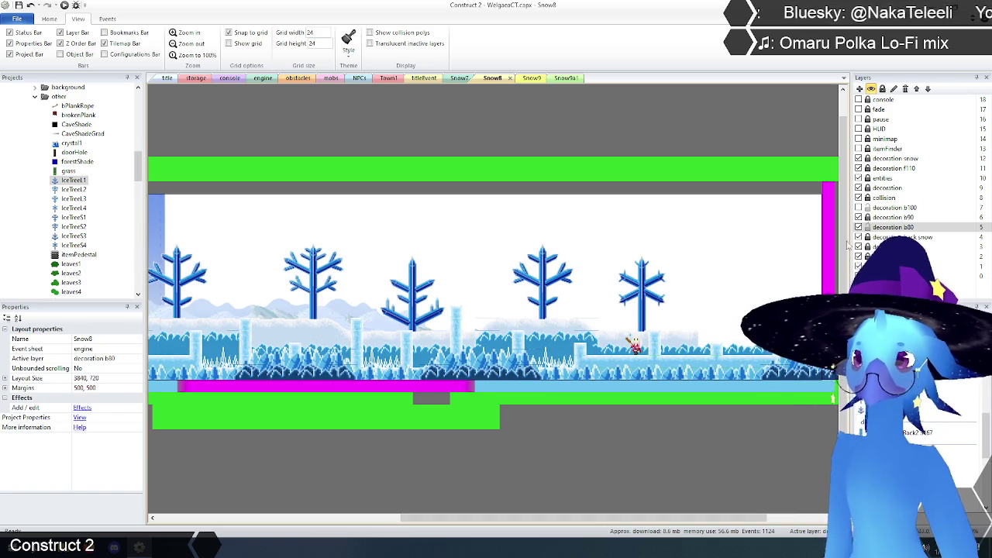
pyautogui.moveTo(446, 511); pyautogui.dragTo(238, 512)
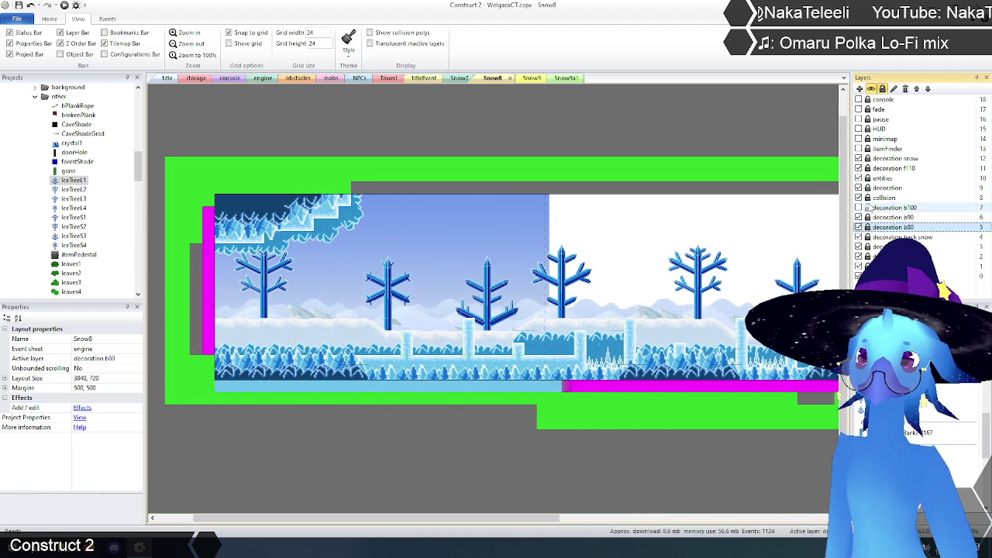
# Make the decoration b100 layer visible again in Snow8 and Snow7.
pyautogui.click(858, 207)
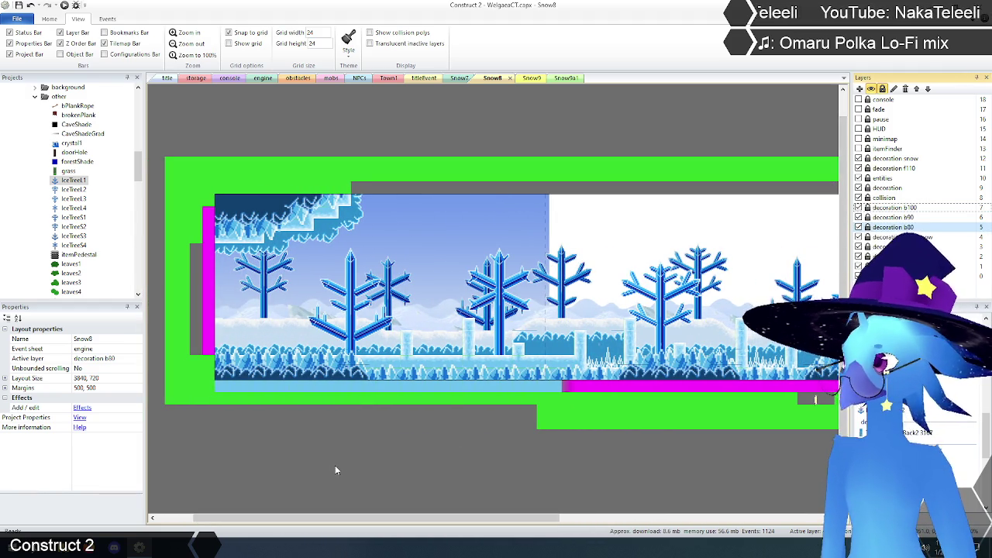
pyautogui.click(461, 79)
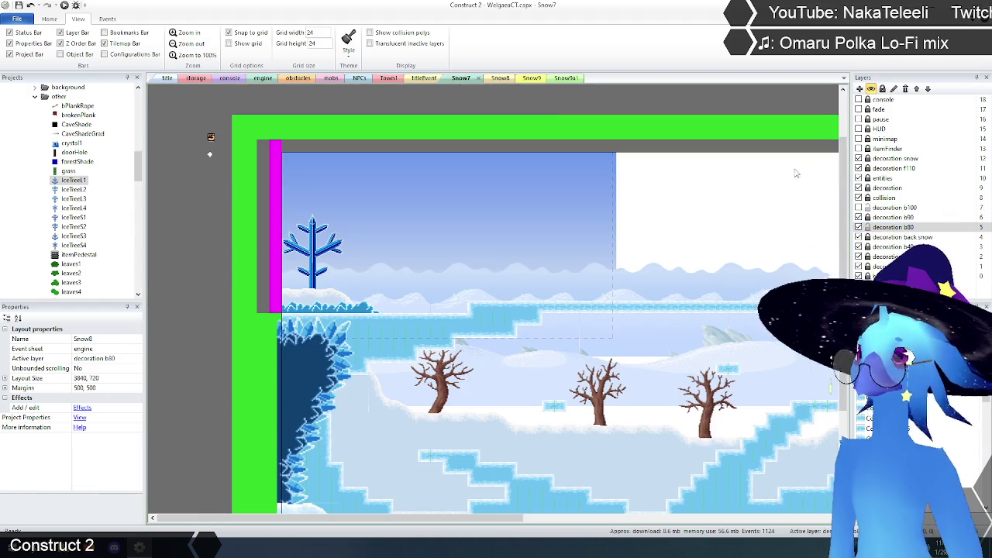
pyautogui.click(858, 207)
pyautogui.click(500, 79)
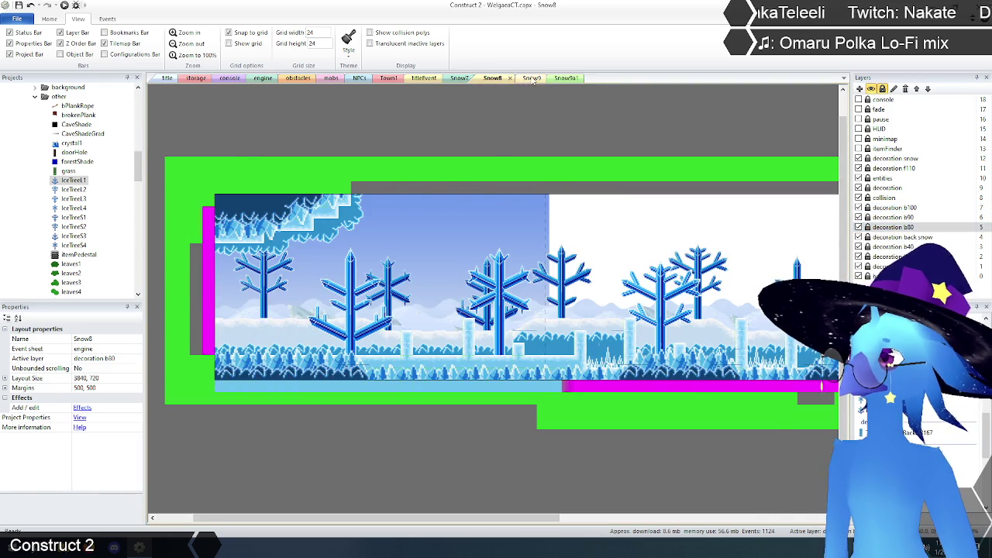
pyautogui.click(532, 79)
# Hide the decoration b80 layer in Snow9.
pyautogui.scroll(-3, 423, 411)
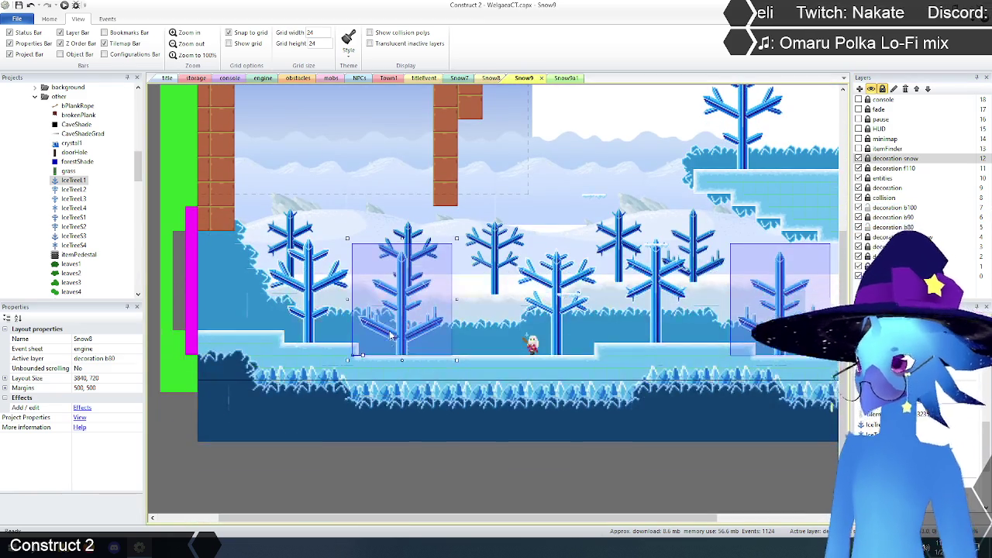
pyautogui.moveTo(434, 518)
pyautogui.mouseDown()
pyautogui.moveTo(552, 522)
pyautogui.moveTo(446, 523)
pyautogui.mouseUp()
pyautogui.click(893, 208)
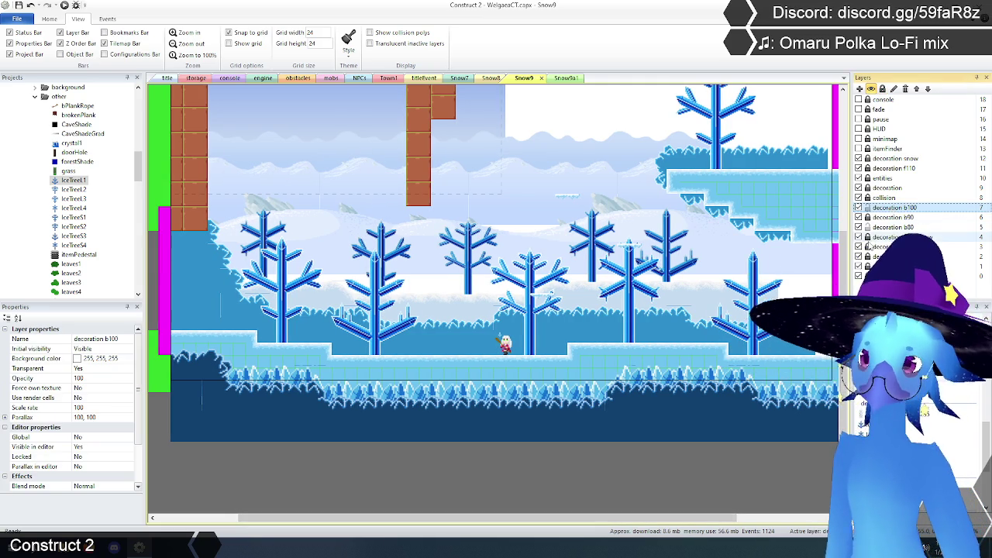
pyautogui.click(858, 227)
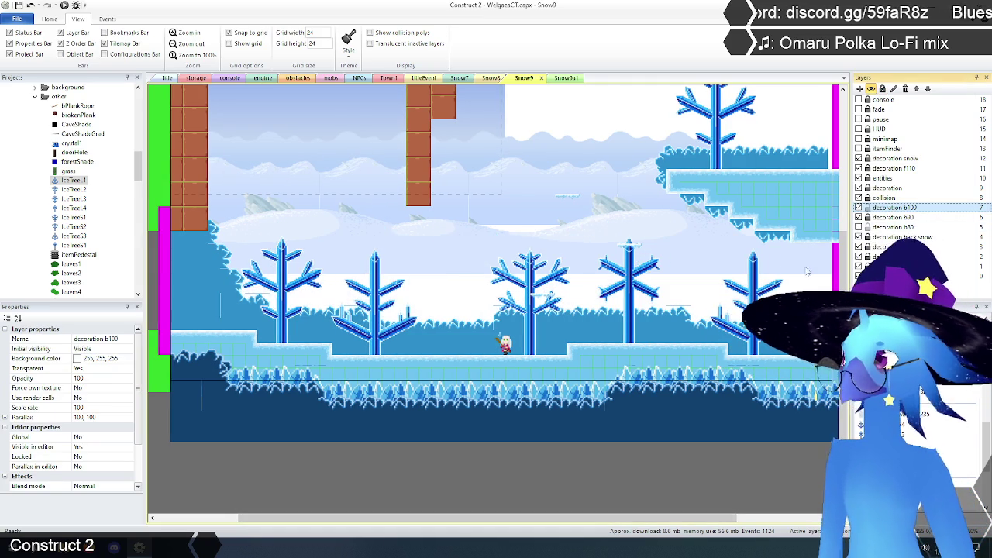
pyautogui.click(496, 473)
pyautogui.scroll(2, 779, 279)
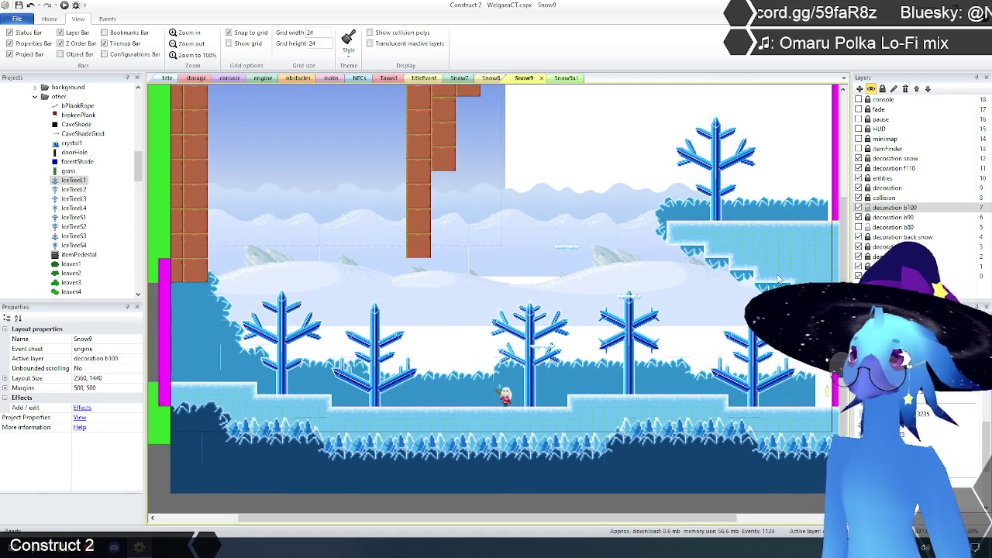
# Set an IceTree1's initial frame to 1 and place it in the lower tree row.
pyautogui.moveTo(480, 260)
pyautogui.mouseDown()
pyautogui.moveTo(370, 269)
pyautogui.moveTo(357, 221)
pyautogui.mouseUp()
pyautogui.scroll(-5, 136, 404)
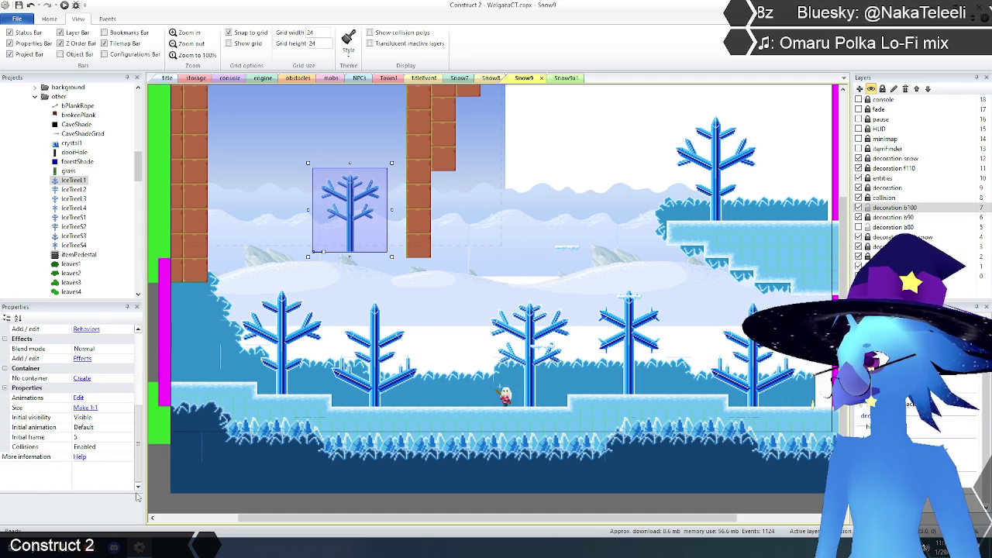
pyautogui.click(89, 438)
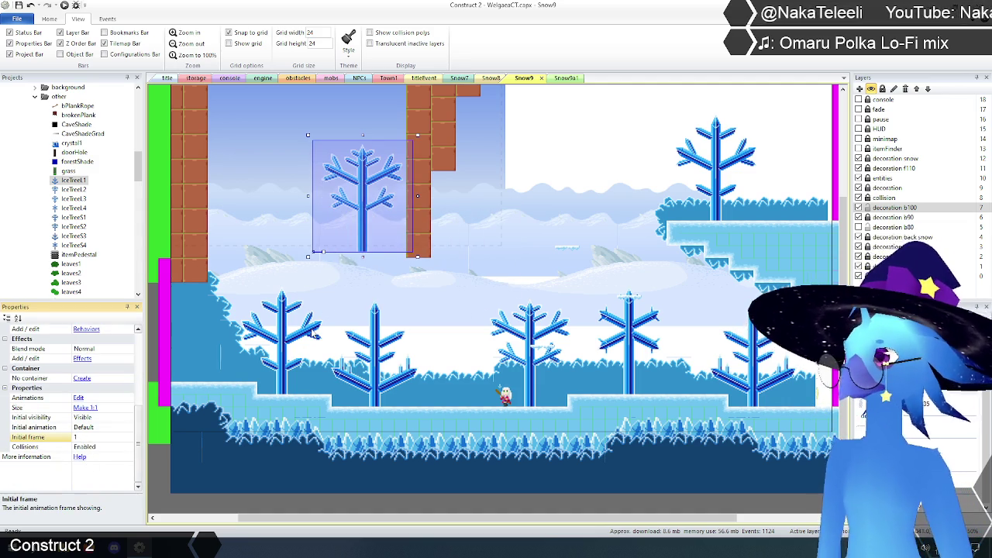
pyautogui.click(367, 219)
pyautogui.moveTo(373, 233)
pyautogui.mouseDown()
pyautogui.moveTo(481, 275)
pyautogui.moveTo(532, 370)
pyautogui.mouseUp()
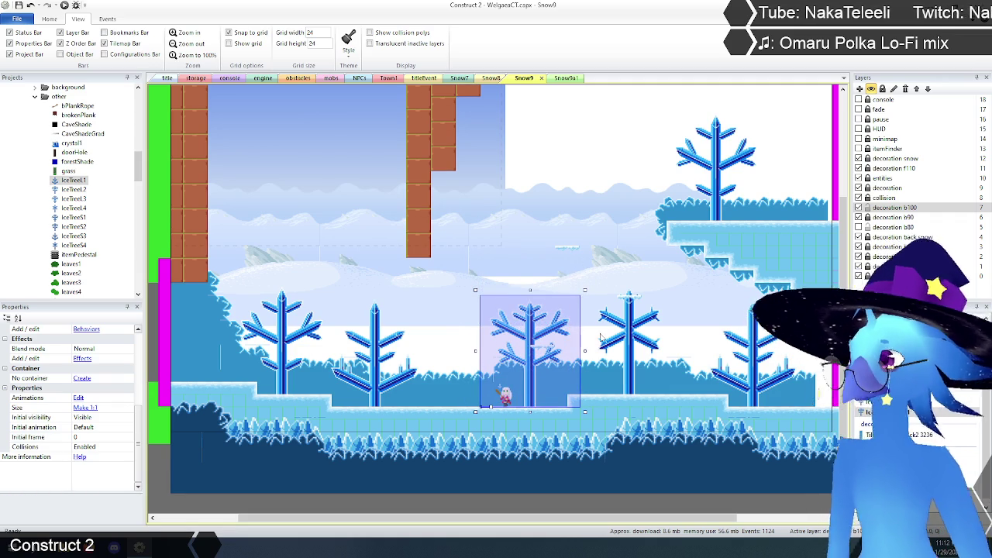
pyautogui.click(601, 335)
pyautogui.click(534, 383)
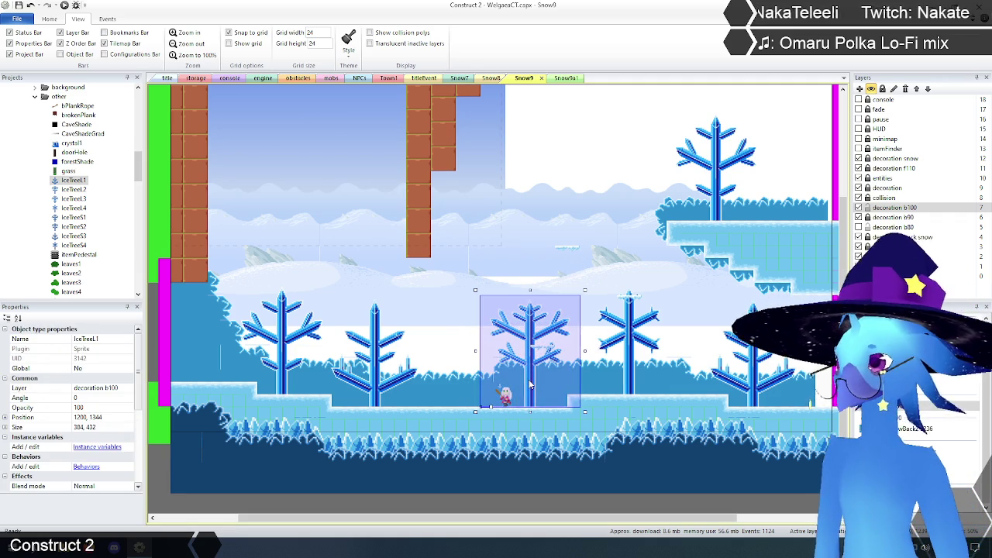
pyautogui.click(756, 386)
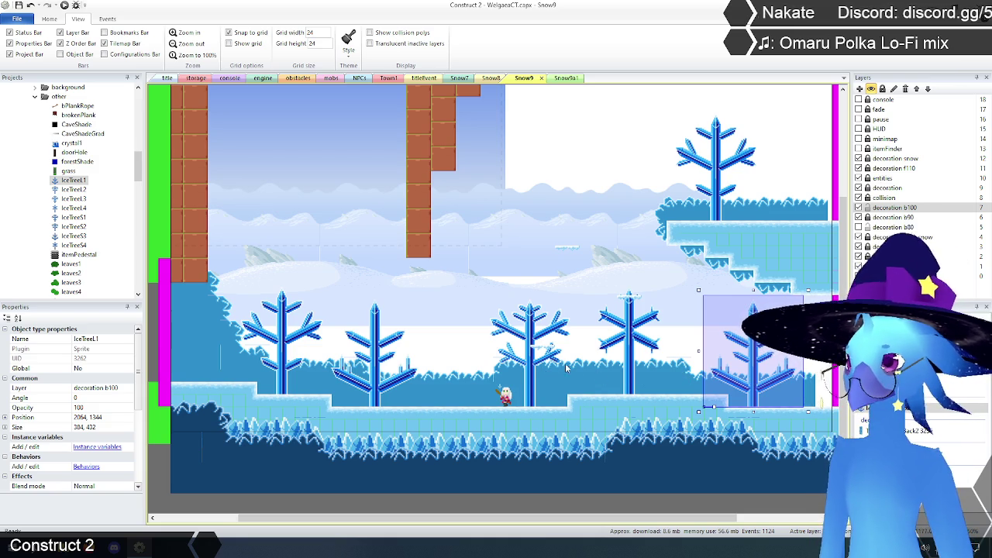
pyautogui.click(529, 383)
# Give the lifted IceTree1 initial frame 2 and put it on the ground at left.
pyautogui.moveTo(530, 383)
pyautogui.mouseDown()
pyautogui.moveTo(599, 304)
pyautogui.moveTo(555, 248)
pyautogui.moveTo(545, 217)
pyautogui.moveTo(563, 190)
pyautogui.moveTo(455, 355)
pyautogui.moveTo(343, 293)
pyautogui.mouseUp()
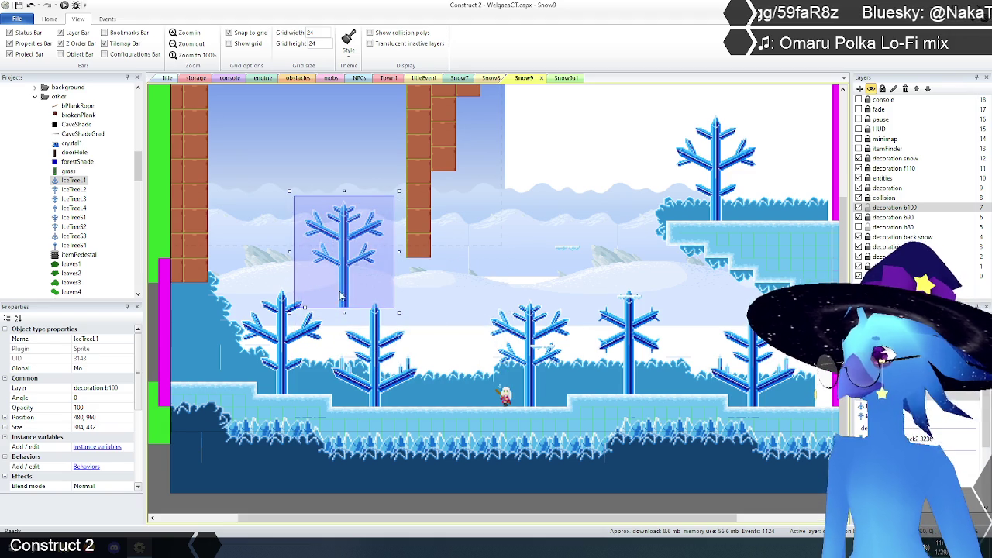
pyautogui.click(283, 347)
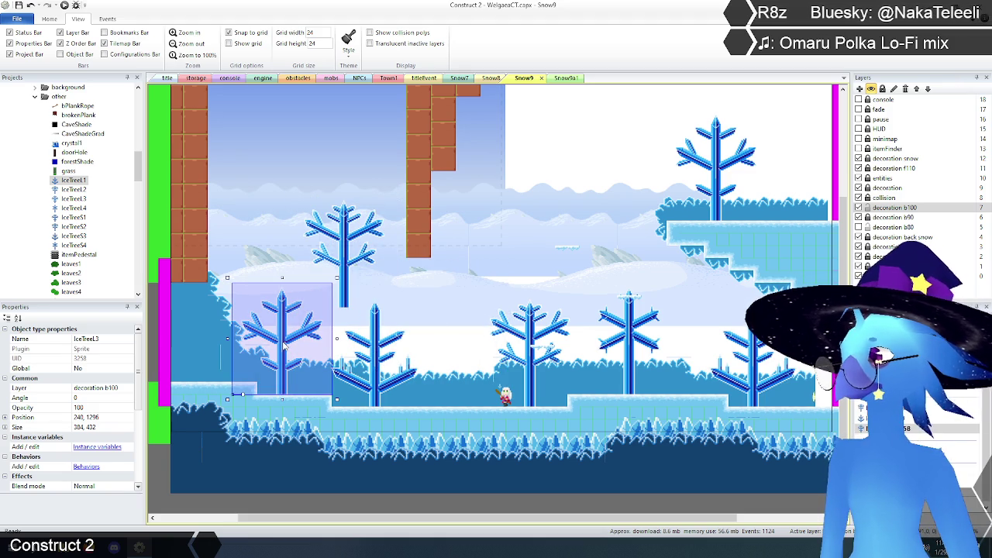
pyautogui.click(350, 260)
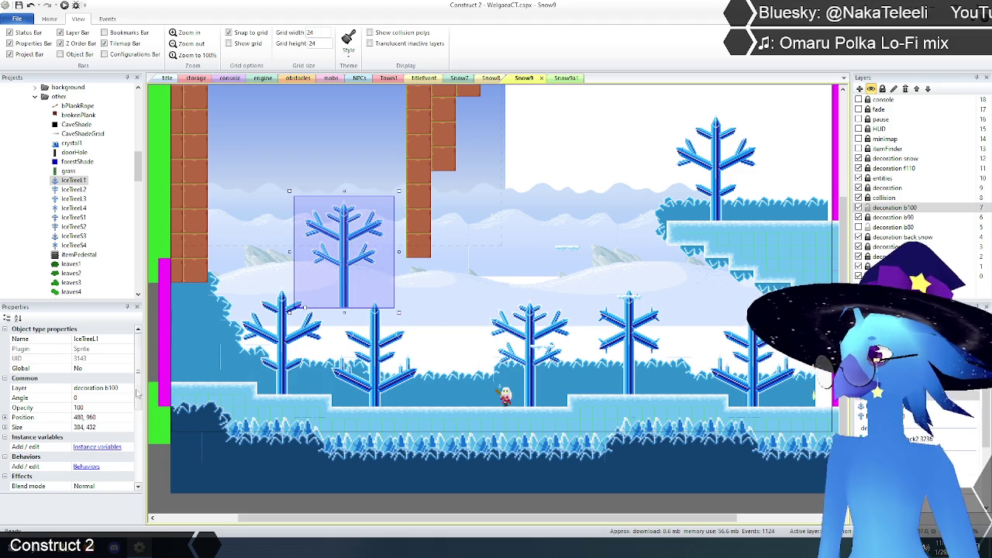
pyautogui.scroll(-5, 93, 418)
pyautogui.click(91, 437)
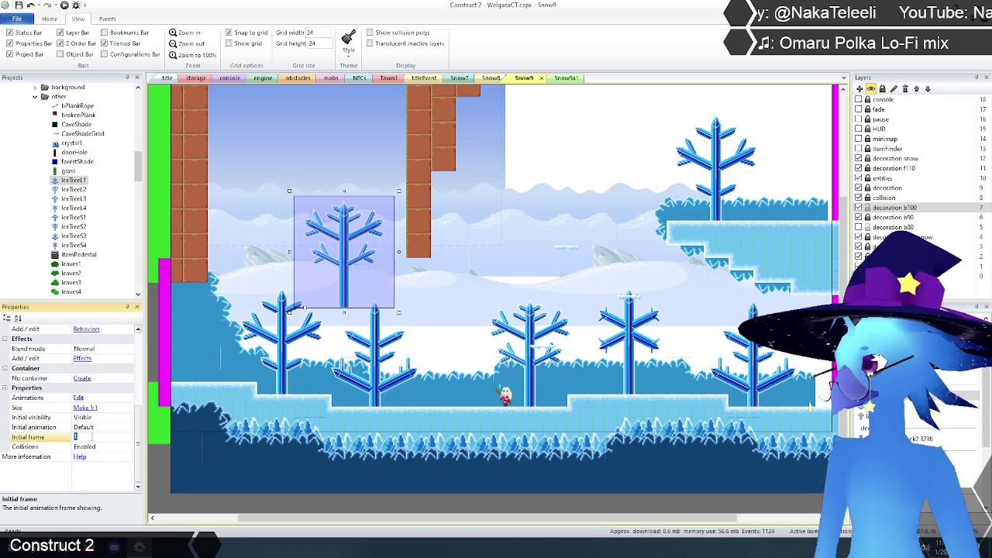
pyautogui.write('2')
pyautogui.press('Return')
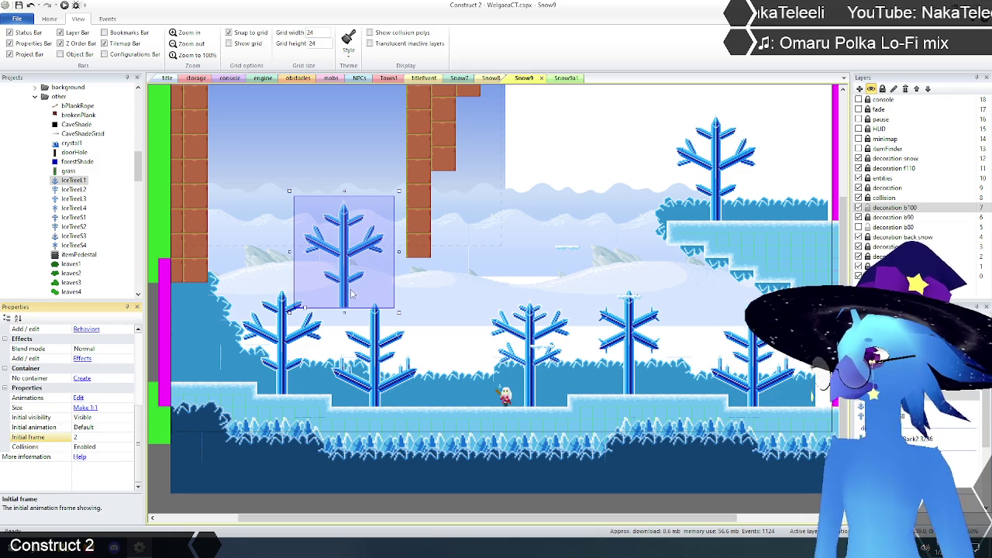
pyautogui.moveTo(344, 290); pyautogui.dragTo(283, 373)
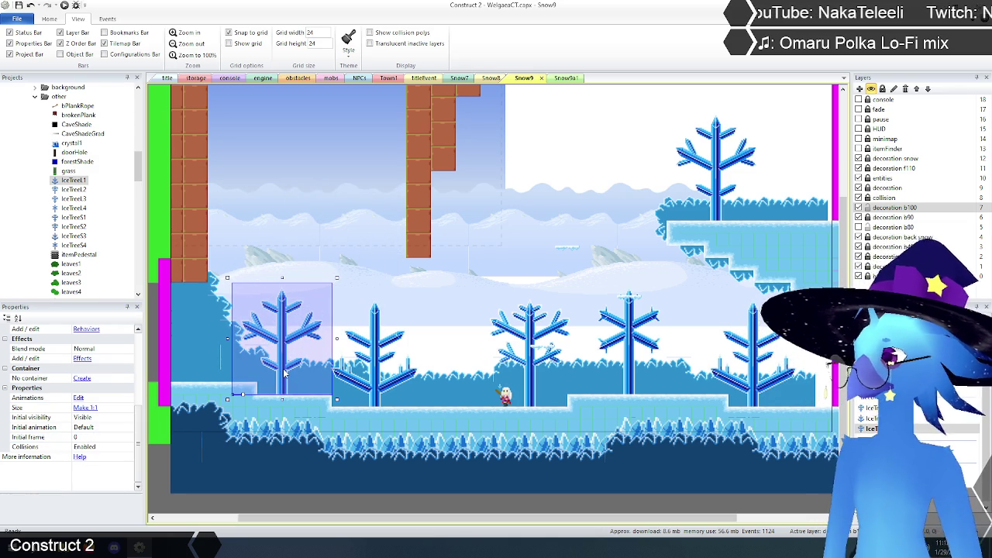
# Check the ice trees along the row, ending on the one right of centre.
pyautogui.click(376, 380)
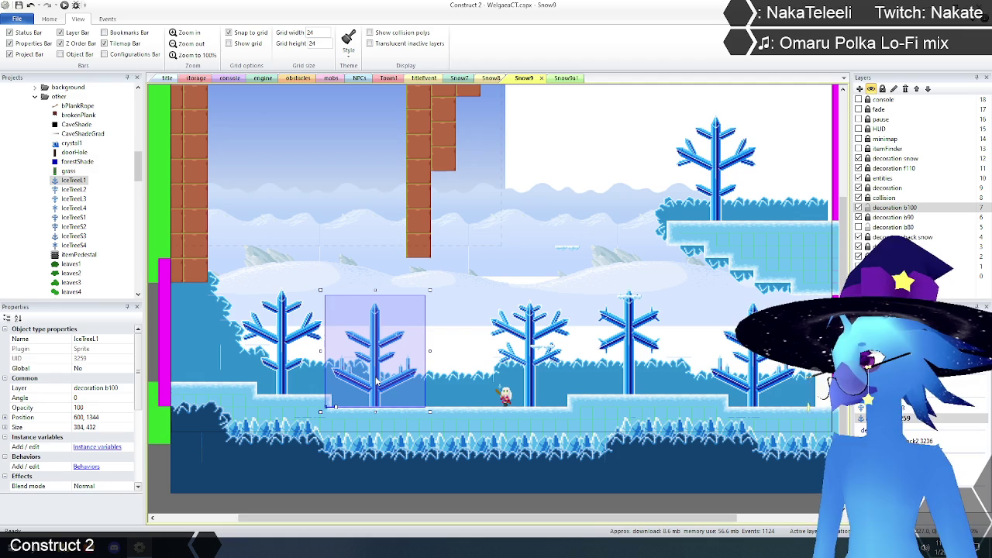
pyautogui.click(283, 348)
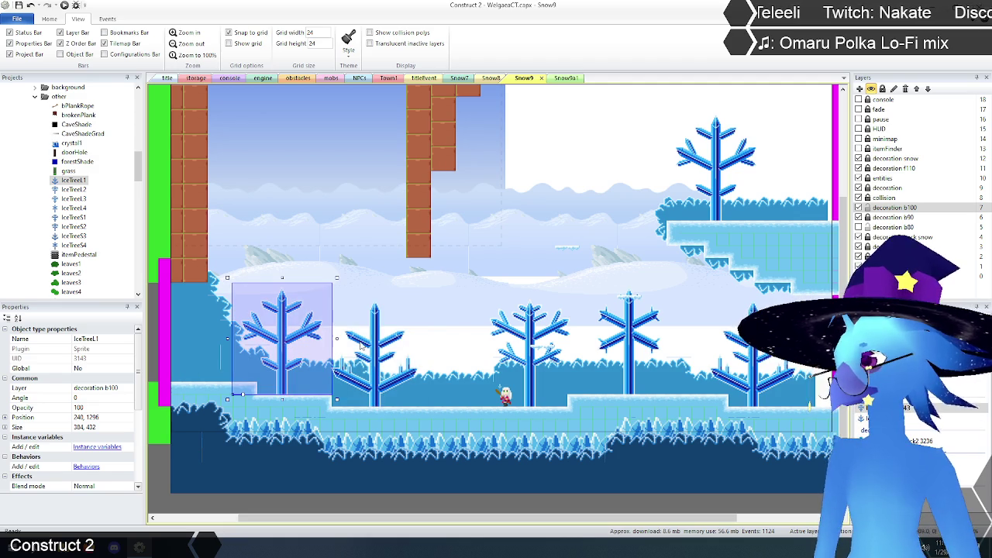
pyautogui.click(392, 345)
pyautogui.click(529, 335)
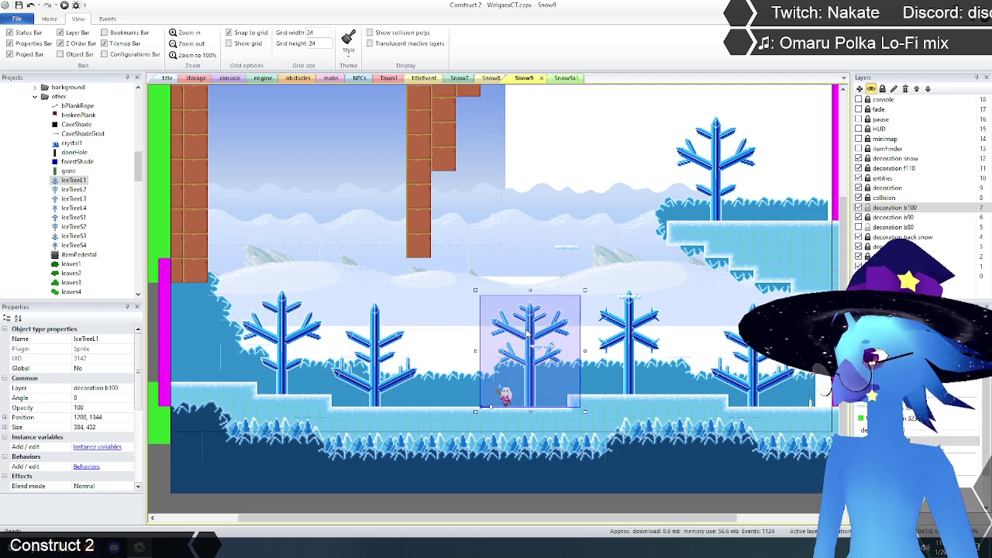
pyautogui.click(632, 335)
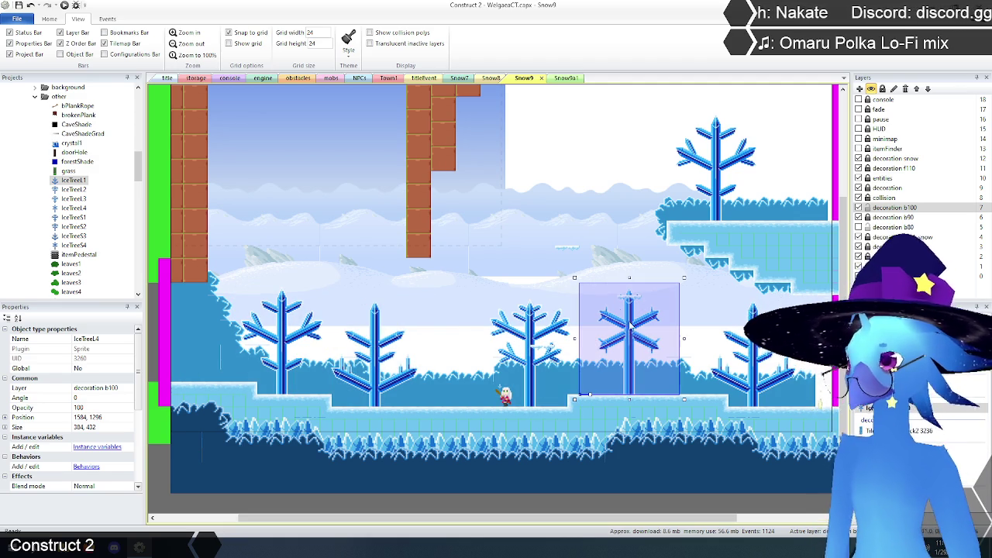
# Paste an IceTree1 copy with initial frame 3 over the tree right of centre.
pyautogui.hotkey('ctrl', 'v')
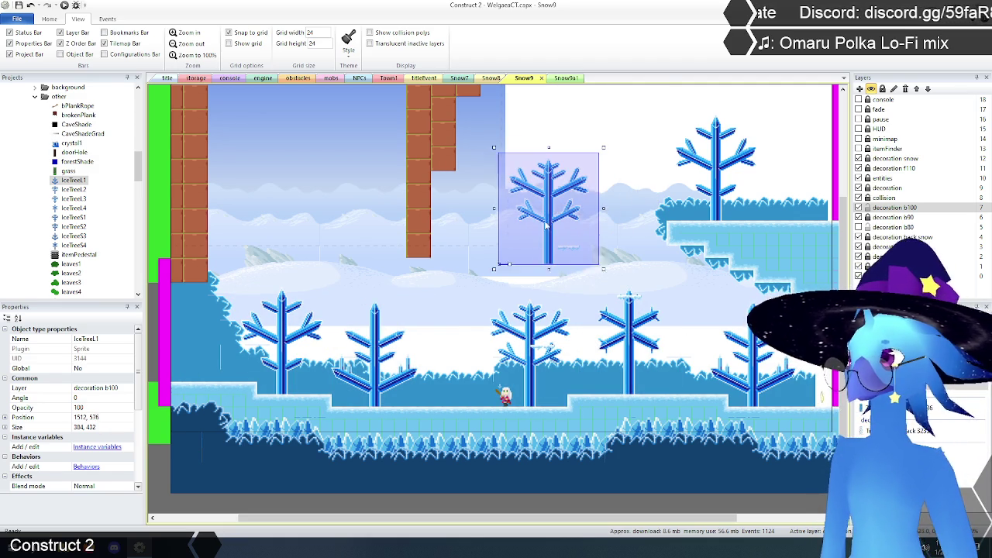
pyautogui.click(546, 228)
pyautogui.scroll(-3, 98, 434)
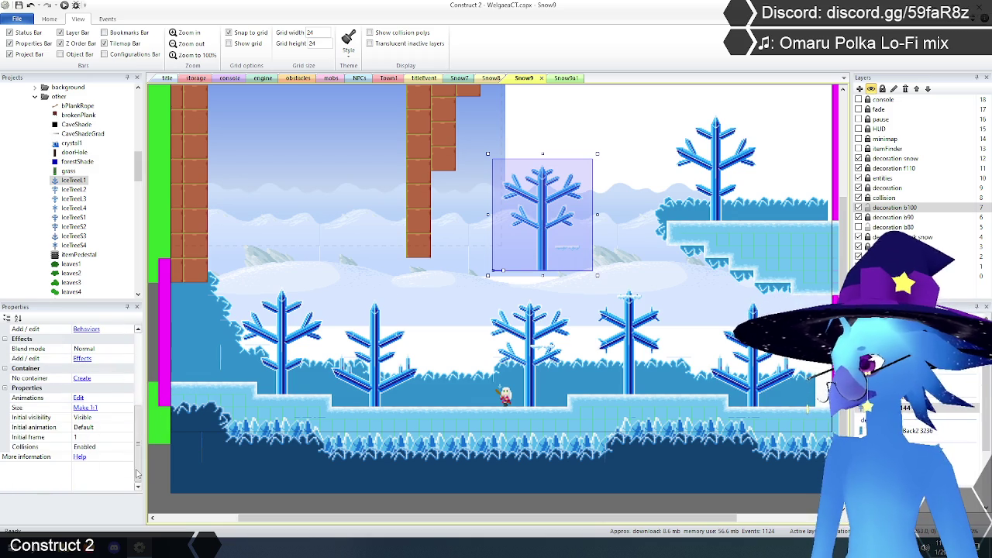
pyautogui.click(93, 437)
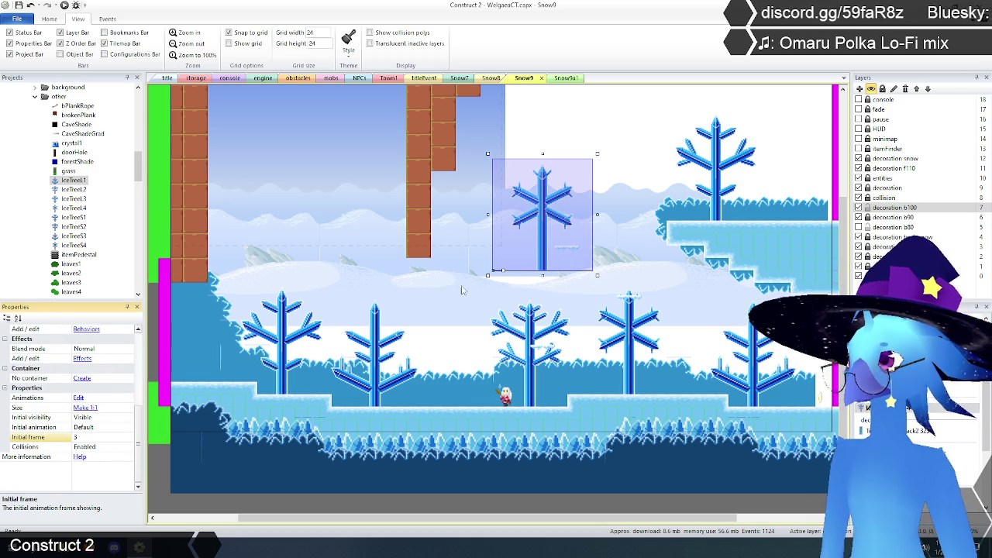
pyautogui.moveTo(541, 227); pyautogui.dragTo(629, 353)
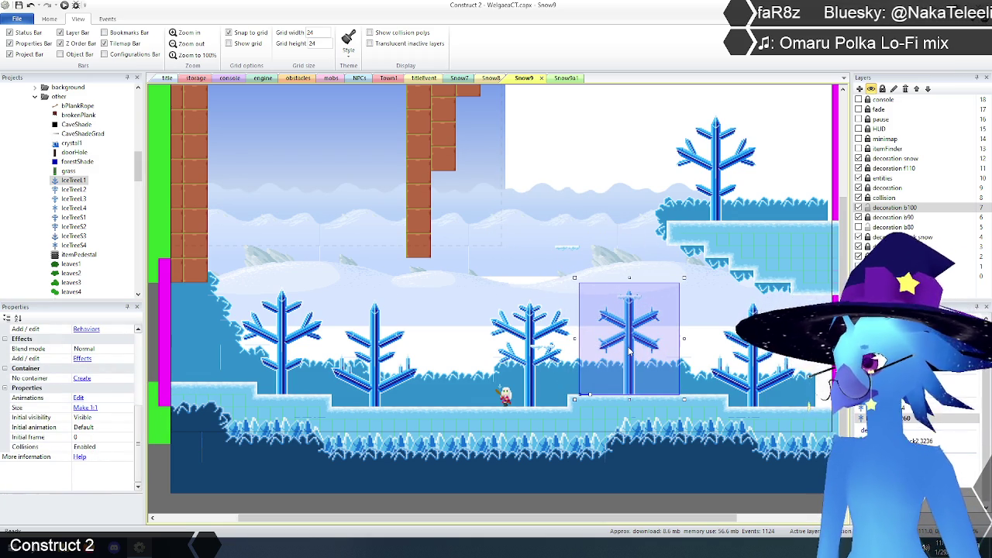
pyautogui.click(705, 345)
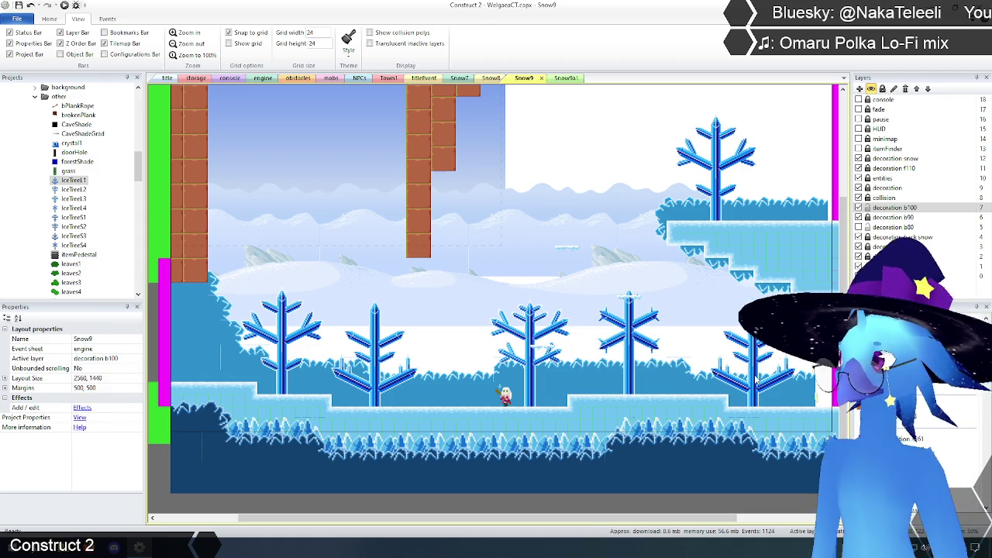
# Check the frames of the right-side trees and select the upper ledge tree.
pyautogui.click(756, 380)
pyautogui.scroll(-2, 141, 417)
pyautogui.scroll(-1, 141, 419)
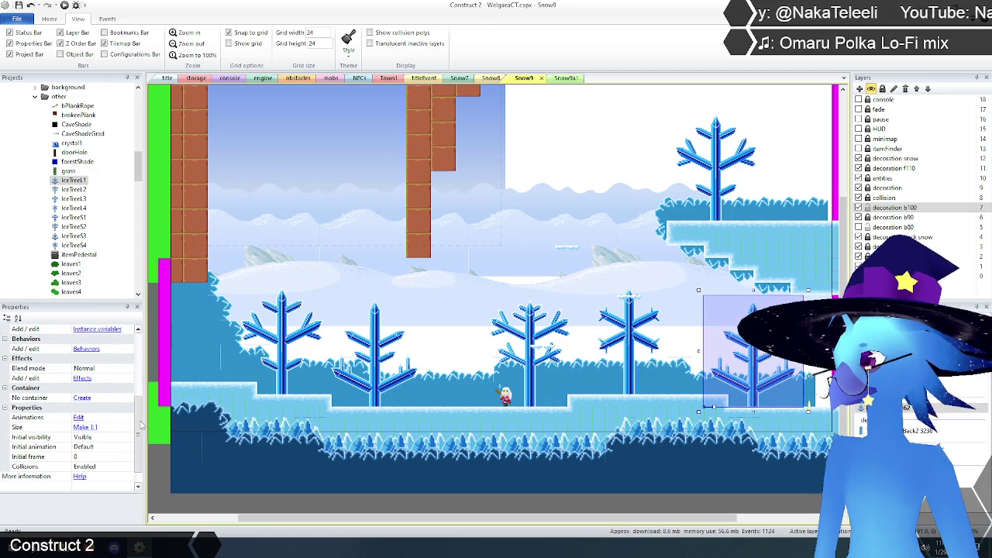
pyautogui.click(636, 341)
pyautogui.click(756, 351)
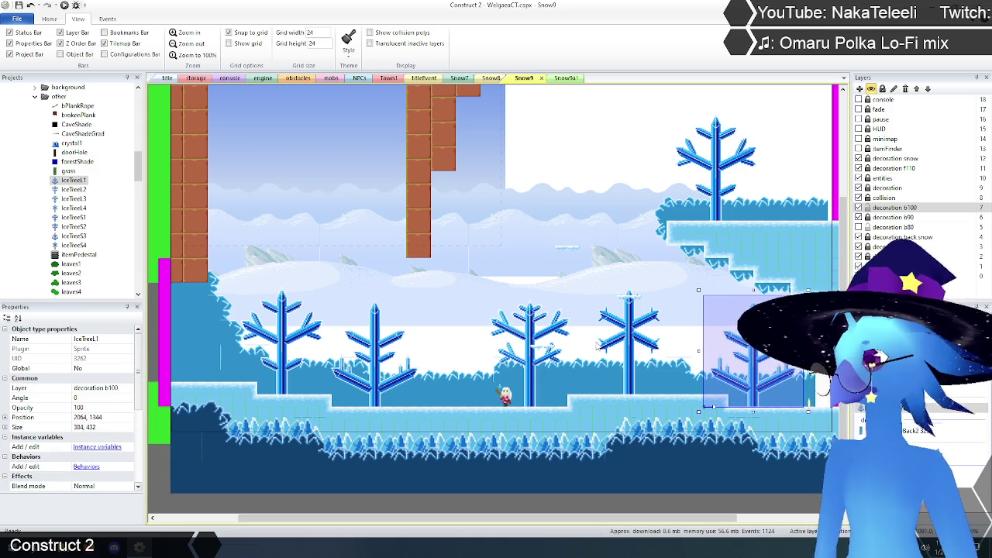
pyautogui.click(714, 203)
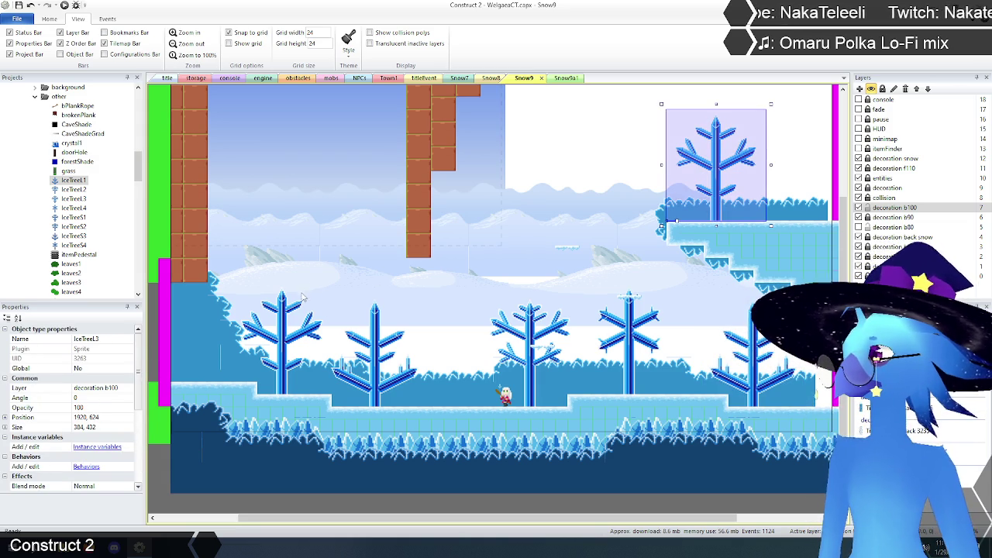
pyautogui.scroll(2, 524, 277)
# Paste a ledge tree copy with initial frame 11, then delete it.
pyautogui.hotkey('ctrl', 'v')
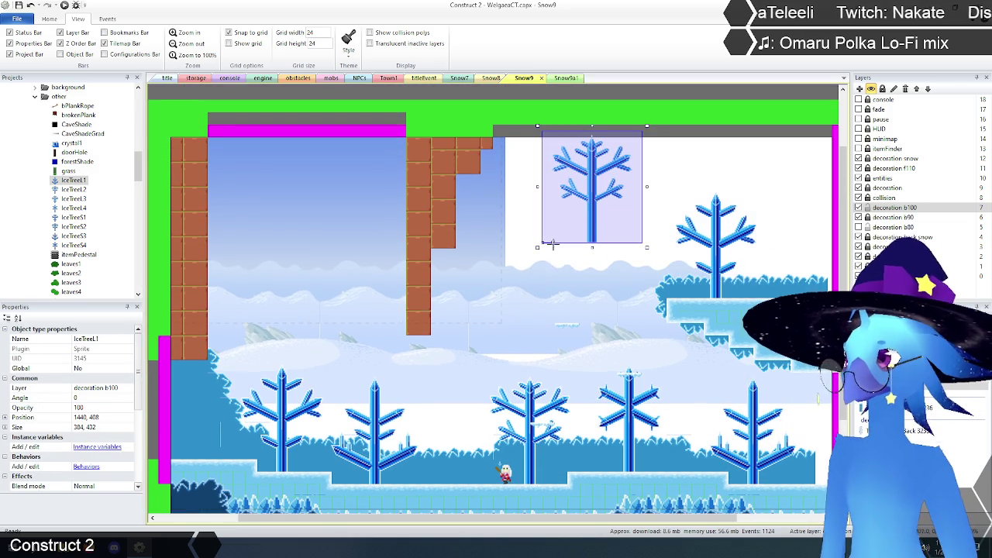
pyautogui.click(607, 271)
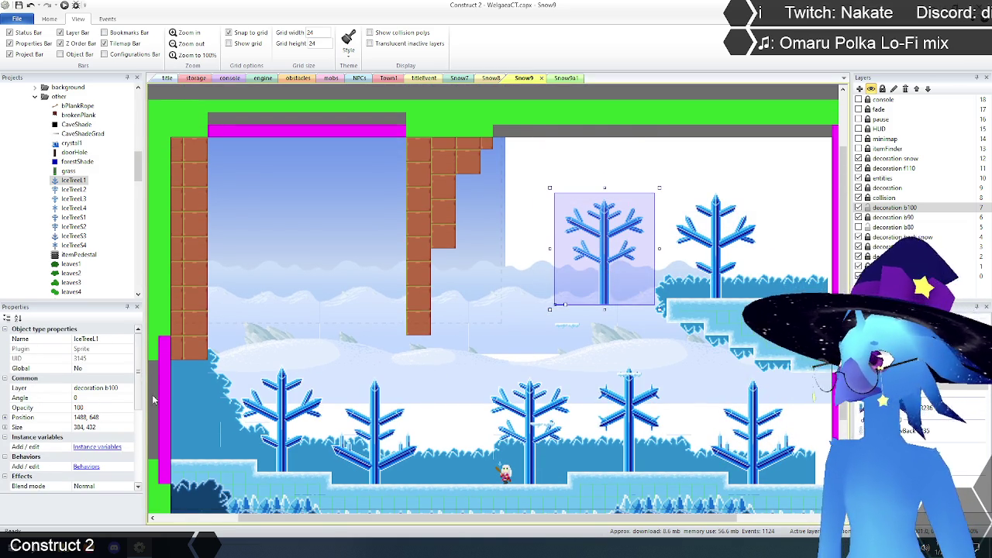
pyautogui.scroll(-5, 116, 434)
pyautogui.click(95, 438)
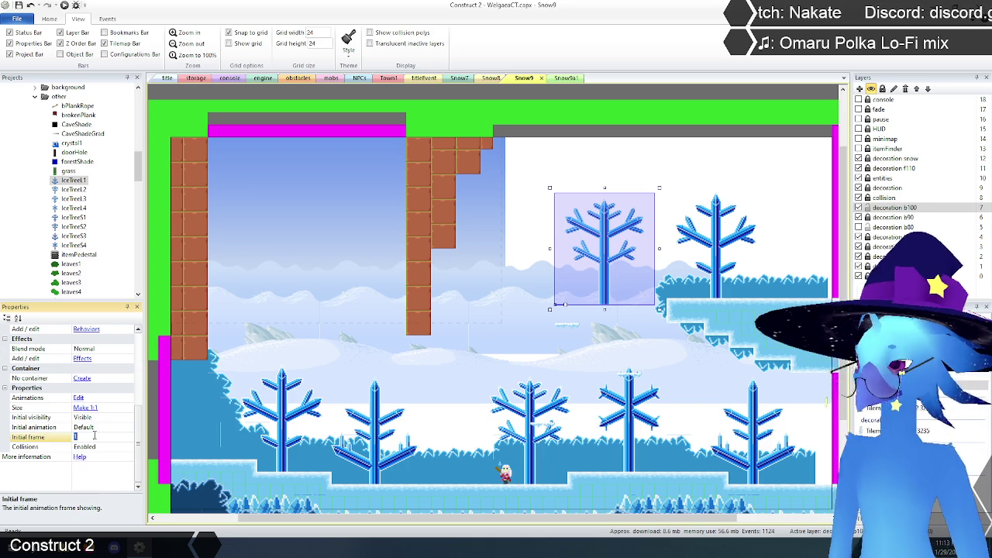
pyautogui.write('1')
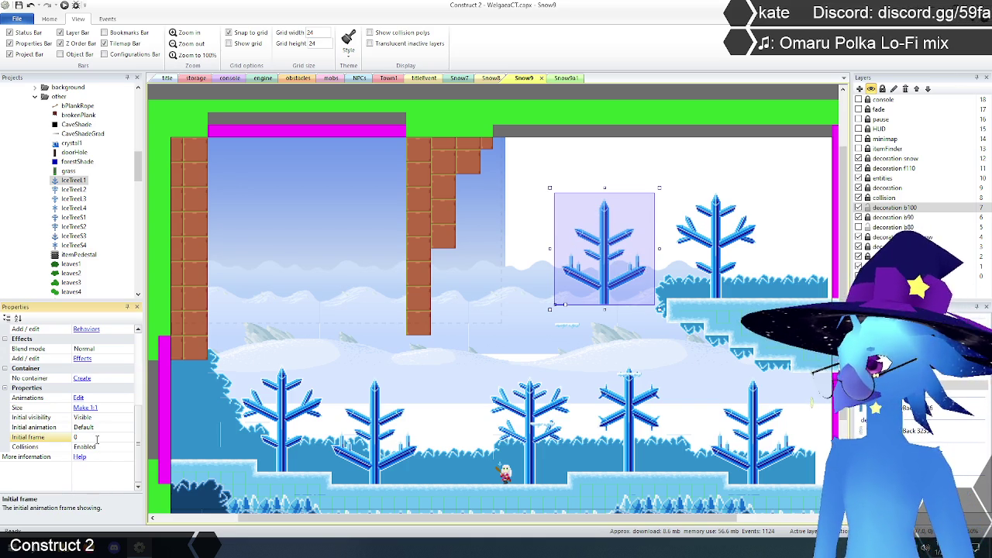
pyautogui.write('1')
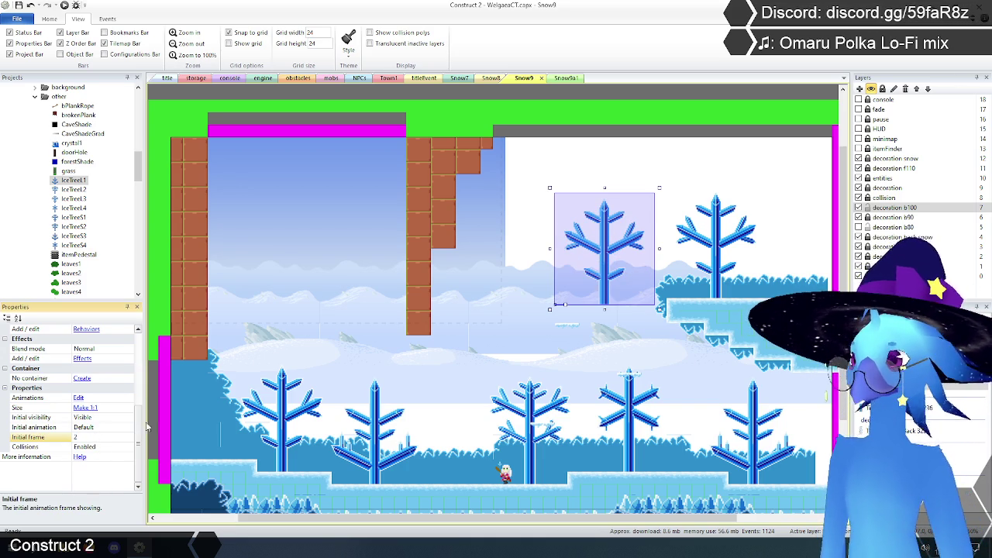
pyautogui.moveTo(602, 287); pyautogui.dragTo(717, 275)
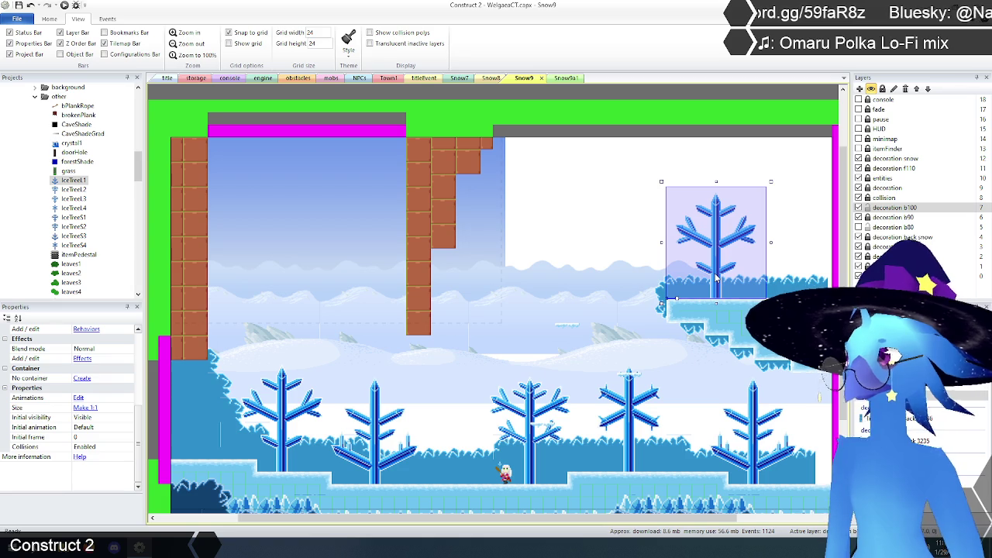
pyautogui.press('Delete')
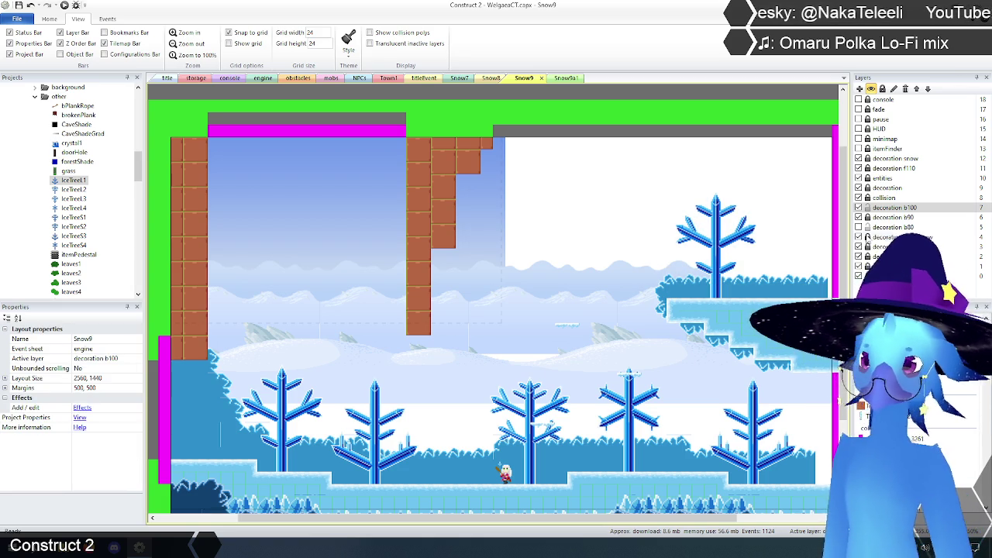
# Hide decoration b100 and select the decoration b80 layer.
pyautogui.click(892, 208)
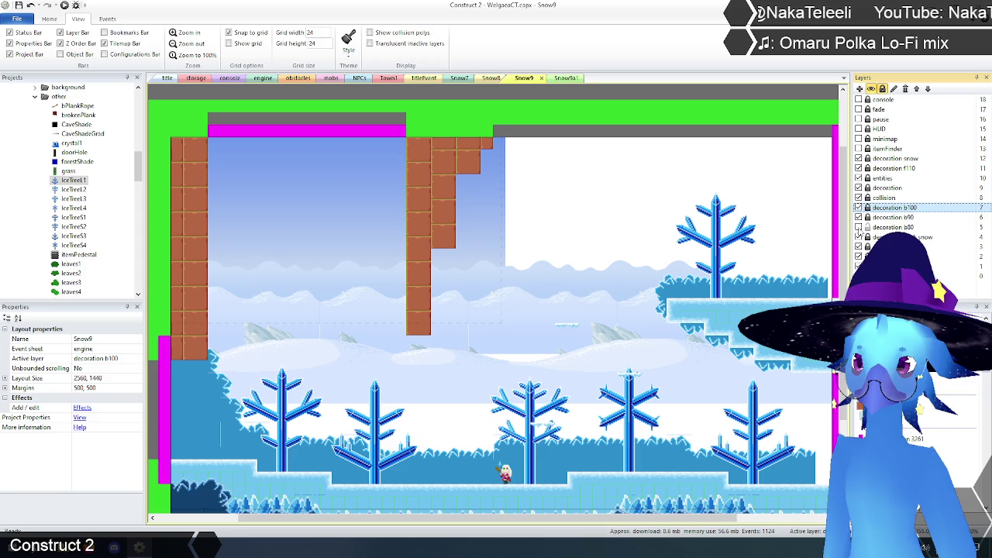
pyautogui.hotkey('ctrl', 'z')
pyautogui.hotkey('ctrl', 'z')
pyautogui.click(893, 227)
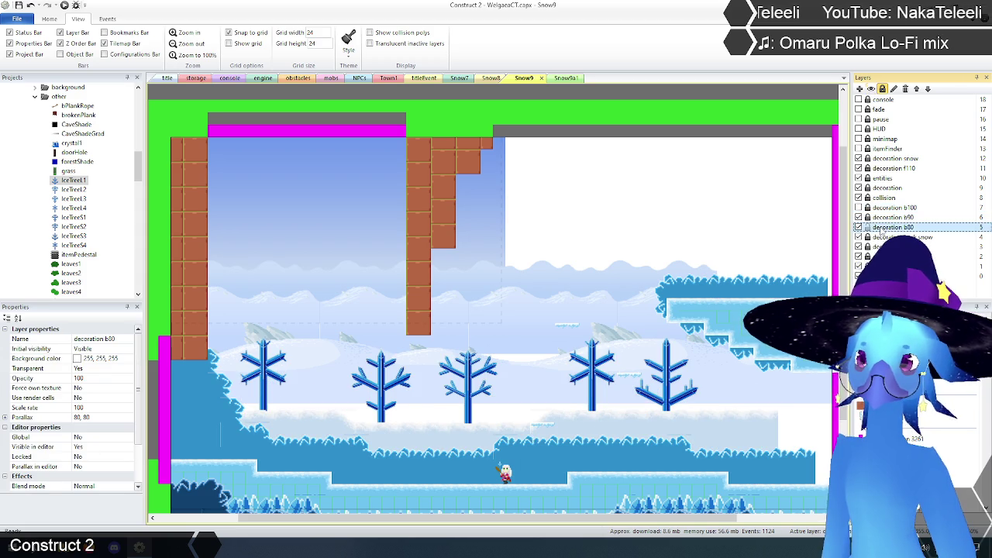
# Paste an IceTree1 on decoration b80 with initial frame 7 over the leftmost background tree.
pyautogui.scroll(-1, 370, 304)
pyautogui.click(334, 236)
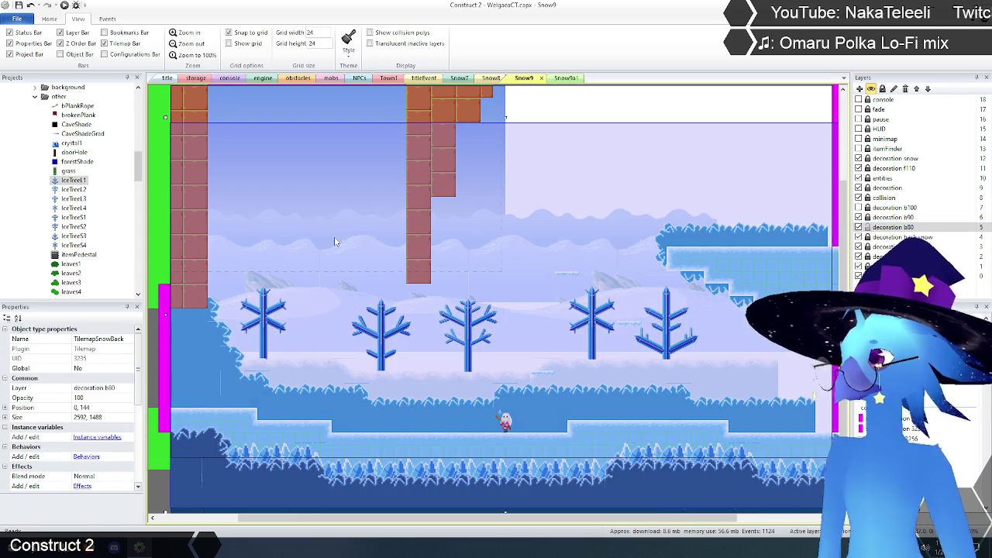
pyautogui.hotkey('ctrl', 'v')
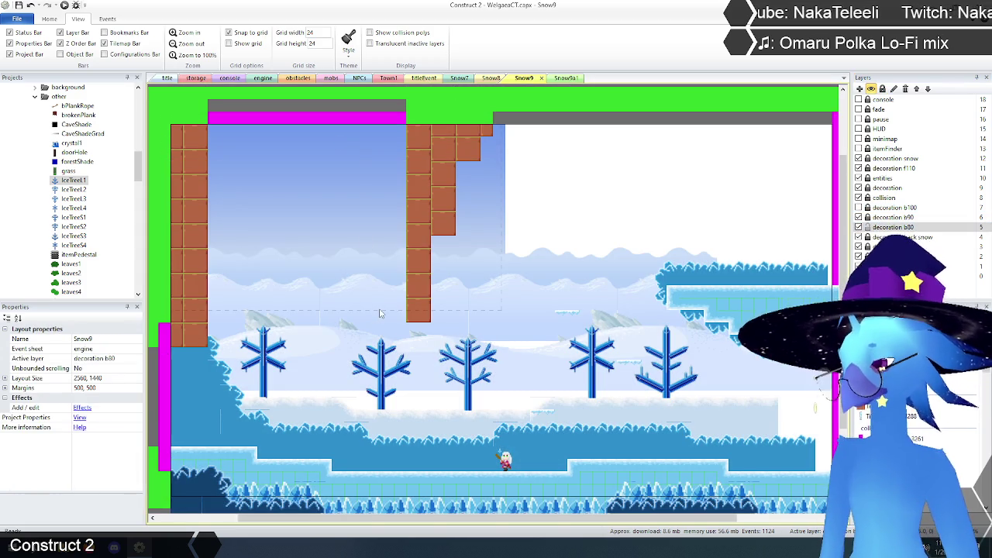
pyautogui.click(357, 250)
pyautogui.moveTo(358, 251); pyautogui.dragTo(332, 356)
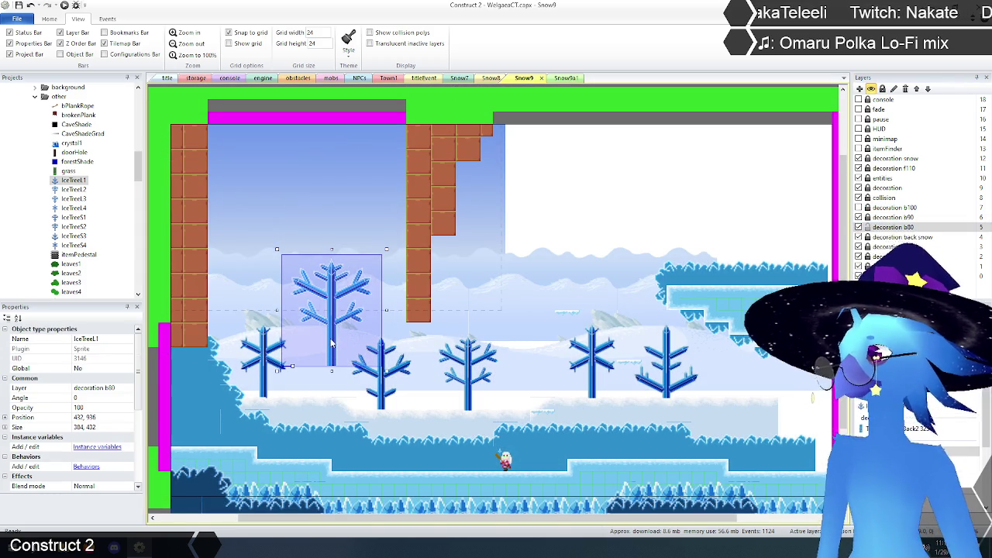
pyautogui.scroll(-5, 140, 361)
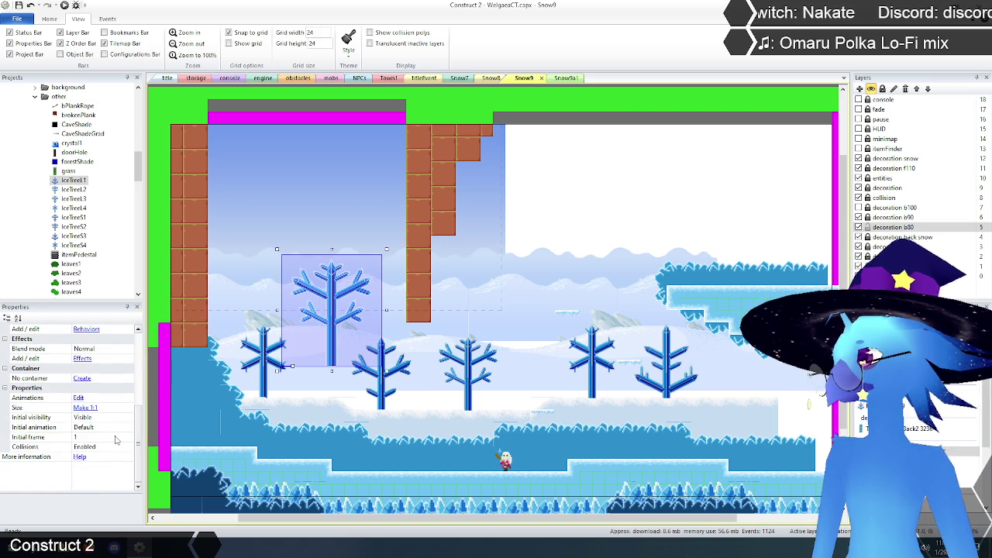
pyautogui.click(115, 437)
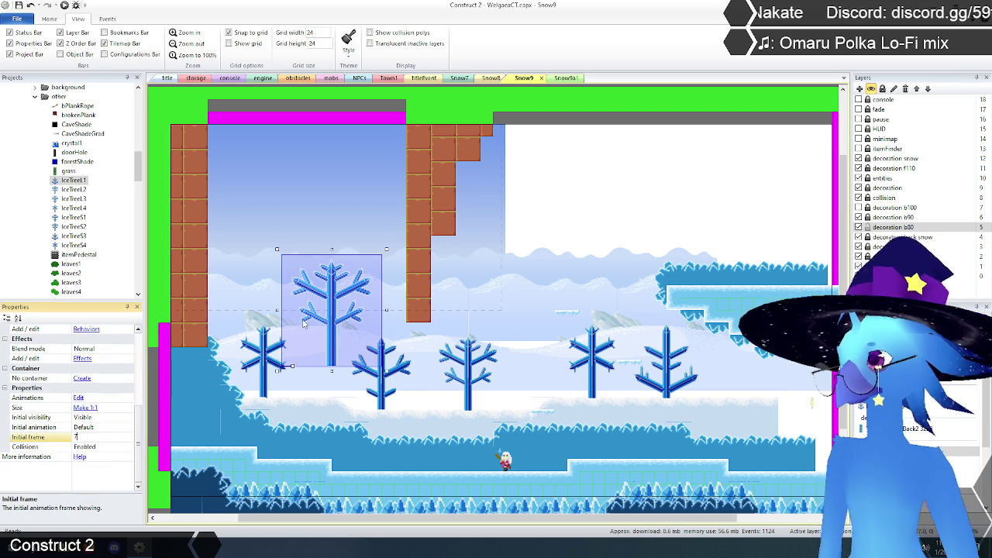
pyautogui.click(280, 330)
pyautogui.moveTo(318, 341)
pyautogui.mouseDown()
pyautogui.moveTo(266, 362)
pyautogui.moveTo(264, 378)
pyautogui.mouseUp()
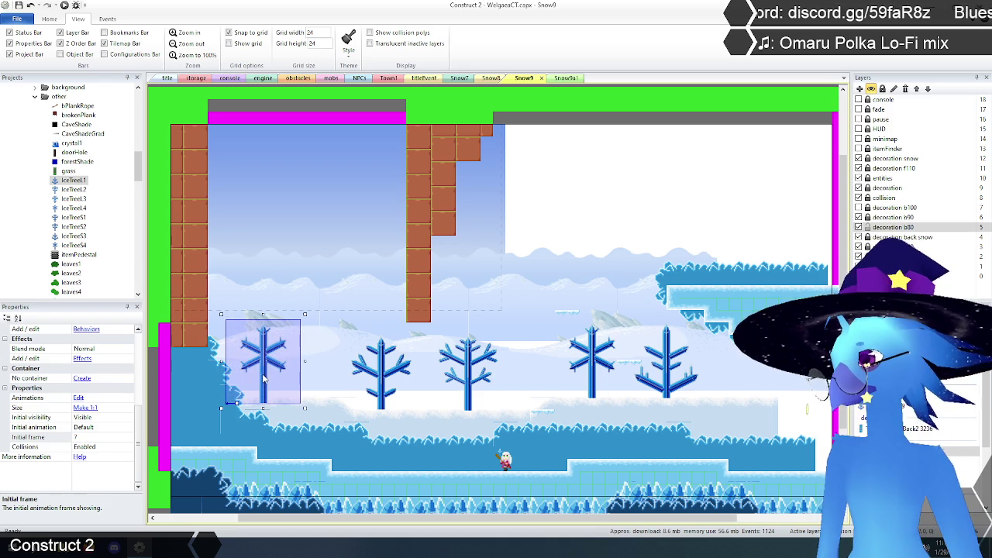
# Duplicate the snowflake tree and set its initial frame to 6, then 5.
pyautogui.click(264, 377)
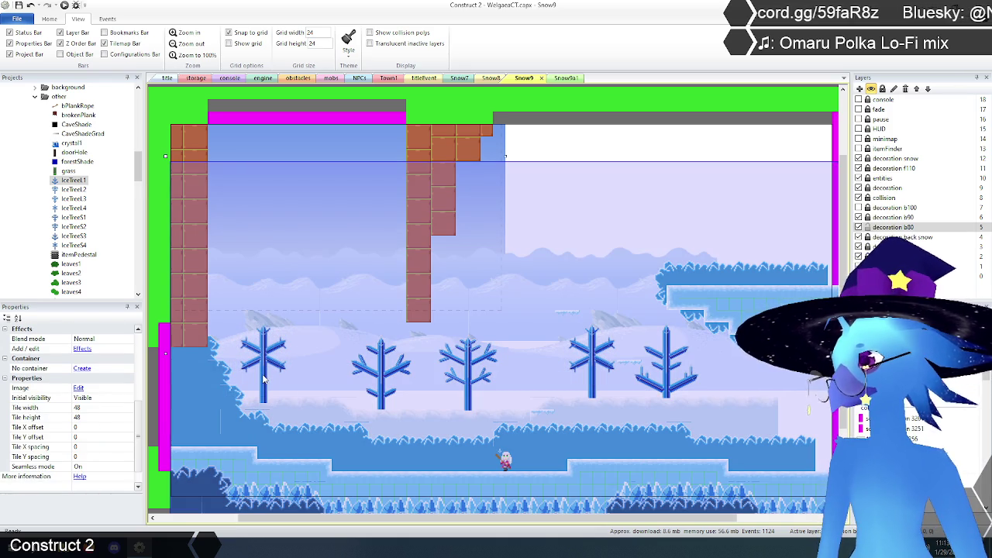
pyautogui.click(264, 377)
pyautogui.press('Escape')
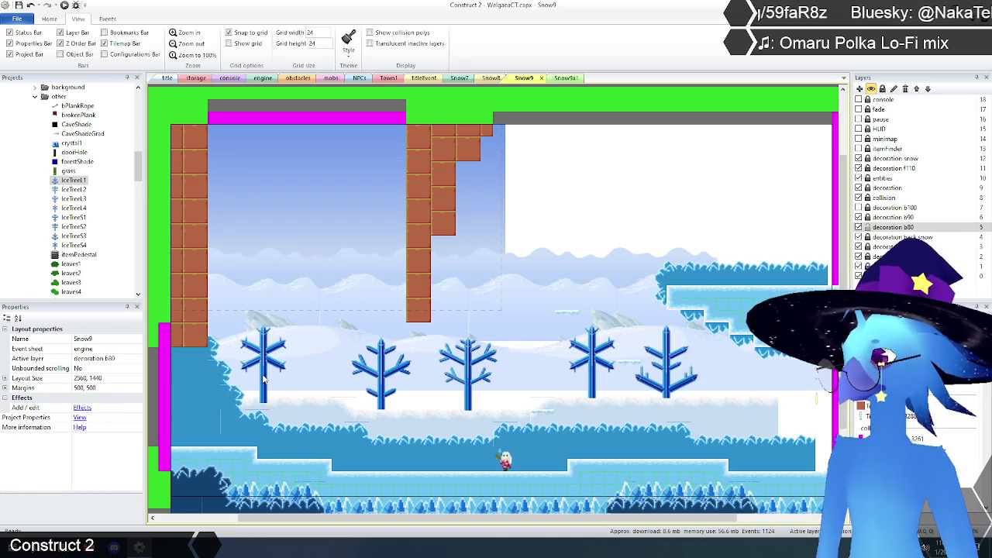
pyautogui.click(266, 354)
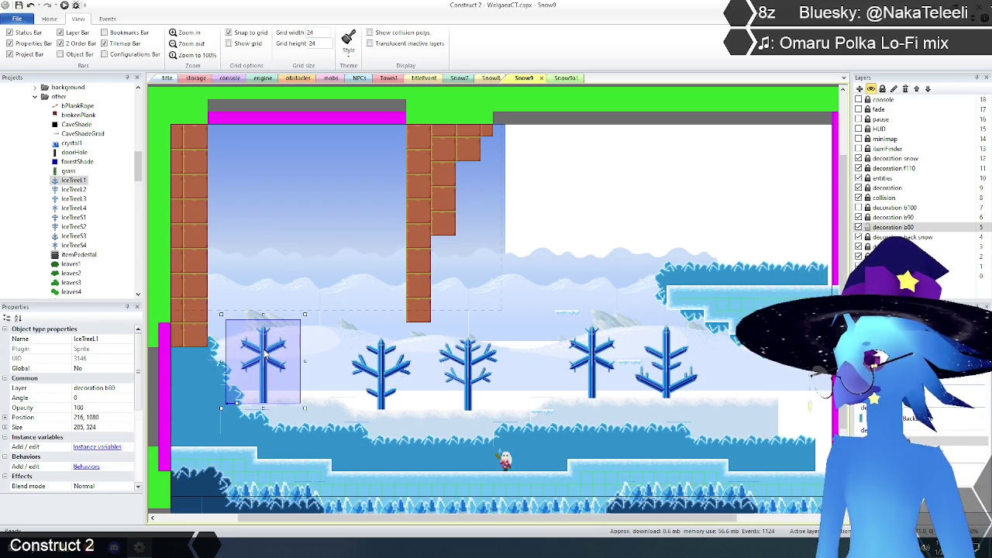
pyautogui.hotkey('ctrl', 'v')
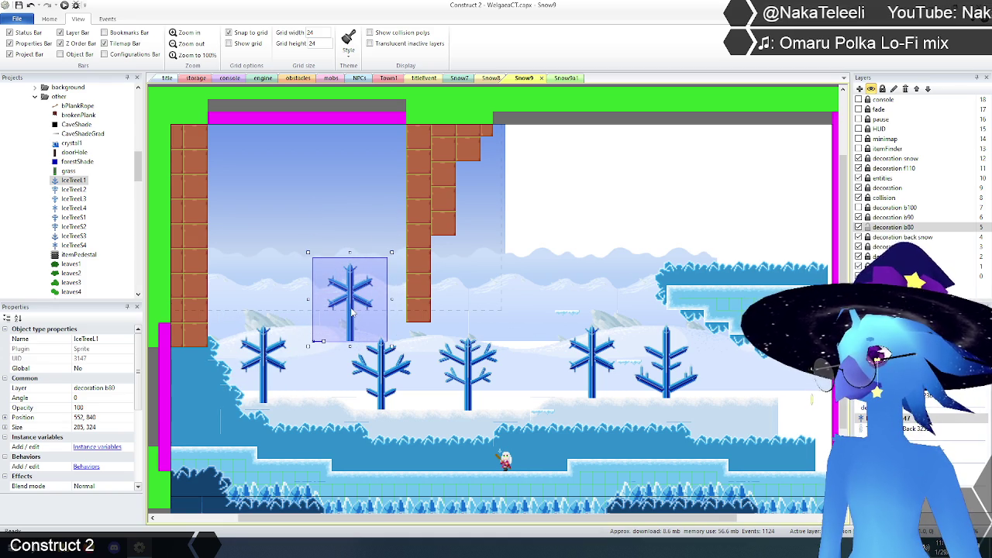
pyautogui.scroll(-5, 105, 418)
pyautogui.click(105, 437)
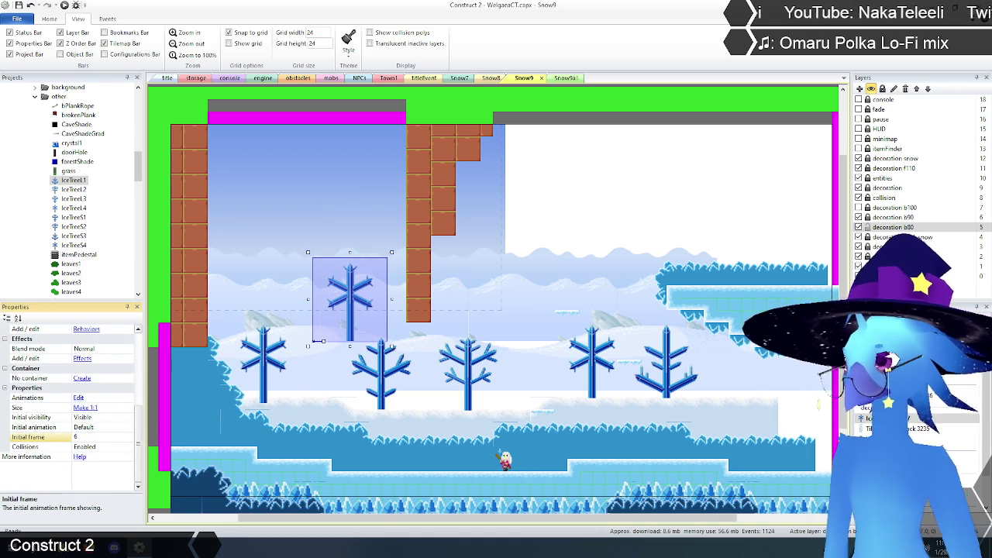
pyautogui.press('Return')
pyautogui.click(105, 437)
pyautogui.write('5')
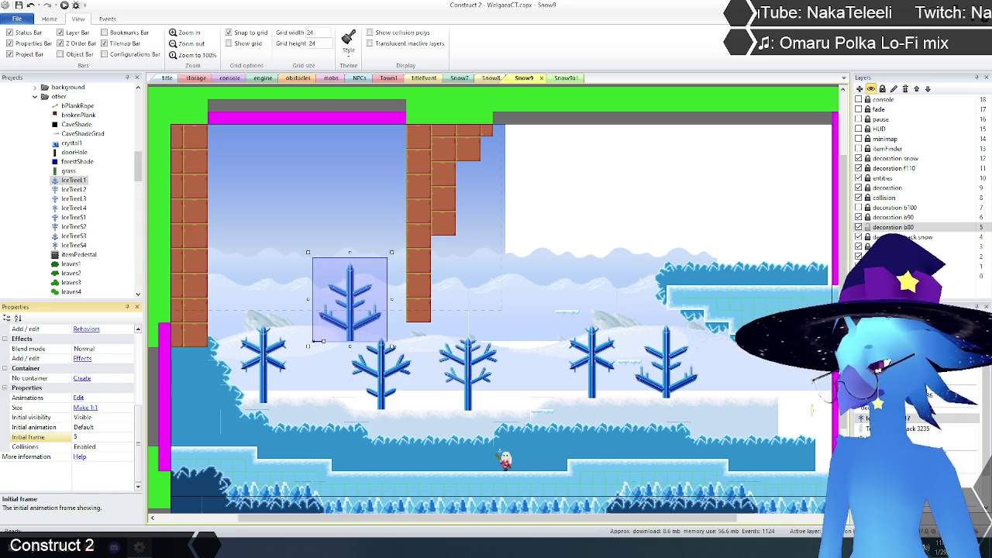
pyautogui.press('Return')
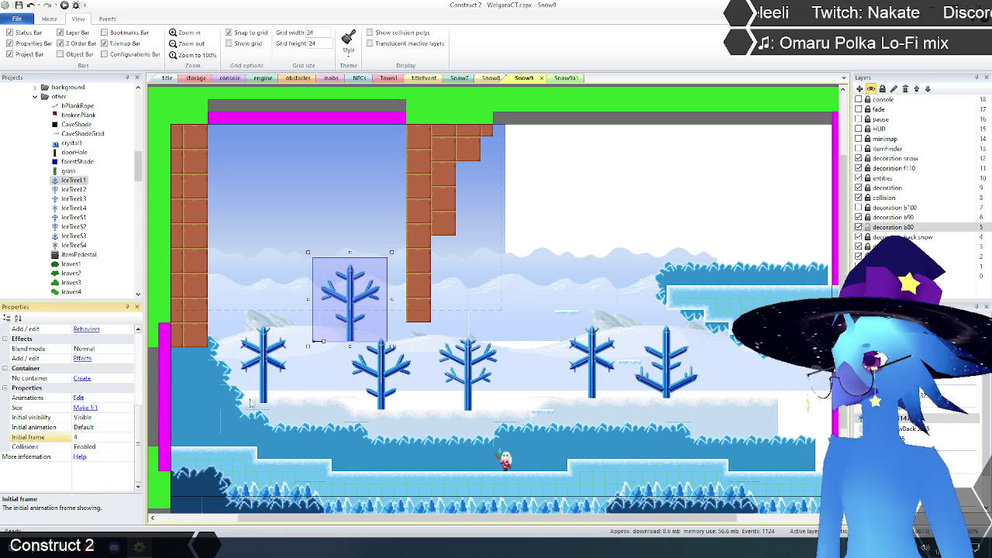
# Move the tree into the row and duplicate it above.
pyautogui.moveTo(353, 309)
pyautogui.mouseDown()
pyautogui.moveTo(366, 362)
pyautogui.moveTo(383, 379)
pyautogui.mouseUp()
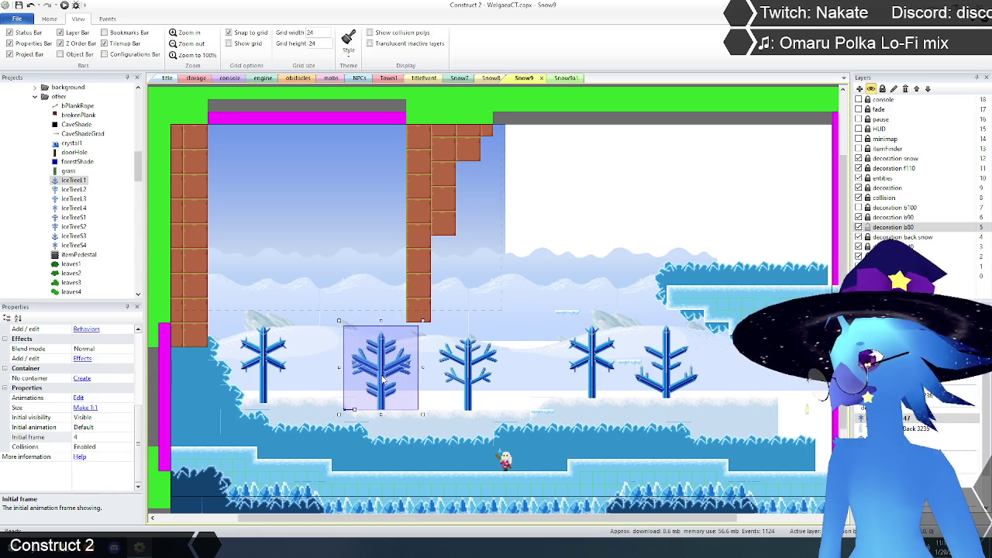
pyautogui.click(383, 386)
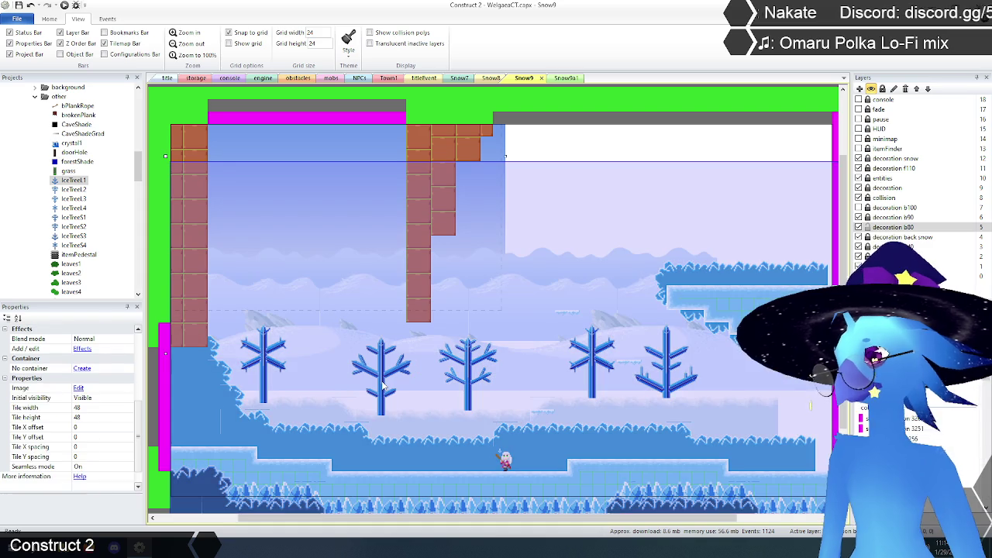
pyautogui.click(382, 386)
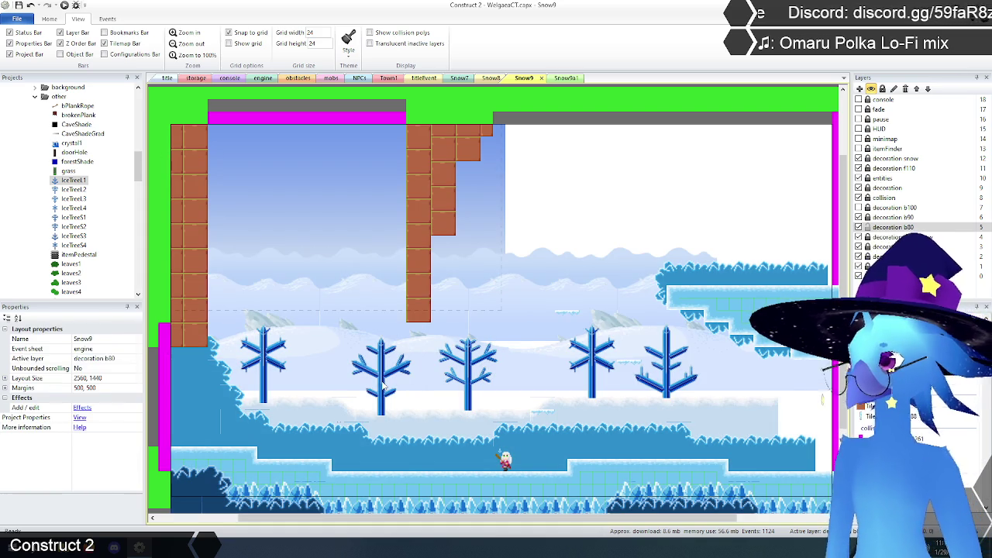
pyautogui.hotkey('ctrl', 'v')
pyautogui.click(524, 304)
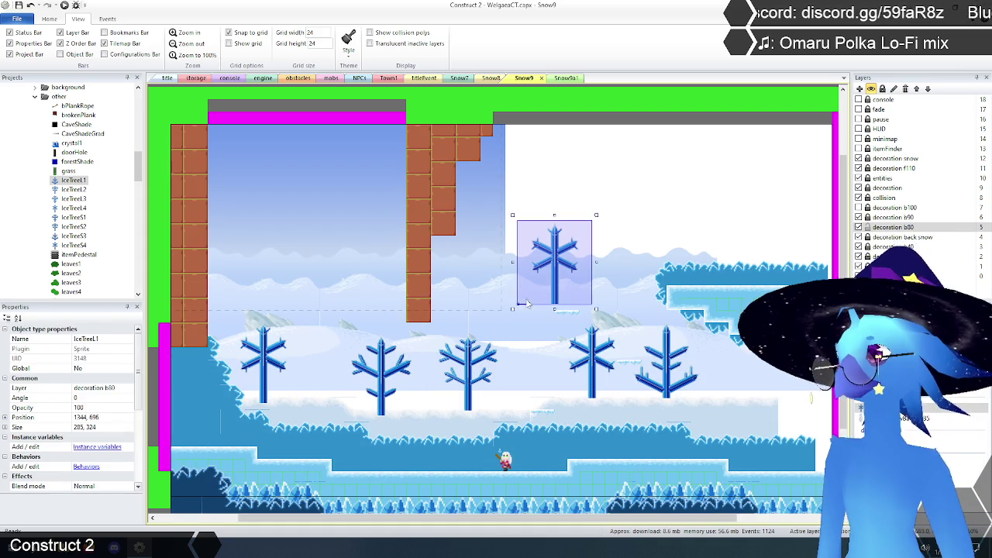
# Give the copy a different initial frame and place it beside the neighbouring tree.
pyautogui.moveTo(523, 305); pyautogui.dragTo(486, 373)
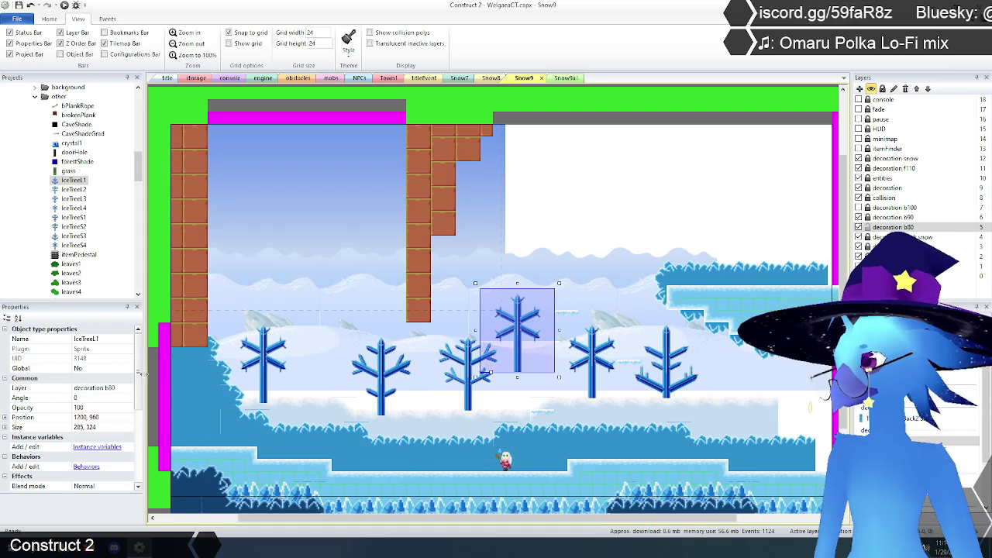
pyautogui.scroll(-5, 93, 403)
pyautogui.click(92, 437)
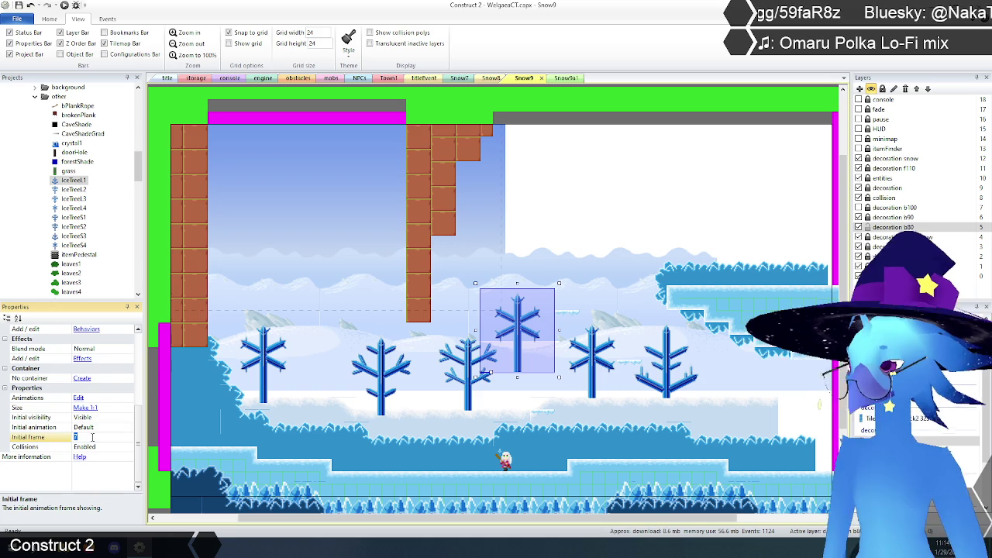
pyautogui.press('Return')
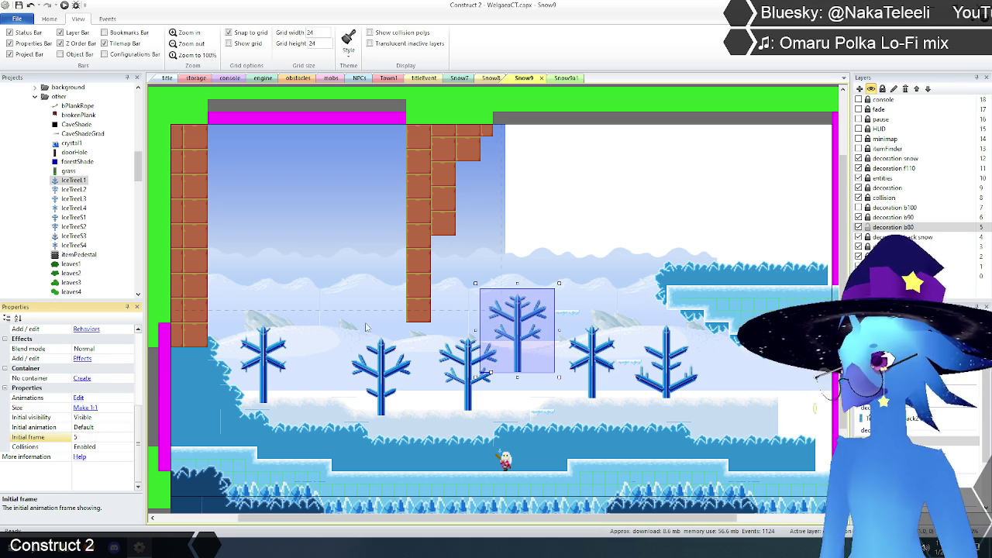
pyautogui.moveTo(522, 339); pyautogui.dragTo(472, 380)
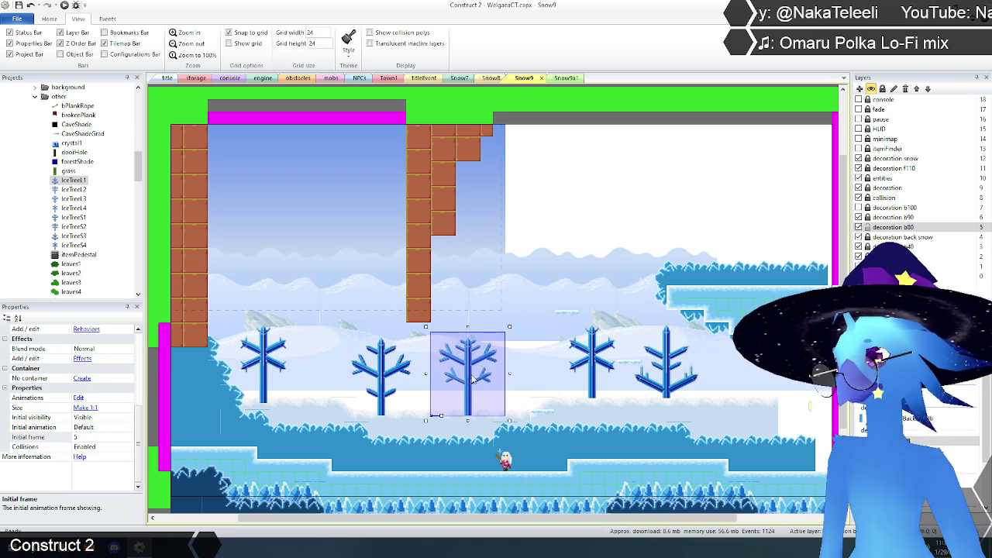
pyautogui.click(469, 381)
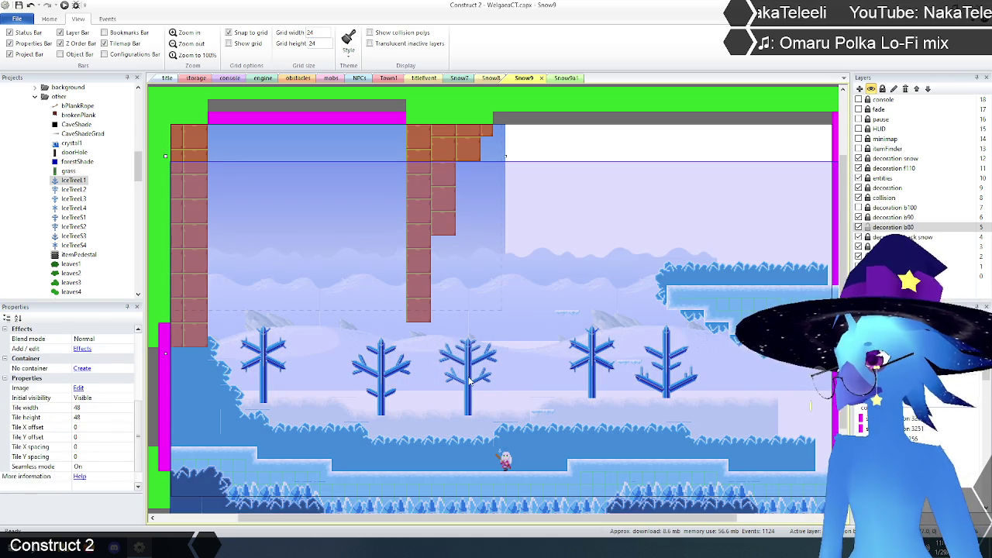
pyautogui.click(469, 380)
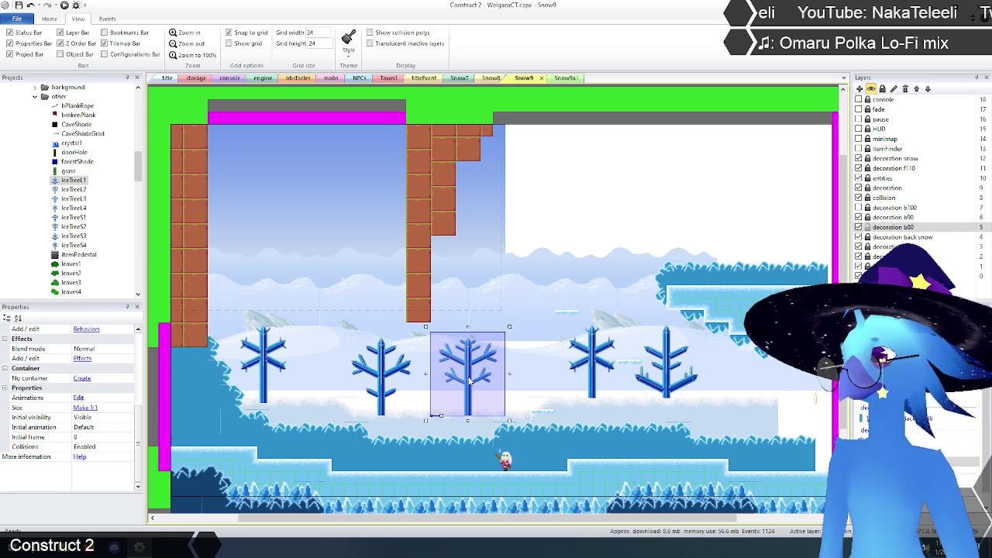
pyautogui.click(467, 380)
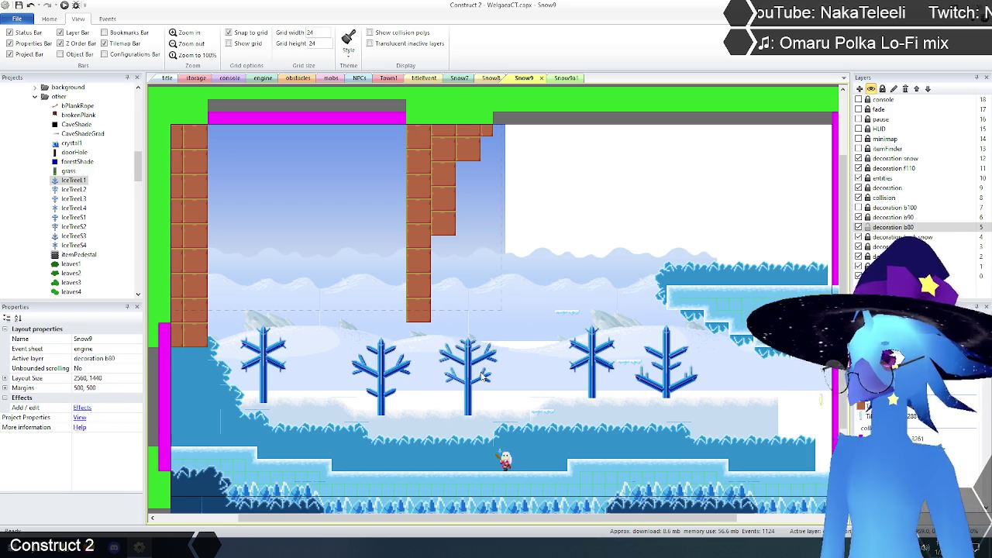
# Place a new IceTree1 on the snow in the tree row.
pyautogui.click(528, 283)
pyautogui.moveTo(568, 263); pyautogui.dragTo(595, 378)
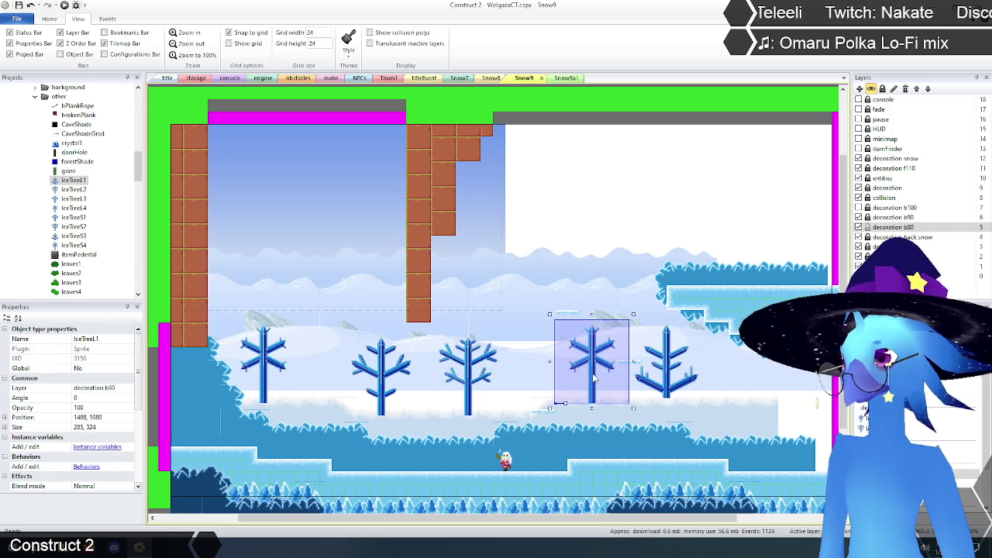
pyautogui.click(594, 379)
pyautogui.click(593, 378)
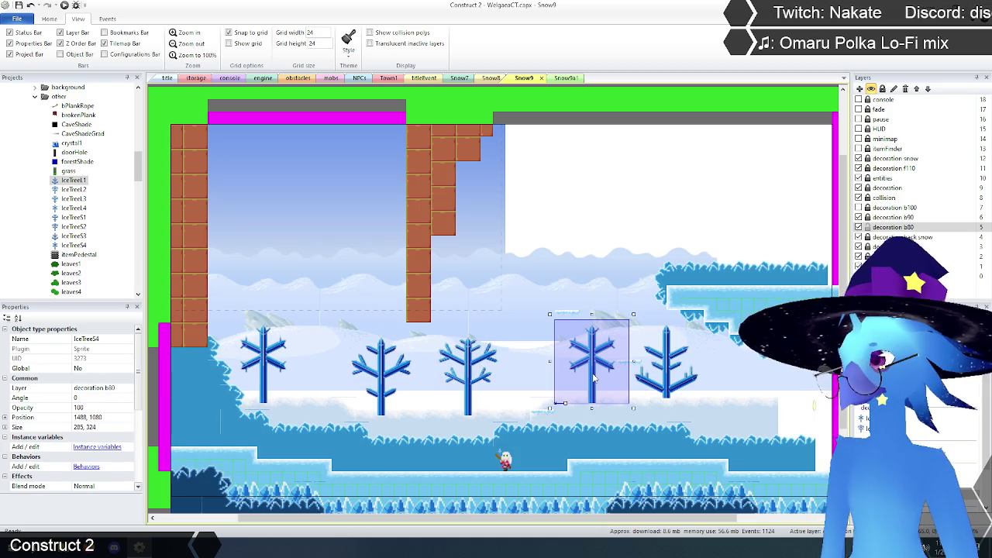
# Add another IceTree1 with initial frame 6 onto the rightmost tree in the row.
pyautogui.moveTo(74, 180)
pyautogui.mouseDown()
pyautogui.moveTo(558, 295)
pyautogui.moveTo(607, 245)
pyautogui.moveTo(619, 294)
pyautogui.mouseUp()
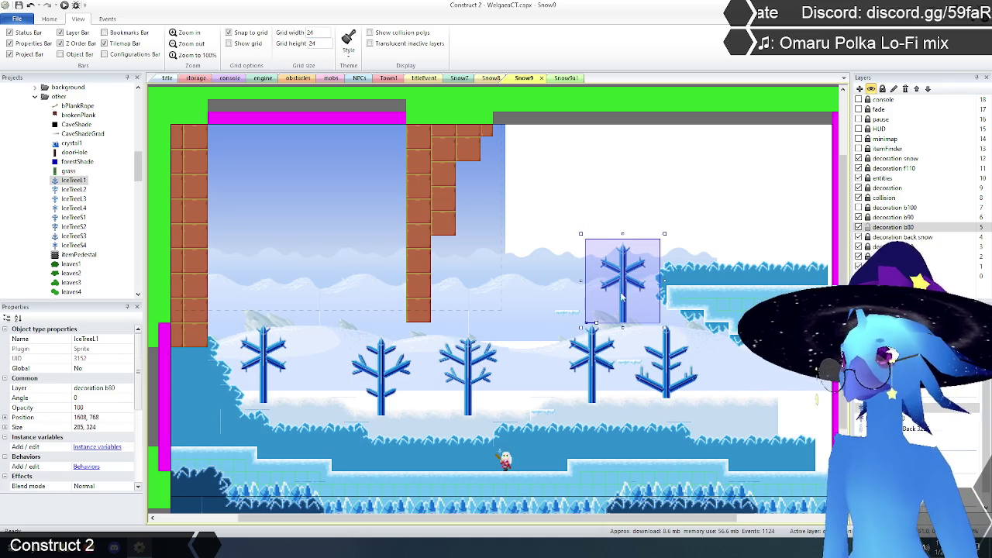
pyautogui.scroll(-5, 140, 374)
pyautogui.click(100, 447)
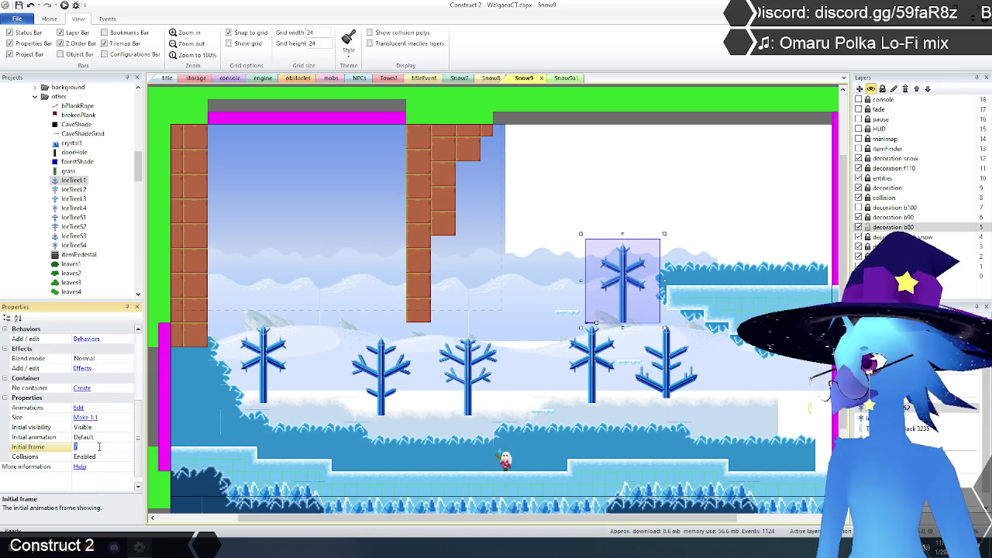
pyautogui.write('6')
pyautogui.press('Return')
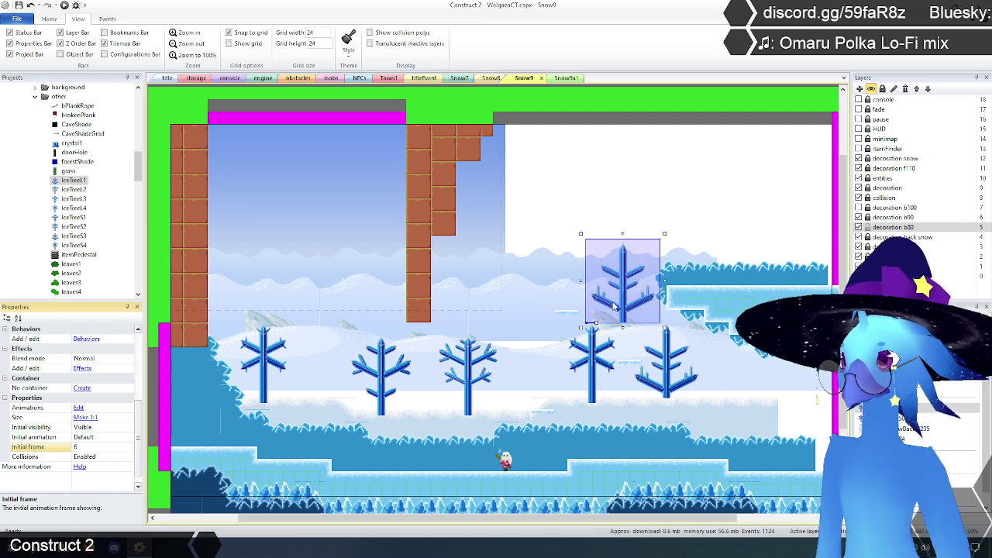
pyautogui.moveTo(625, 306); pyautogui.dragTo(668, 384)
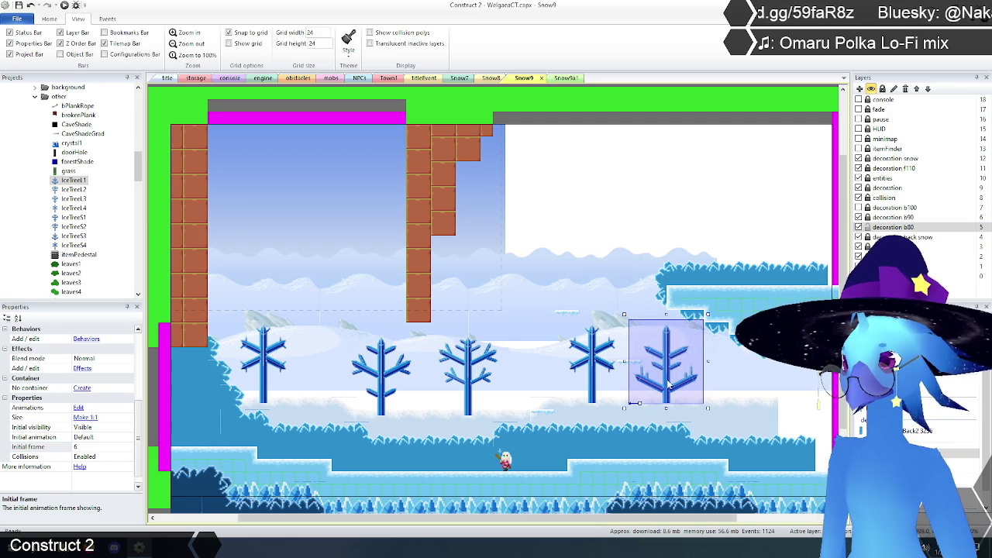
pyautogui.click(668, 384)
pyautogui.click(668, 384)
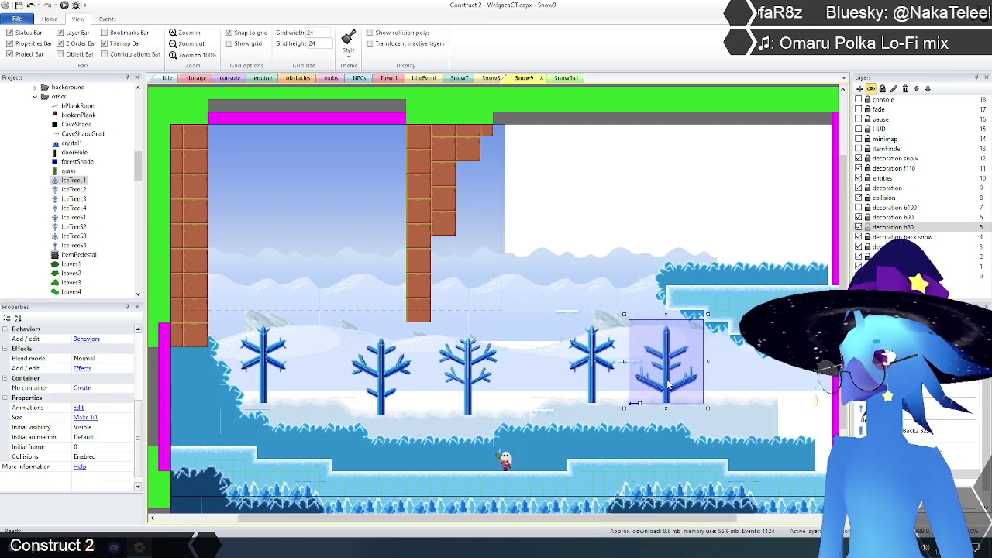
pyautogui.click(669, 384)
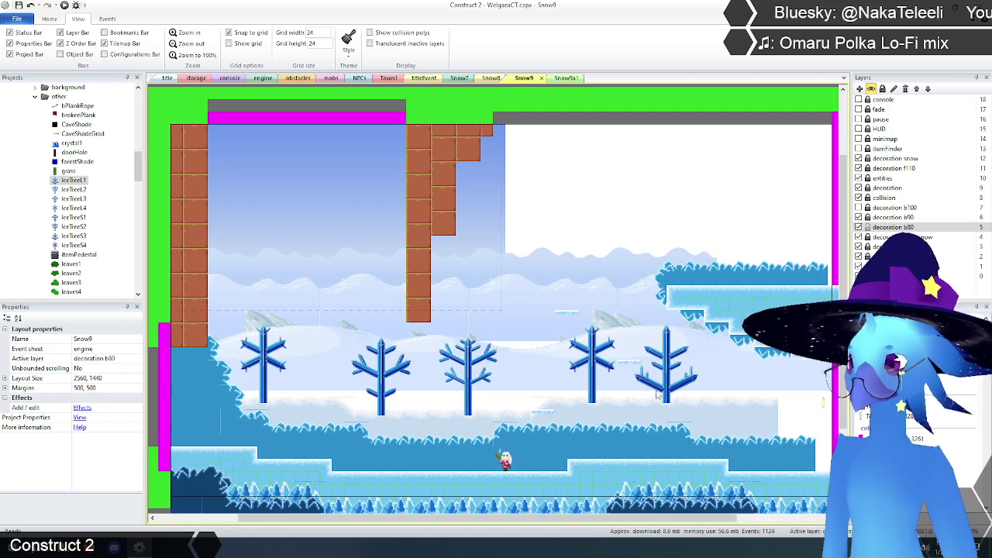
pyautogui.click(669, 385)
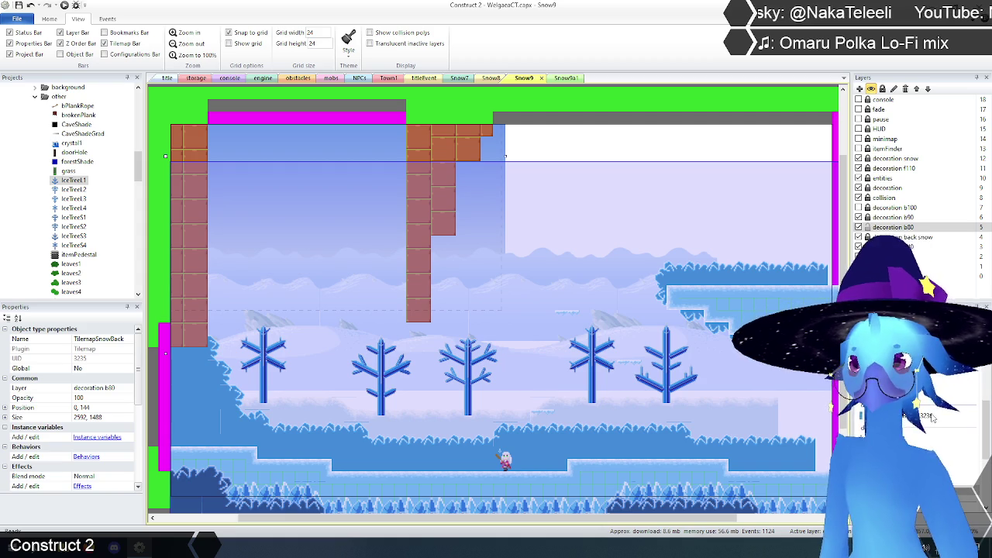
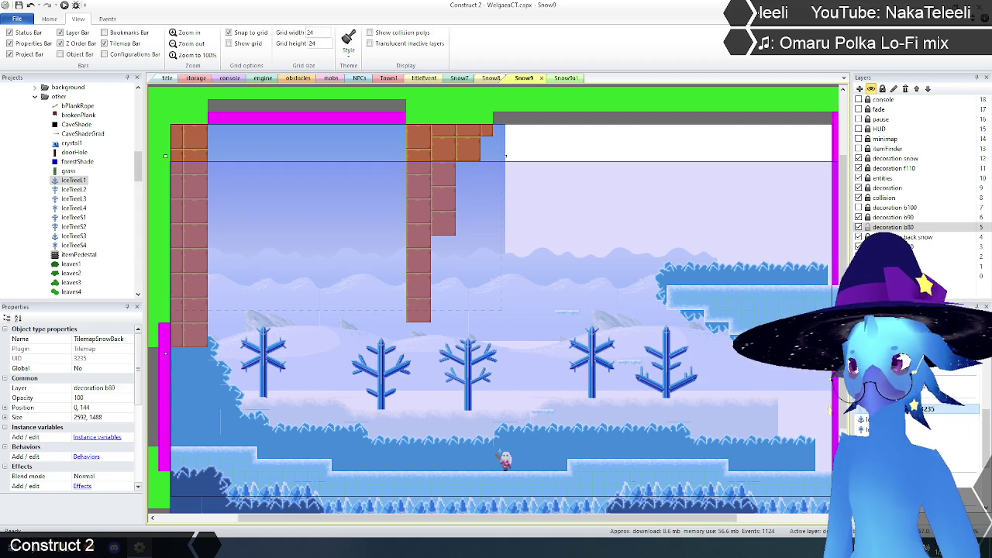
# Show the decoration b100 layer's trees in the Snow9 layout.
pyautogui.scroll(3, 609, 377)
pyautogui.click(472, 137)
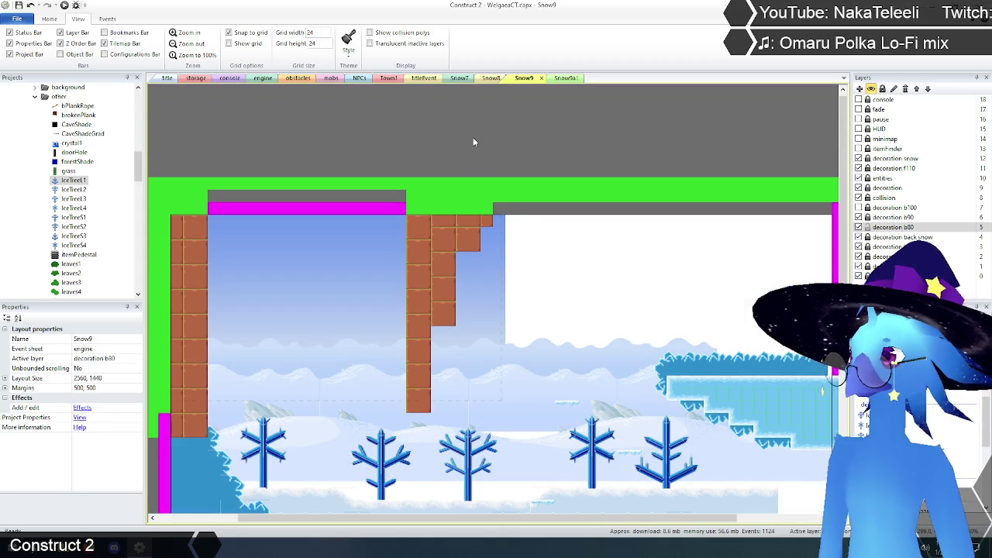
pyautogui.click(859, 207)
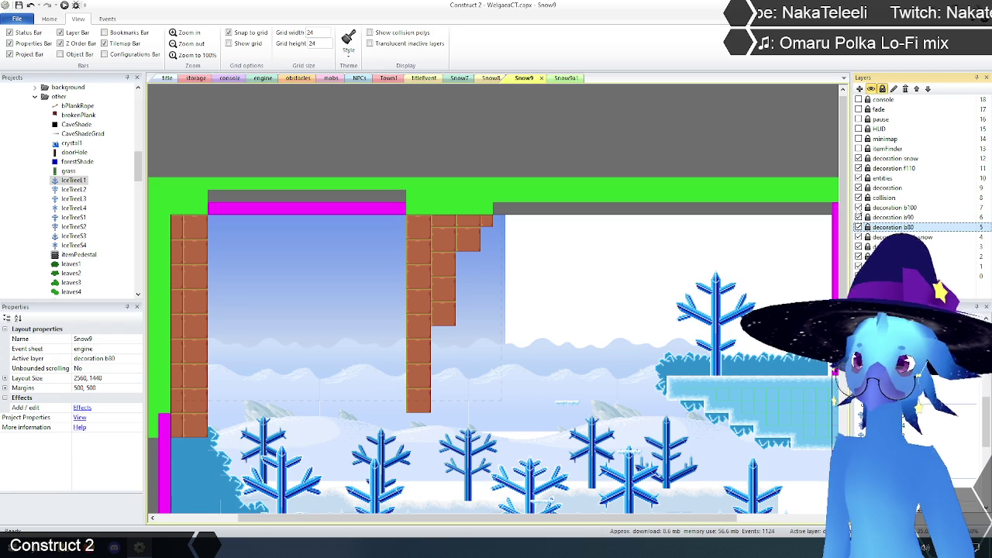
# In the Snow9a1 layout, hide the decoration b80 layer and select decoration b100.
pyautogui.click(563, 79)
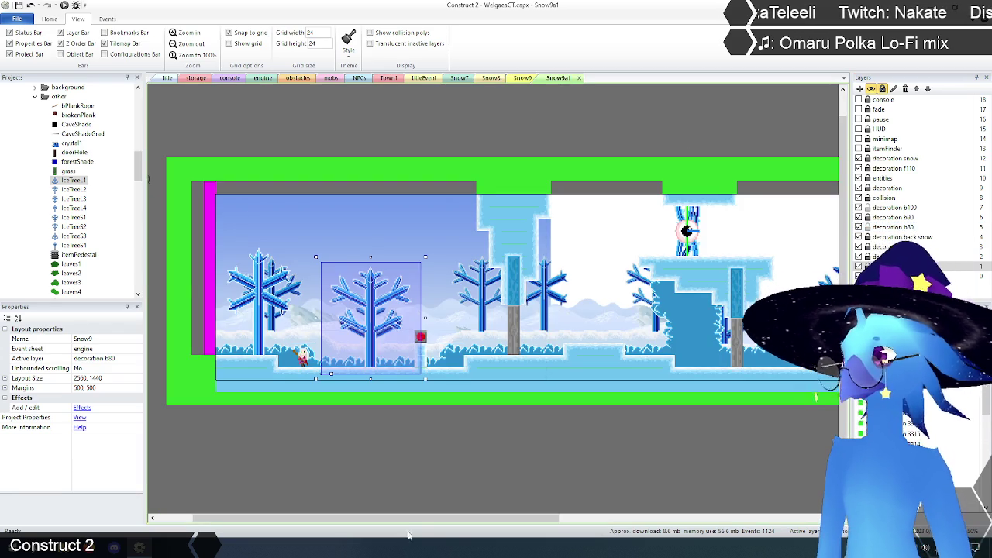
pyautogui.moveTo(416, 518)
pyautogui.mouseDown()
pyautogui.moveTo(553, 526)
pyautogui.moveTo(406, 531)
pyautogui.moveTo(423, 530)
pyautogui.mouseUp()
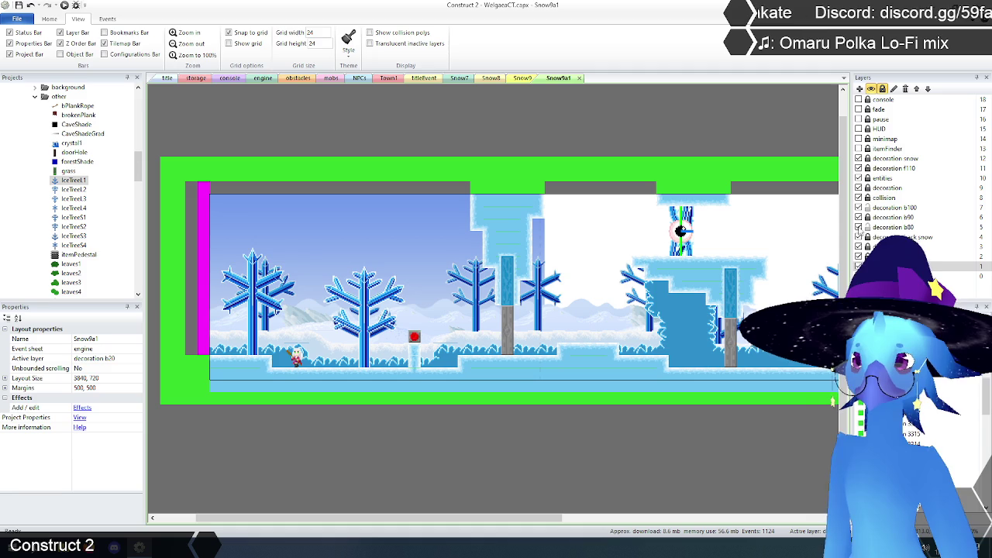
pyautogui.click(859, 227)
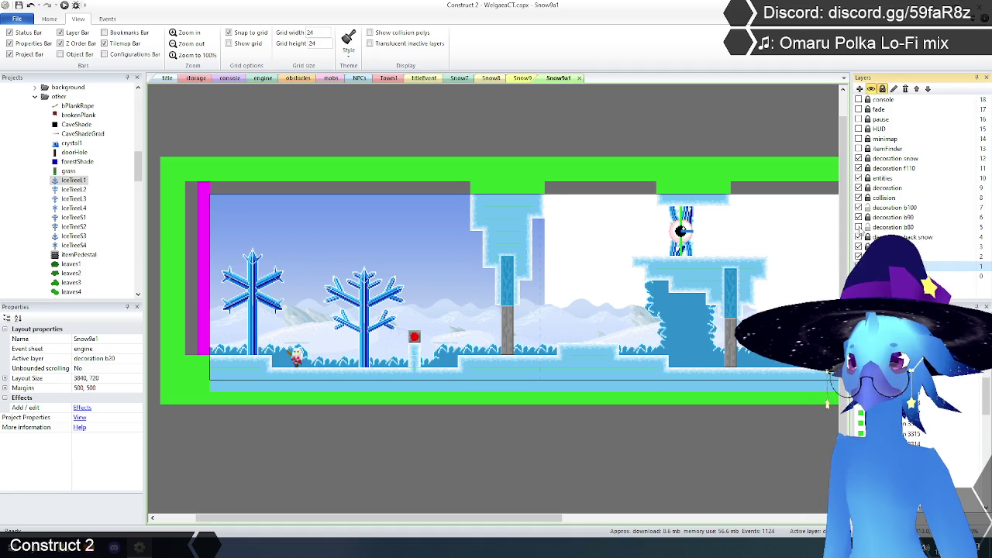
pyautogui.click(893, 207)
pyautogui.moveTo(448, 518)
pyautogui.mouseDown()
pyautogui.moveTo(651, 510)
pyautogui.moveTo(392, 503)
pyautogui.mouseUp()
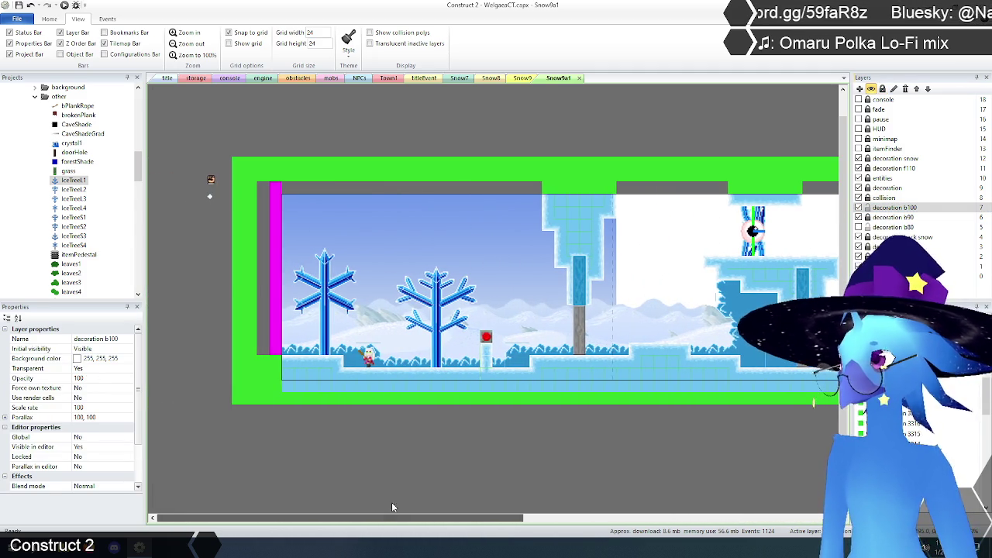
# Place an IceTree1 with its initial frame set over the leftmost ice tree and delete the old IceTree4.
pyautogui.click(395, 458)
pyautogui.click(441, 230)
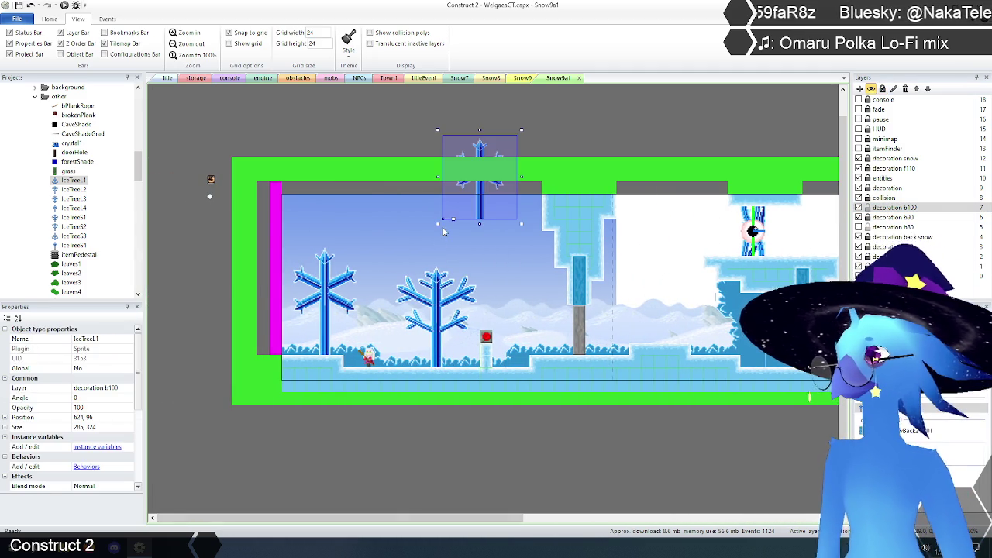
pyautogui.moveTo(482, 200); pyautogui.dragTo(493, 277)
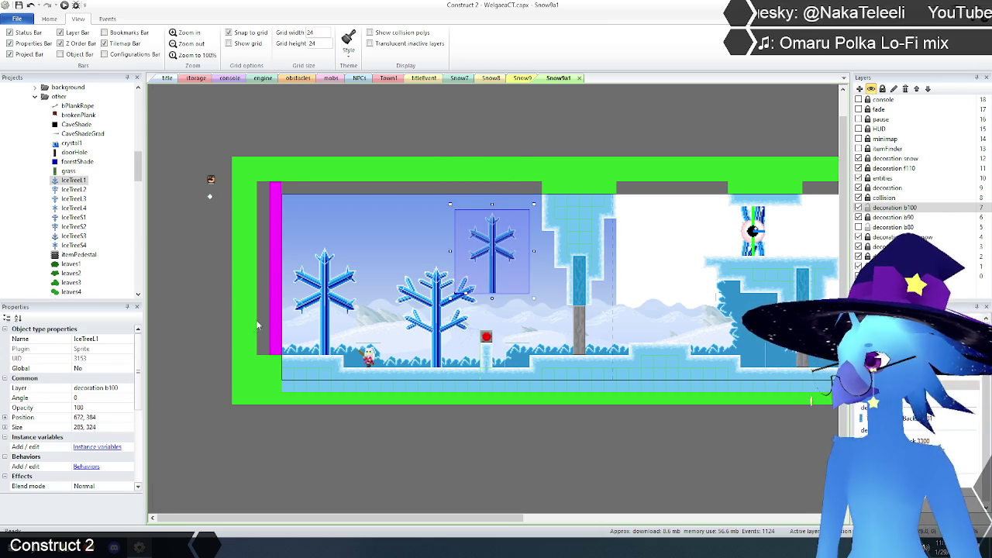
pyautogui.scroll(-5, 132, 372)
pyautogui.click(90, 437)
pyautogui.press('Return')
pyautogui.moveTo(503, 243)
pyautogui.mouseDown()
pyautogui.moveTo(488, 256)
pyautogui.moveTo(316, 303)
pyautogui.moveTo(324, 308)
pyautogui.mouseUp()
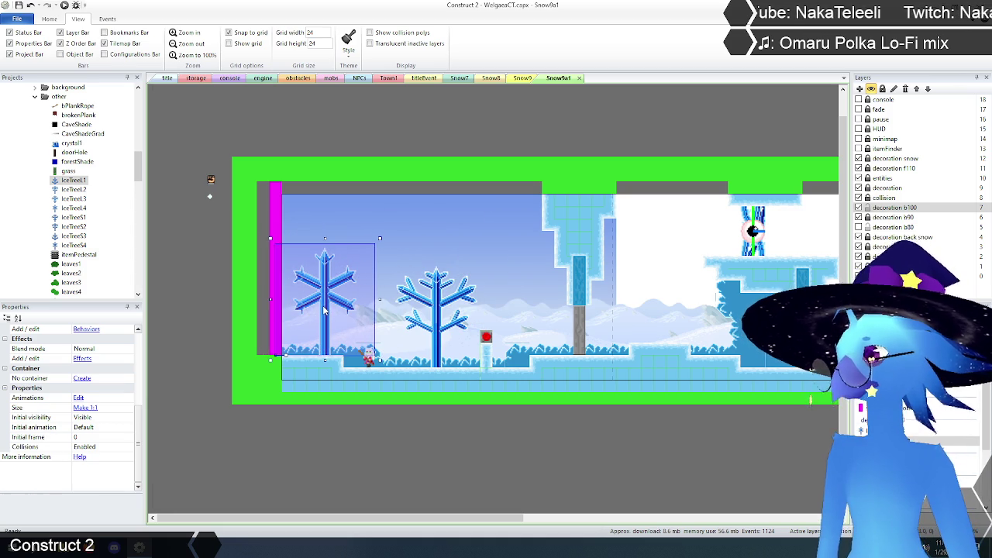
pyautogui.press('Delete')
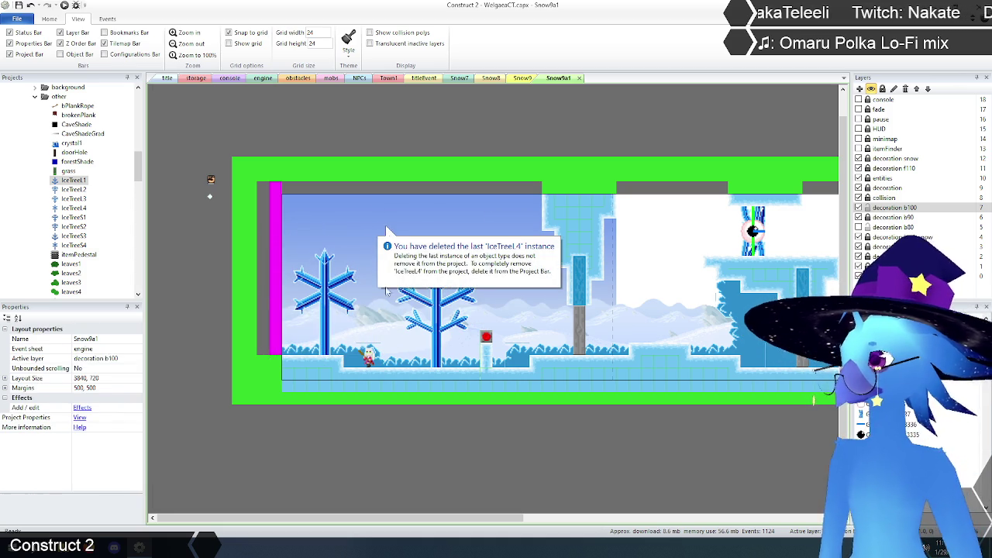
# Paste a second IceTree1 with initial frame 1 over the next tree and delete the old IceTree2.
pyautogui.hotkey('ctrl', 'v')
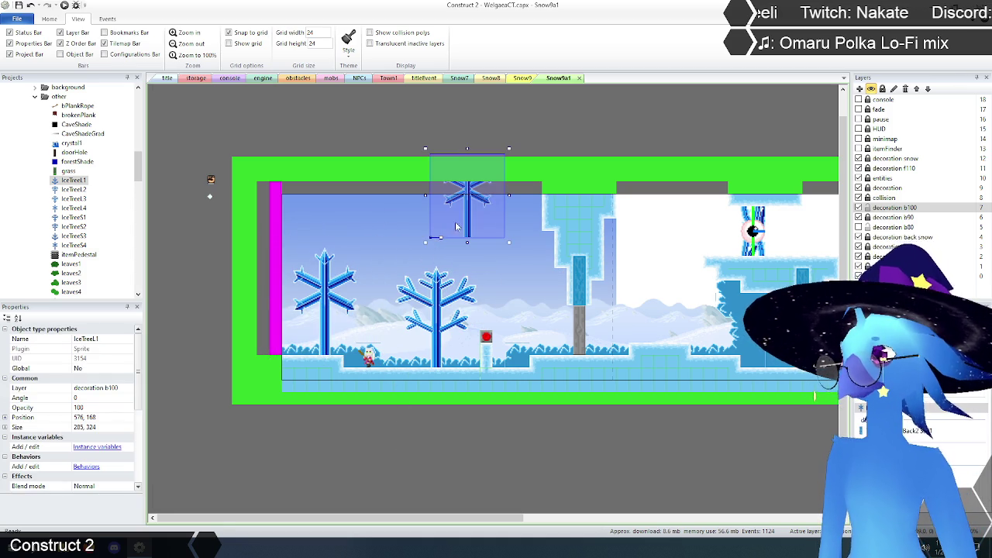
pyautogui.moveTo(466, 231); pyautogui.dragTo(495, 280)
pyautogui.scroll(-5, 99, 402)
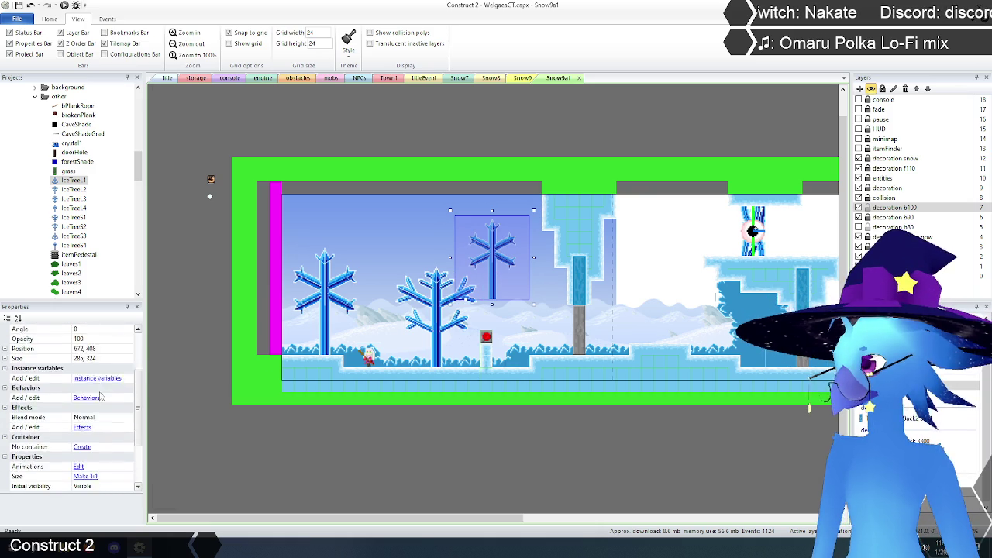
pyautogui.scroll(-1, 99, 402)
pyautogui.click(93, 438)
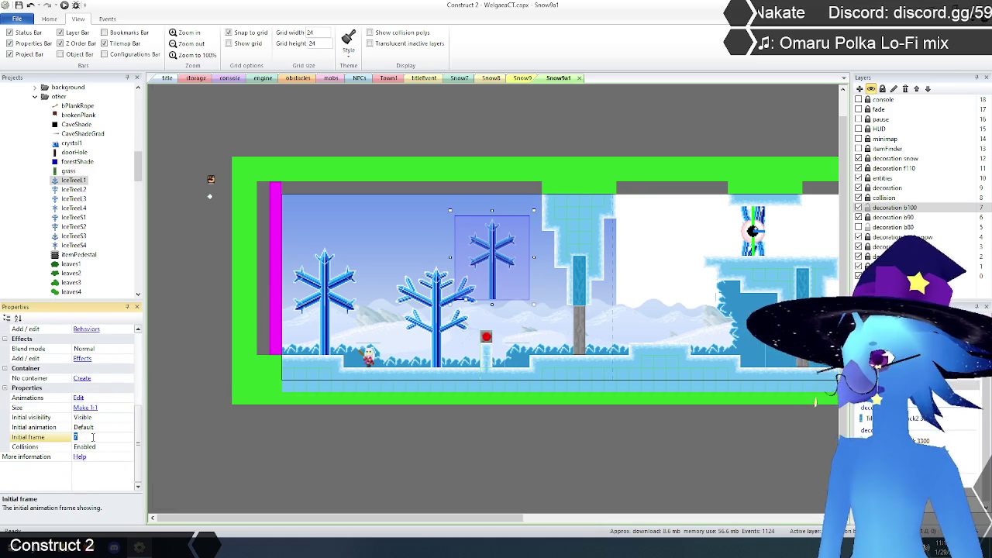
pyautogui.press('Return')
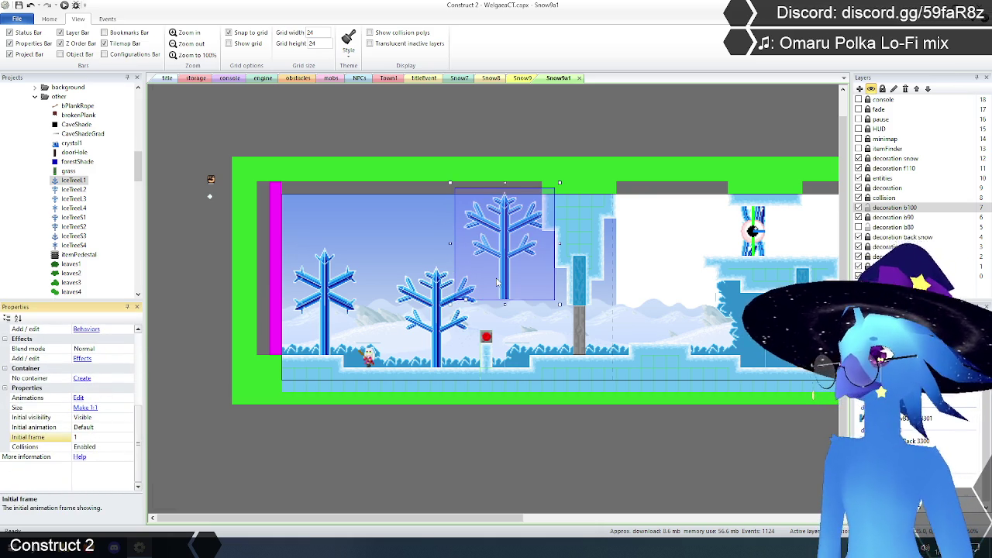
pyautogui.moveTo(507, 282)
pyautogui.mouseDown()
pyautogui.moveTo(434, 343)
pyautogui.moveTo(439, 355)
pyautogui.mouseUp()
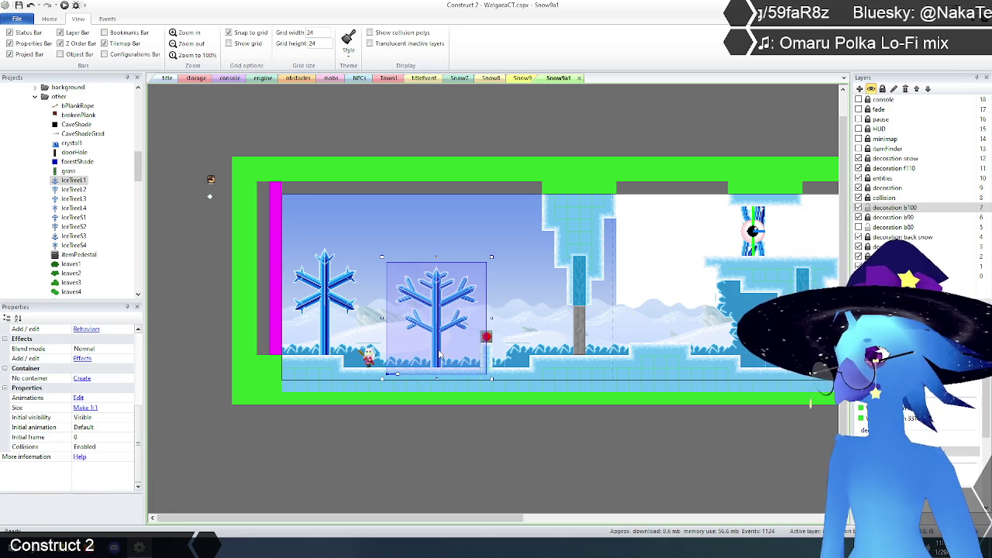
pyautogui.press('Delete')
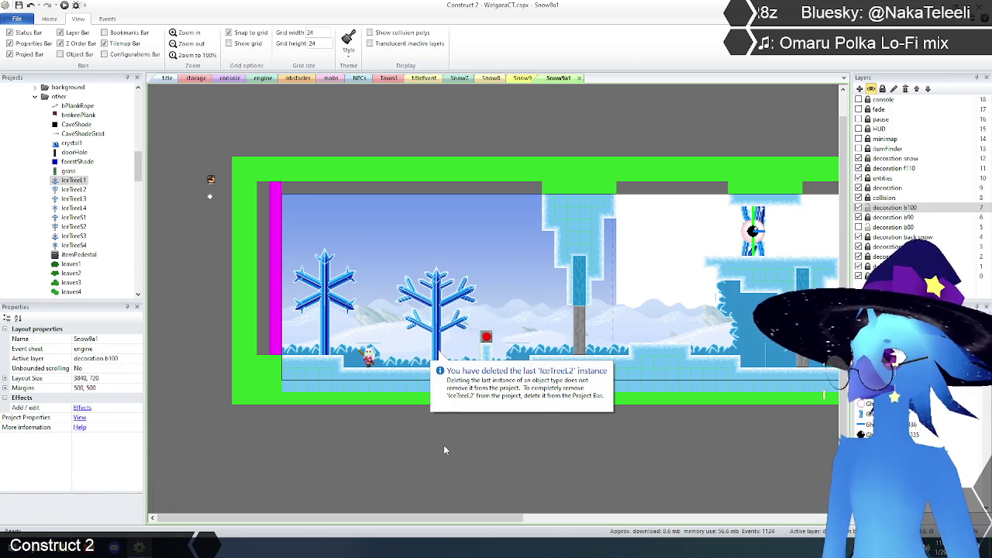
pyautogui.click(861, 228)
# Hide decoration b100, show decoration b80, and make b80 the active layer.
pyautogui.click(858, 218)
pyautogui.click(858, 207)
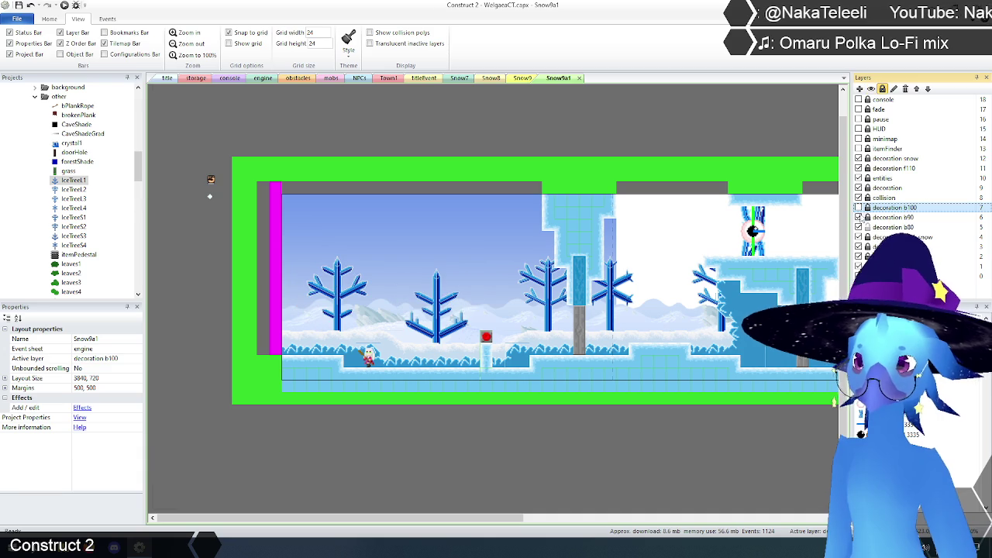
pyautogui.click(893, 227)
pyautogui.click(448, 426)
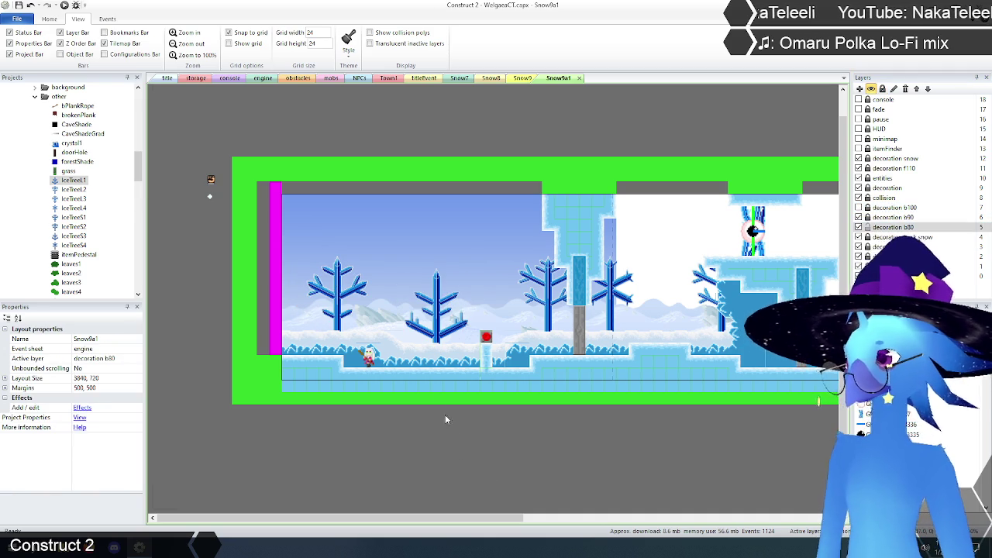
# Paste an IceTree1 tree with initial frame 5 and nudge it left and down.
pyautogui.hotkey('ctrl', 'v')
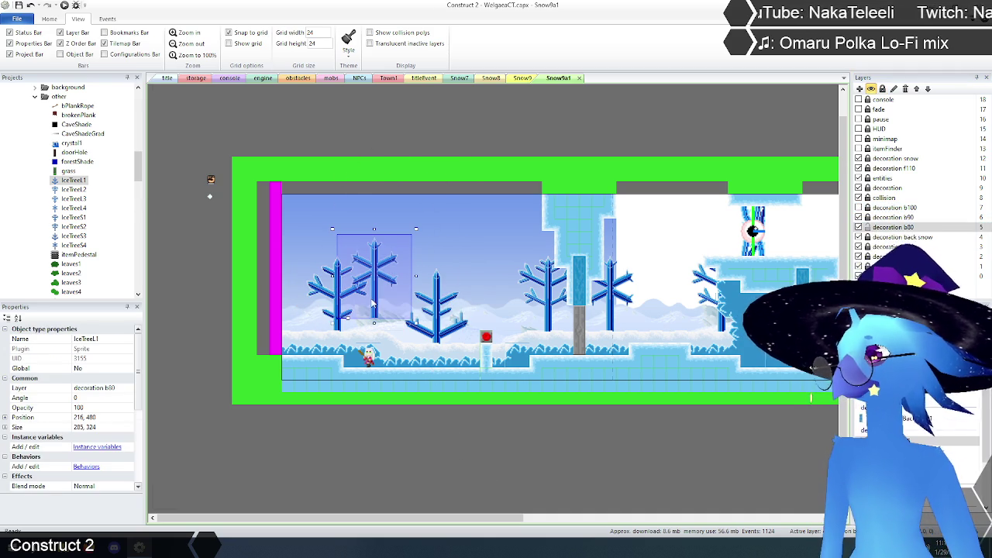
pyautogui.click(372, 305)
pyautogui.scroll(-5, 139, 388)
pyautogui.click(89, 438)
pyautogui.press('Return')
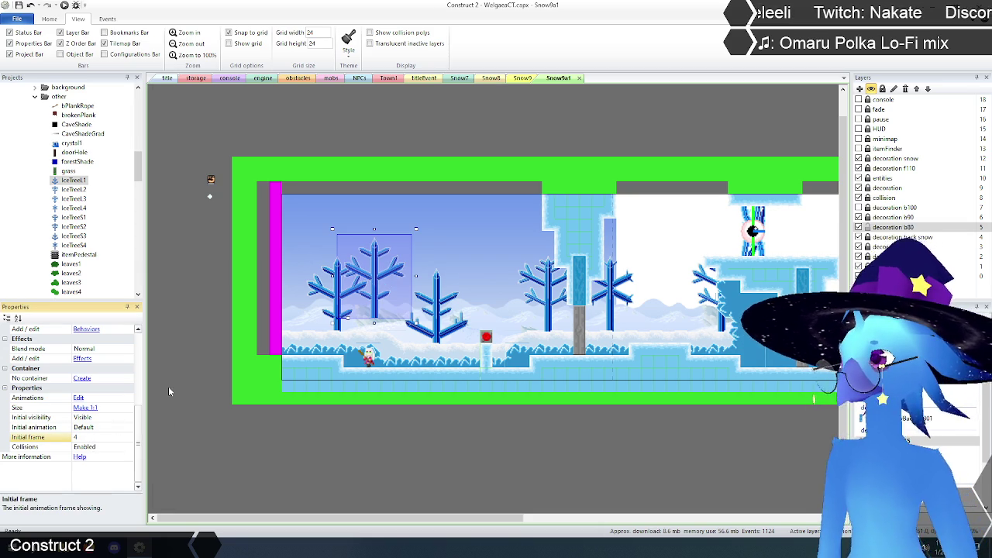
pyautogui.moveTo(374, 303)
pyautogui.mouseDown()
pyautogui.moveTo(361, 316)
pyautogui.moveTo(339, 313)
pyautogui.mouseUp()
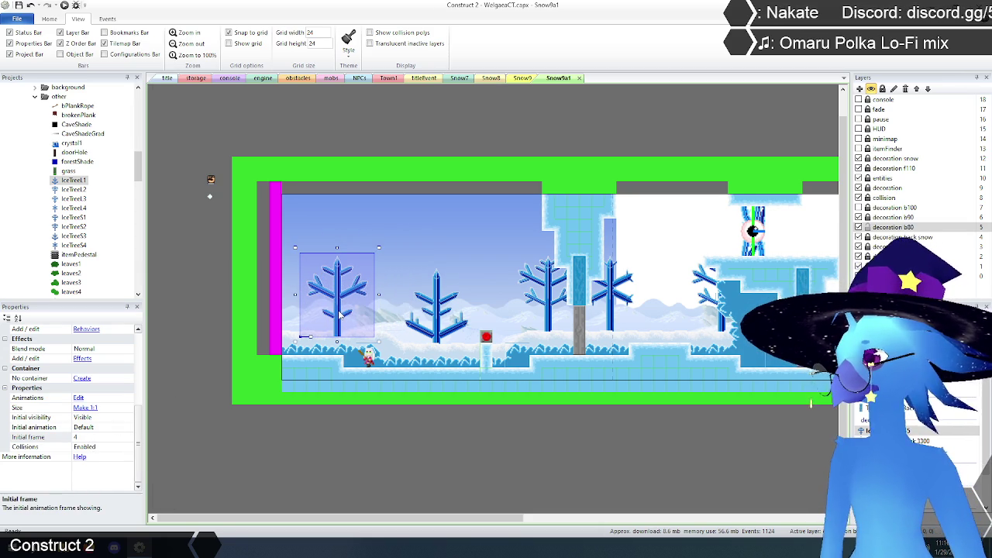
pyautogui.click(339, 313)
pyautogui.click(338, 314)
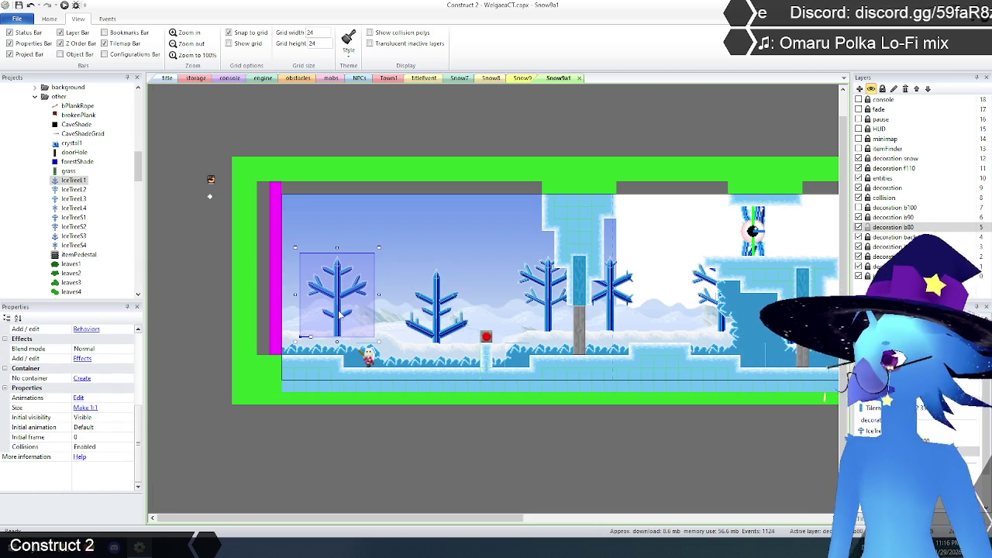
pyautogui.press('Escape')
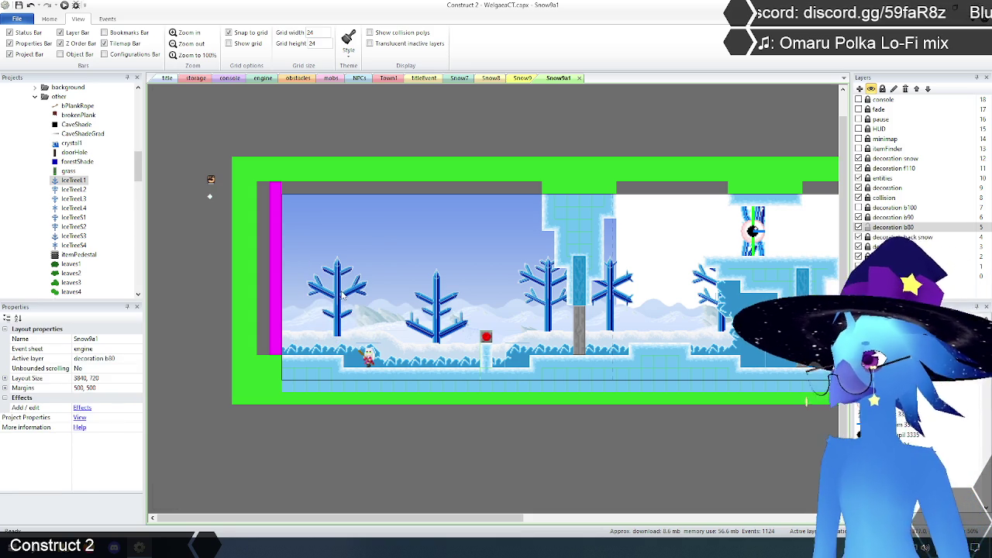
# Copy the left IceTree1 and place the copy, with initial frame 6, down-left among the trees.
pyautogui.click(343, 295)
pyautogui.hotkey('ctrl', 'c')
pyautogui.hotkey('ctrl', 'v')
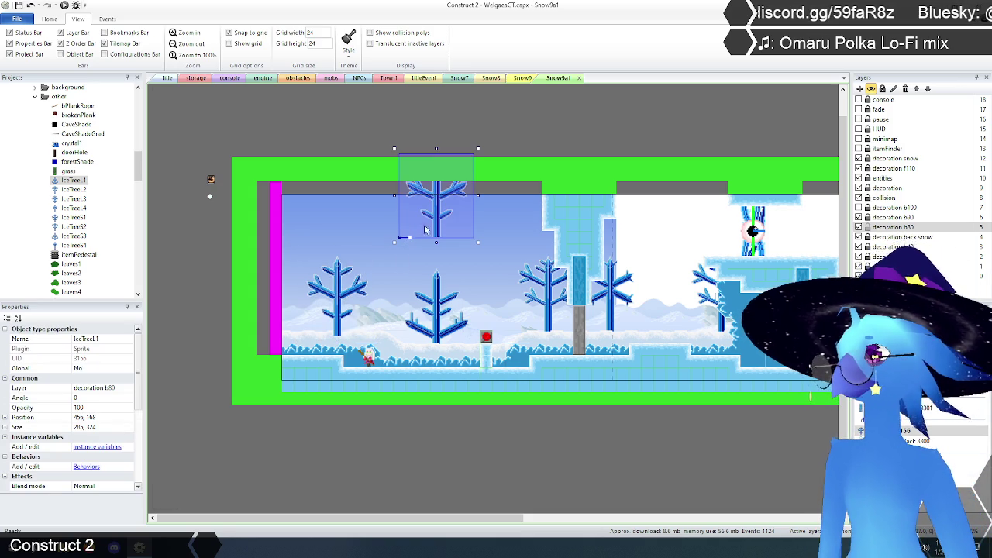
pyautogui.scroll(-5, 138, 393)
pyautogui.click(100, 437)
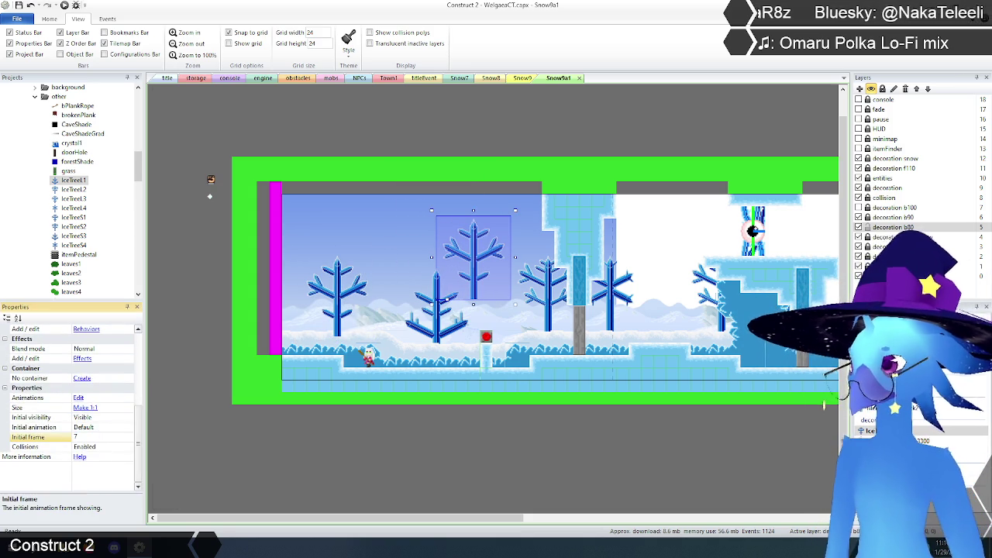
pyautogui.press('Return')
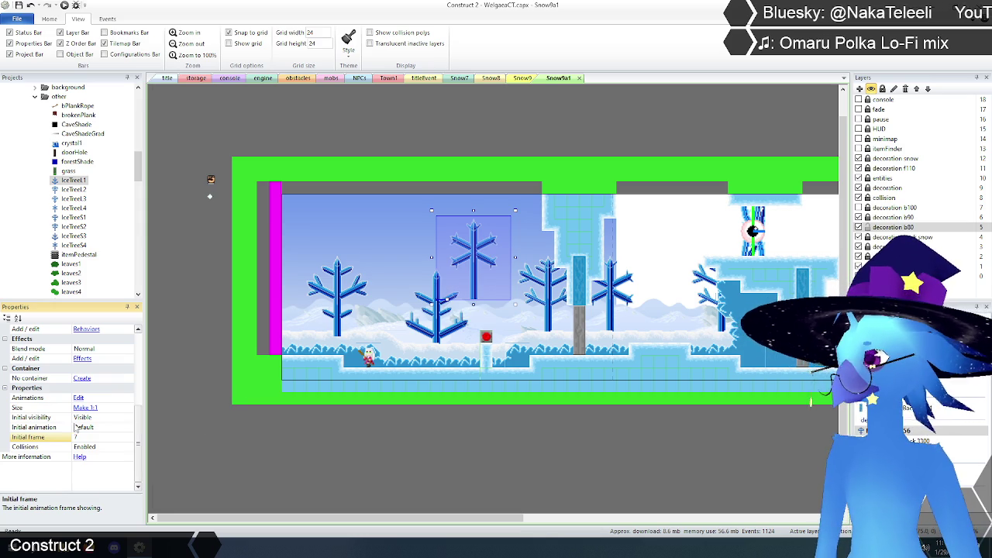
pyautogui.write('6')
pyautogui.press('Return')
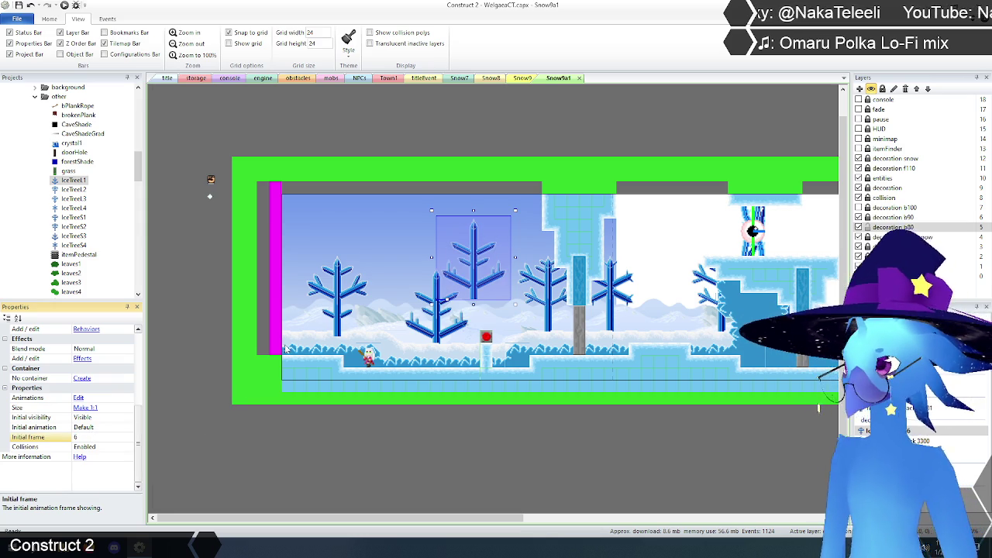
pyautogui.moveTo(469, 278); pyautogui.dragTo(438, 330)
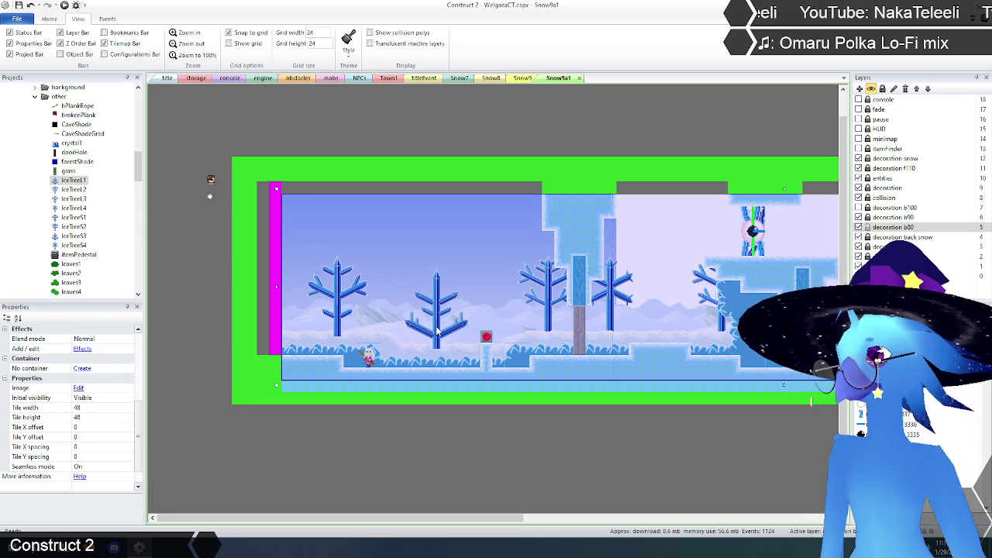
pyautogui.press('Escape')
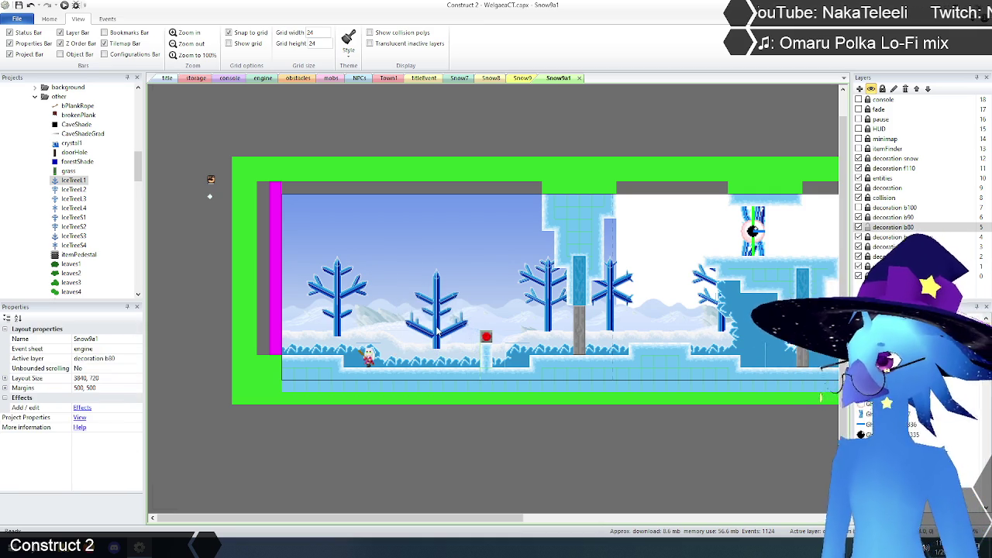
# Paste another IceTree1 with initial frame 5 and move it down and right.
pyautogui.hotkey('ctrl', 'v')
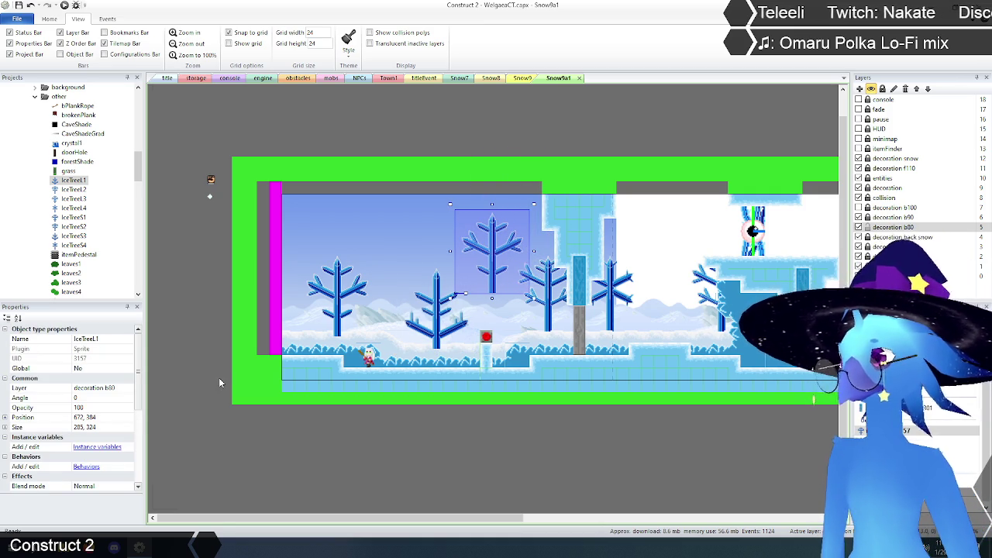
pyautogui.scroll(-3, 85, 434)
pyautogui.click(98, 477)
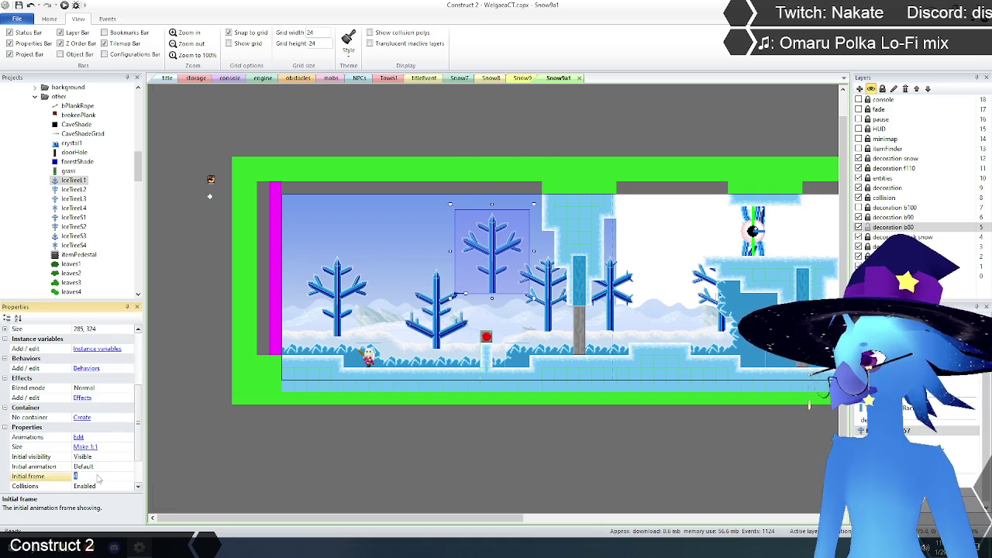
pyautogui.press('Return')
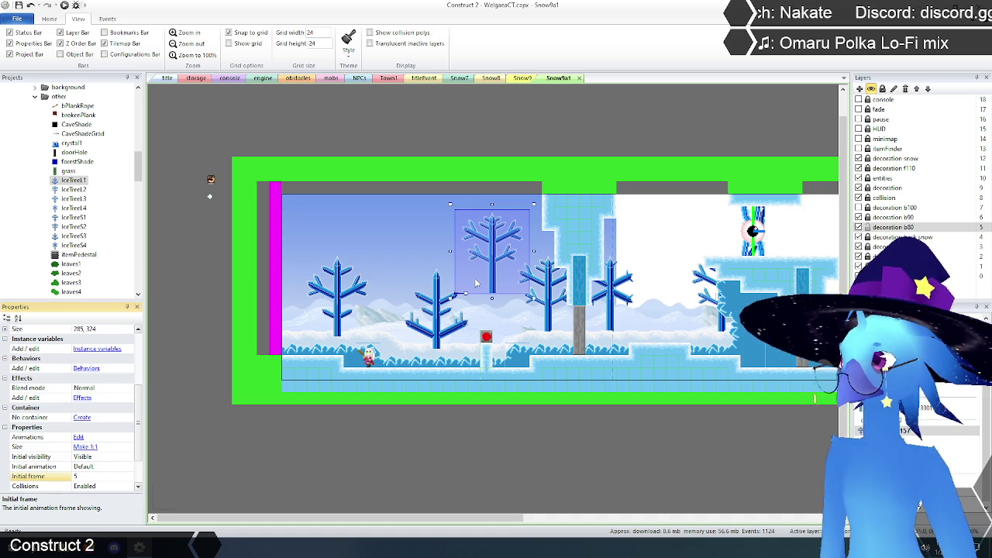
pyautogui.moveTo(491, 275); pyautogui.dragTo(547, 316)
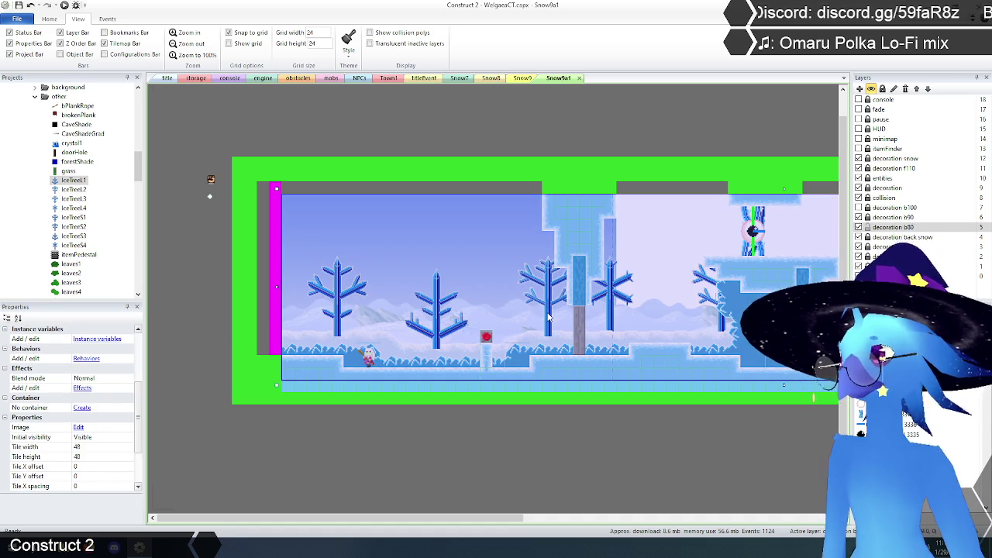
pyautogui.press('Escape')
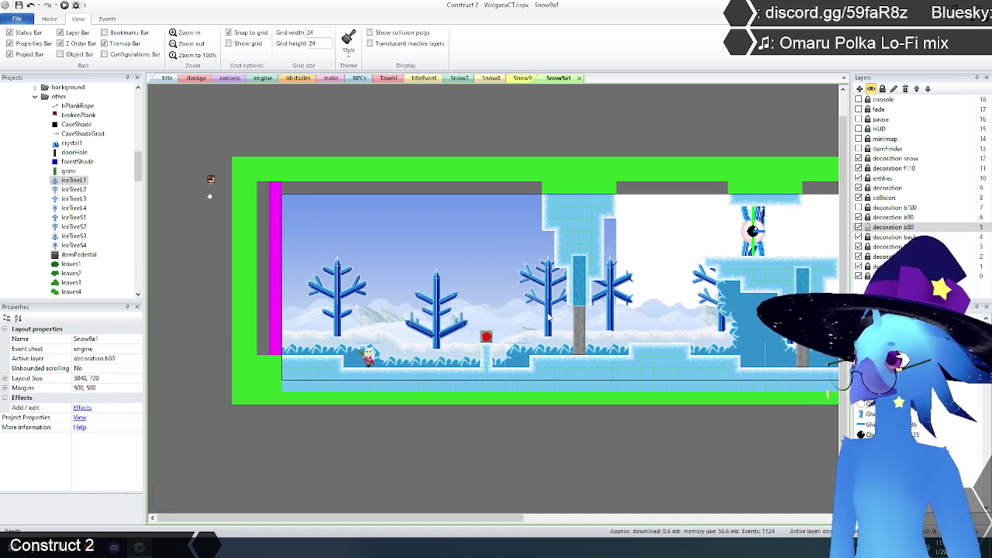
# Paste one more IceTree1 and drag it beside the central pillars.
pyautogui.hotkey('ctrl', 'v')
pyautogui.click(658, 240)
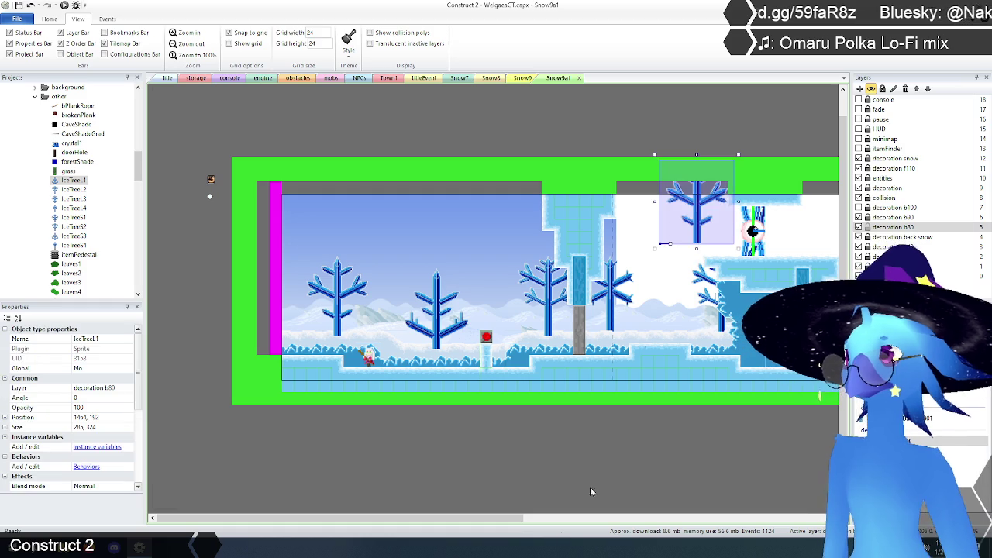
pyautogui.moveTo(512, 520); pyautogui.dragTo(592, 521)
pyautogui.moveTo(549, 228)
pyautogui.mouseDown()
pyautogui.moveTo(527, 248)
pyautogui.moveTo(517, 301)
pyautogui.mouseUp()
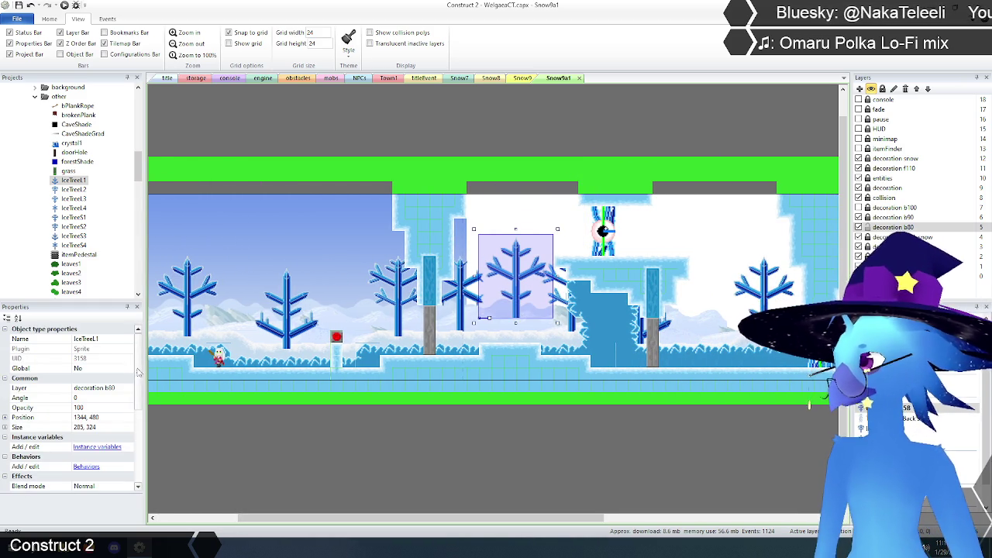
# Set the new tree's initial frame, move it over the pillar, and delete the old IceTreeS4.
pyautogui.scroll(-5, 83, 442)
pyautogui.click(83, 437)
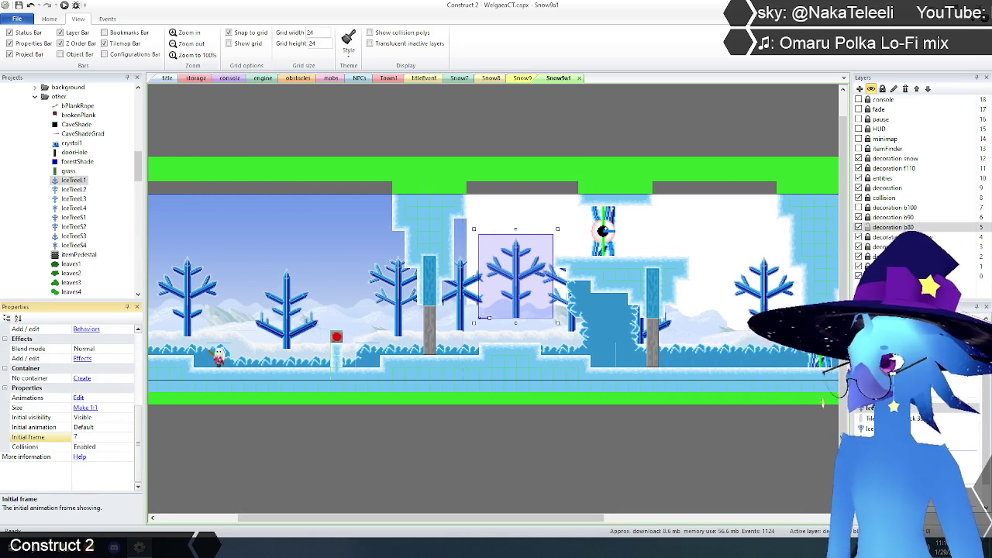
pyautogui.press('Return')
pyautogui.moveTo(518, 301); pyautogui.dragTo(460, 321)
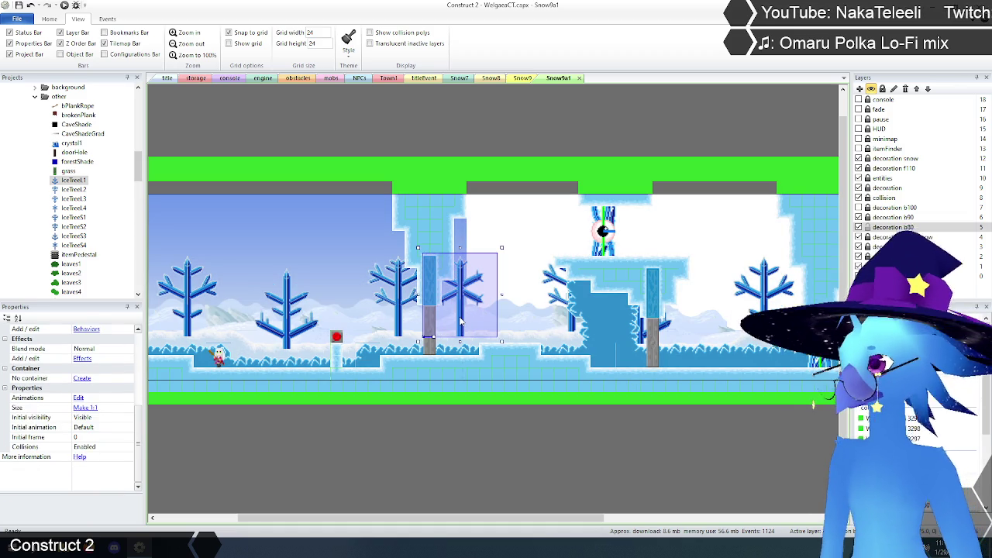
pyautogui.press('Delete')
# Paste another IceTree1 with initial frame 5 and delete a misplaced ice tree.
pyautogui.hotkey('ctrl', 'v')
pyautogui.click(511, 240)
pyautogui.moveTo(548, 222); pyautogui.dragTo(523, 272)
pyautogui.scroll(-3, 132, 438)
pyautogui.scroll(-1, 132, 438)
pyautogui.click(88, 457)
pyautogui.press('Return')
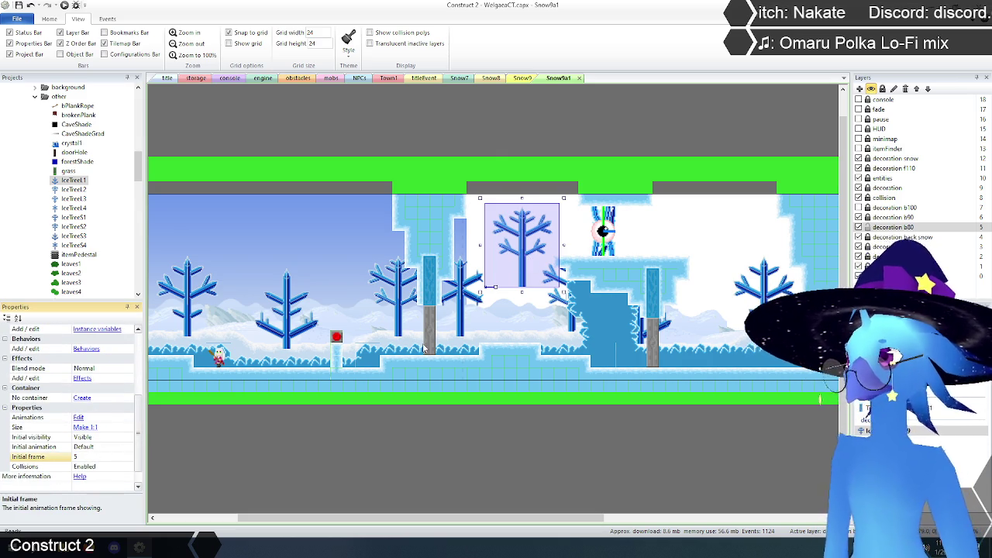
pyautogui.moveTo(522, 265); pyautogui.dragTo(575, 312)
pyautogui.click(573, 328)
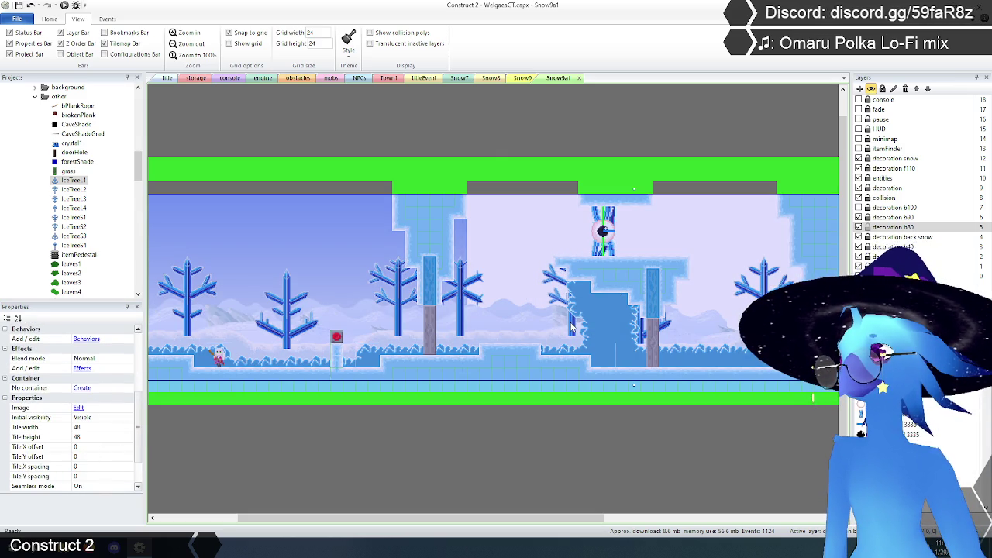
pyautogui.press('Delete')
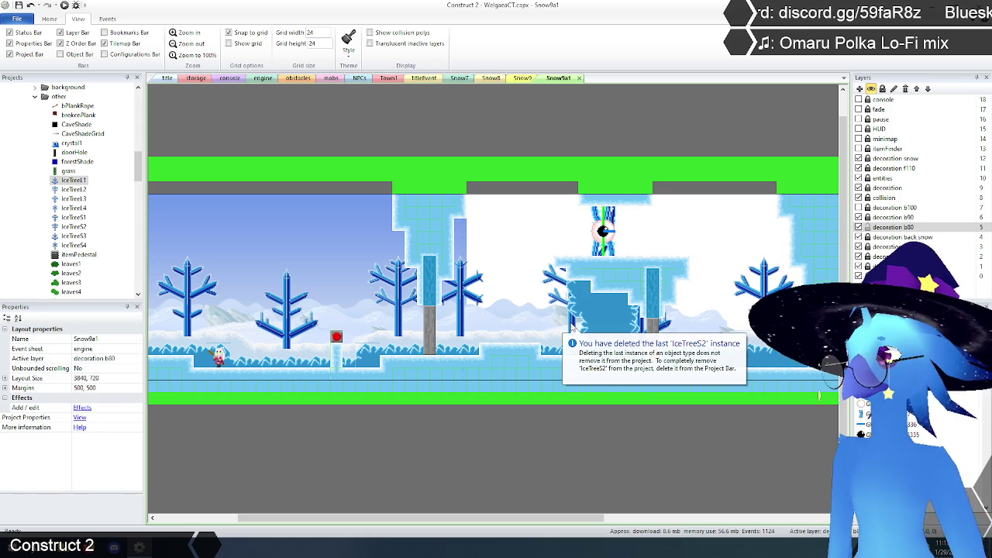
# Paste an IceTree1 with initial frame 6 onto the blue block area on the right.
pyautogui.click(705, 269)
pyautogui.moveTo(747, 256)
pyautogui.mouseDown()
pyautogui.moveTo(724, 283)
pyautogui.moveTo(664, 306)
pyautogui.mouseUp()
pyautogui.scroll(-5, 116, 411)
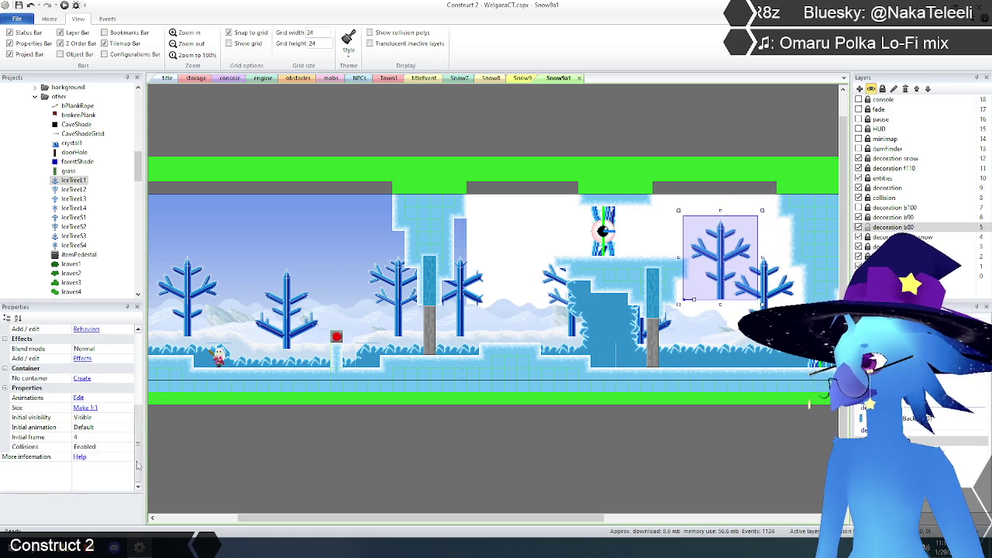
pyautogui.click(99, 438)
pyautogui.press('Return')
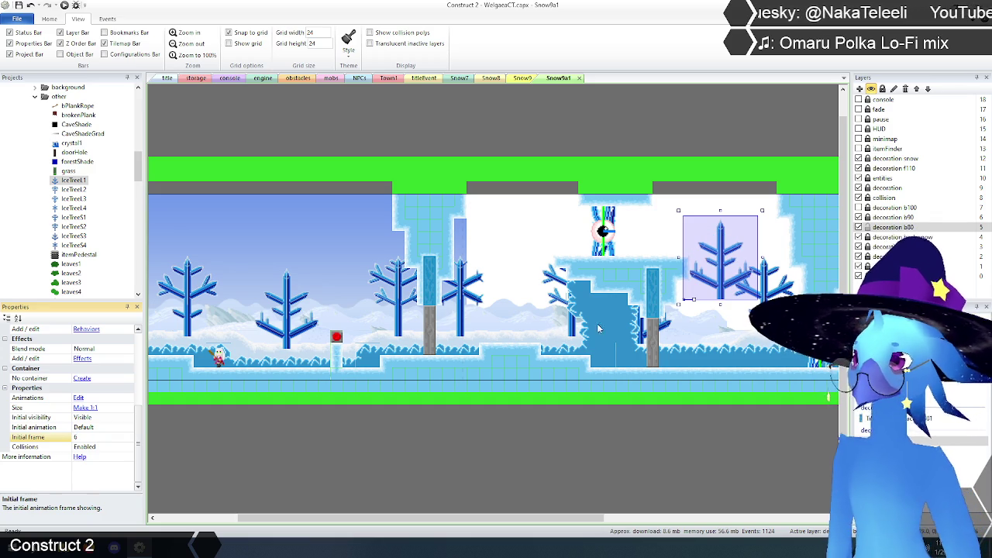
pyautogui.moveTo(722, 292)
pyautogui.mouseDown()
pyautogui.moveTo(624, 332)
pyautogui.moveTo(639, 342)
pyautogui.mouseUp()
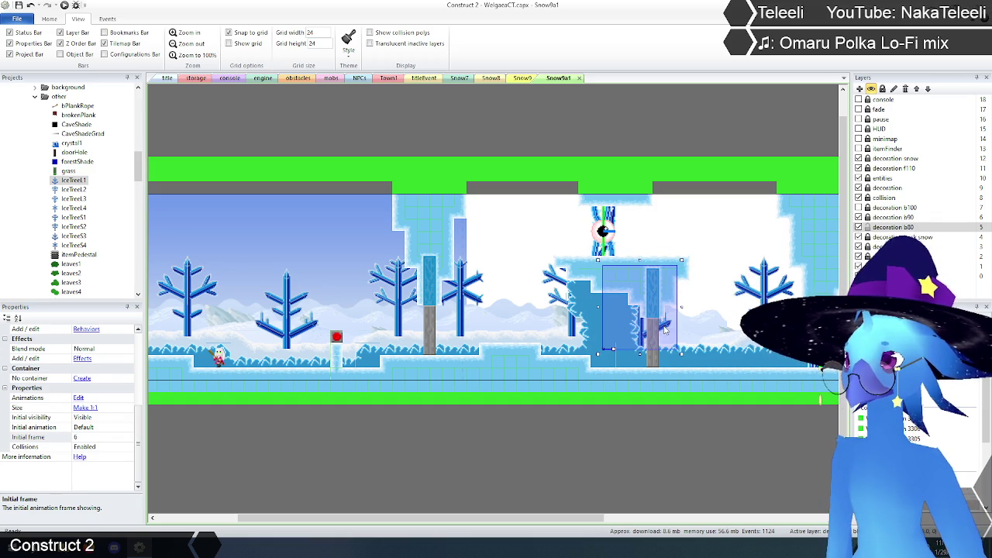
# Move the snowflake tree aside and delete the IceTreeS1 tree underneath it.
pyautogui.click(666, 330)
pyautogui.click(666, 330)
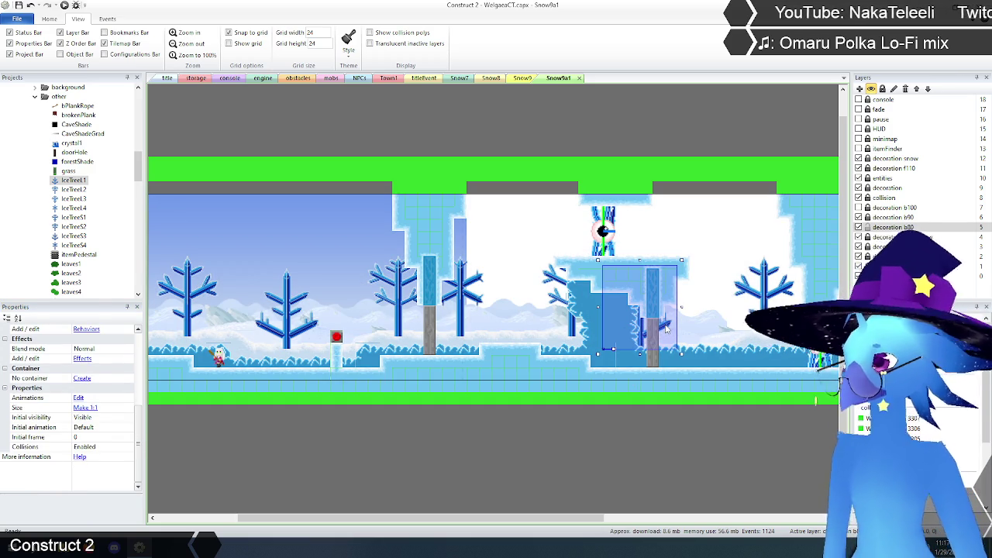
pyautogui.click(666, 330)
pyautogui.moveTo(573, 518)
pyautogui.mouseDown()
pyautogui.moveTo(753, 520)
pyautogui.moveTo(673, 520)
pyautogui.mouseUp()
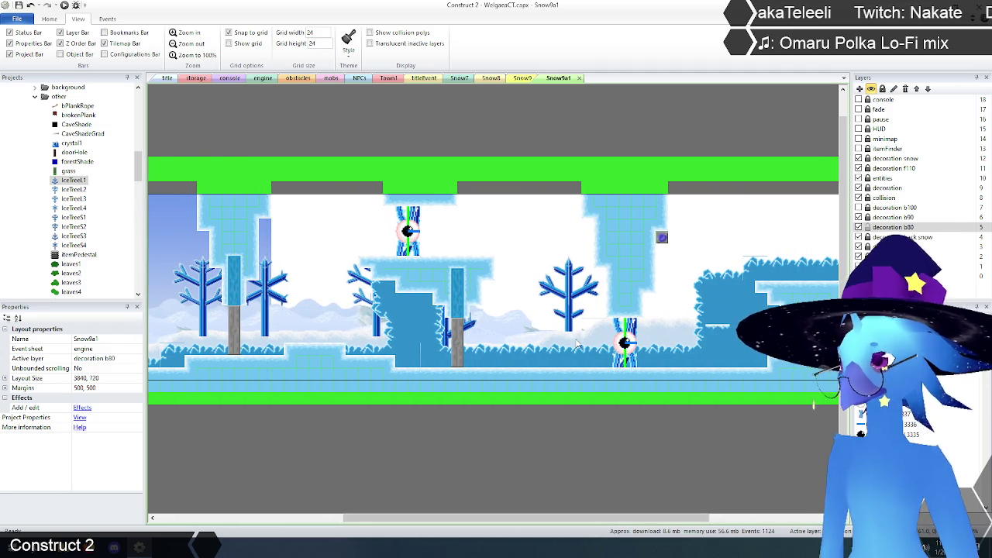
pyautogui.moveTo(531, 290)
pyautogui.mouseDown()
pyautogui.moveTo(524, 235)
pyautogui.moveTo(535, 279)
pyautogui.moveTo(570, 306)
pyautogui.mouseUp()
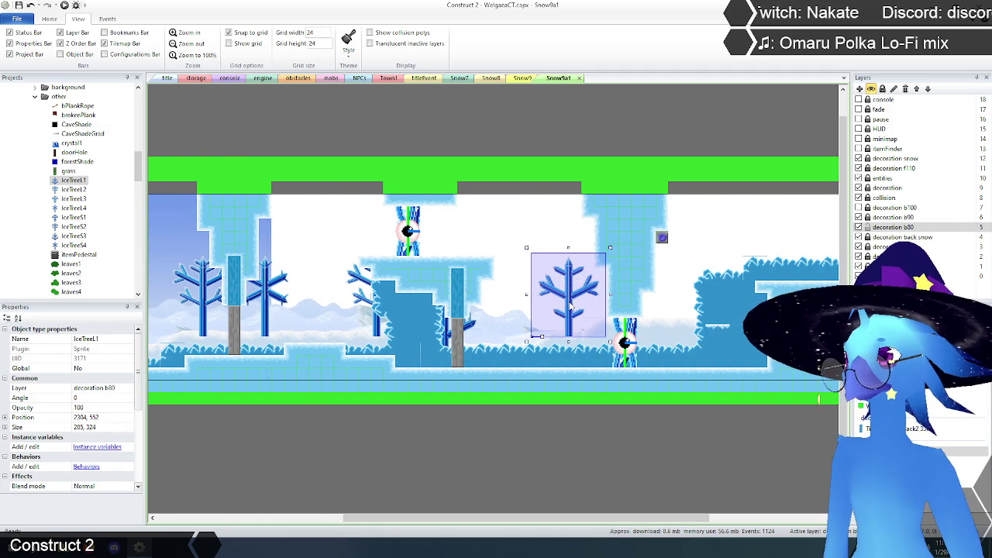
pyautogui.click(571, 306)
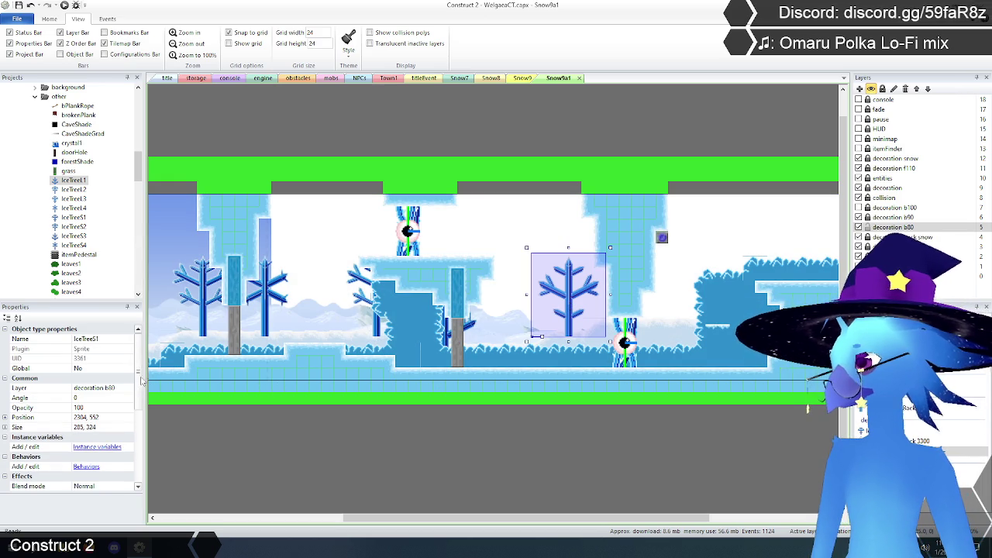
pyautogui.scroll(-3, 134, 438)
pyautogui.press('Delete')
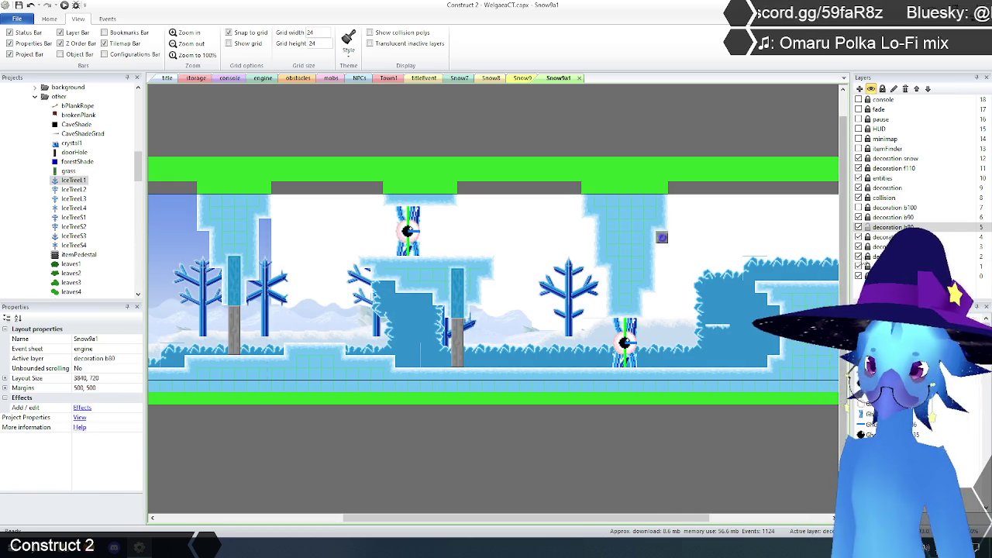
# Check the ice tree placements across the level and pick IceTree2 in the Projects bar.
pyautogui.click(569, 295)
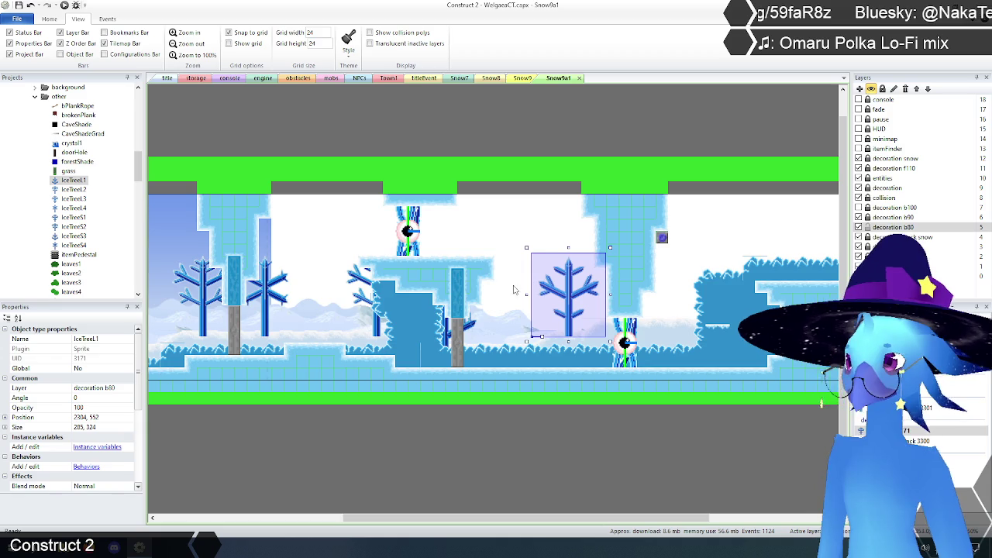
pyautogui.click(509, 248)
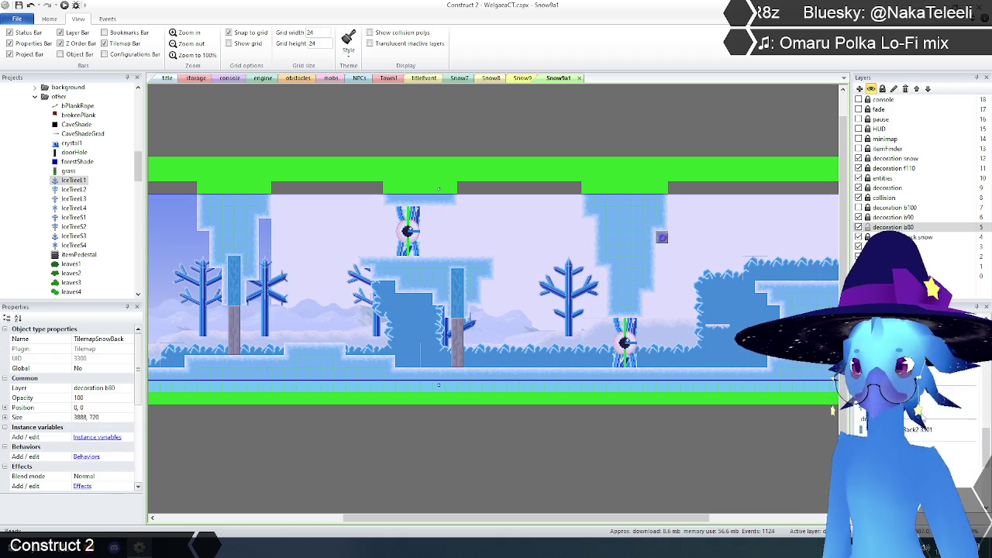
pyautogui.scroll(1, 922, 415)
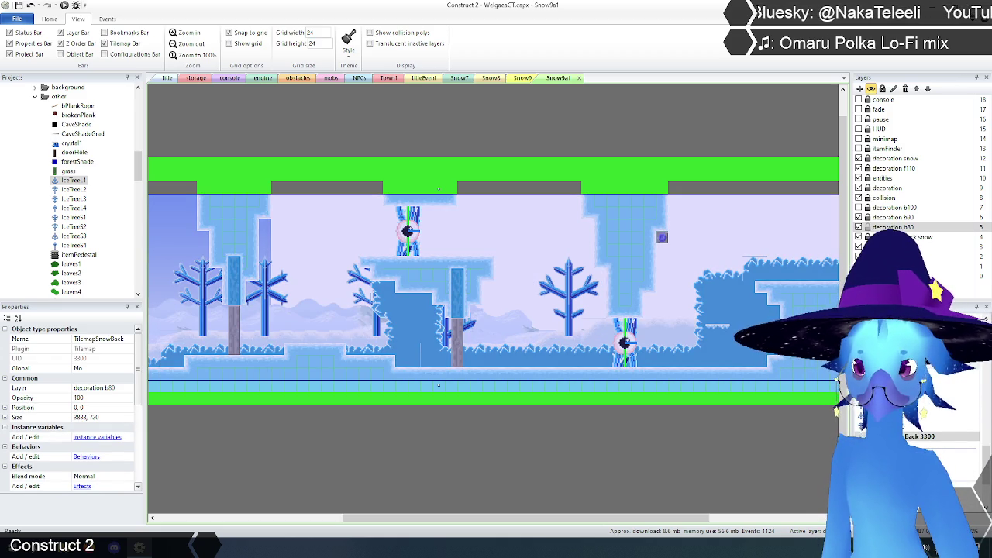
pyautogui.scroll(2, 921, 419)
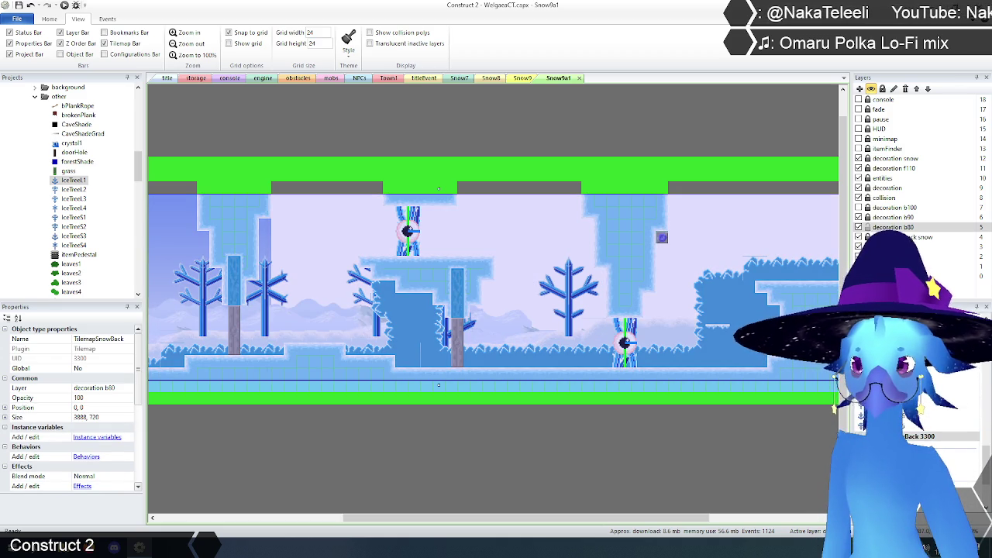
pyautogui.click(625, 458)
pyautogui.moveTo(576, 518); pyautogui.dragTo(400, 524)
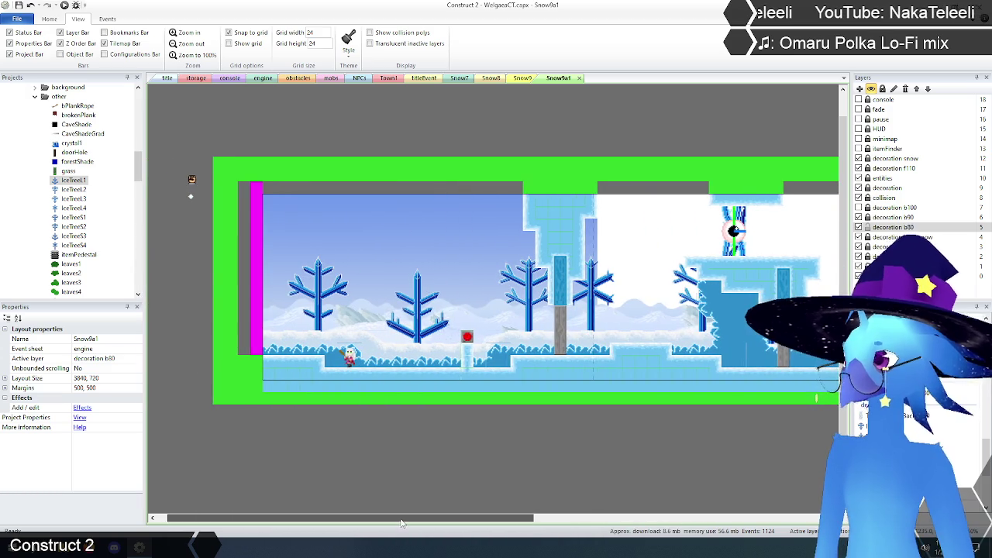
pyautogui.click(71, 191)
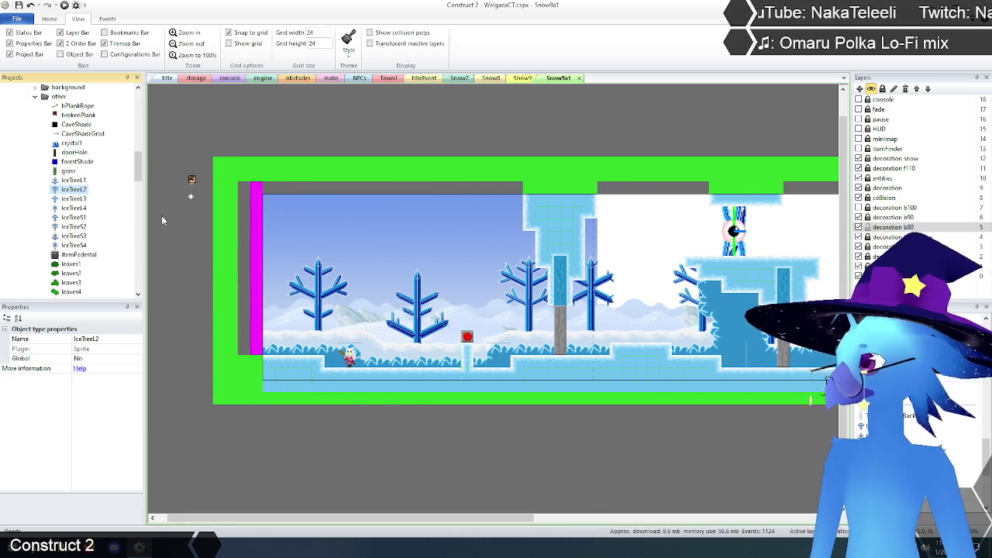
# Delete the IceTree2, IceTree3 and IceTree4 object types, confirming each deletion.
pyautogui.press('Delete')
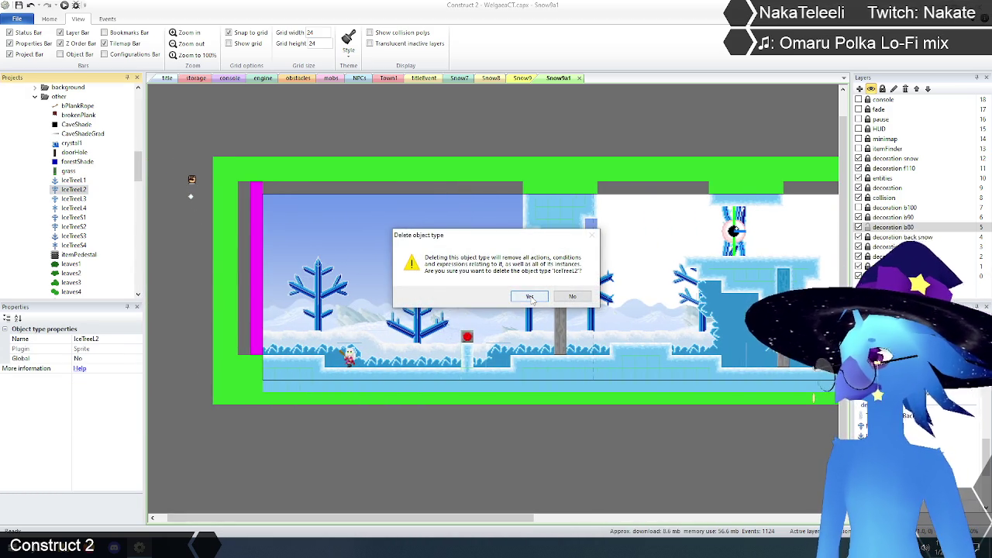
pyautogui.press('Return')
pyautogui.click(74, 189)
pyautogui.press('Delete')
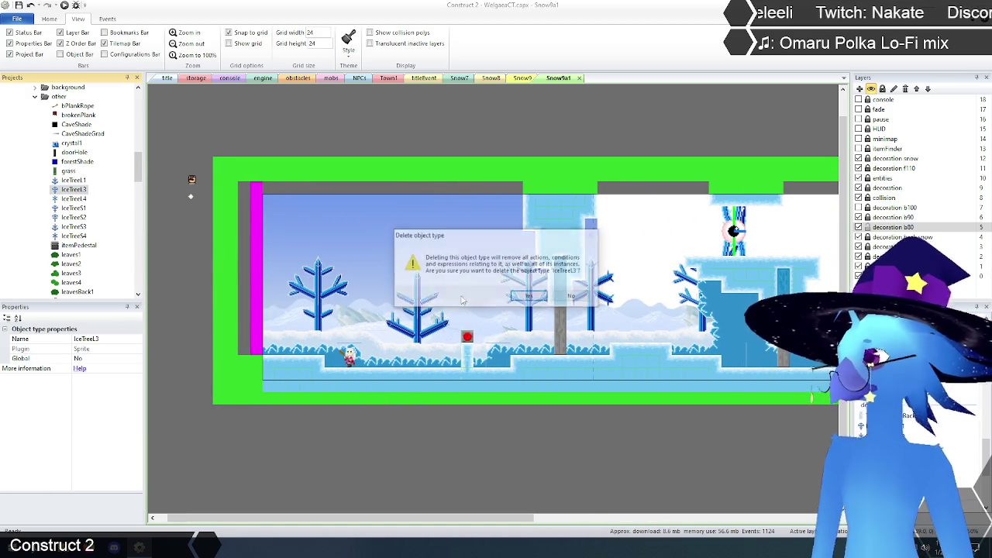
pyautogui.click(530, 296)
pyautogui.click(90, 192)
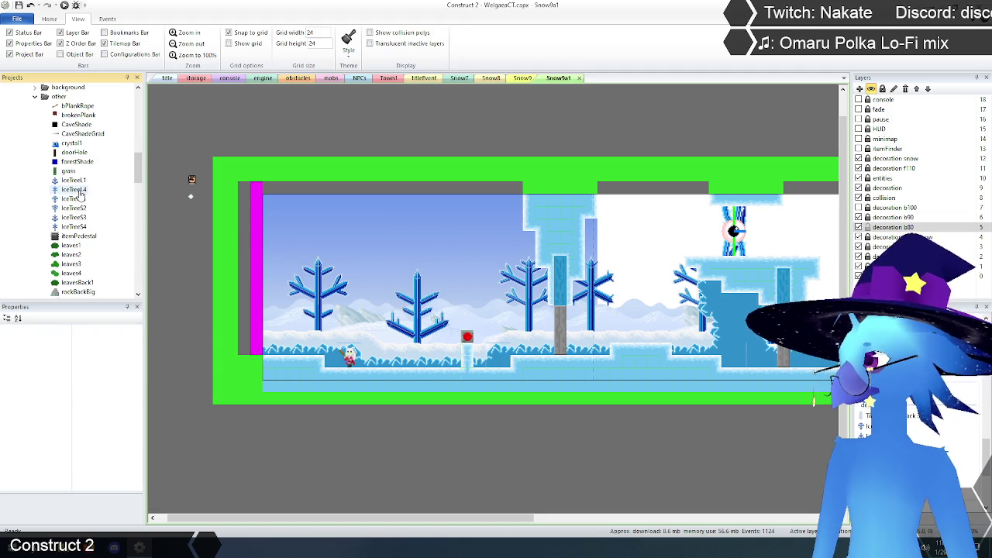
pyautogui.press('Delete')
pyautogui.press('Return')
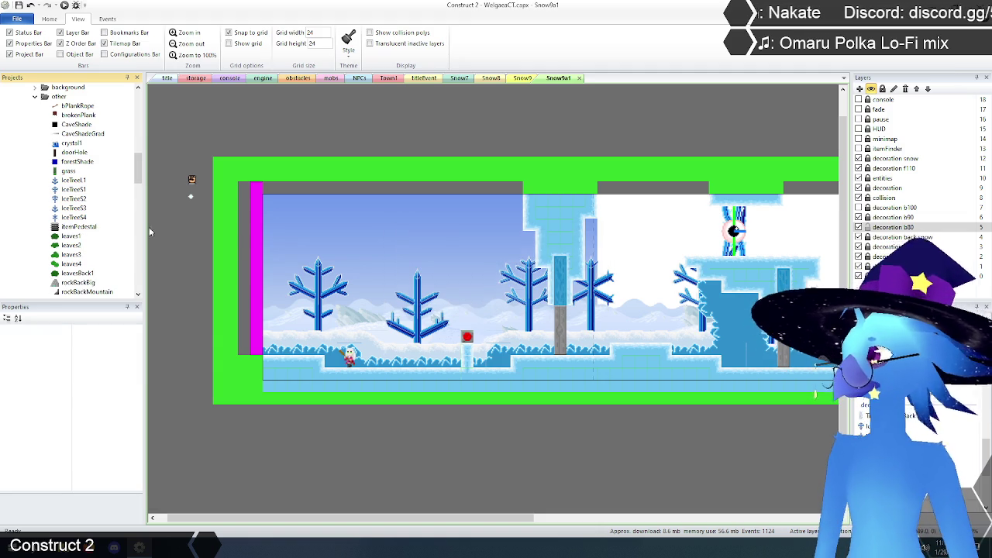
# Delete the IceTreeS1 and IceTreeS2 object types, confirming each deletion.
pyautogui.click(74, 190)
pyautogui.press('Delete')
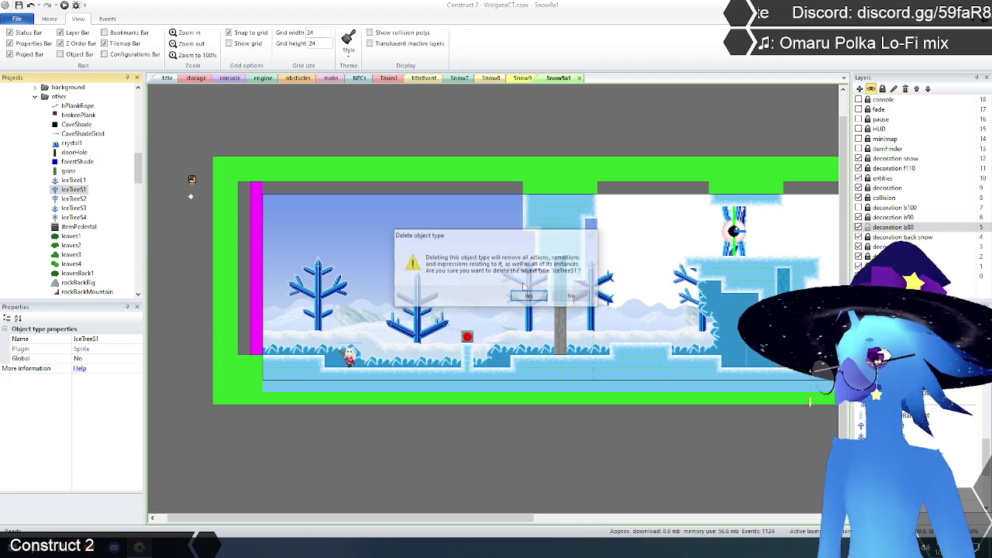
pyautogui.click(530, 296)
pyautogui.click(74, 190)
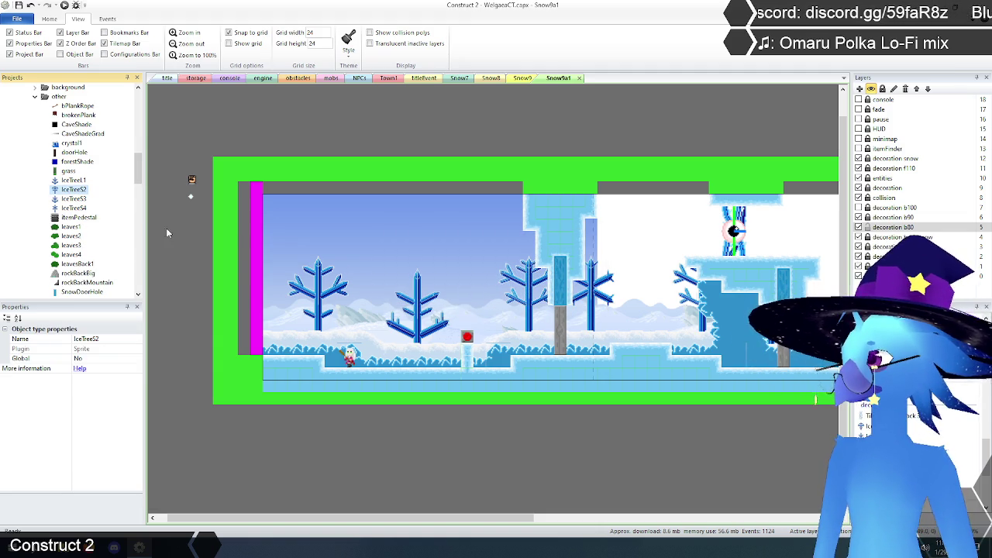
pyautogui.press('Delete')
pyautogui.press('Return')
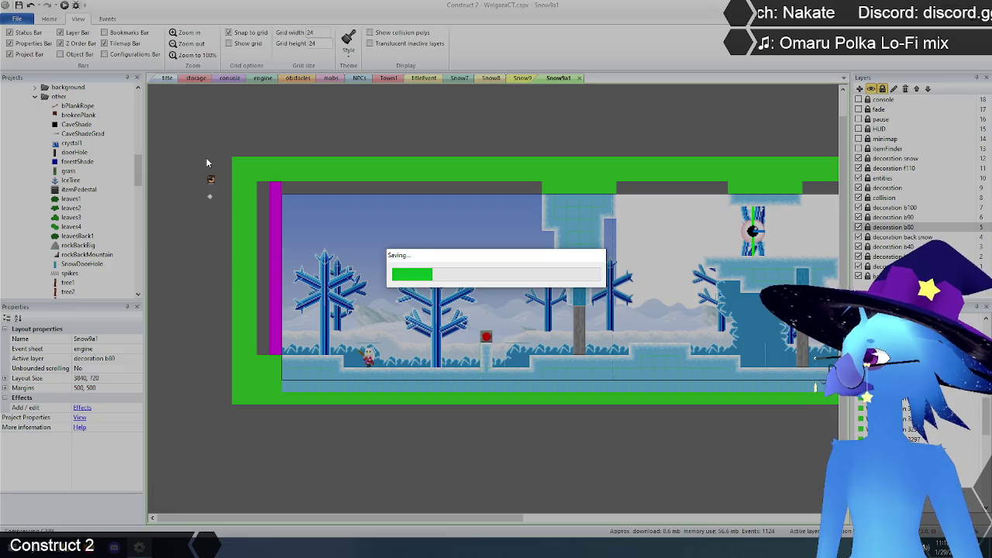
pyautogui.scroll(3, 142, 161)
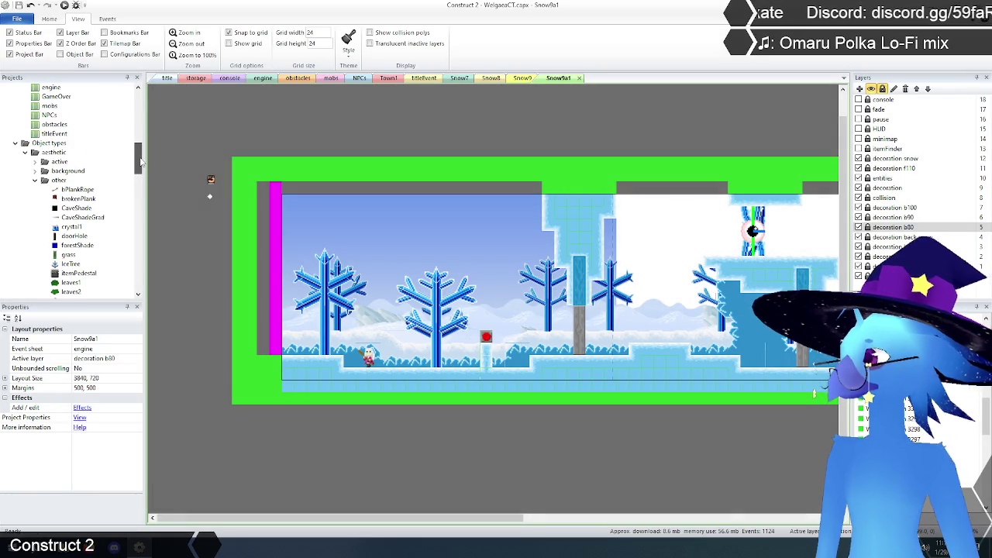
pyautogui.moveTo(141, 161); pyautogui.dragTo(142, 180)
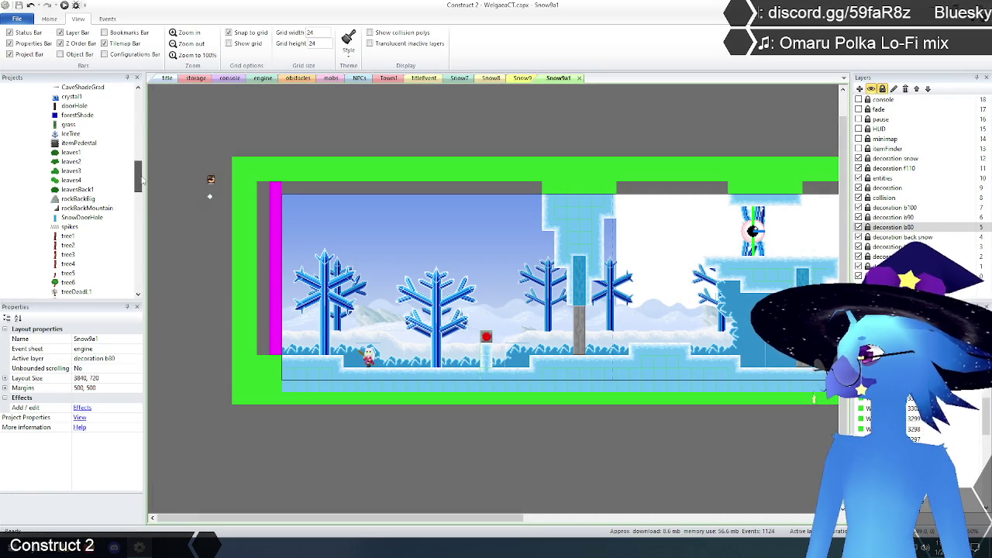
pyautogui.click(75, 154)
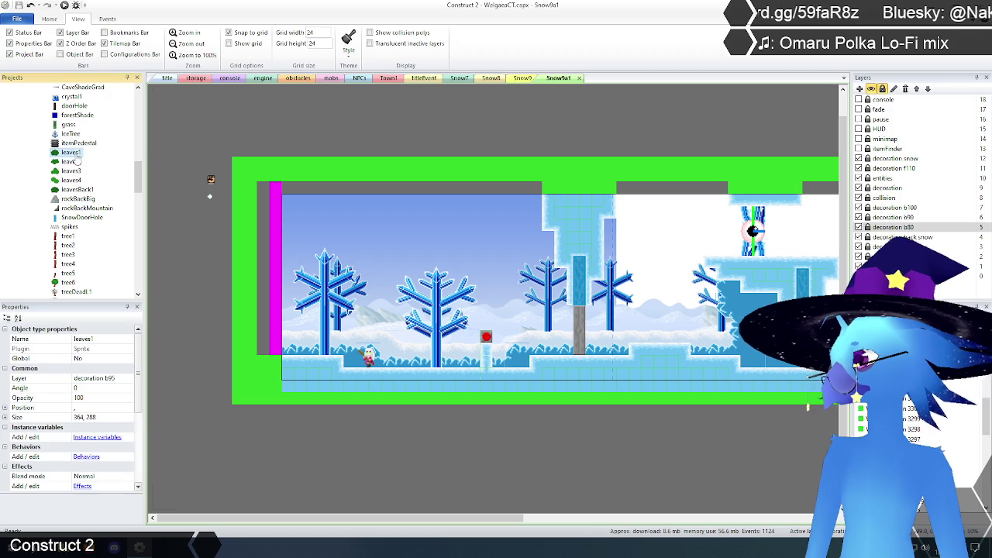
pyautogui.click(72, 162)
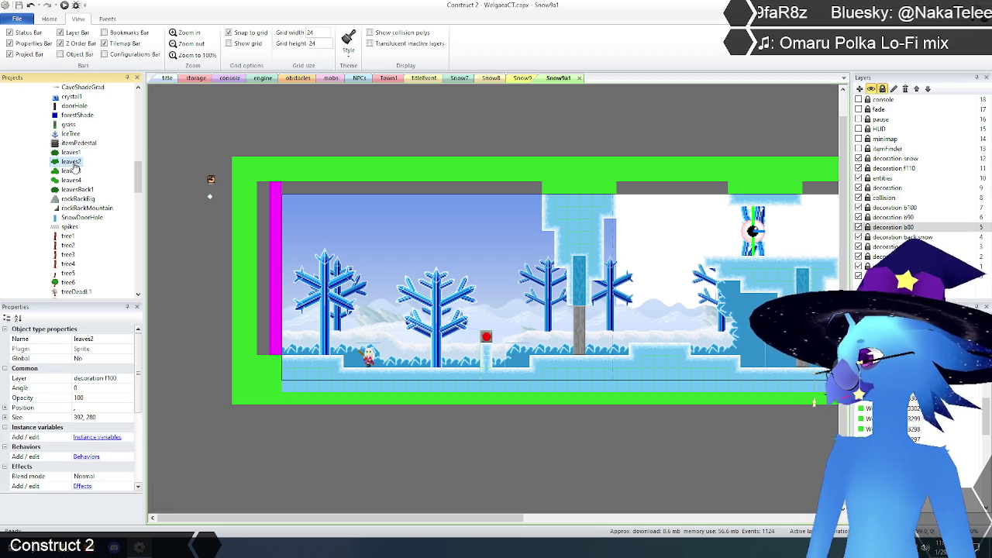
pyautogui.click(70, 171)
pyautogui.click(71, 181)
pyautogui.click(70, 190)
pyautogui.moveTo(138, 187)
pyautogui.mouseDown()
pyautogui.moveTo(140, 229)
pyautogui.moveTo(149, 188)
pyautogui.mouseUp()
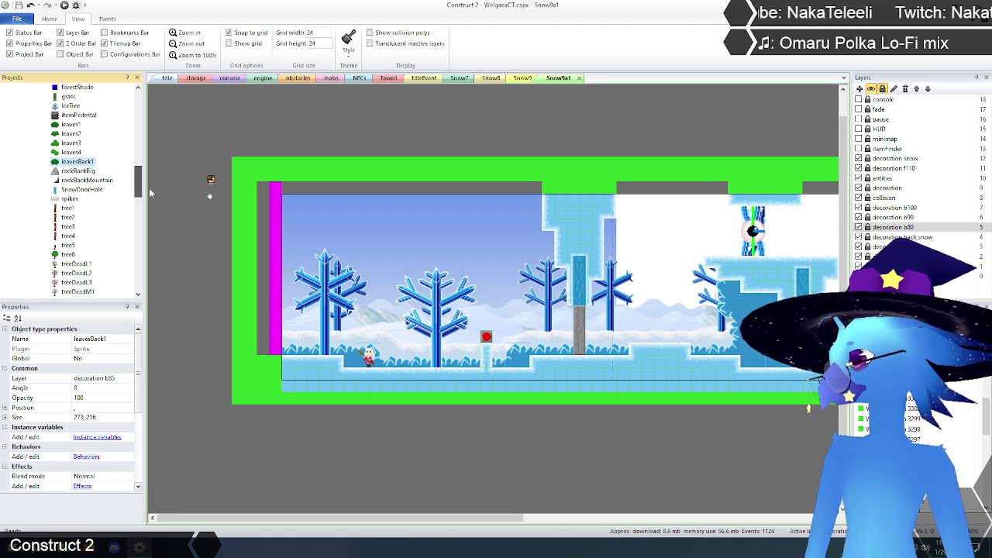
pyautogui.scroll(3, 139, 185)
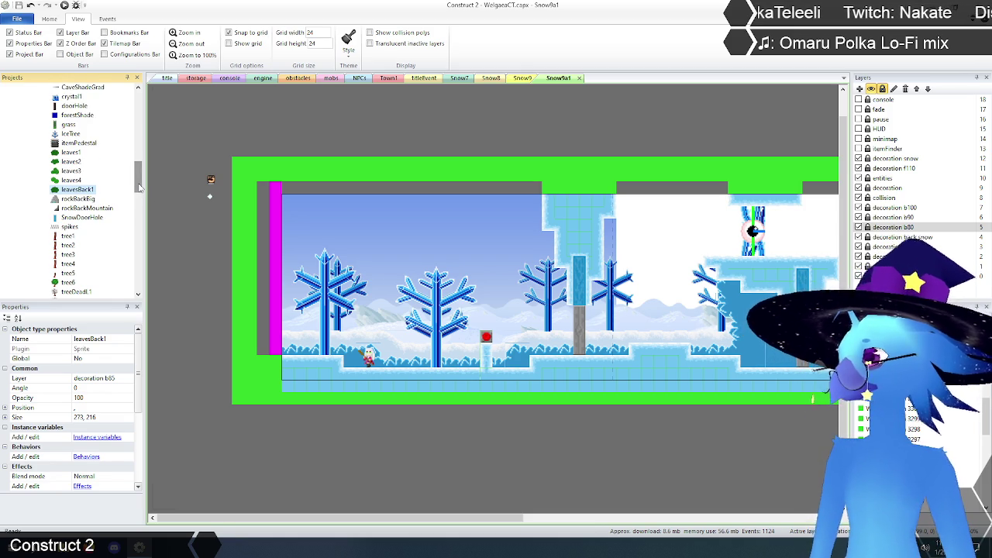
pyautogui.click(175, 143)
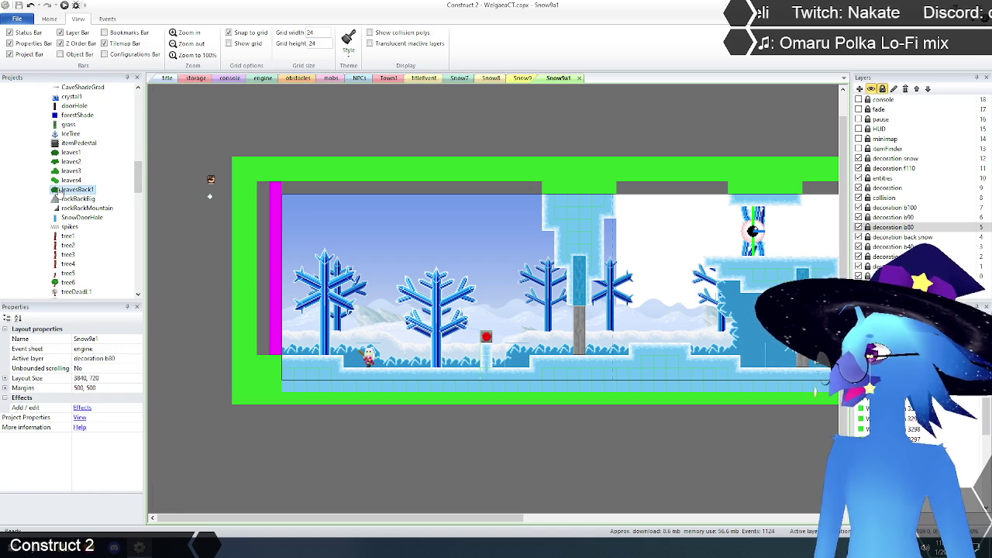
pyautogui.scroll(1, 140, 160)
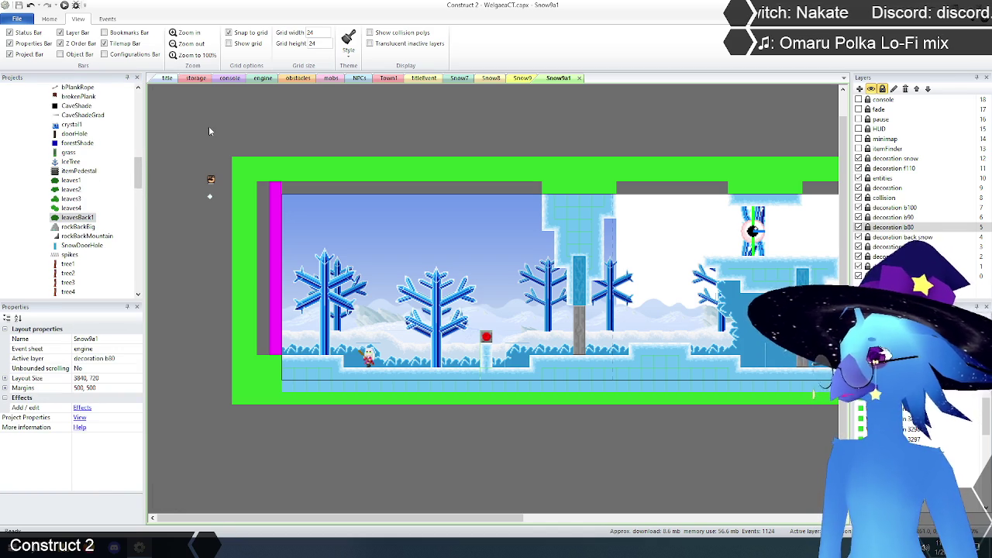
pyautogui.click(389, 78)
pyautogui.moveTo(543, 521); pyautogui.dragTo(156, 515)
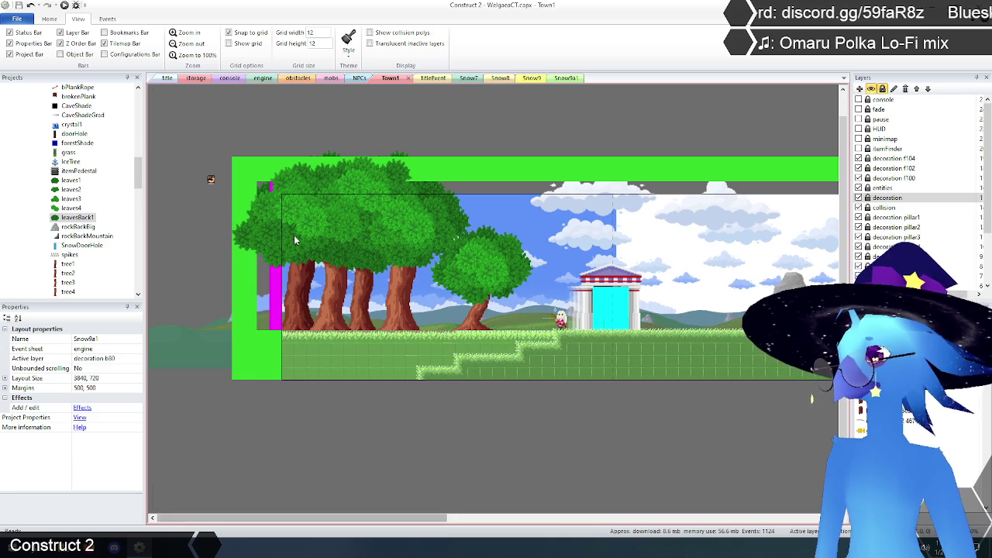
pyautogui.scroll(1, 222, 225)
pyautogui.moveTo(136, 170)
pyautogui.mouseDown()
pyautogui.moveTo(134, 245)
pyautogui.moveTo(136, 159)
pyautogui.mouseUp()
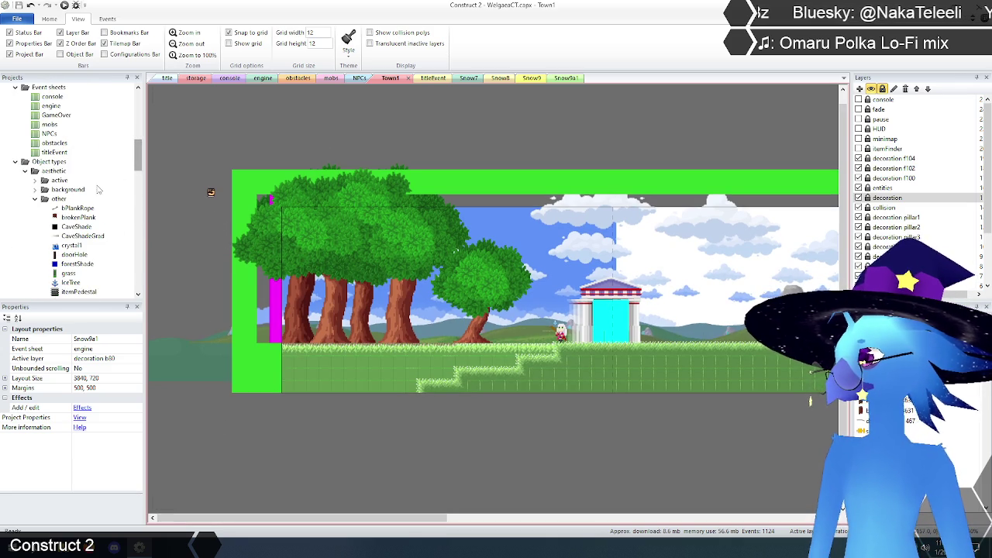
pyautogui.scroll(5, 45, 177)
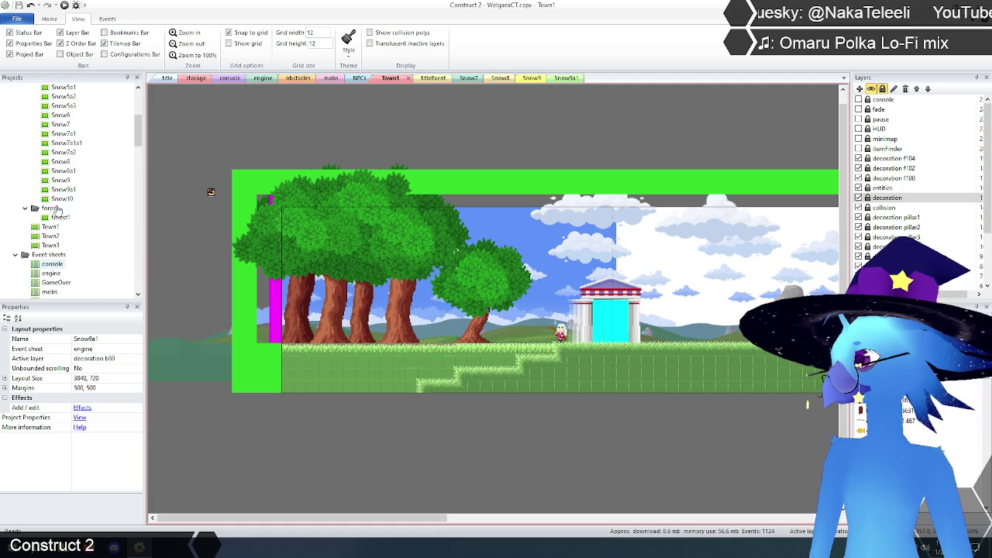
pyautogui.doubleClick(60, 217)
pyautogui.scroll(-4, 310, 283)
pyautogui.click(196, 56)
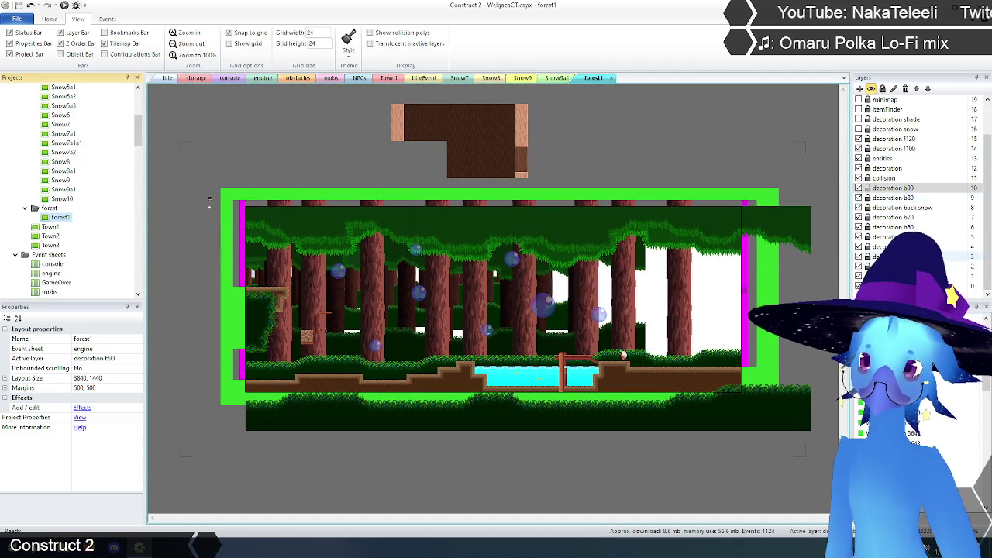
pyautogui.scroll(2, 900, 194)
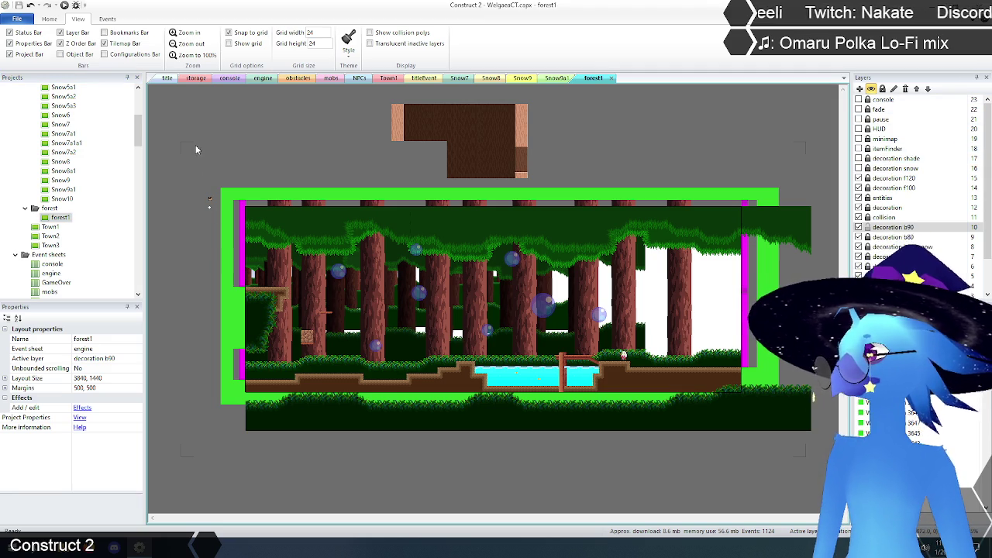
pyautogui.click(612, 78)
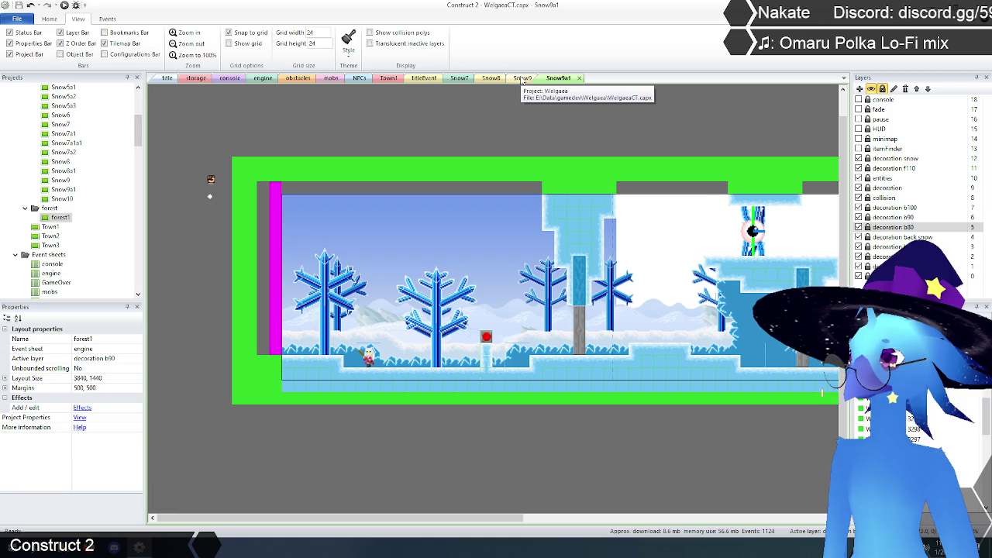
# Close the Snow9a1, Snow9, Snow8 and Snow7 layout tabs.
pyautogui.click(579, 78)
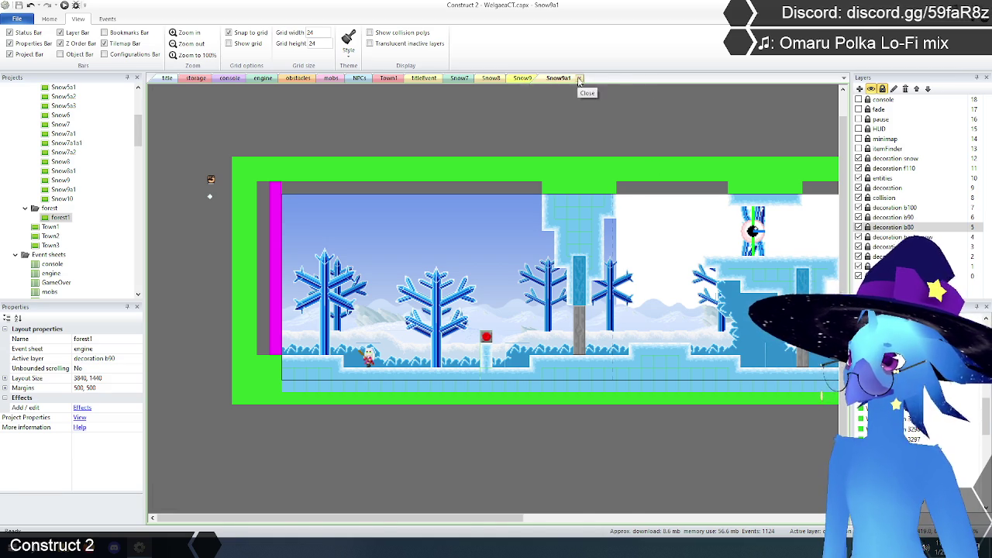
pyautogui.scroll(-3, 521, 124)
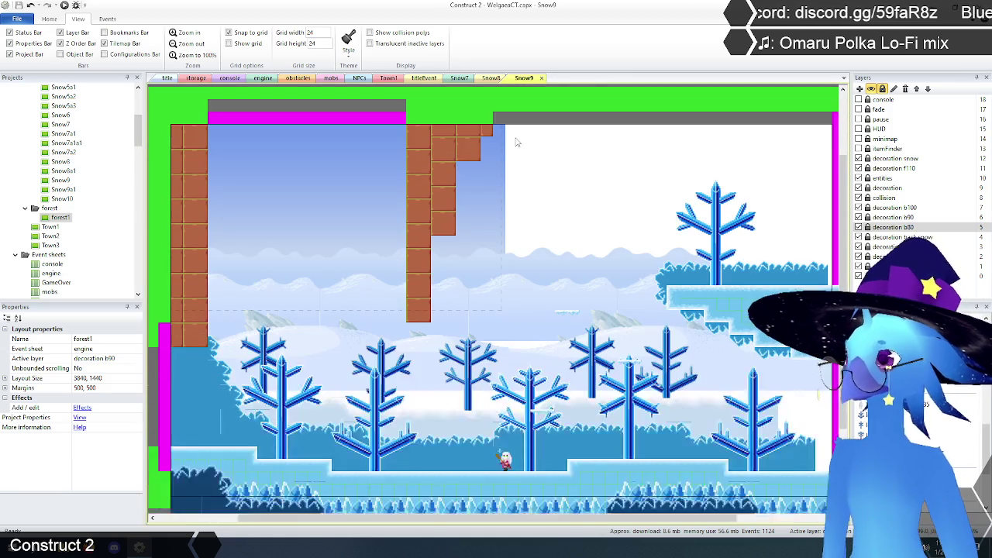
pyautogui.click(542, 78)
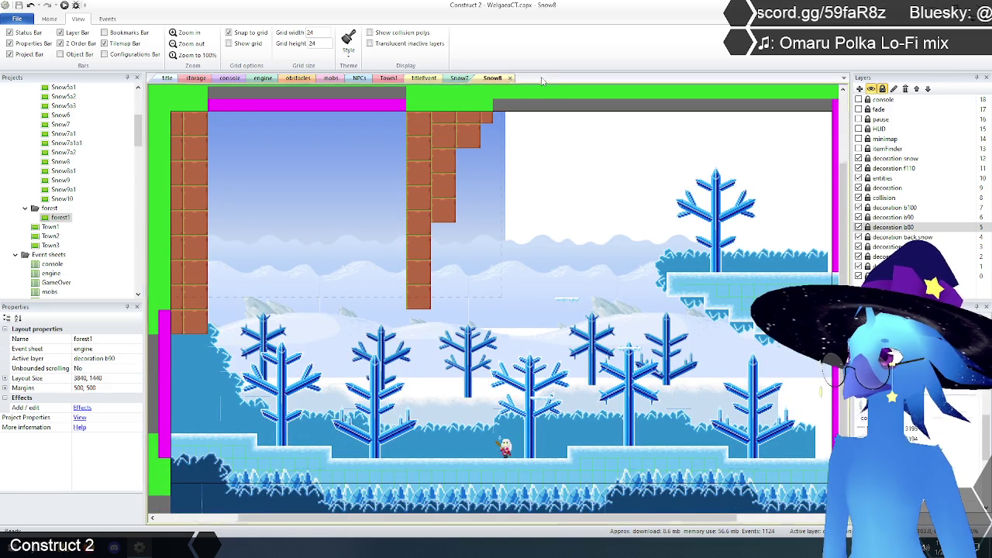
pyautogui.click(510, 78)
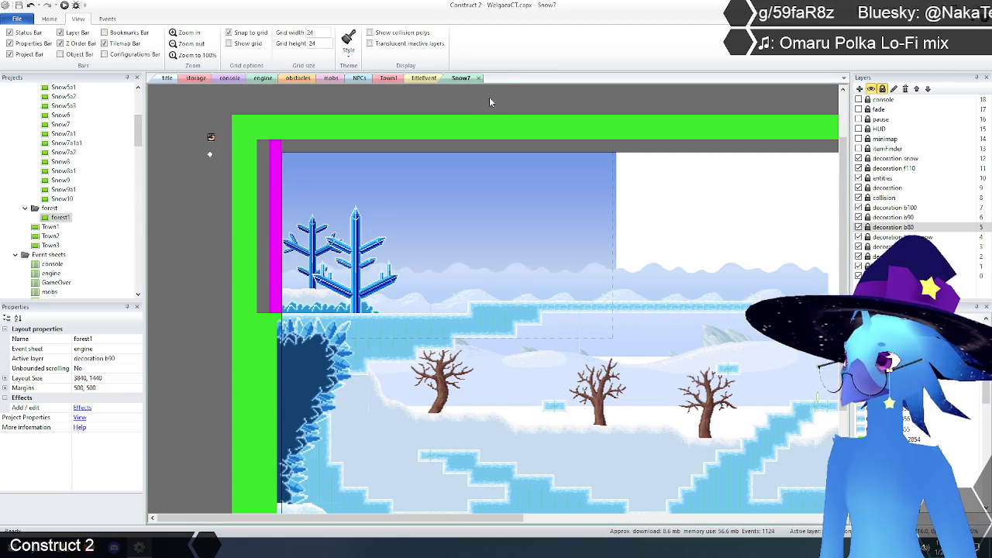
pyautogui.scroll(-2, 475, 133)
pyautogui.scroll(1, 476, 132)
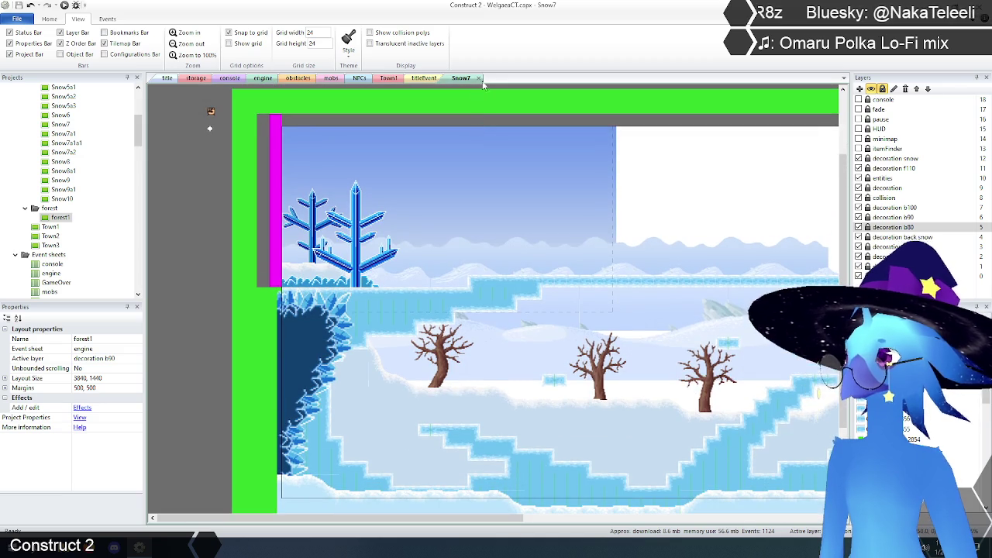
pyautogui.click(479, 79)
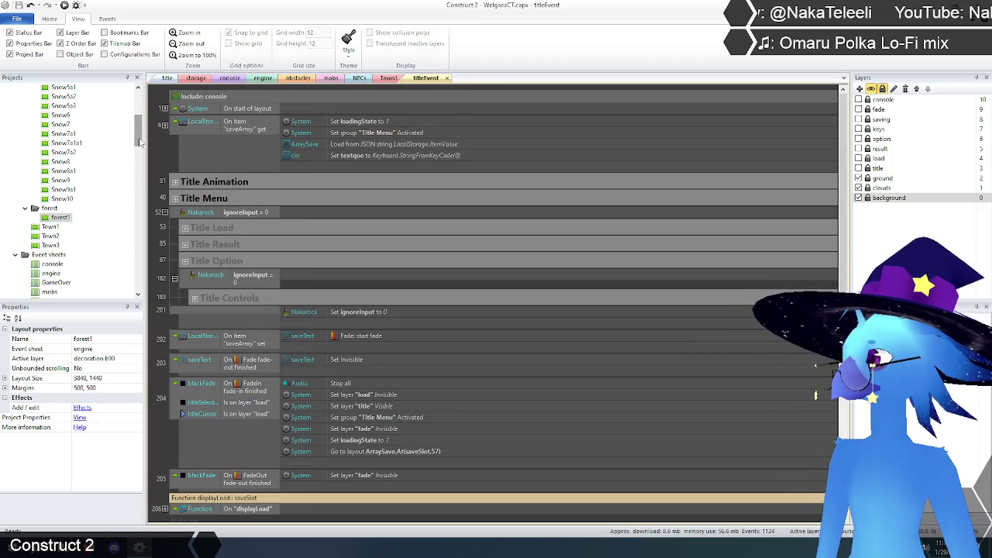
# Open the Town1 layout from the Projects bar.
pyautogui.scroll(-1, 50, 203)
pyautogui.click(50, 199)
pyautogui.doubleClick(50, 200)
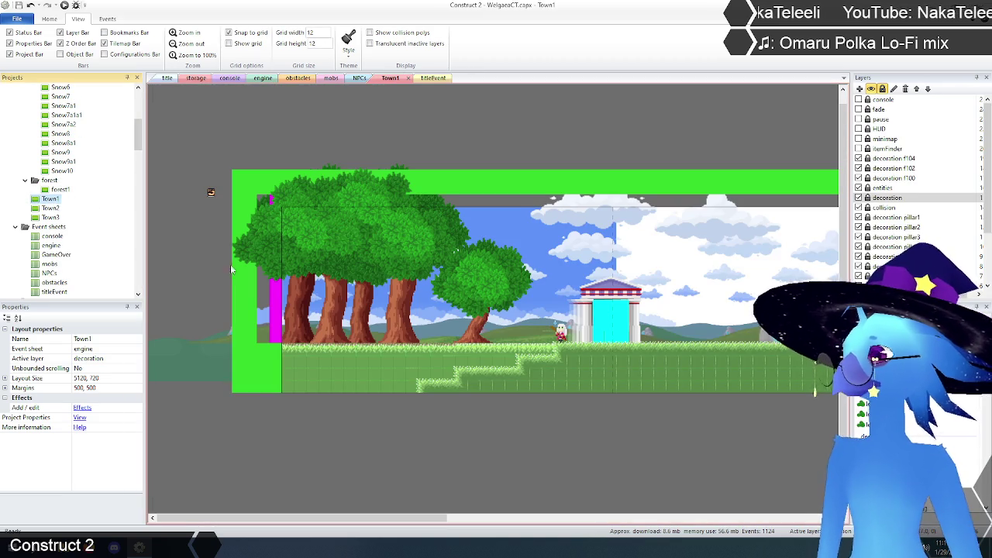
pyautogui.scroll(1, 248, 396)
pyautogui.moveTo(138, 139)
pyautogui.mouseDown()
pyautogui.moveTo(138, 289)
pyautogui.moveTo(130, 183)
pyautogui.mouseUp()
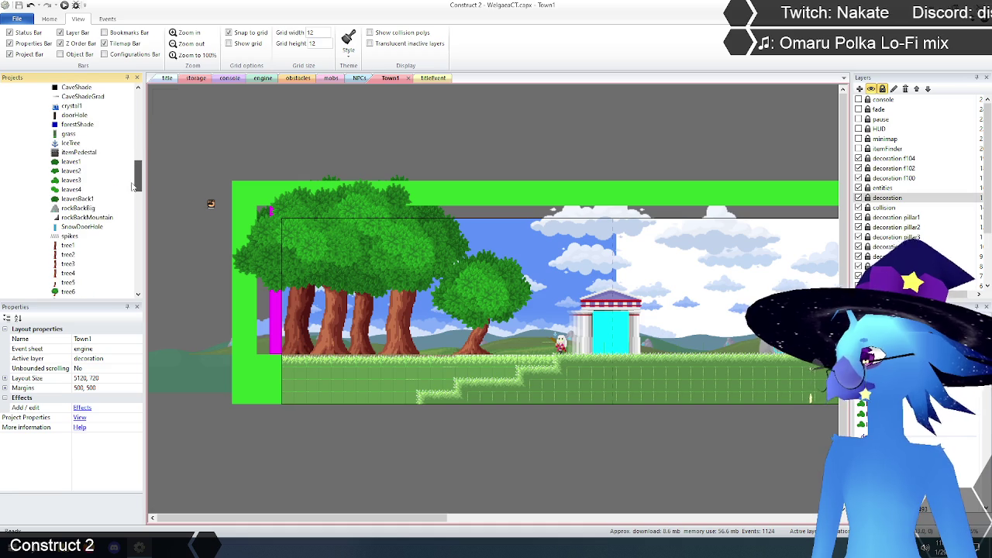
pyautogui.click(71, 200)
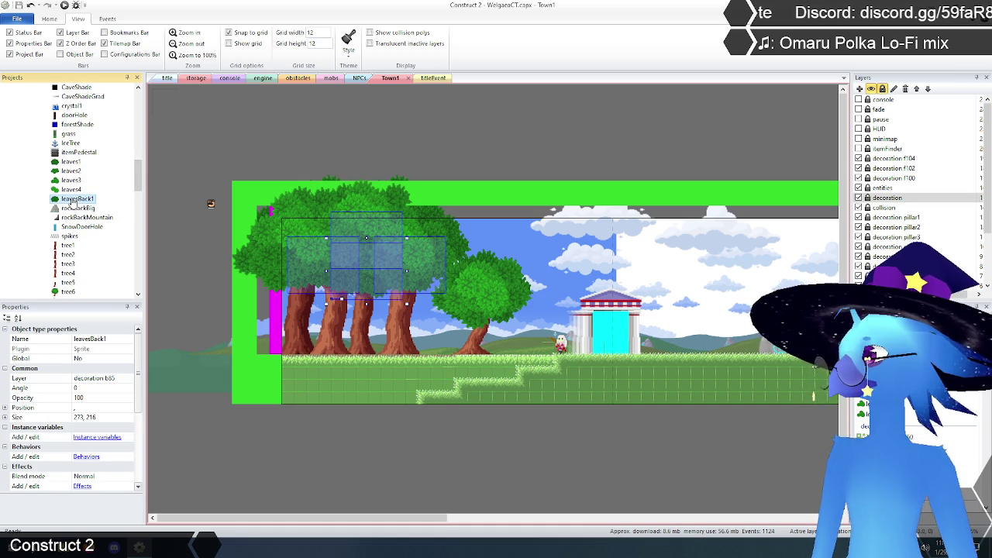
pyautogui.click(72, 189)
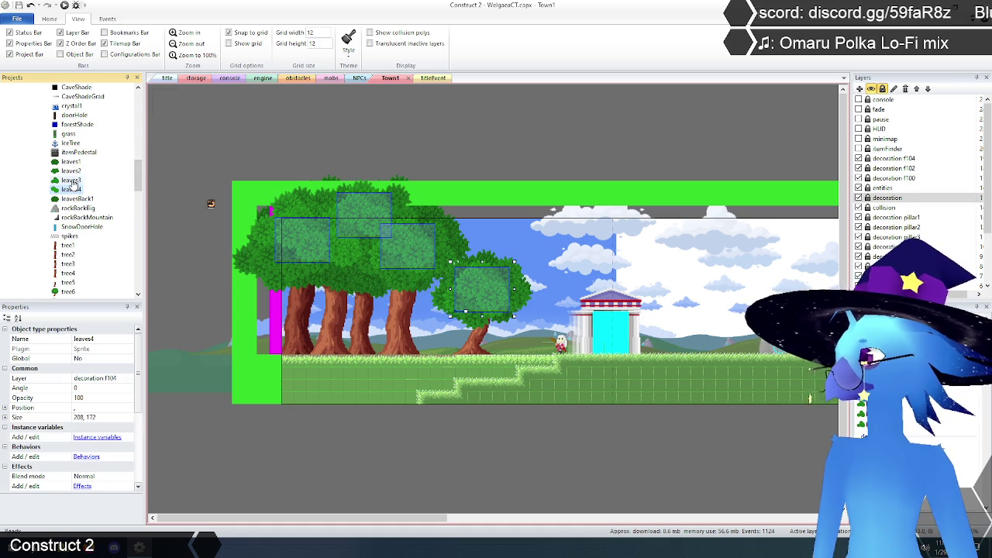
pyautogui.click(71, 181)
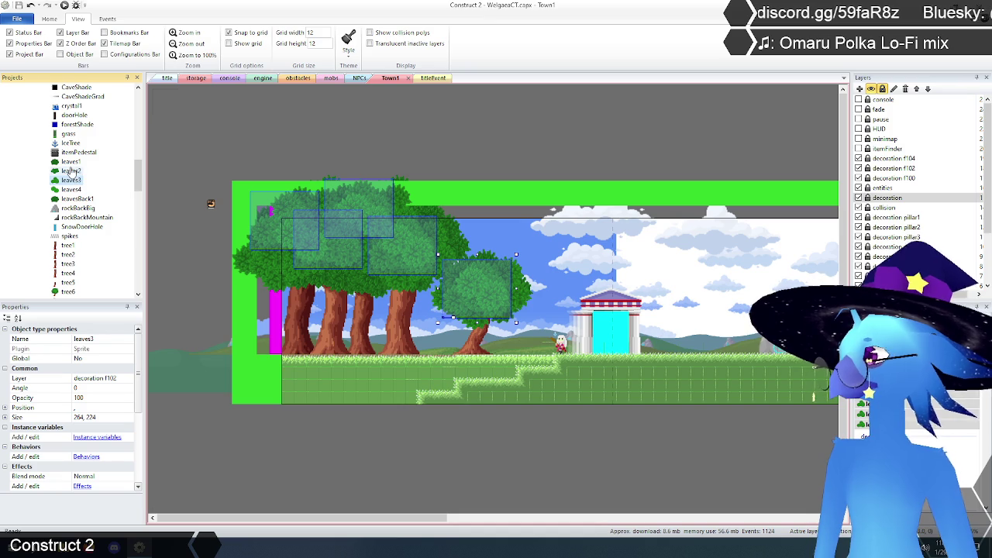
pyautogui.click(70, 171)
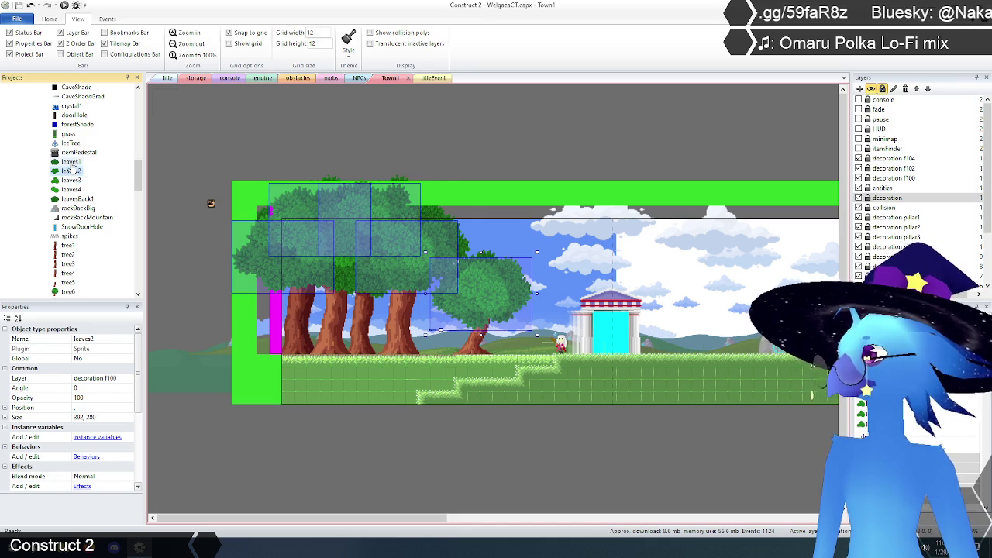
pyautogui.click(70, 162)
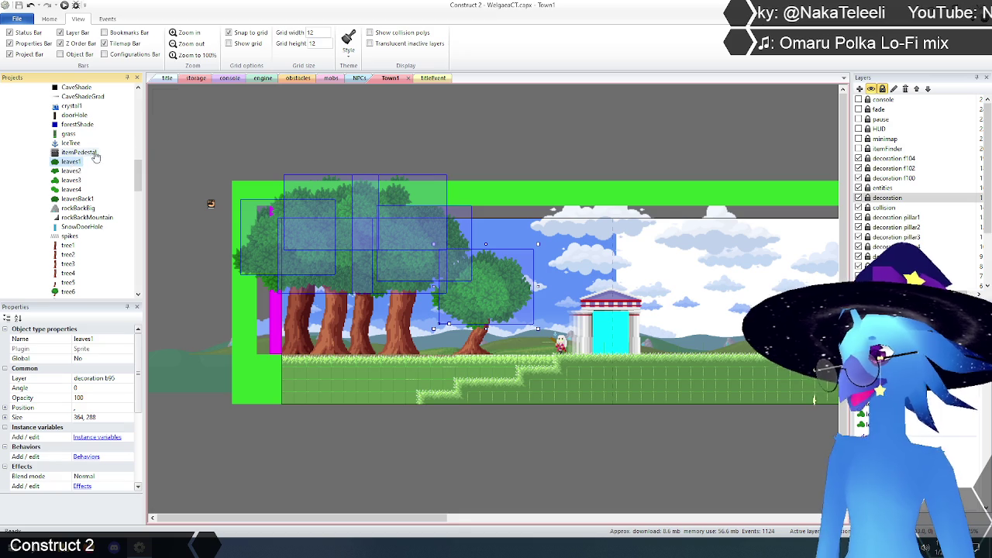
pyautogui.click(218, 141)
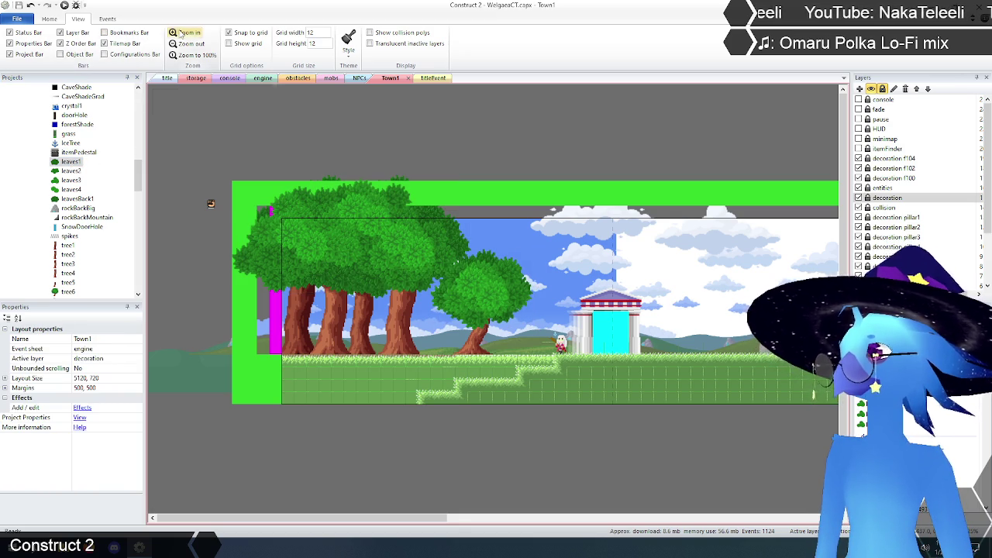
# Zoom into Town1's left-edge tree canopy, highlight the leaves1 instances, and hide decoration f104.
pyautogui.click(180, 32)
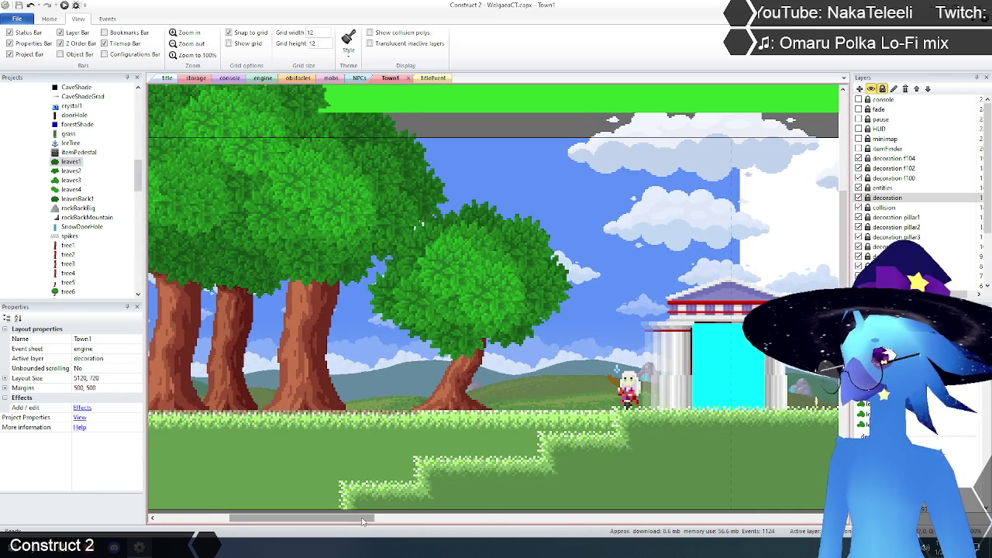
pyautogui.hscroll(-5, 368, 519)
pyautogui.scroll(1, 357, 433)
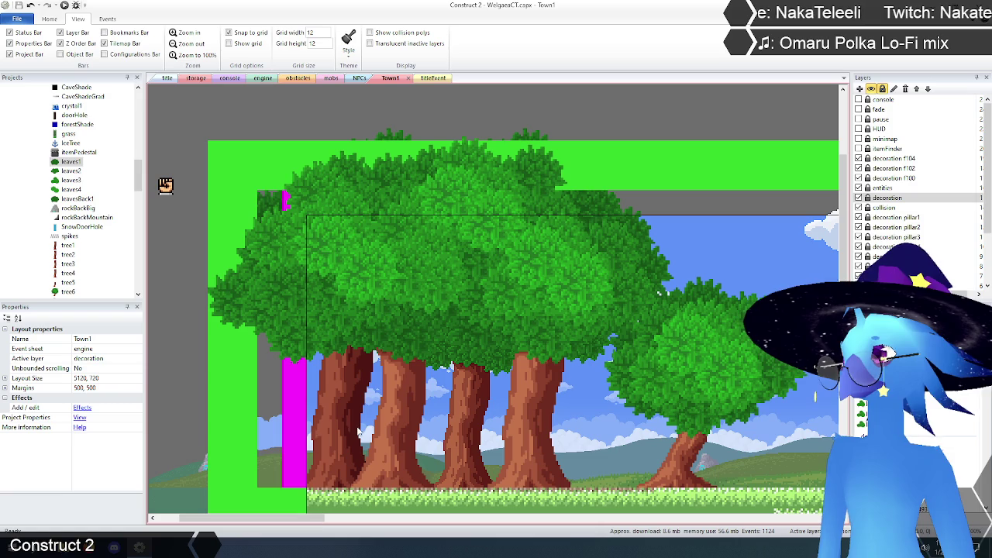
pyautogui.click(72, 171)
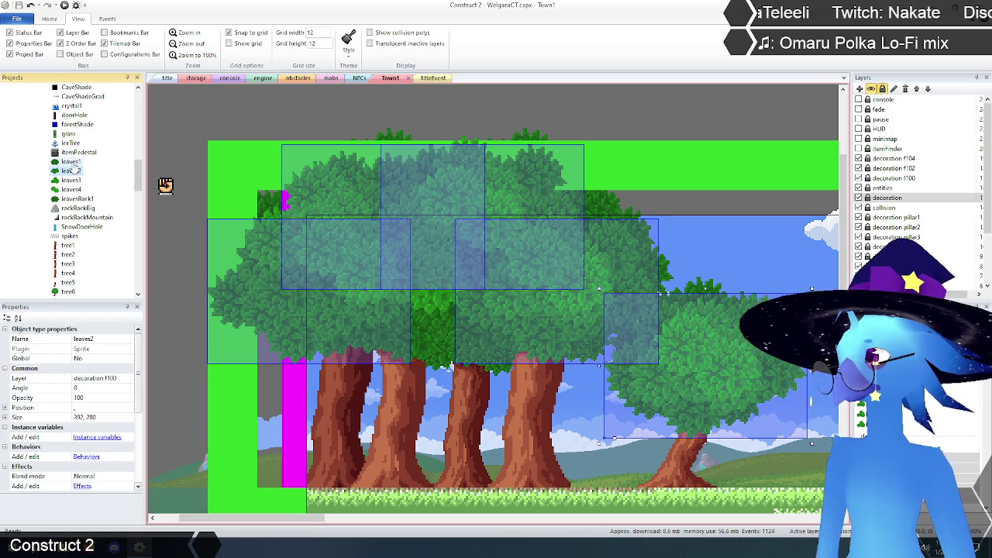
pyautogui.press('Up')
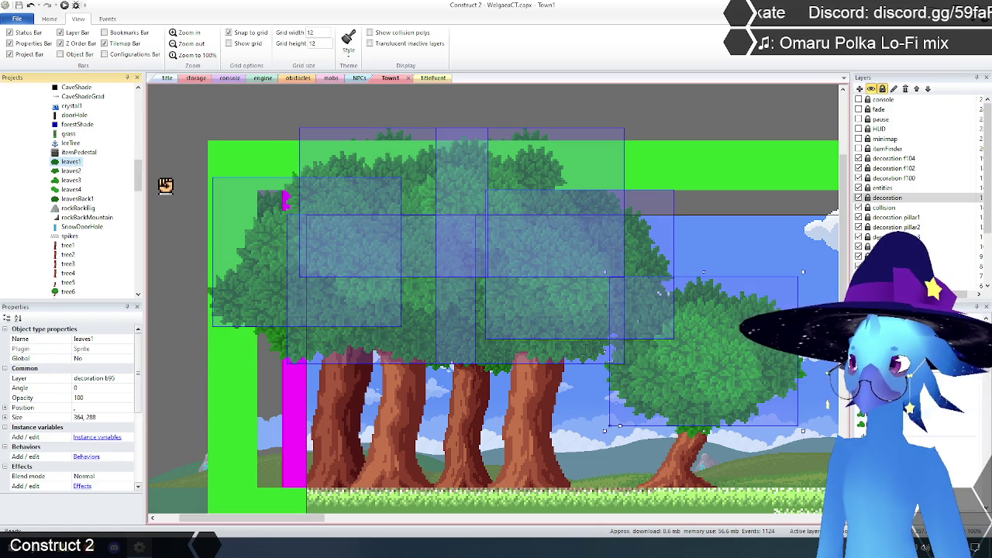
pyautogui.click(690, 122)
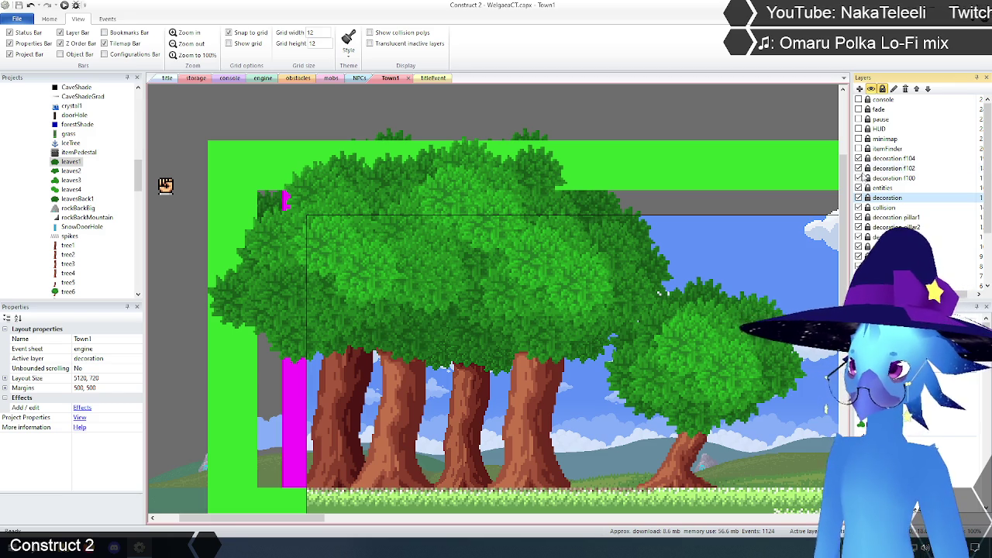
pyautogui.click(858, 159)
# Hide the decoration f102 and f100 foliage layers.
pyautogui.click(858, 169)
pyautogui.click(858, 179)
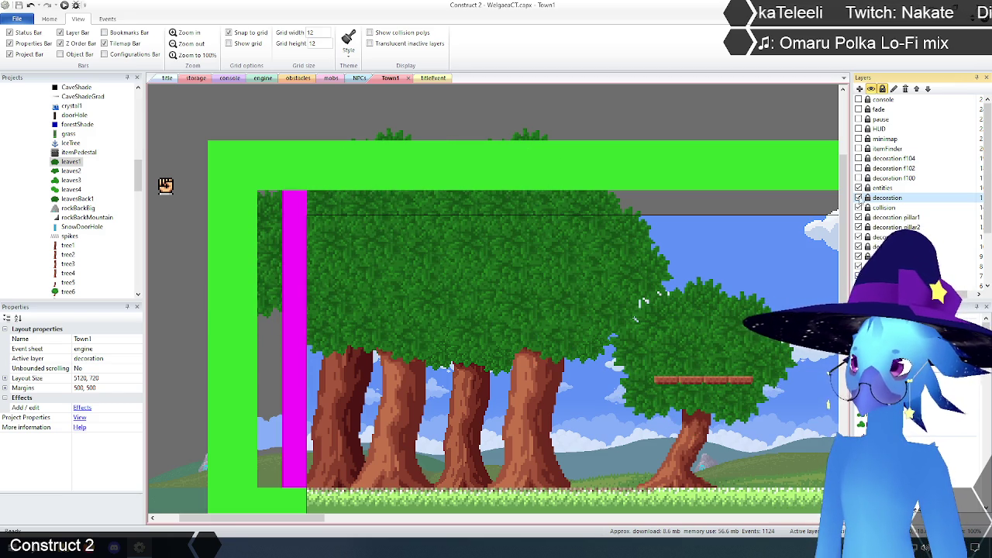
pyautogui.scroll(-2, 884, 208)
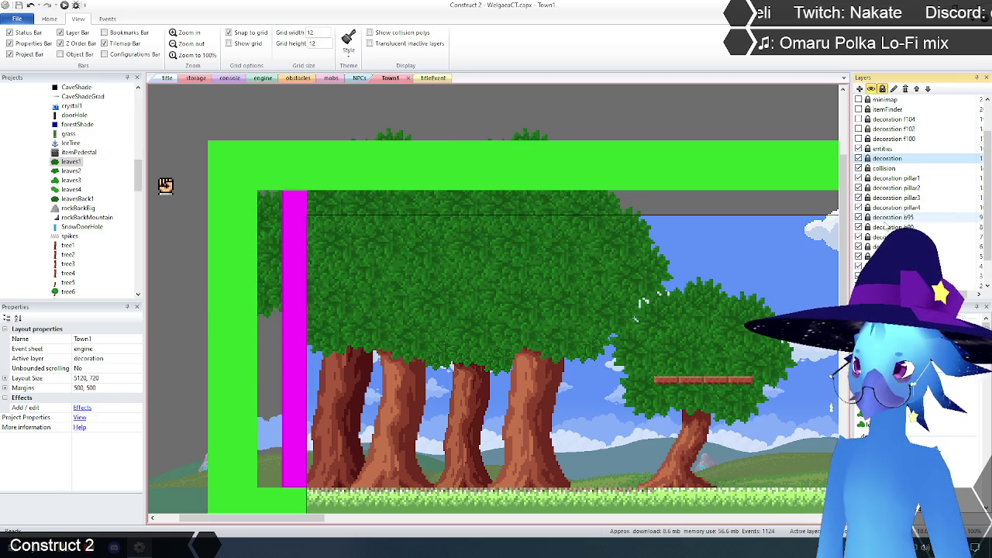
# Compare Town1 with and without the decoration f95 trees, leaving them visible, then go to the title layout.
pyautogui.click(859, 217)
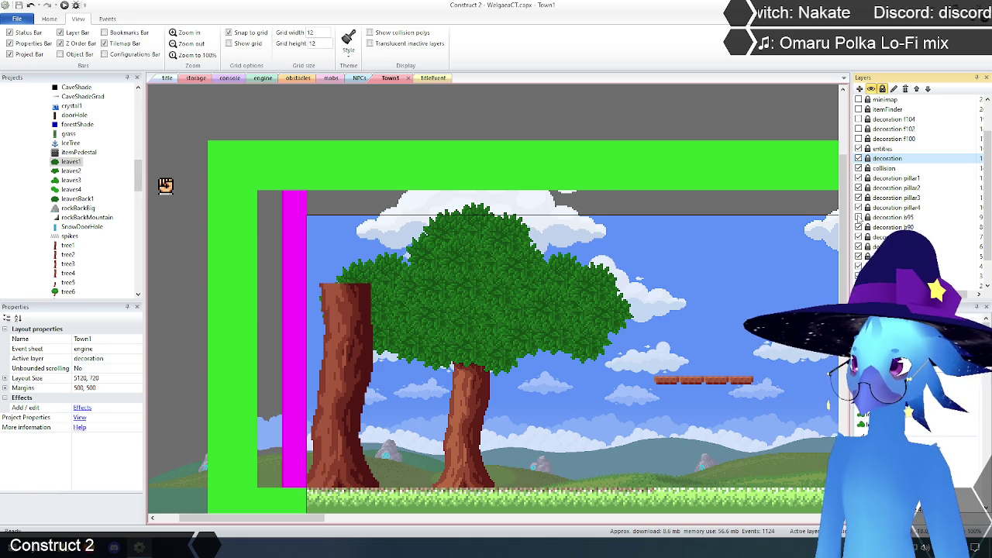
pyautogui.click(859, 218)
pyautogui.click(859, 218)
pyautogui.click(859, 218)
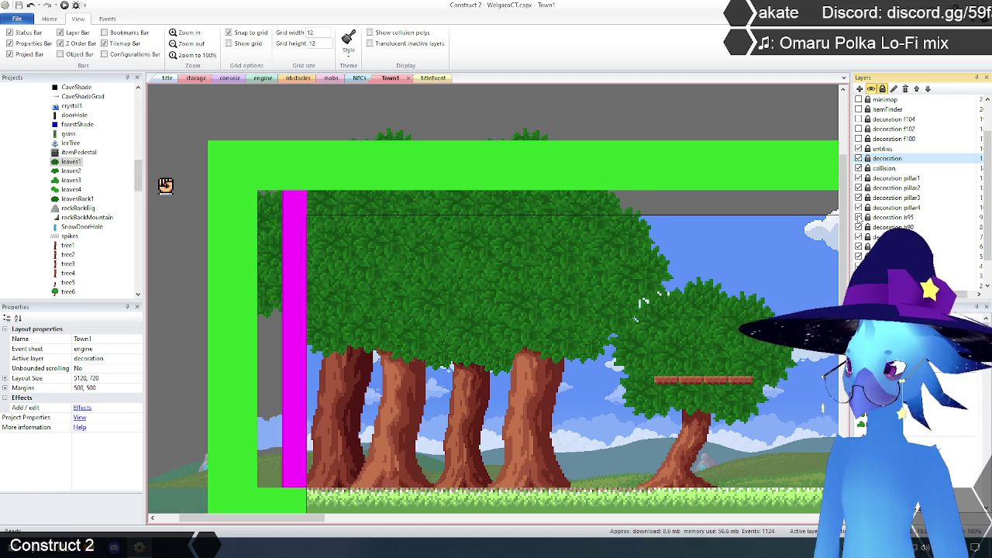
pyautogui.click(859, 218)
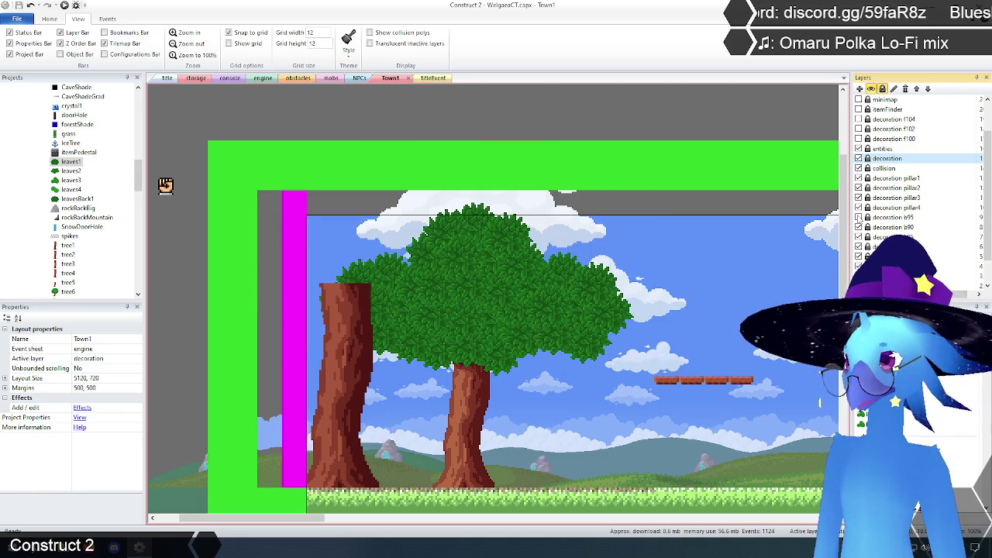
pyautogui.click(859, 217)
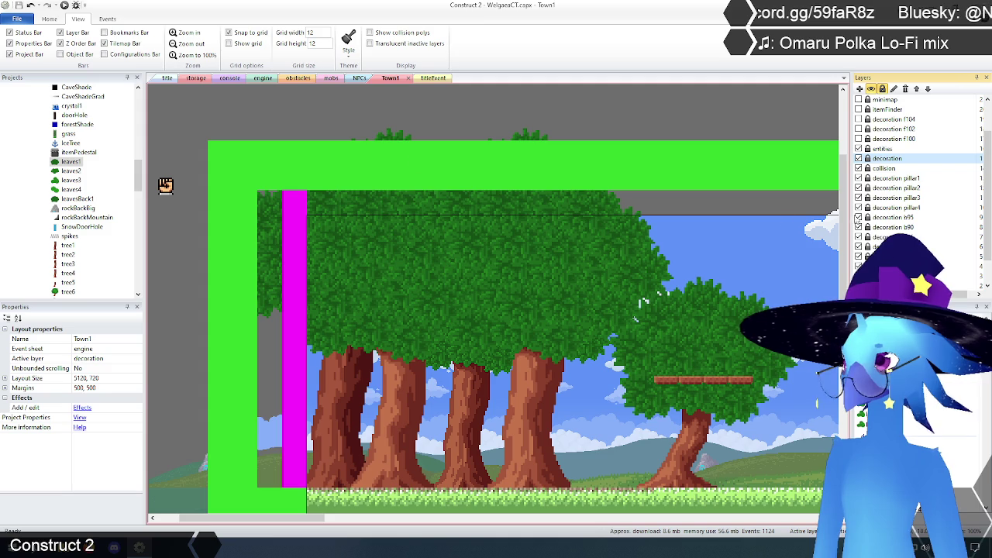
pyautogui.click(167, 77)
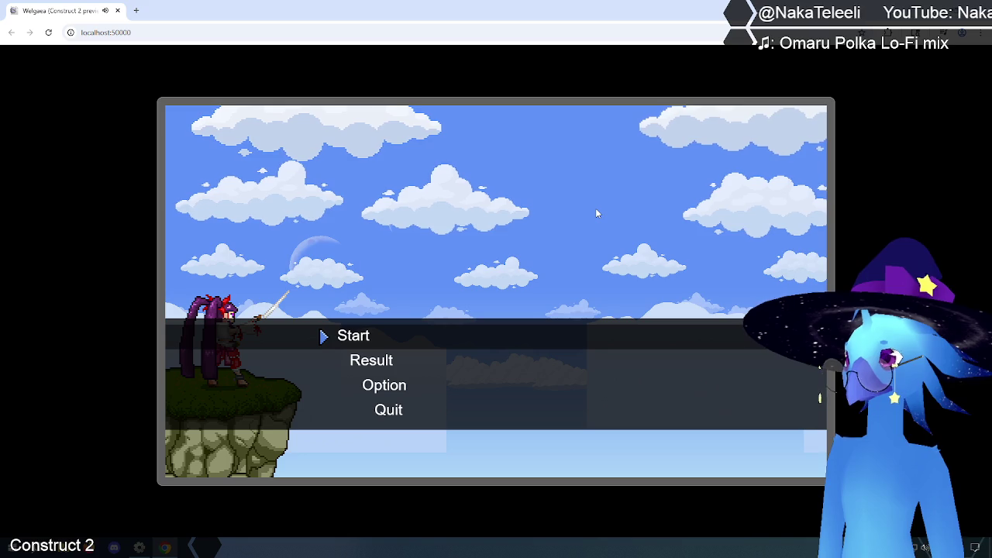
# Close the Chrome game preview of the title menu.
pyautogui.click(975, 9)
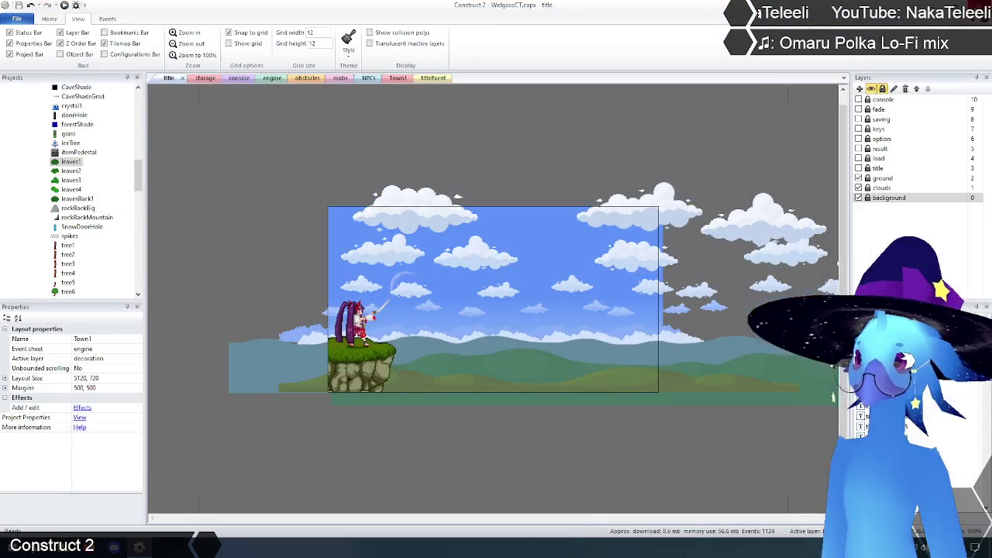
# Expand the background object types folder and view the CaveBackM animations.
pyautogui.moveTo(139, 180)
pyautogui.mouseDown()
pyautogui.moveTo(142, 140)
pyautogui.moveTo(150, 169)
pyautogui.mouseUp()
pyautogui.click(35, 124)
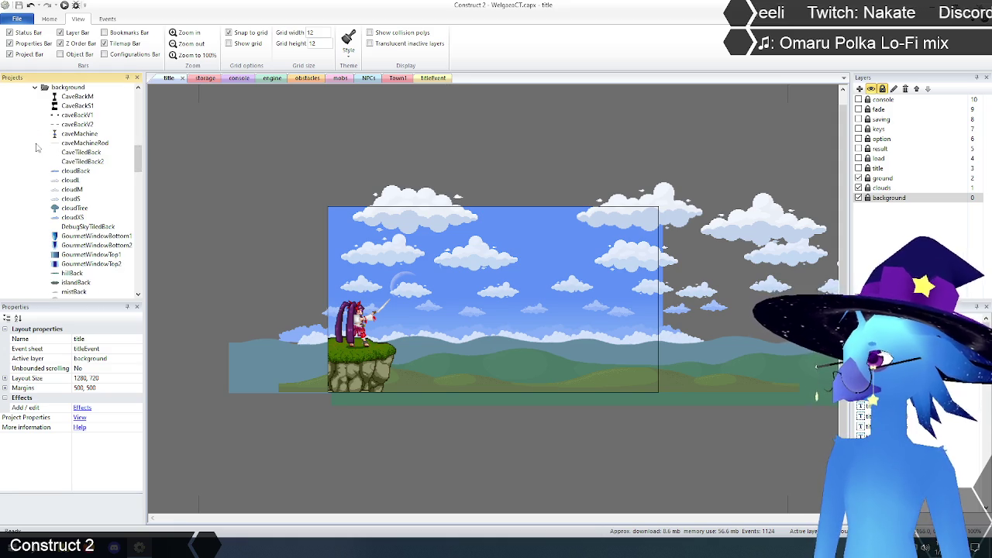
pyautogui.scroll(1, 88, 167)
pyautogui.click(81, 125)
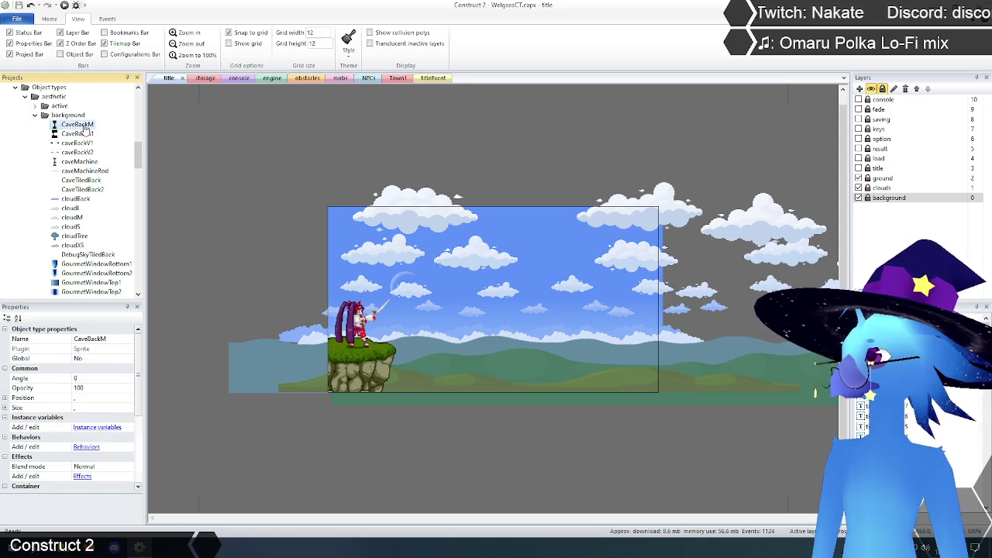
pyautogui.rightClick(87, 132)
pyautogui.click(186, 140)
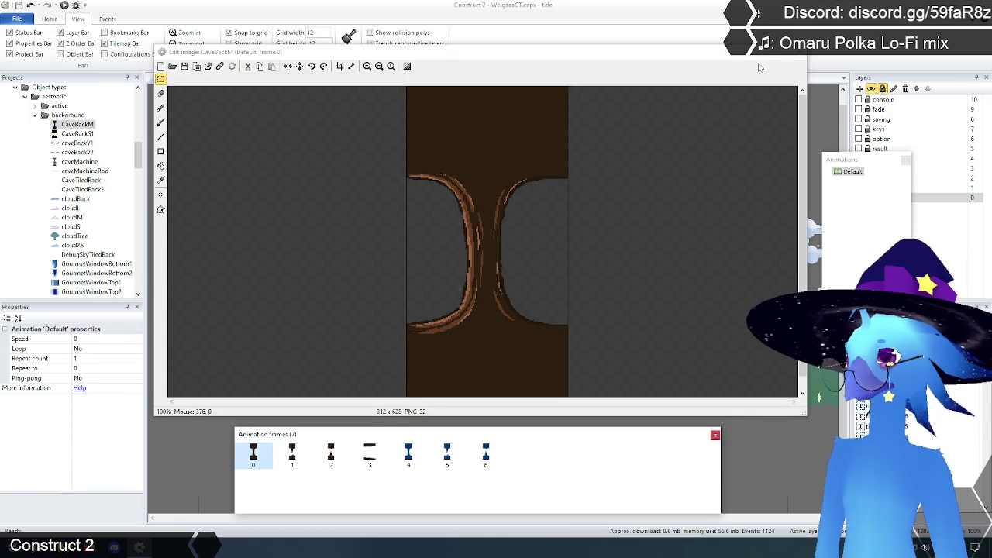
pyautogui.click(794, 54)
# View the CaveBackS1 and cloudBack animations, closing each editor unchanged.
pyautogui.click(80, 134)
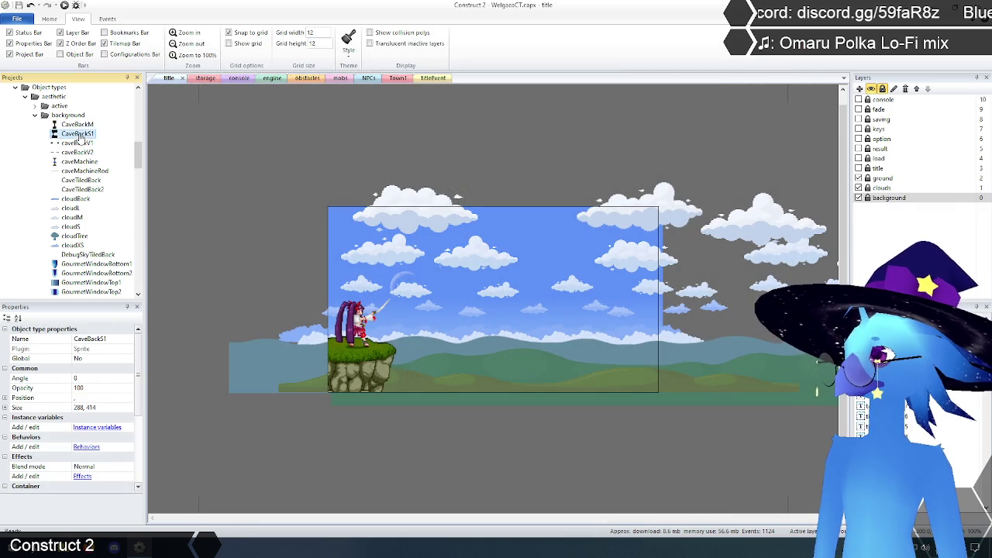
pyautogui.rightClick(80, 137)
pyautogui.click(116, 152)
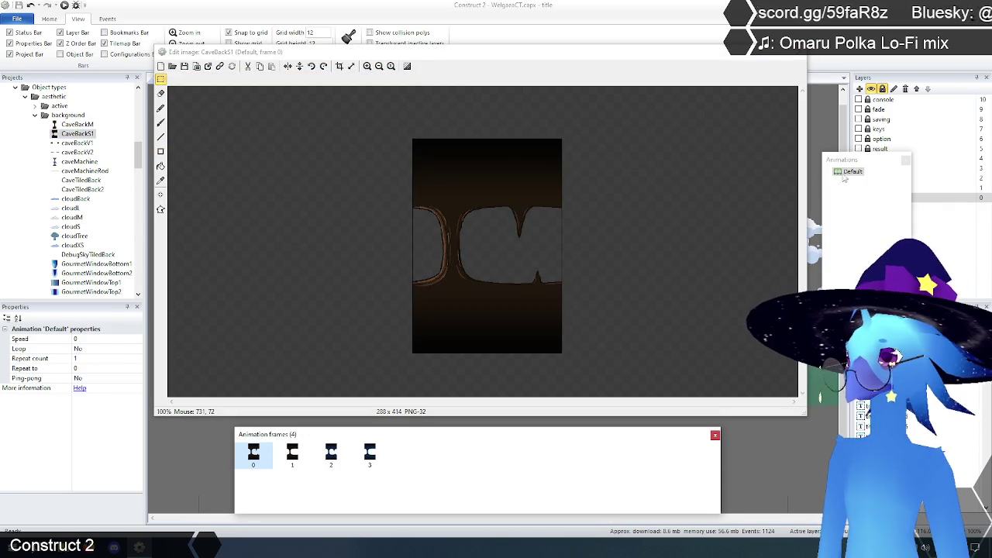
pyautogui.click(796, 54)
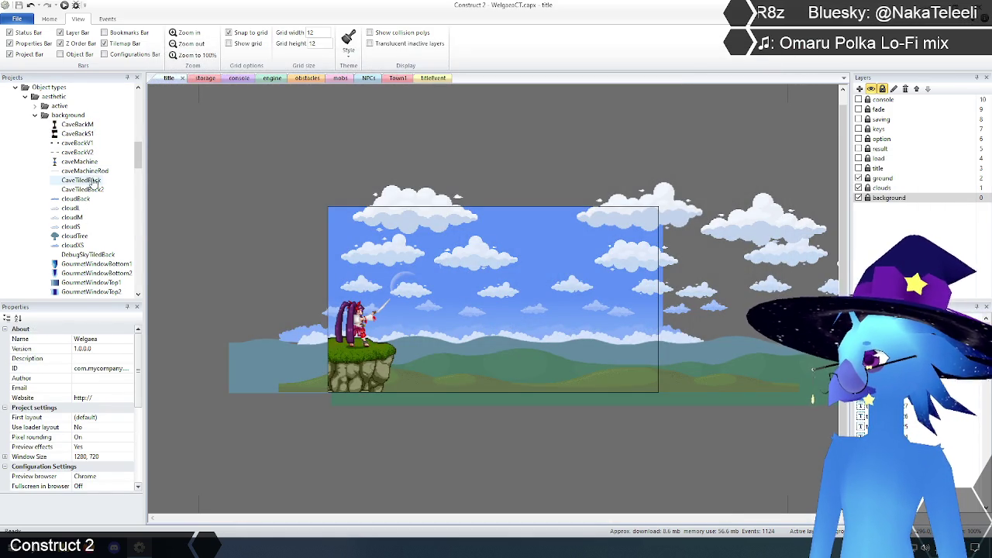
pyautogui.rightClick(77, 200)
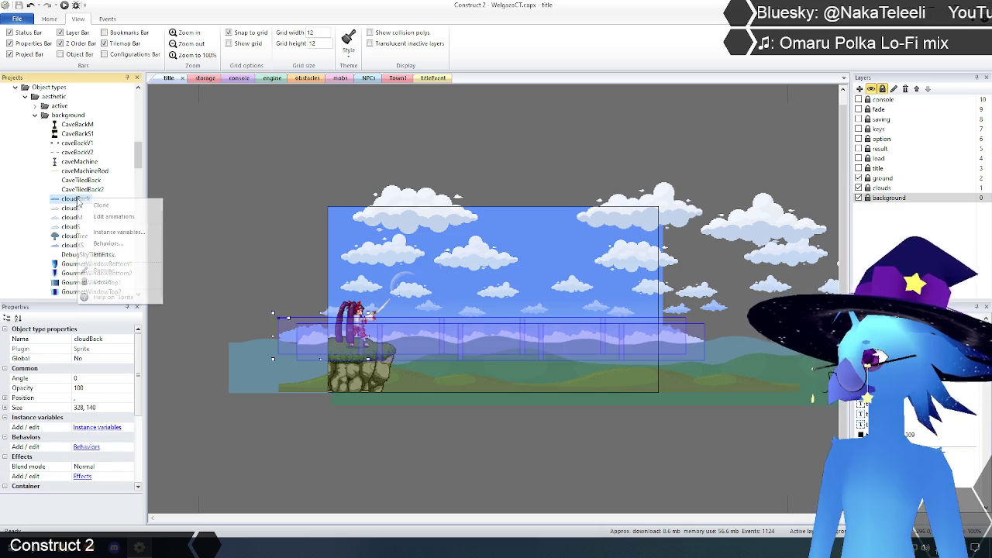
pyautogui.click(116, 217)
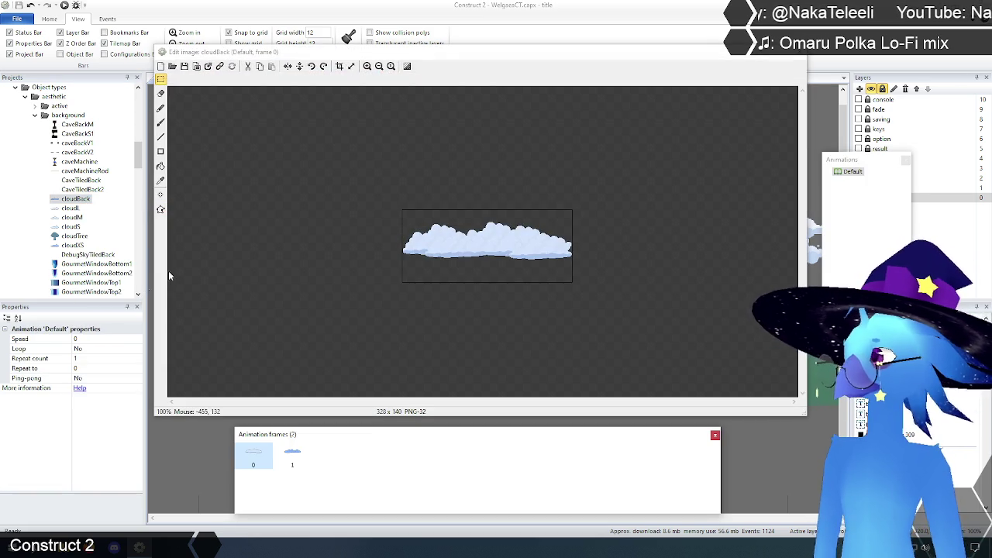
pyautogui.click(799, 53)
pyautogui.scroll(-3, 93, 186)
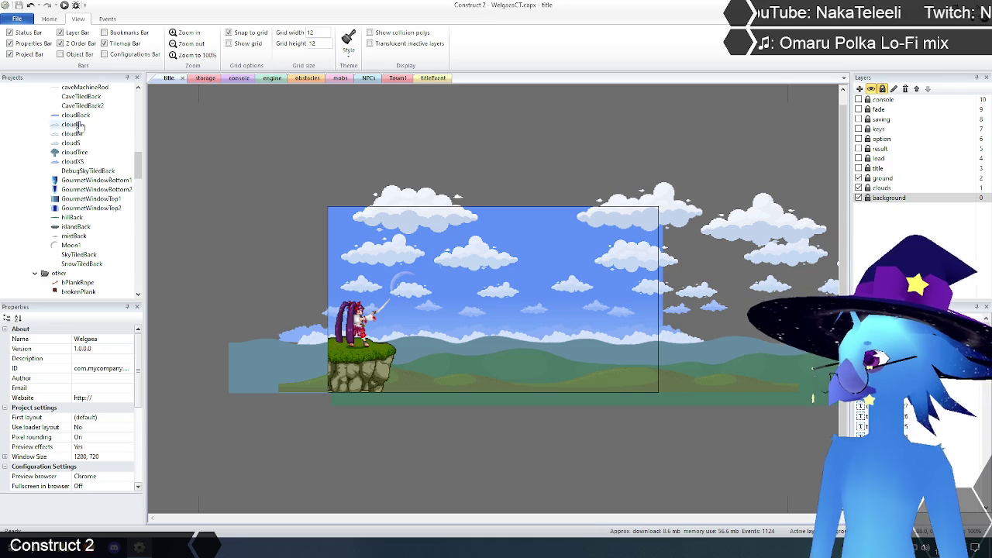
# Set the hillBack animation speed to 0.
pyautogui.click(73, 219)
pyautogui.rightClick(73, 223)
pyautogui.click(109, 232)
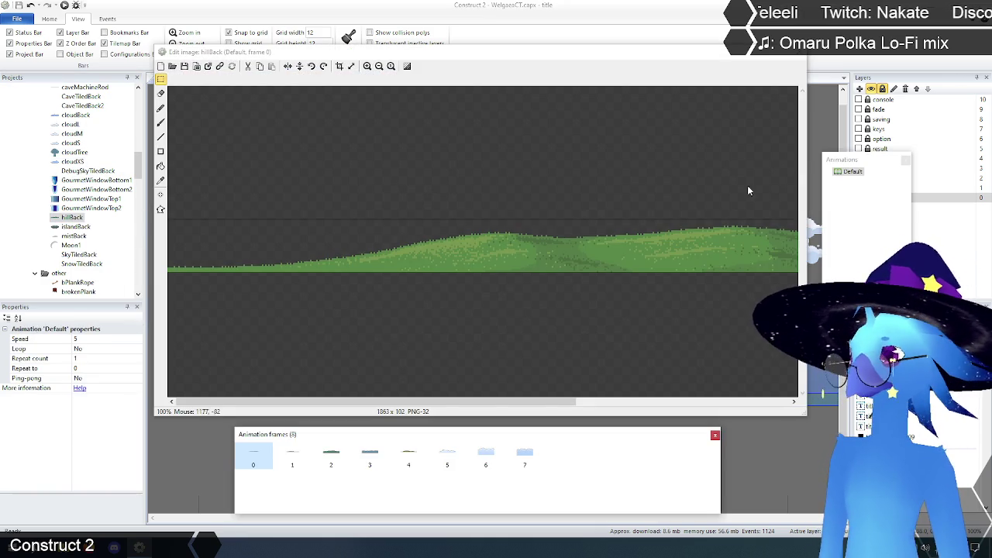
pyautogui.click(88, 339)
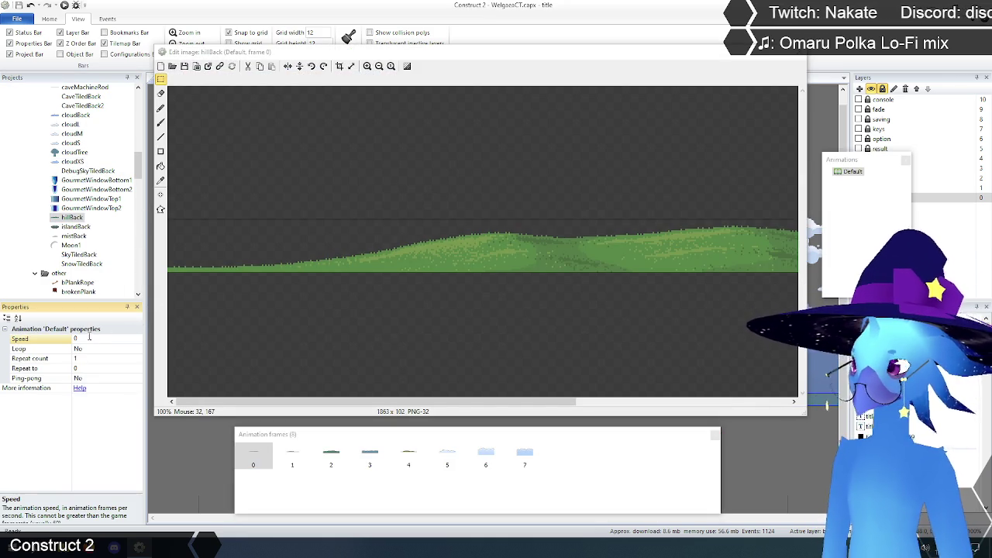
pyautogui.click(800, 52)
# View the islandBack and mistBack animations without changing them.
pyautogui.rightClick(76, 227)
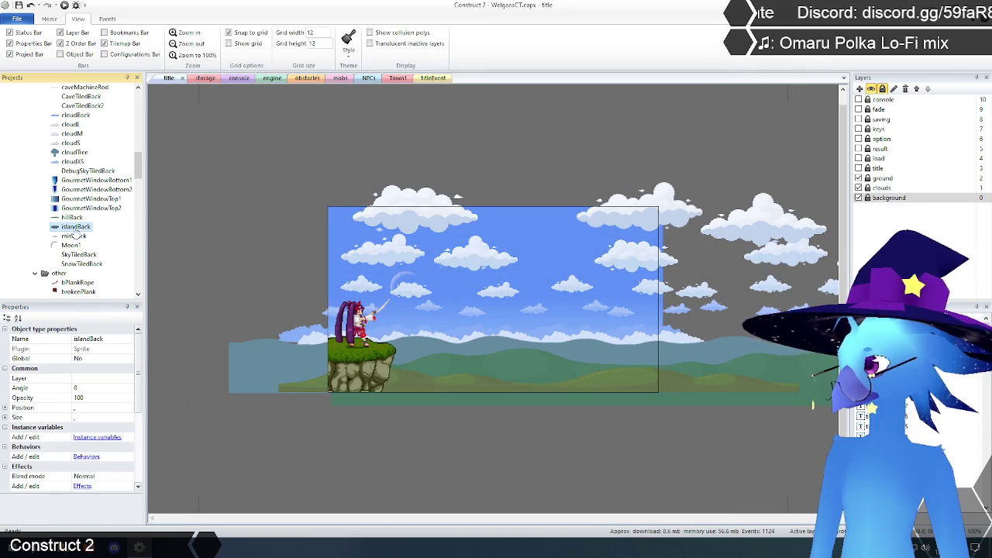
pyautogui.click(103, 247)
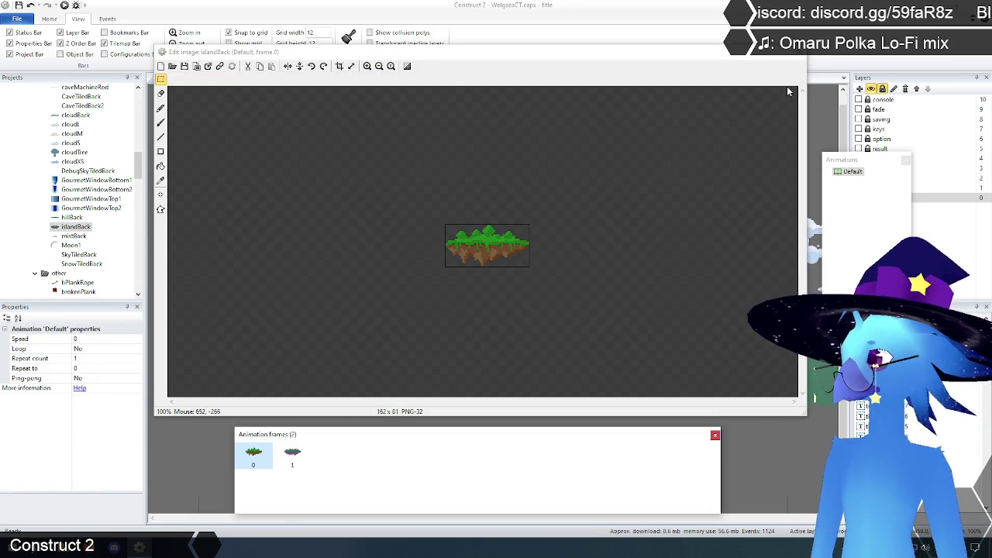
pyautogui.click(800, 52)
pyautogui.scroll(-1, 74, 221)
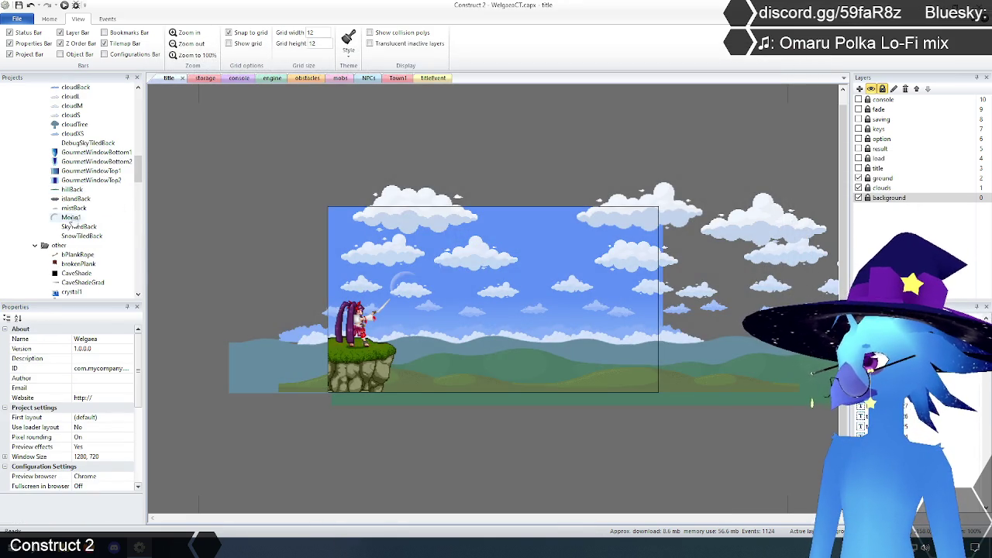
pyautogui.rightClick(72, 208)
pyautogui.click(95, 227)
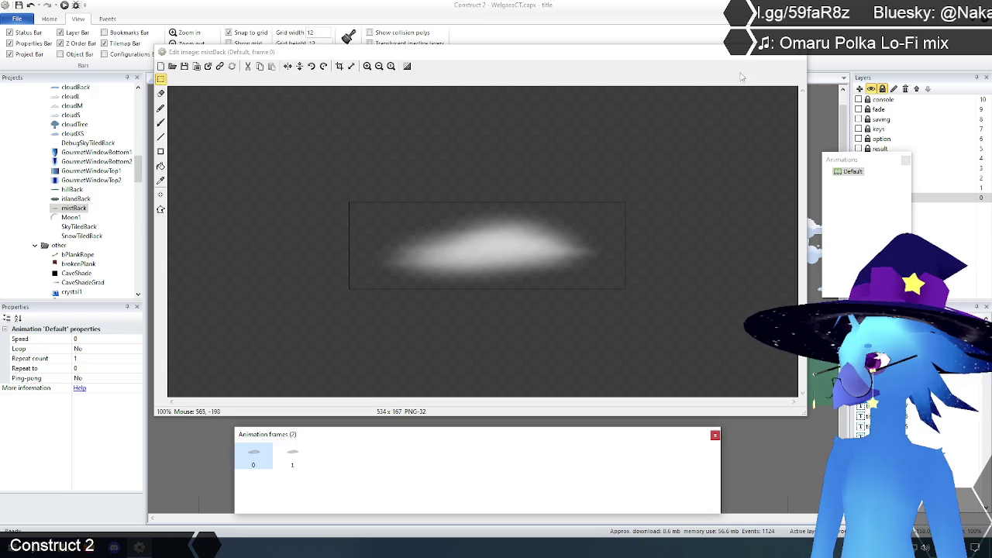
pyautogui.click(799, 56)
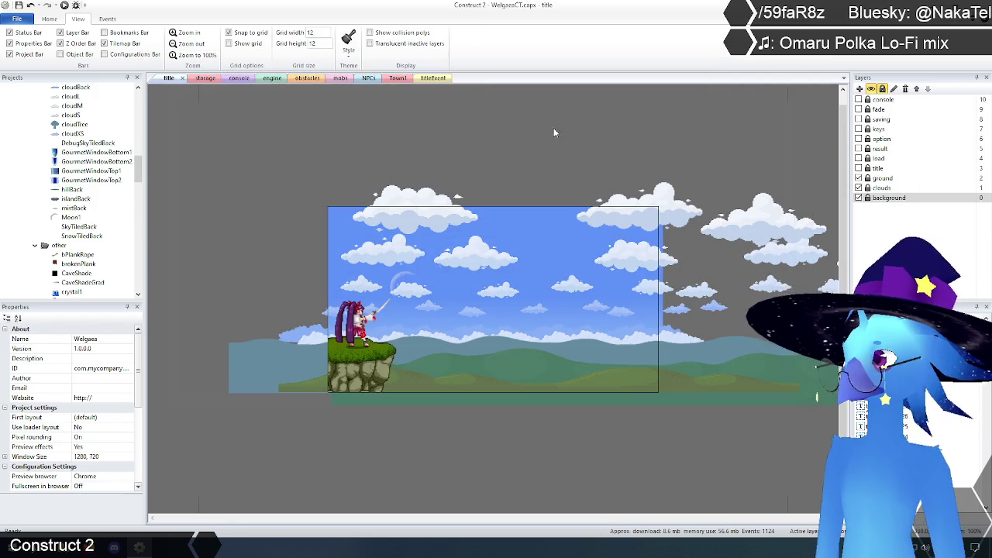
# View the Moon1 and brokenPlank animations, closing each editor unchanged.
pyautogui.rightClick(70, 217)
pyautogui.click(93, 235)
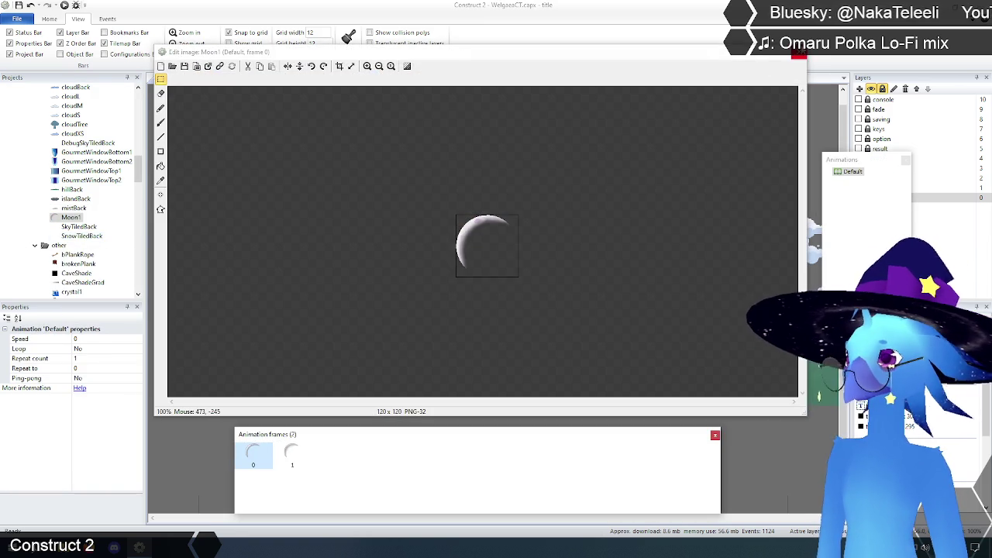
pyautogui.click(800, 55)
pyautogui.scroll(-4, 77, 194)
pyautogui.scroll(-1, 78, 194)
pyautogui.rightClick(78, 124)
pyautogui.click(110, 151)
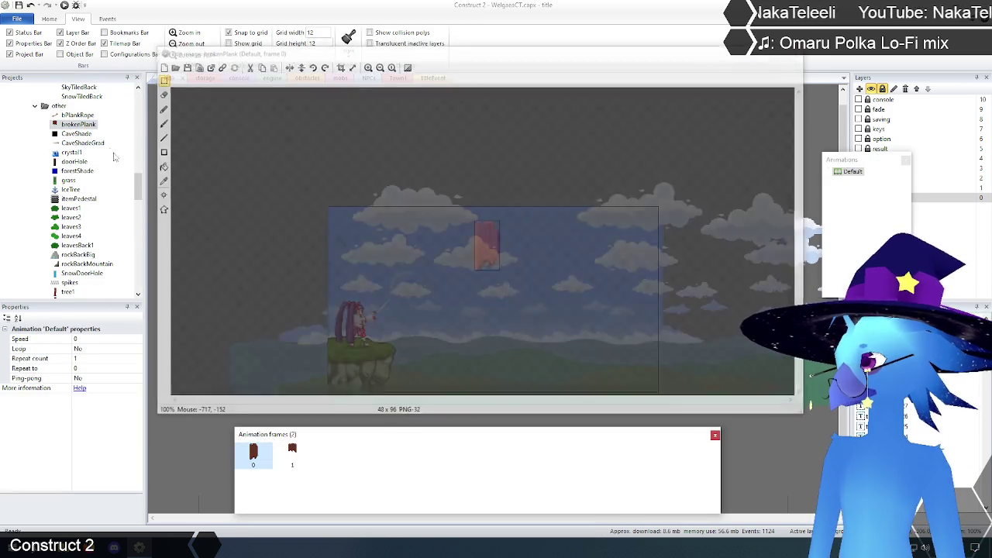
pyautogui.click(799, 55)
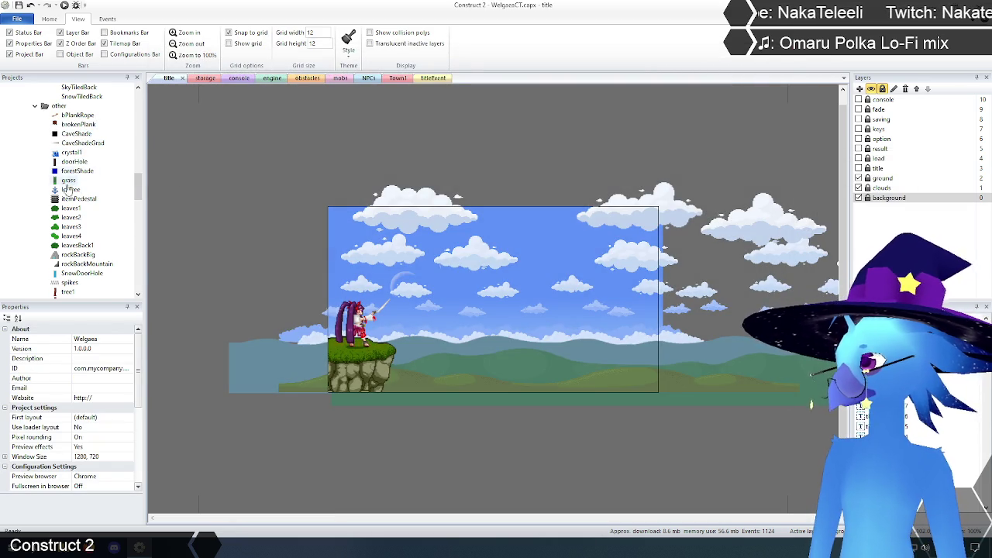
# Set the IceTree animation speed to 0 and return to the title layout's properties.
pyautogui.rightClick(67, 190)
pyautogui.click(91, 206)
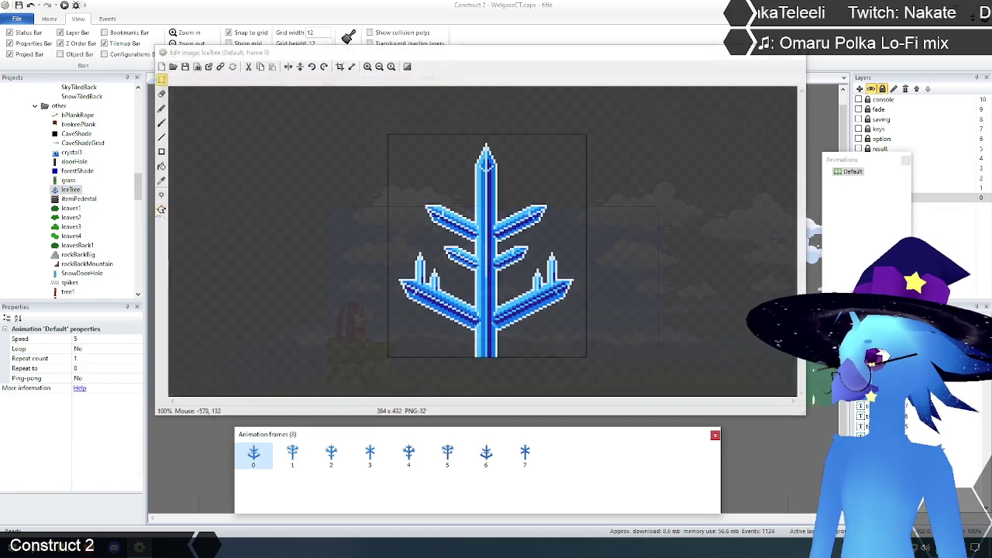
pyautogui.click(85, 338)
pyautogui.write('0')
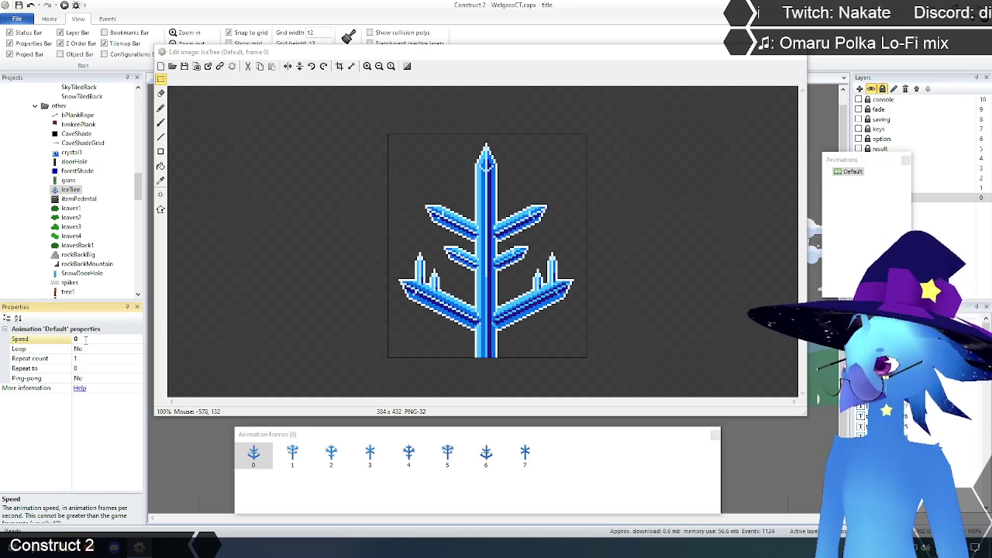
pyautogui.click(801, 56)
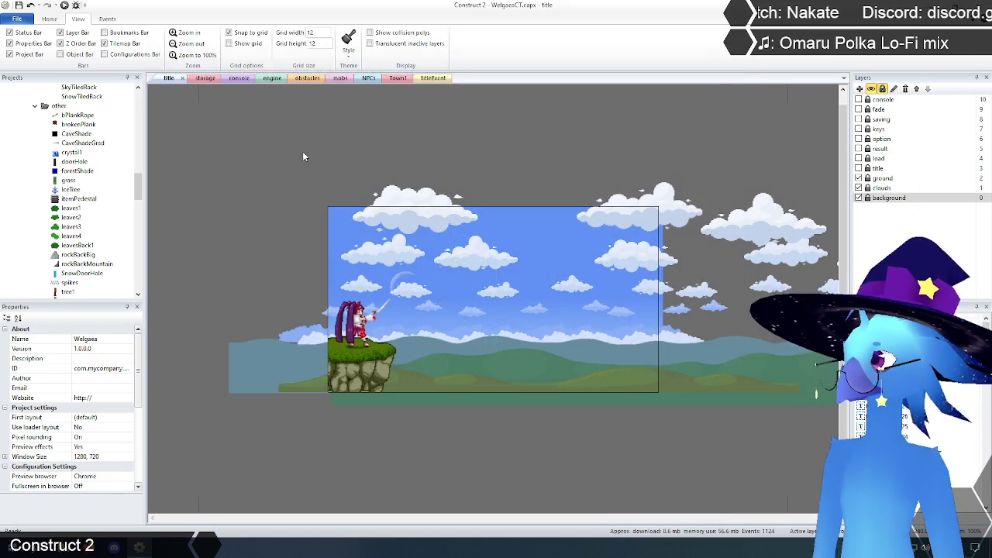
pyautogui.click(194, 140)
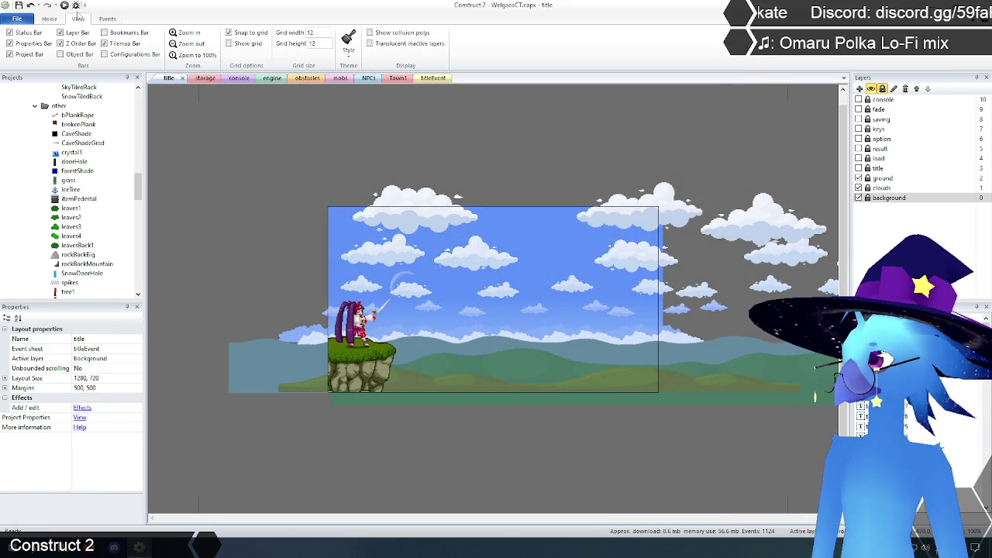
# Preview the game, load Save 1, and walk left jumping onto the ledge, rock and temple.
pyautogui.click(66, 5)
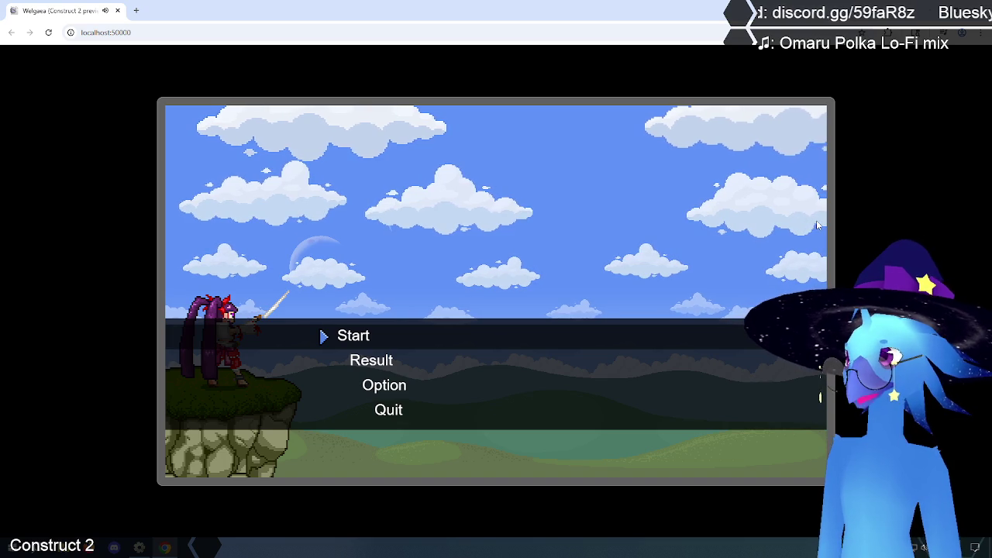
pyautogui.press('Return')
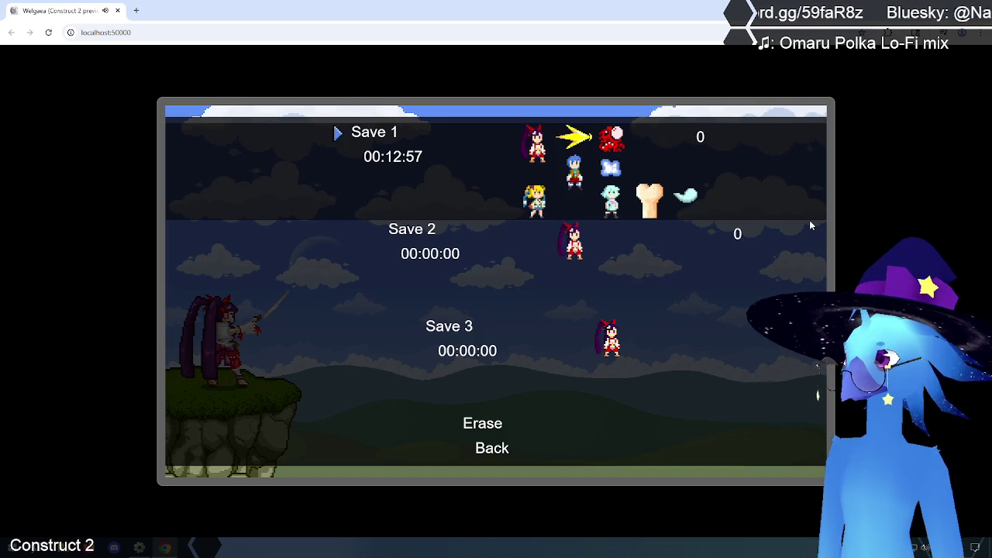
pyautogui.press('Return')
pyautogui.press('Left')
pyautogui.press('Left')
pyautogui.press('Up')
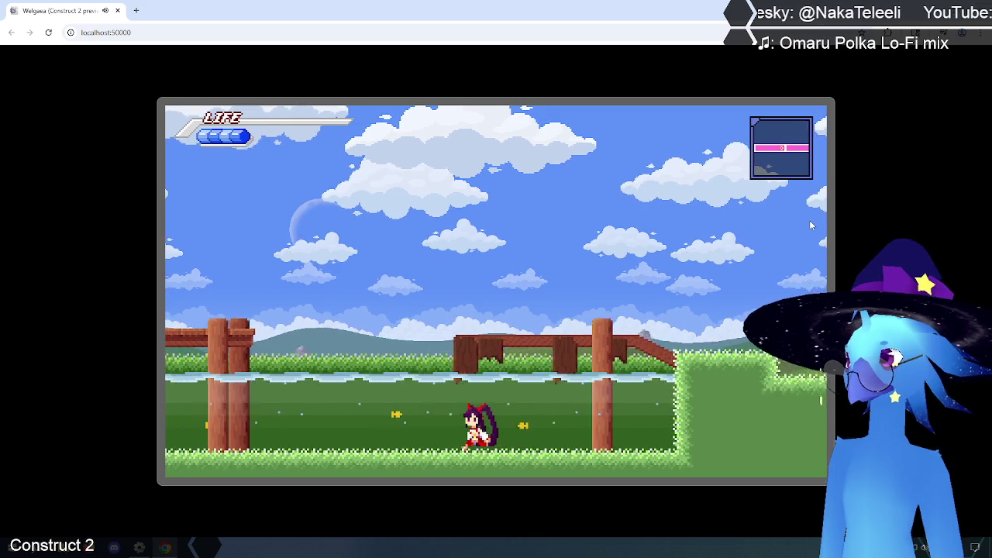
pyautogui.press('Up')
pyautogui.press('Up')
pyautogui.press('Left')
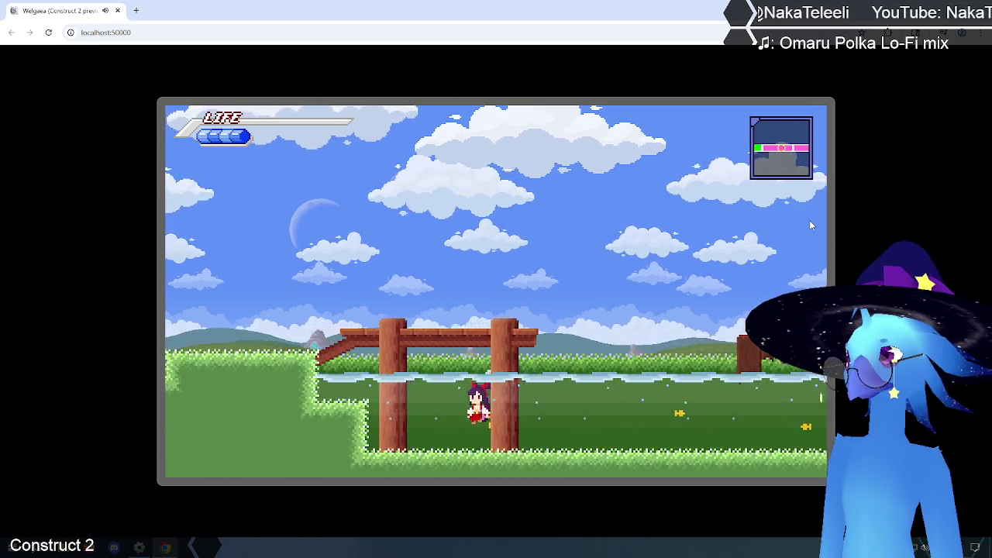
pyautogui.press('Up')
pyautogui.press('Left')
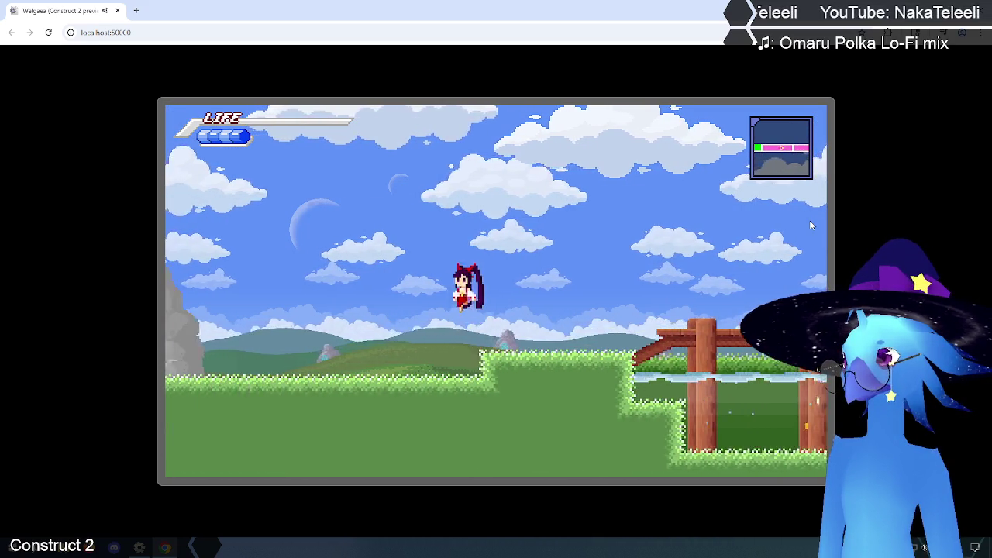
pyautogui.press('Up')
pyautogui.press('Left')
pyautogui.press('Up')
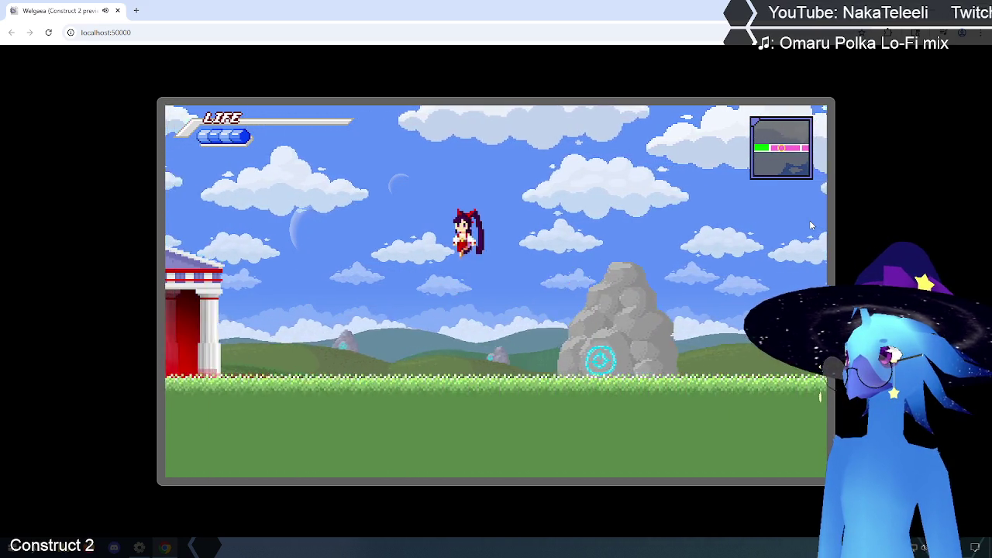
pyautogui.press('Up')
# Walk back and forth between the temple and village trees, jumping through the trees.
pyautogui.press('Left')
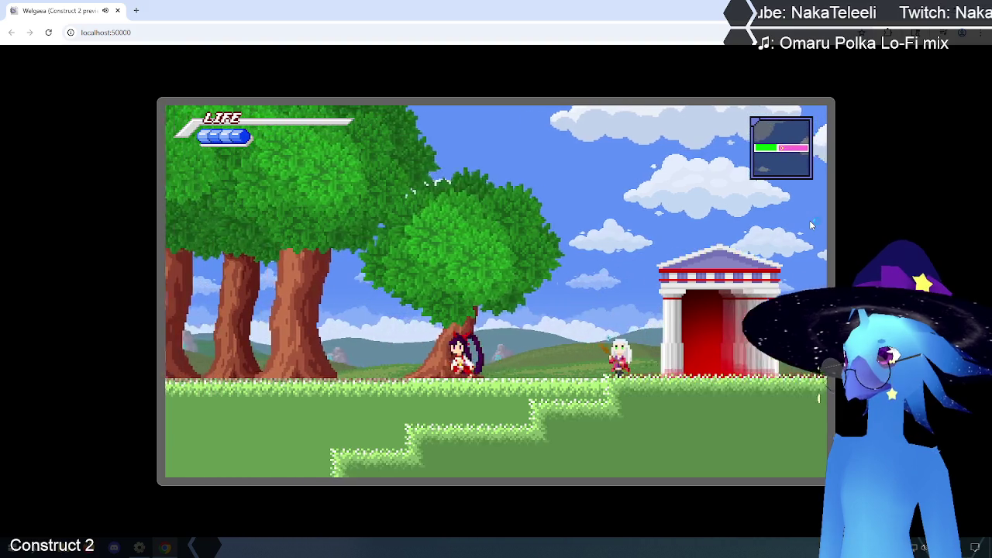
pyautogui.press('Right')
pyautogui.press('Right')
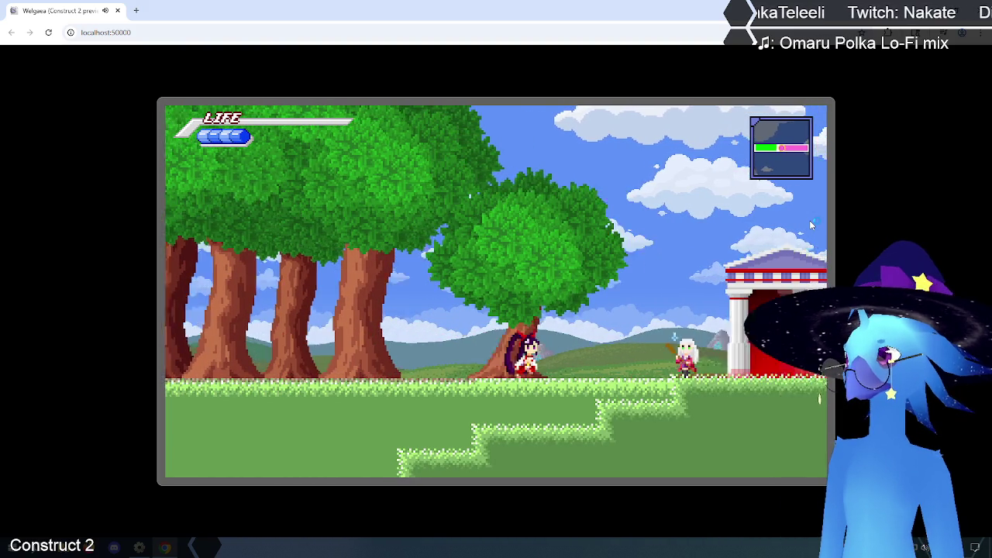
pyautogui.press('Right')
pyautogui.press('Left')
pyautogui.press('Up')
pyautogui.press('Left')
pyautogui.press('Up')
pyautogui.press('Right')
pyautogui.press('Right')
pyautogui.press('Up')
pyautogui.press('Left')
pyautogui.press('Right')
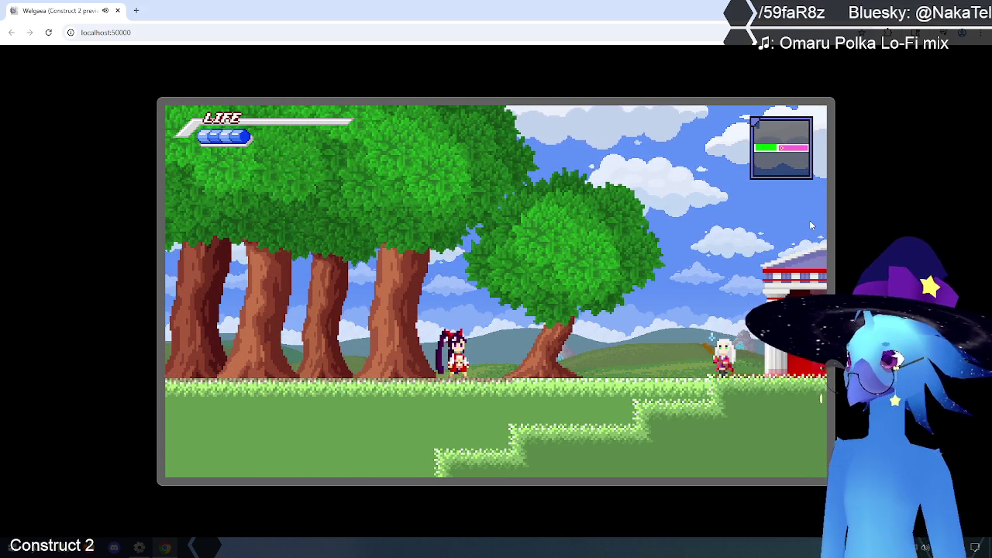
# Pace left and right past the temple and trees, then close the preview.
pyautogui.press('Right')
pyautogui.press('Left')
pyautogui.press('Right')
pyautogui.press('Left')
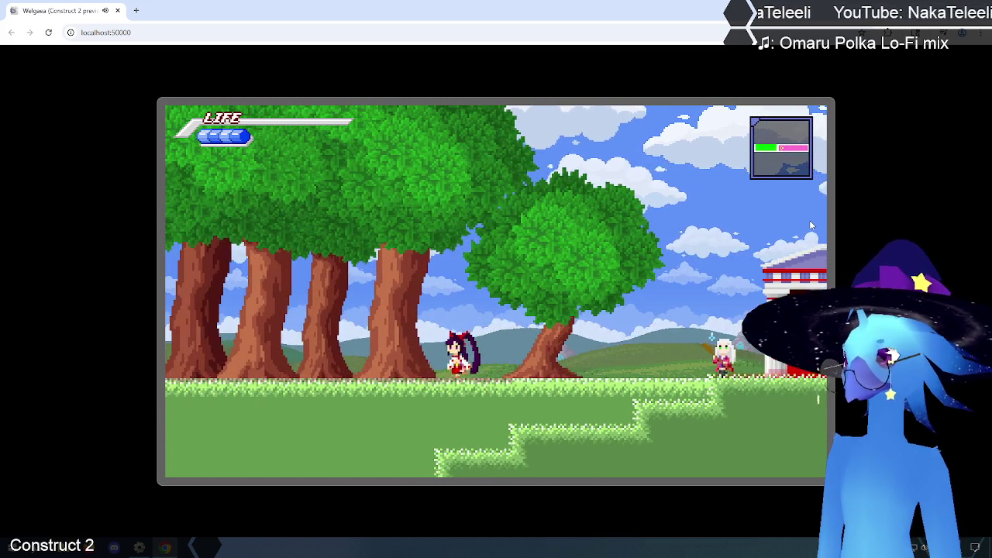
pyautogui.press('Right')
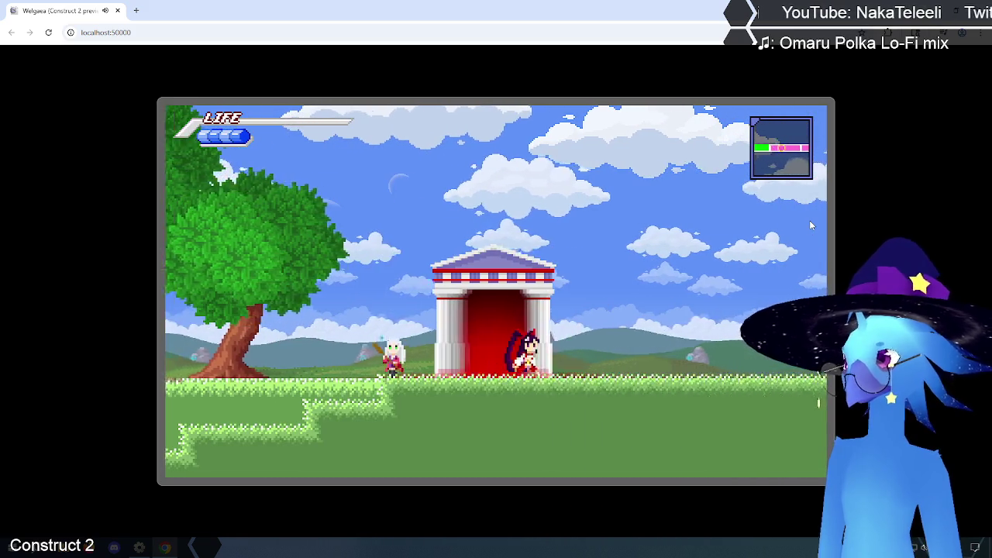
pyautogui.press('Left')
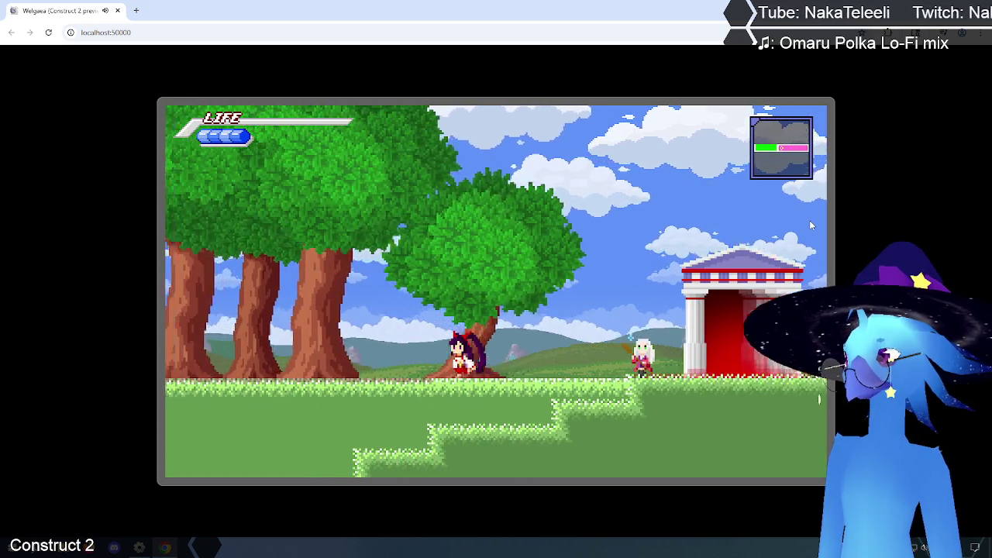
pyautogui.press('Right')
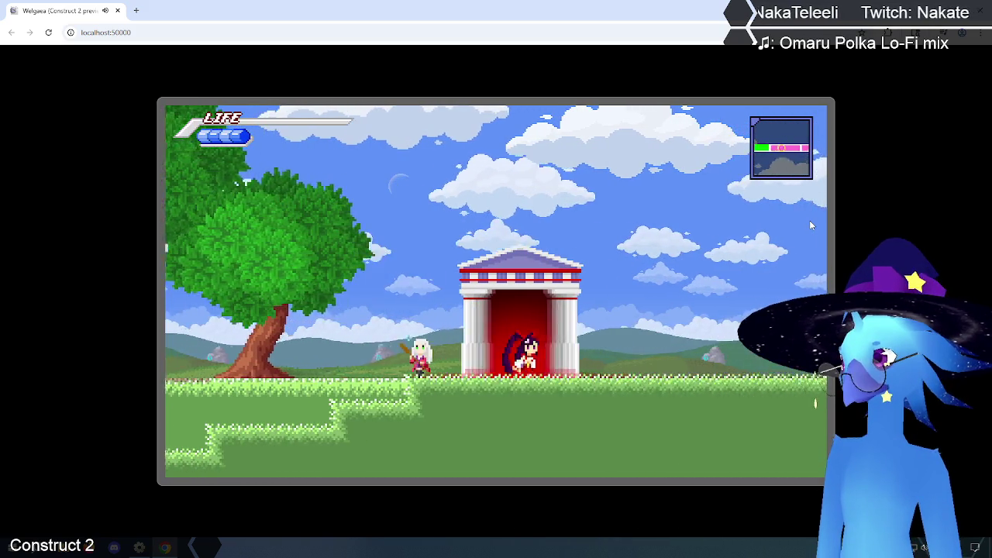
pyautogui.press('Left')
pyautogui.press('Up')
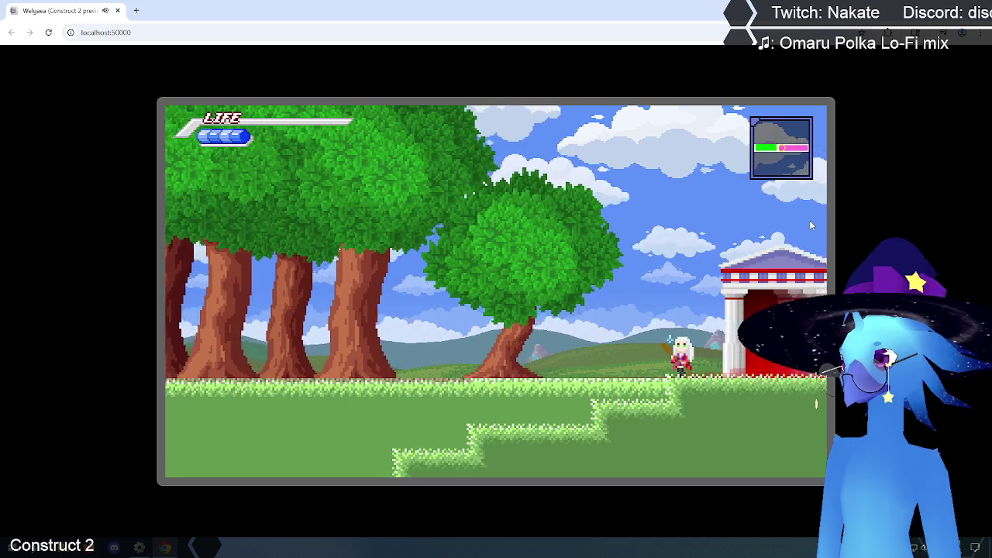
pyautogui.press('Left')
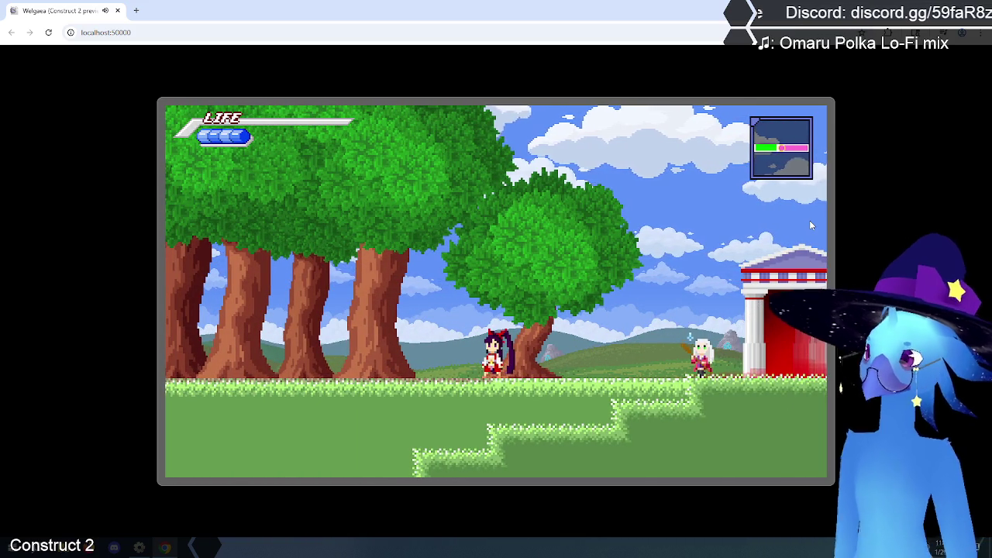
pyautogui.hotkey('alt', 'F4')
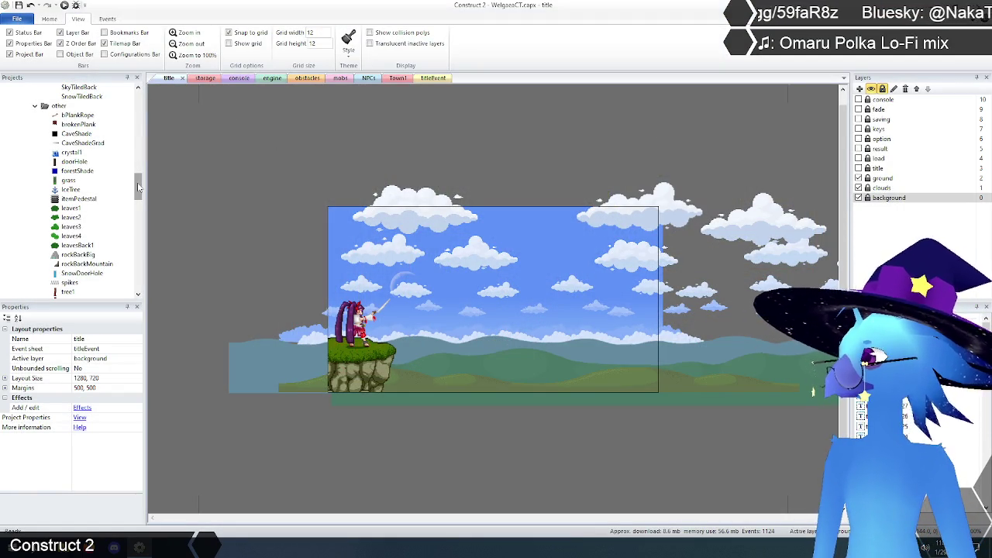
# Switch to Town1 and move its tab to the end of the open layouts.
pyautogui.click(397, 79)
pyautogui.moveTo(397, 78); pyautogui.dragTo(438, 83)
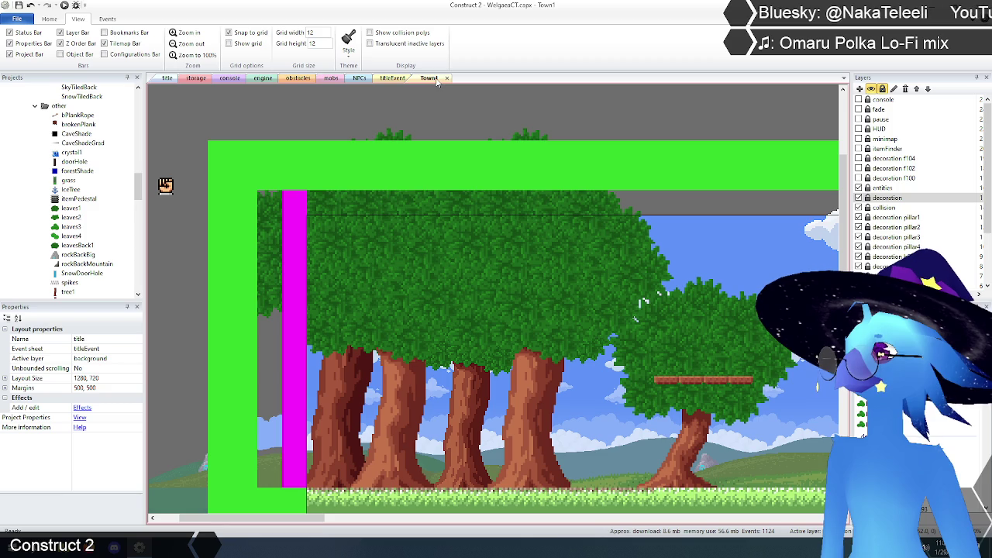
pyautogui.scroll(-3, 553, 246)
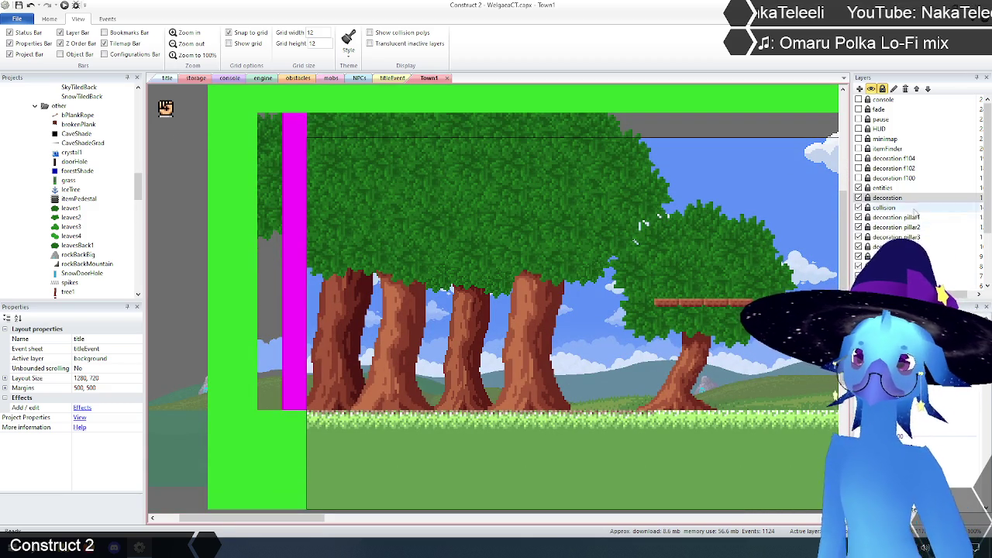
pyautogui.scroll(-2, 927, 220)
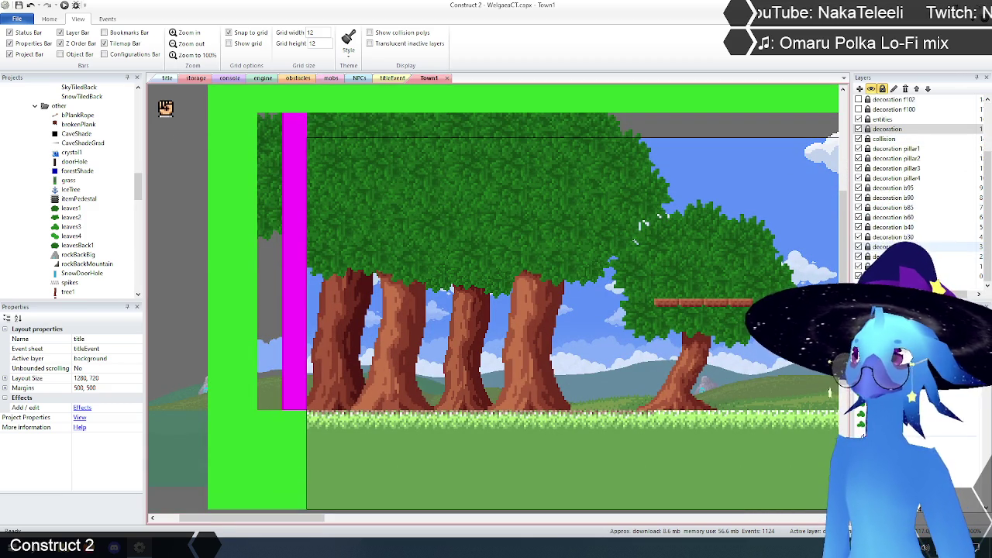
pyautogui.scroll(2, 863, 188)
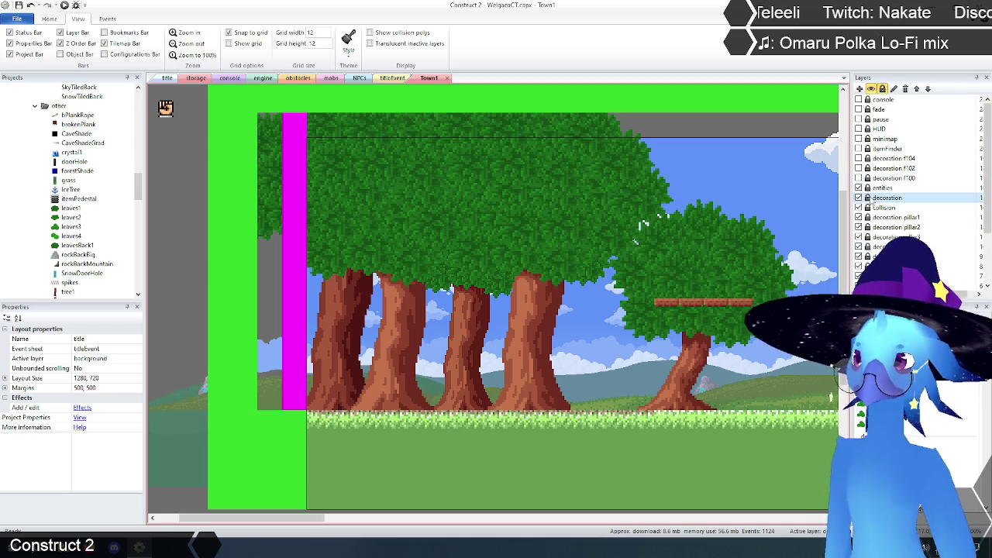
# Toggle the decoration and foreground trees layers and inspect the b95 and b85 layers.
pyautogui.click(859, 198)
pyautogui.click(859, 198)
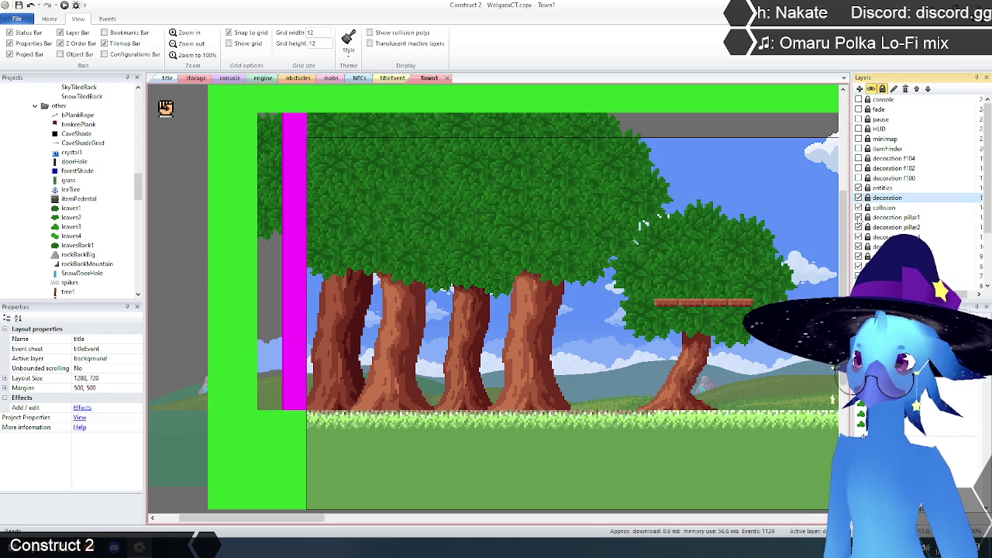
pyautogui.click(859, 265)
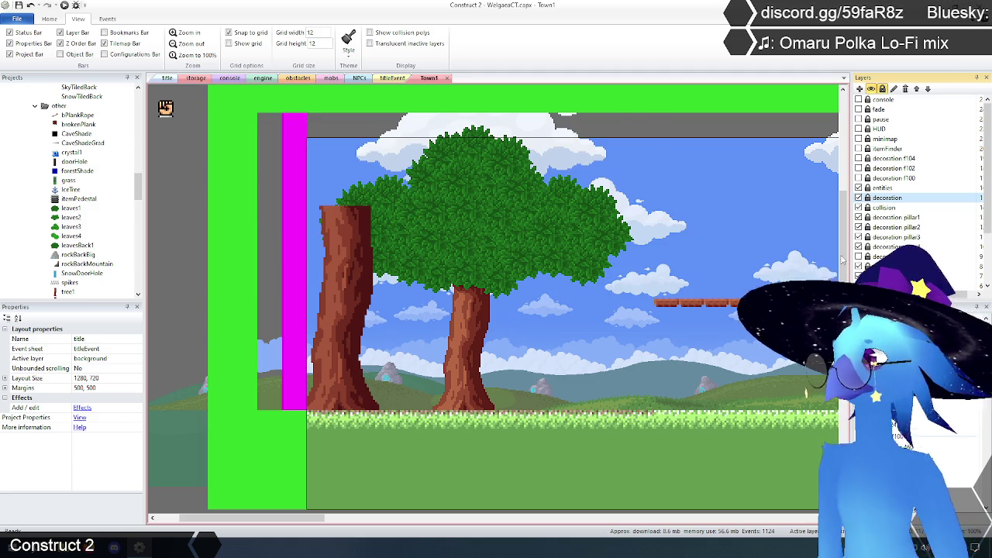
pyautogui.click(557, 227)
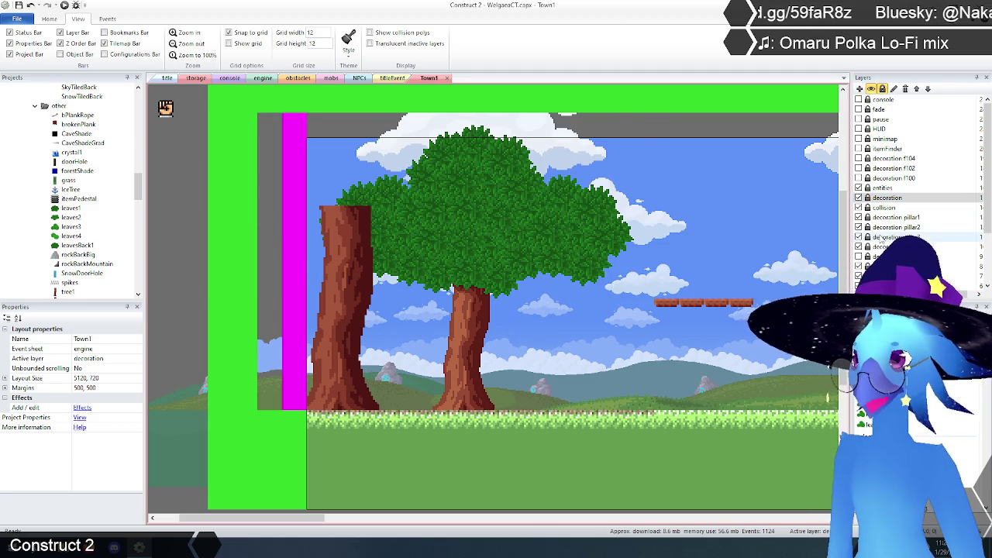
pyautogui.click(891, 256)
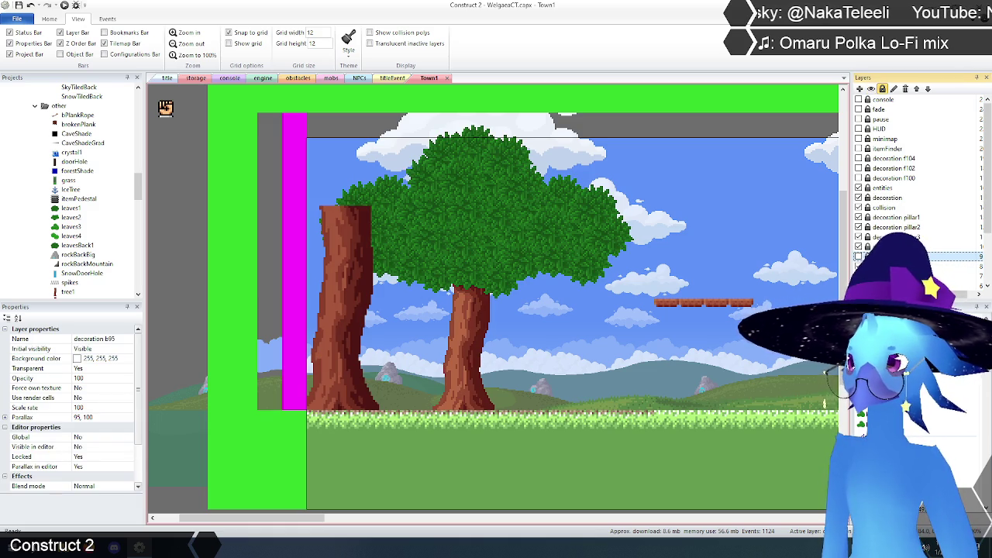
pyautogui.click(892, 275)
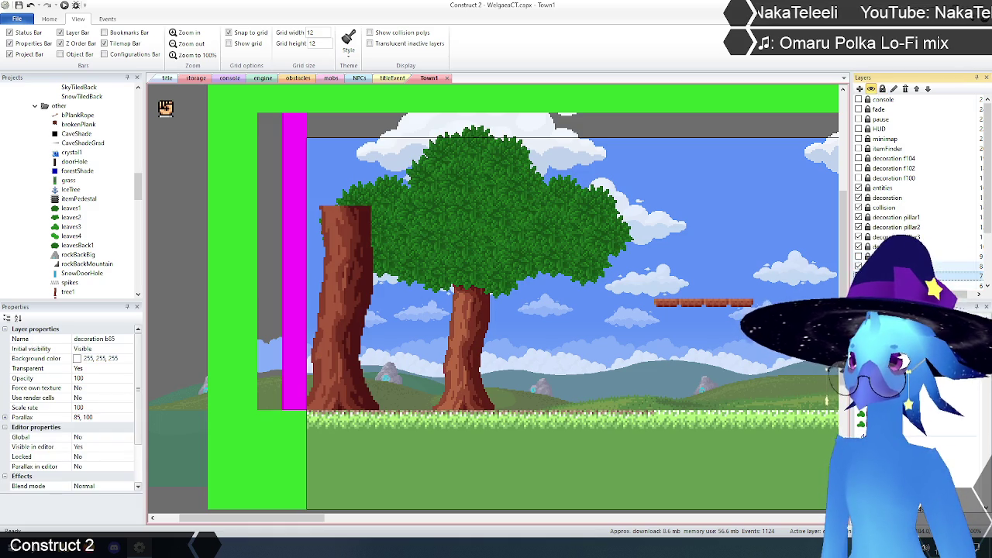
pyautogui.click(858, 256)
pyautogui.click(859, 256)
pyautogui.click(859, 256)
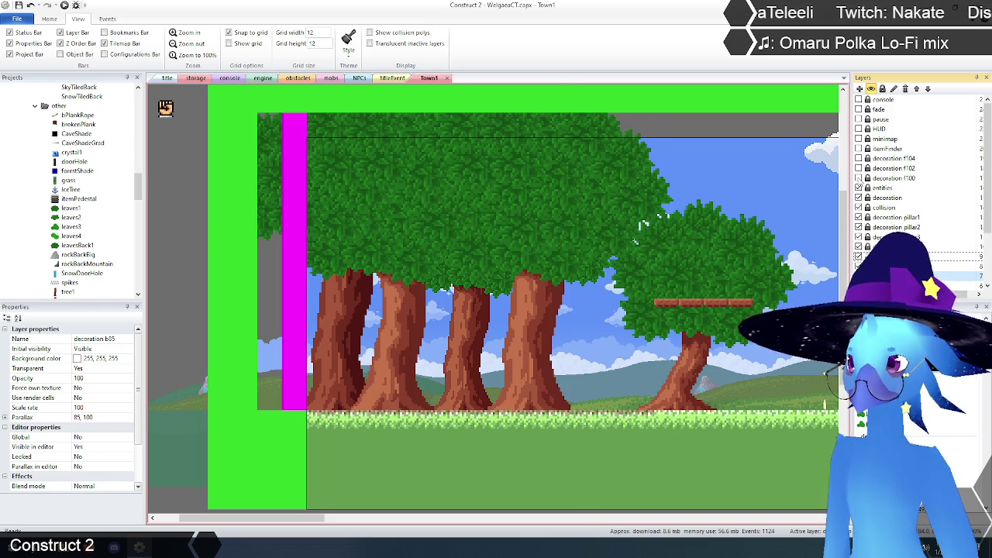
# Briefly show decoration f100, f102 and f104, then hide them and the foreground trees layer.
pyautogui.click(858, 178)
pyautogui.click(858, 168)
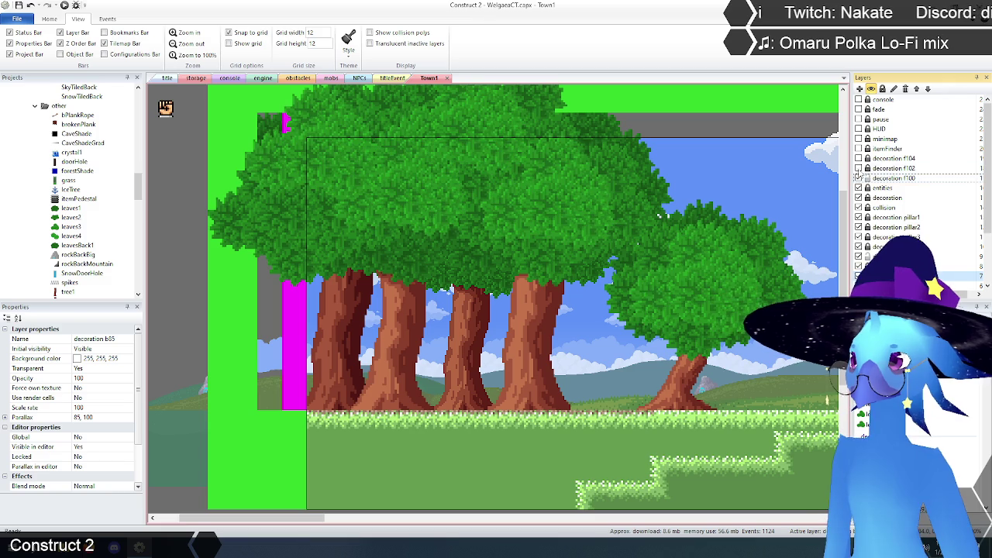
pyautogui.click(858, 158)
pyautogui.click(858, 159)
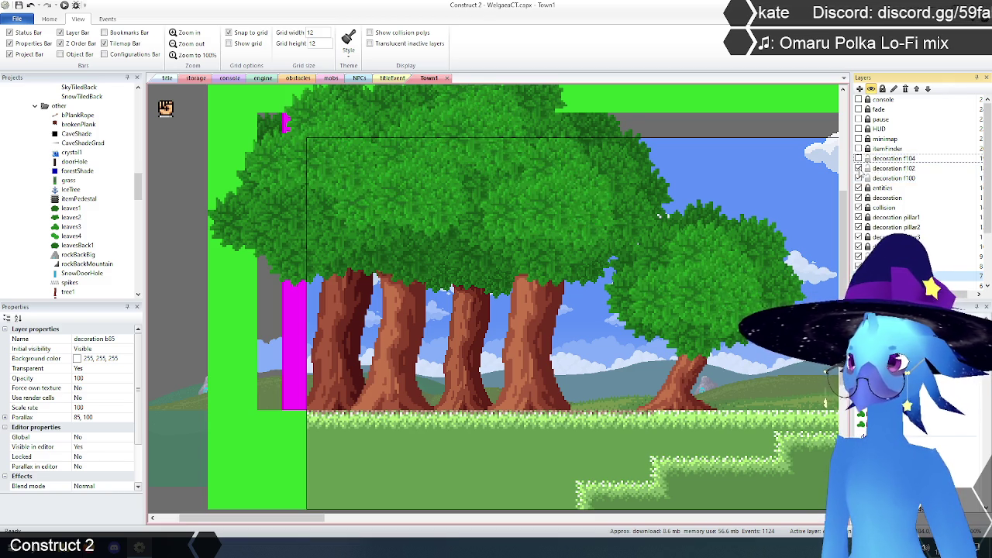
pyautogui.click(858, 168)
pyautogui.click(858, 177)
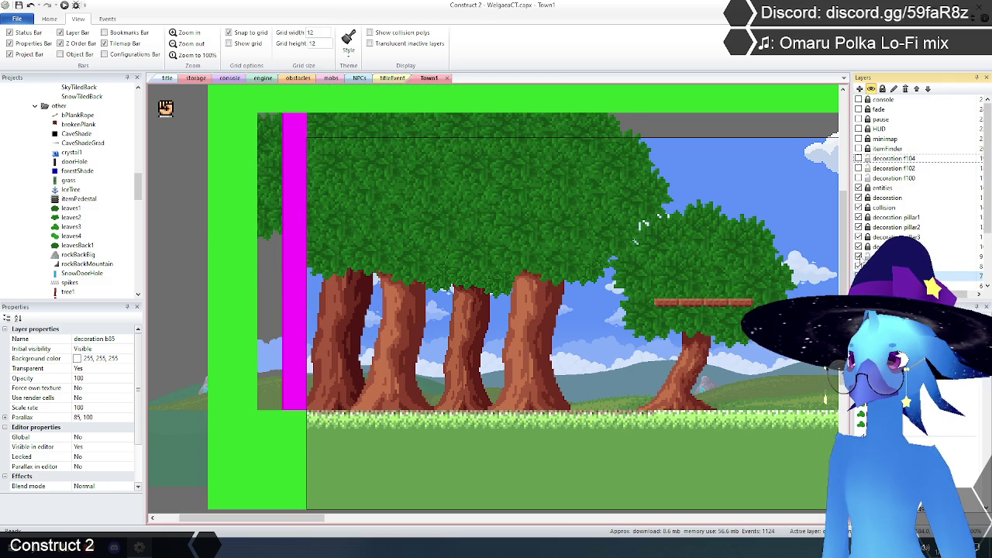
pyautogui.click(858, 256)
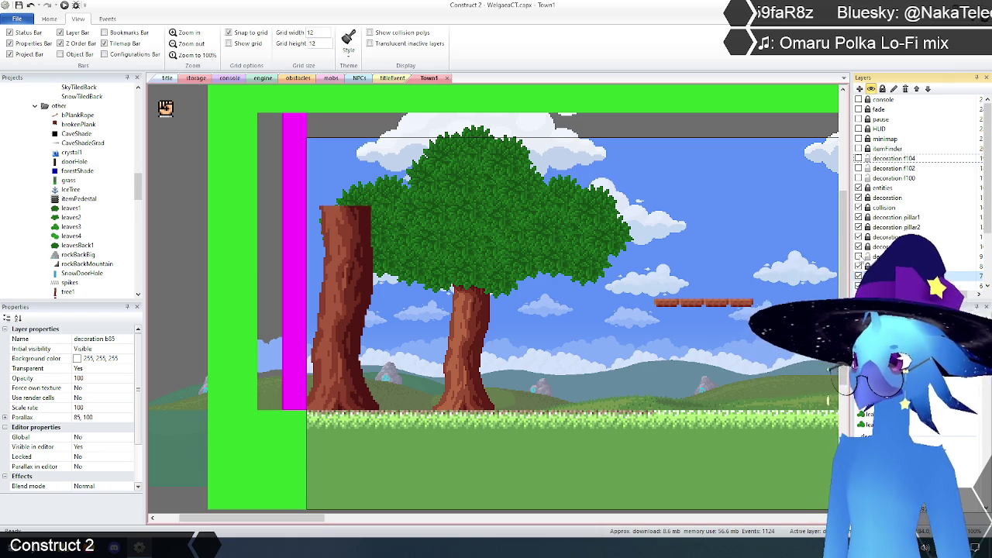
pyautogui.scroll(-2, 915, 186)
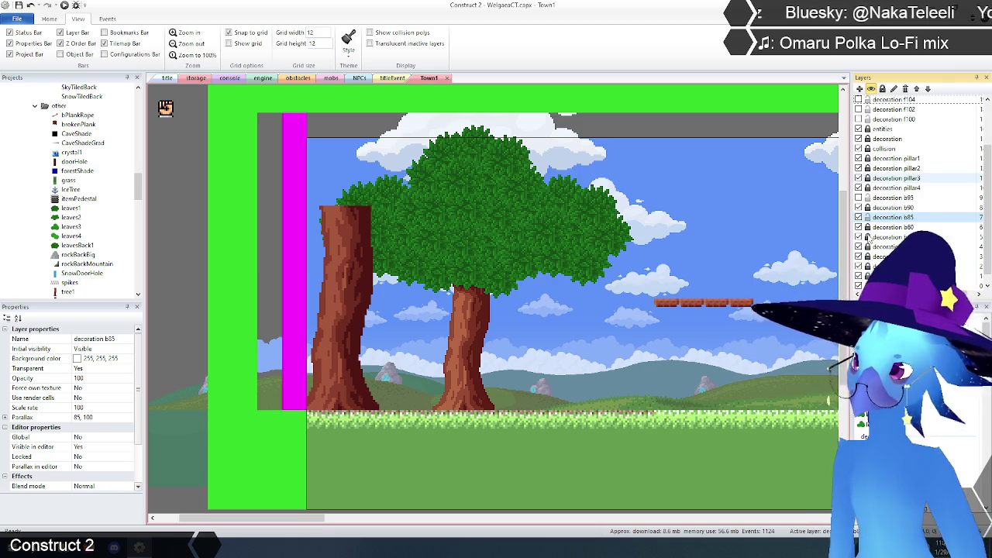
# Drag the leavesBack1 foliage over the left and right tree trunks.
pyautogui.click(477, 176)
pyautogui.moveTo(458, 252)
pyautogui.mouseDown()
pyautogui.moveTo(417, 237)
pyautogui.moveTo(476, 252)
pyautogui.moveTo(589, 228)
pyautogui.moveTo(566, 226)
pyautogui.mouseUp()
pyautogui.moveTo(476, 187); pyautogui.dragTo(456, 269)
pyautogui.moveTo(492, 183)
pyautogui.mouseDown()
pyautogui.moveTo(579, 141)
pyautogui.moveTo(578, 192)
pyautogui.mouseUp()
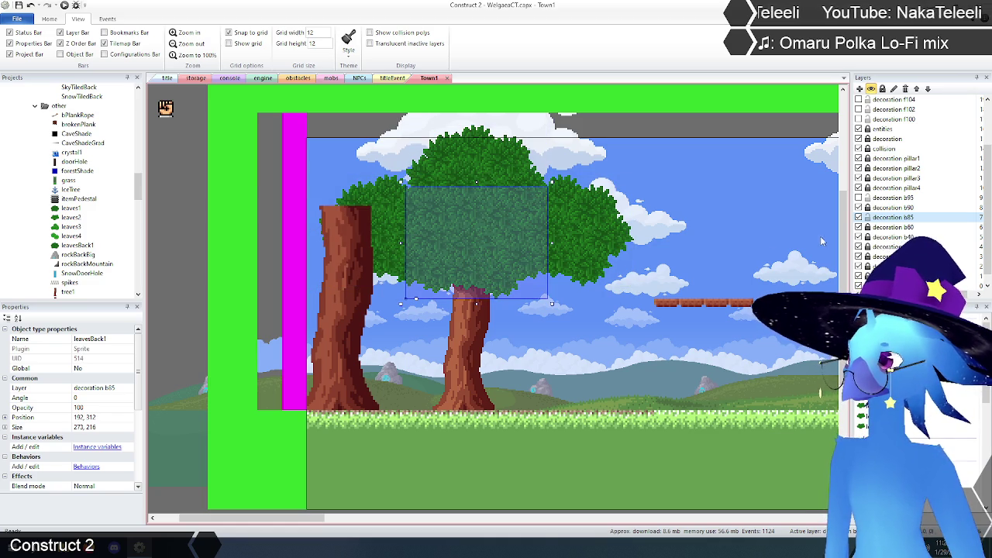
pyautogui.scroll(2, 859, 243)
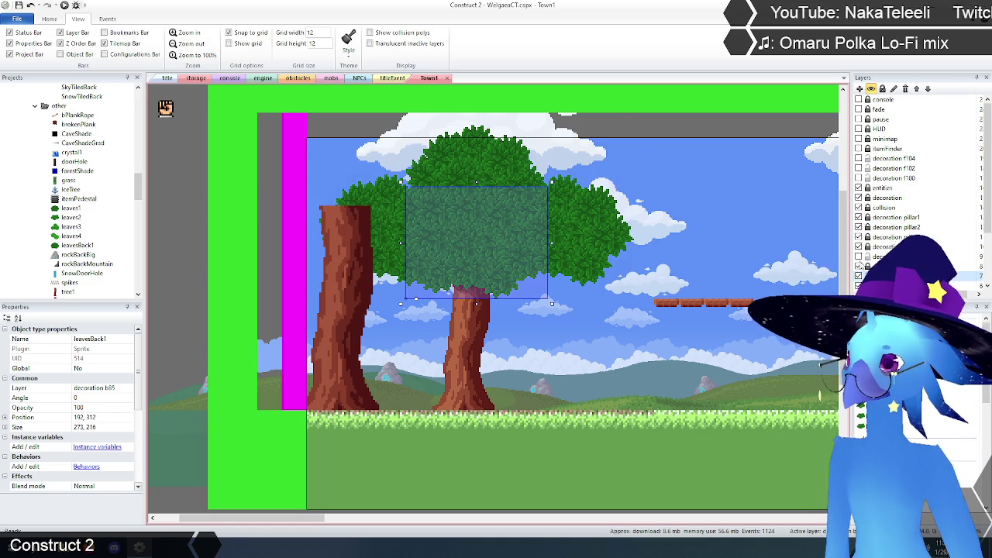
# Show decoration f104, try moving leaves1 onto the left trunks, and undo it.
pyautogui.click(858, 158)
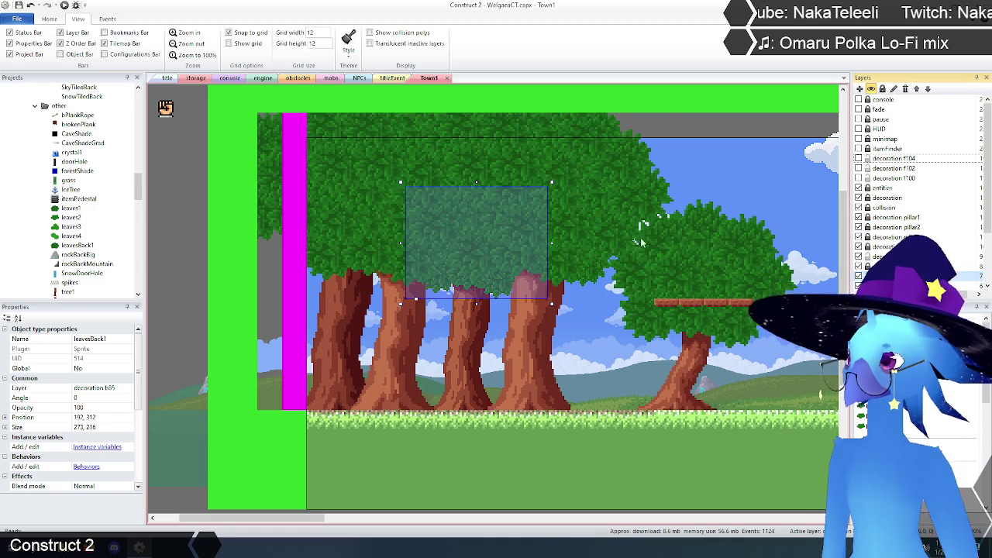
pyautogui.click(624, 208)
pyautogui.moveTo(623, 208)
pyautogui.mouseDown()
pyautogui.moveTo(472, 212)
pyautogui.moveTo(460, 223)
pyautogui.mouseUp()
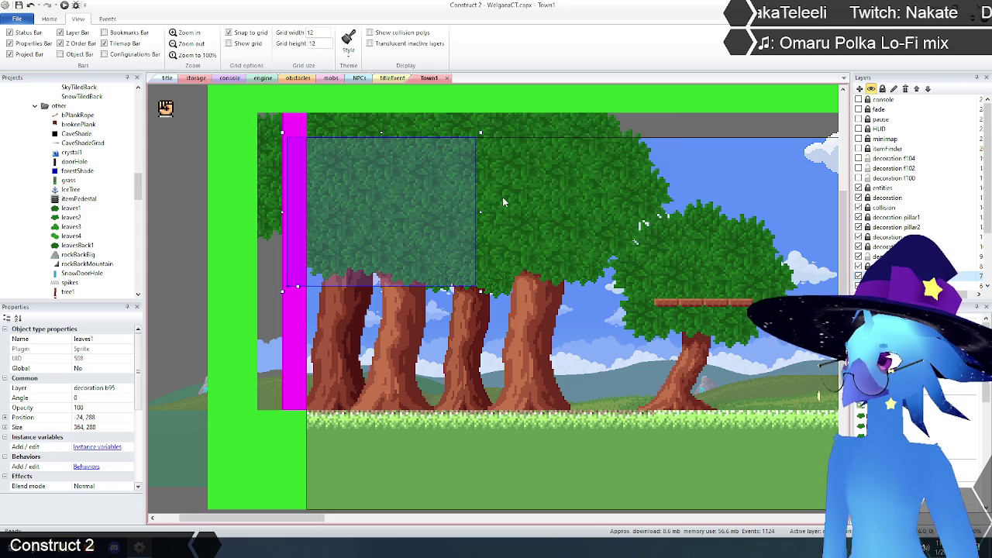
pyautogui.hotkey('ctrl', 'z')
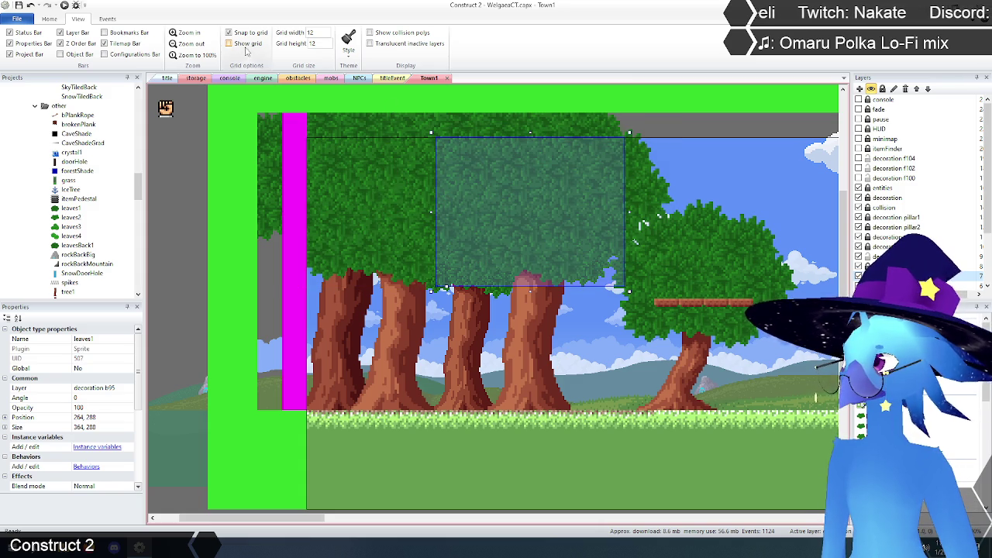
pyautogui.click(186, 44)
pyautogui.moveTo(194, 133); pyautogui.dragTo(697, 474)
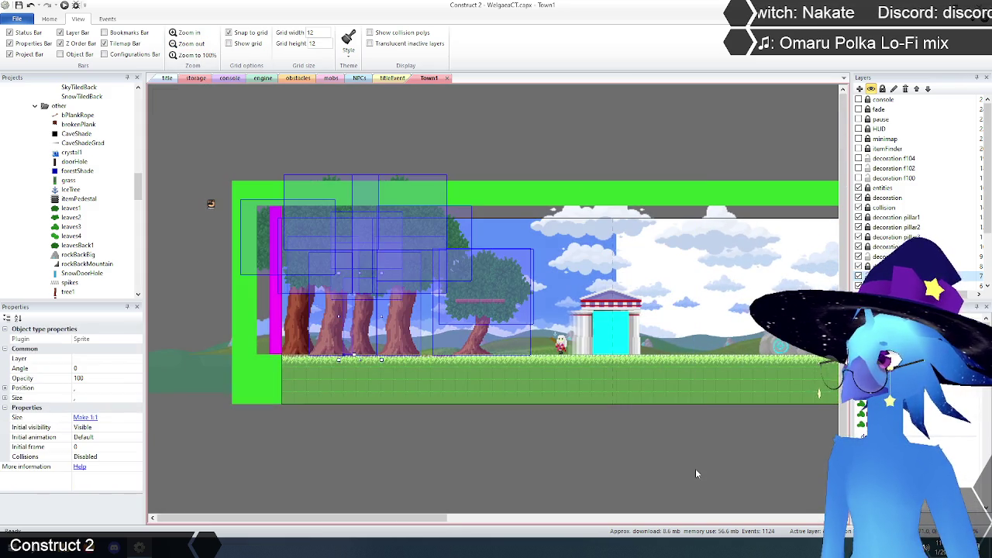
pyautogui.click(564, 457)
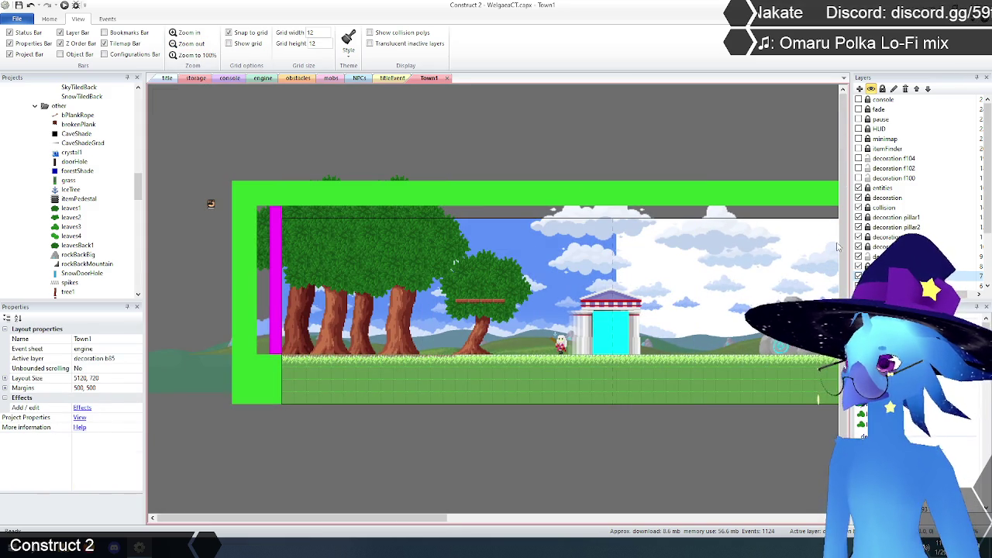
# Select all leaves1, leavesBack1, leaves2 and leaves3 instances in turn to compare them.
pyautogui.click(68, 210)
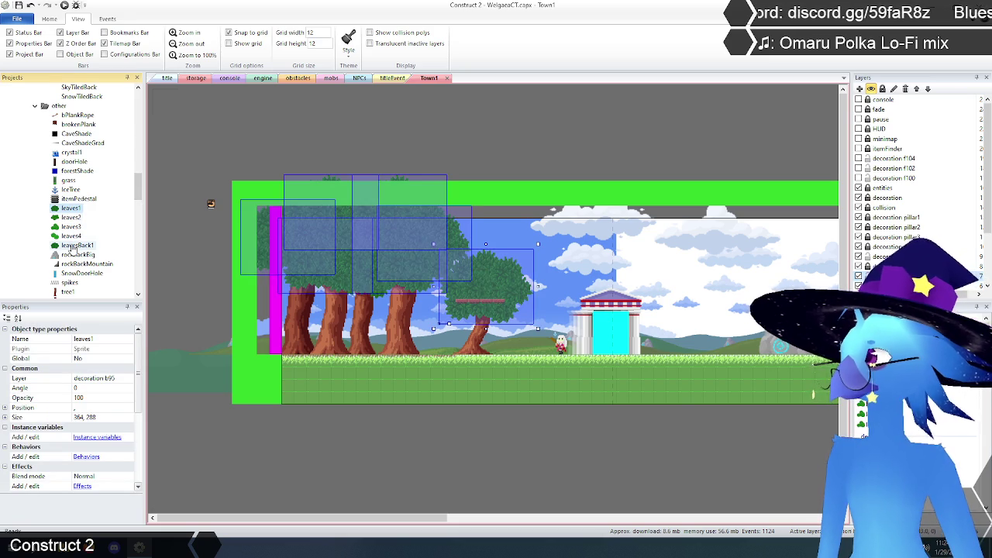
pyautogui.click(72, 247)
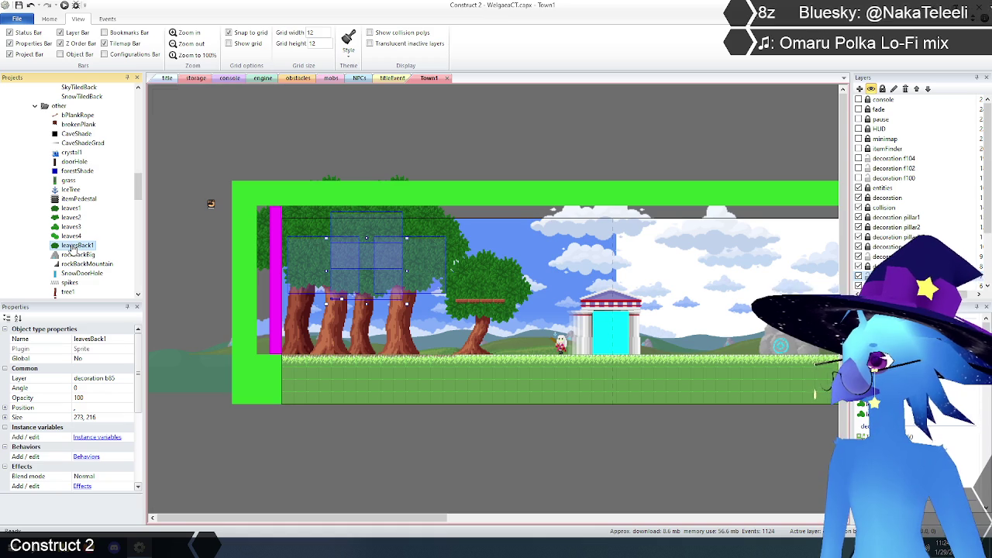
pyautogui.click(70, 210)
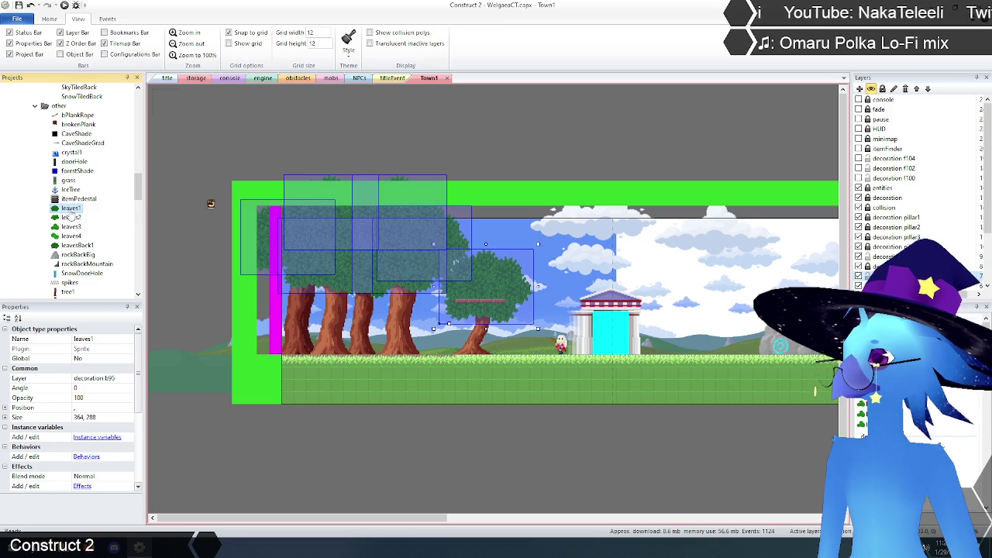
pyautogui.click(71, 218)
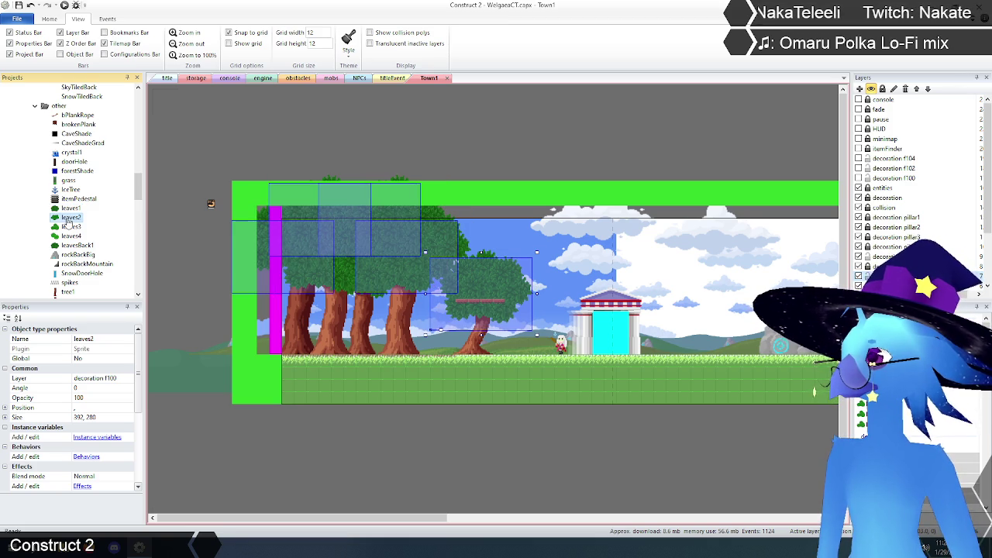
pyautogui.click(70, 227)
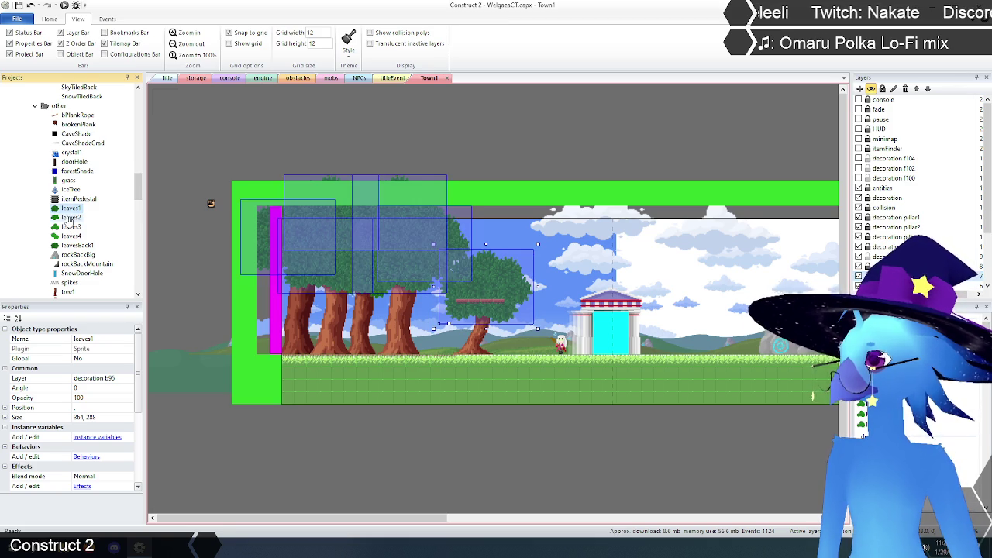
pyautogui.click(70, 218)
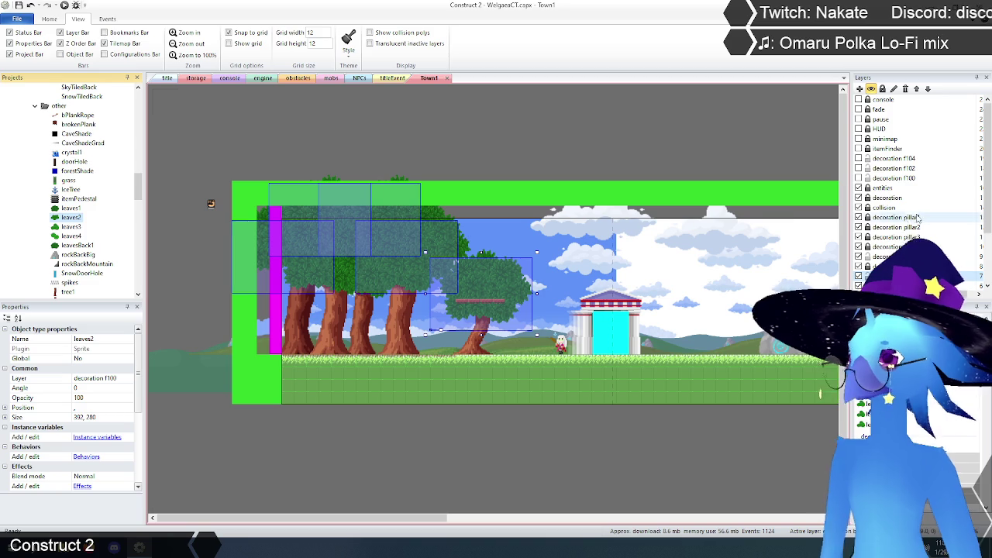
# Show decoration f100, f102 and f104, hide f102 and f100 again, and show the entities layer.
pyautogui.click(858, 177)
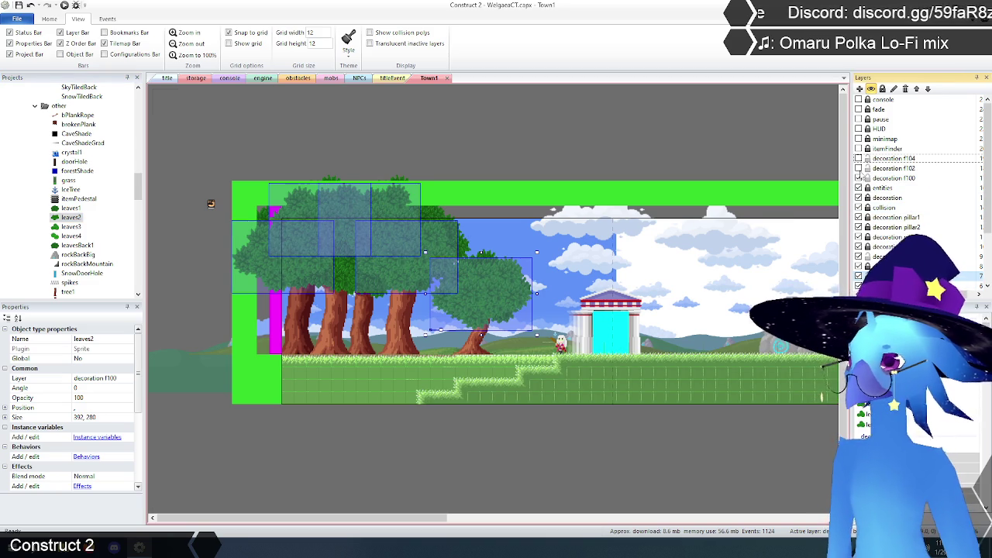
pyautogui.click(859, 169)
pyautogui.click(858, 159)
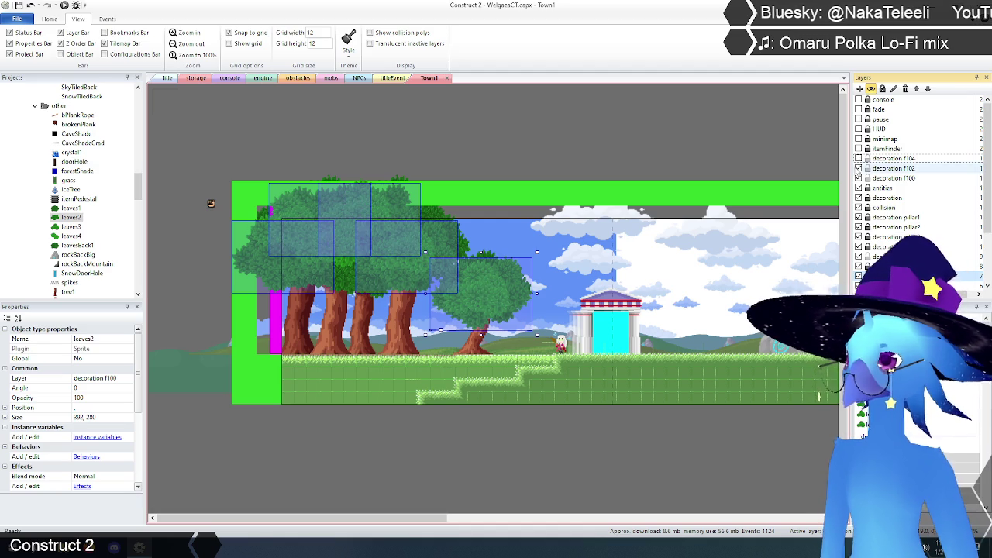
pyautogui.click(858, 168)
pyautogui.click(858, 177)
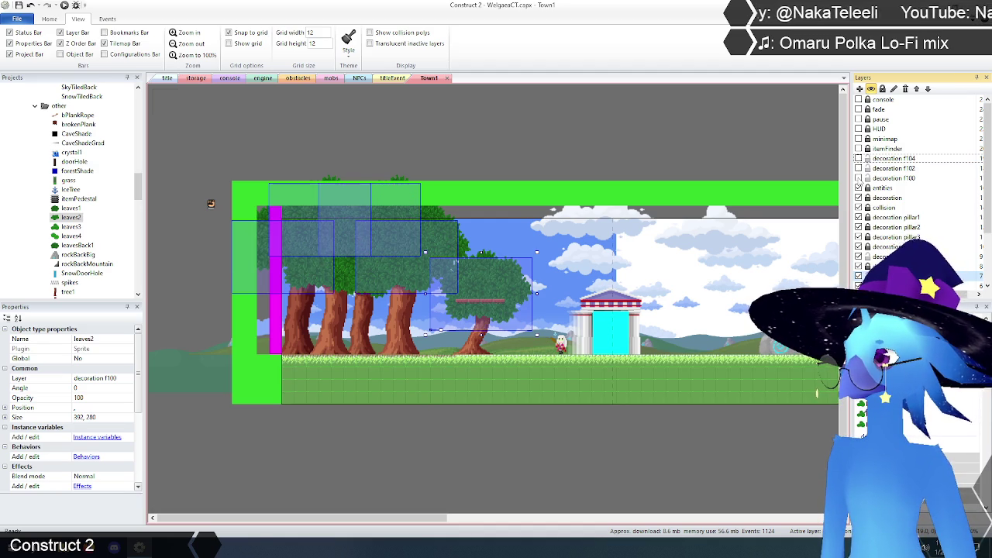
pyautogui.click(858, 187)
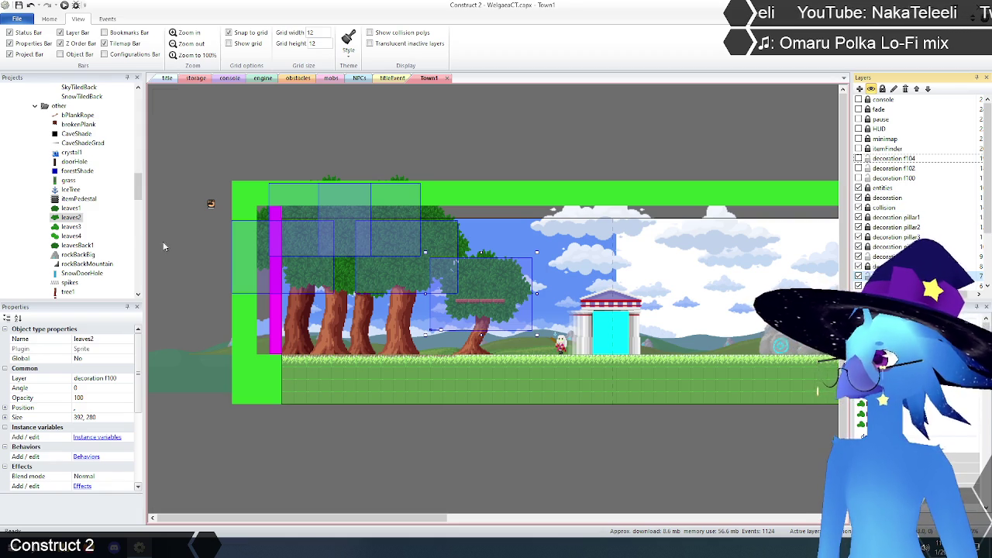
pyautogui.click(69, 208)
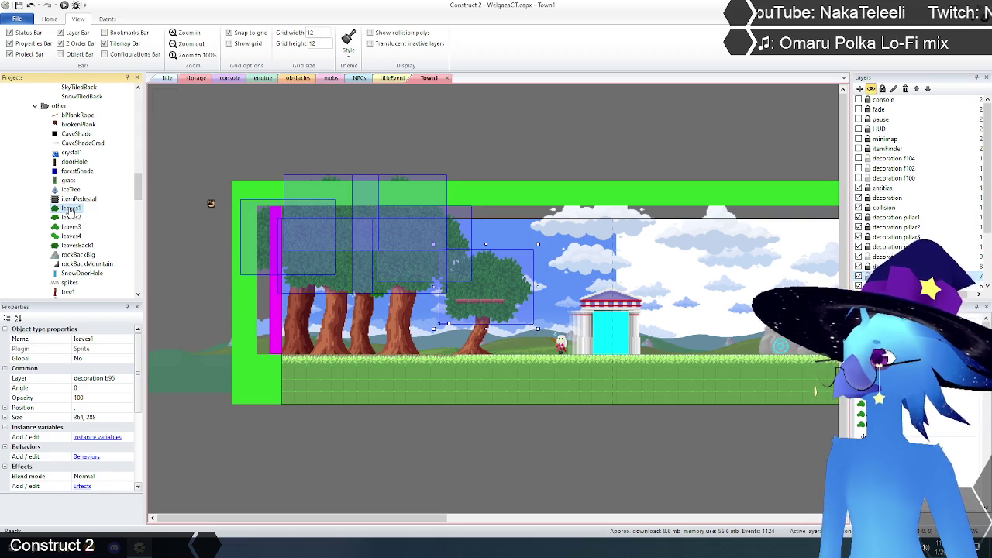
pyautogui.click(187, 36)
# Zoom in on the trees and flick the decoration f100 layer on and off to compare.
pyautogui.click(187, 36)
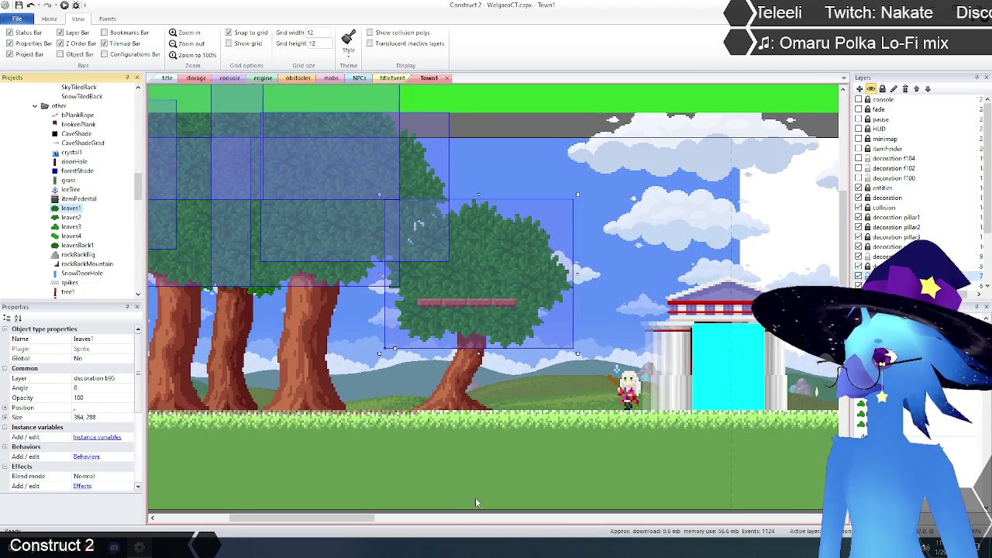
pyautogui.moveTo(346, 519); pyautogui.dragTo(270, 525)
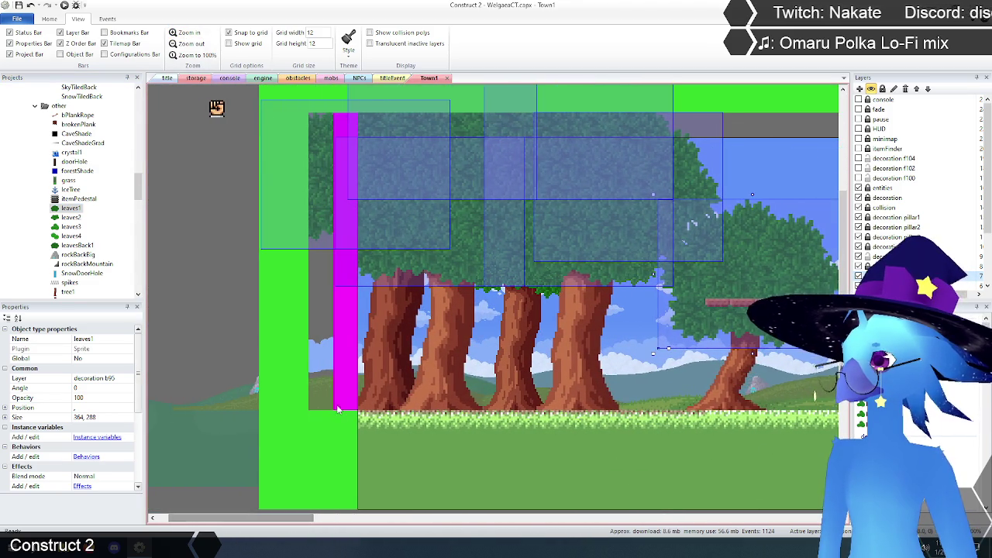
pyautogui.scroll(3, 338, 411)
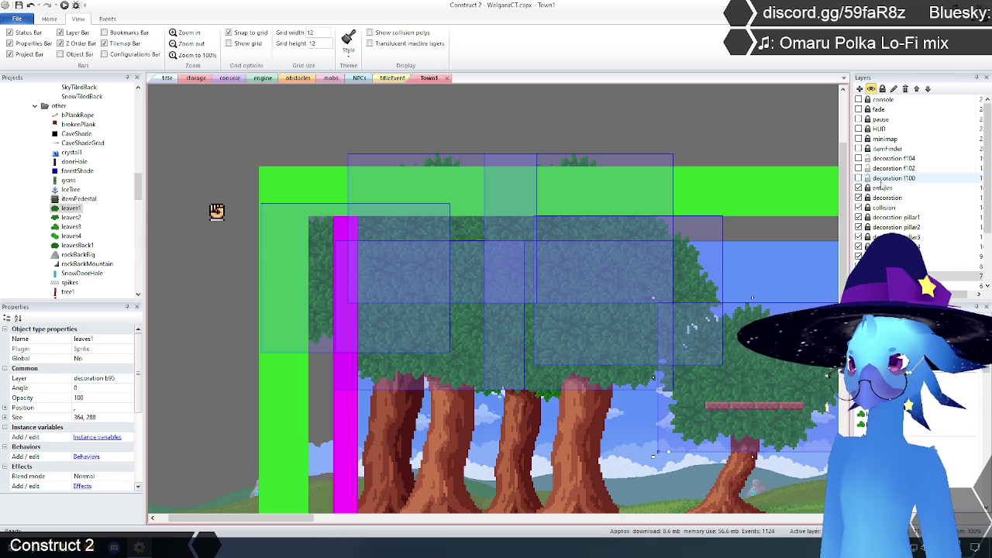
pyautogui.click(859, 178)
pyautogui.click(858, 178)
pyautogui.click(858, 178)
pyautogui.click(858, 180)
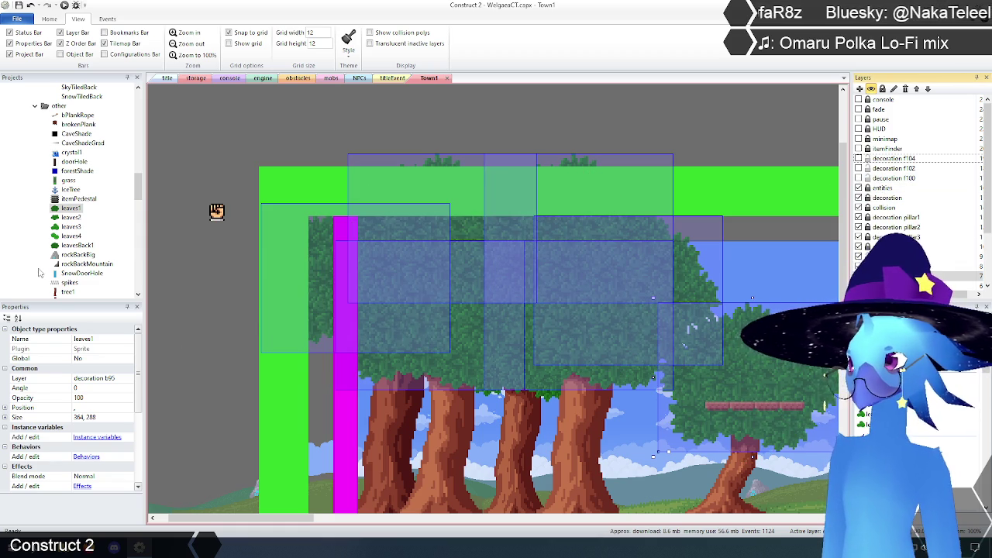
# Alternate selecting all leaves1 and leaves2 instances, then show the decoration f102 foliage layer.
pyautogui.click(69, 218)
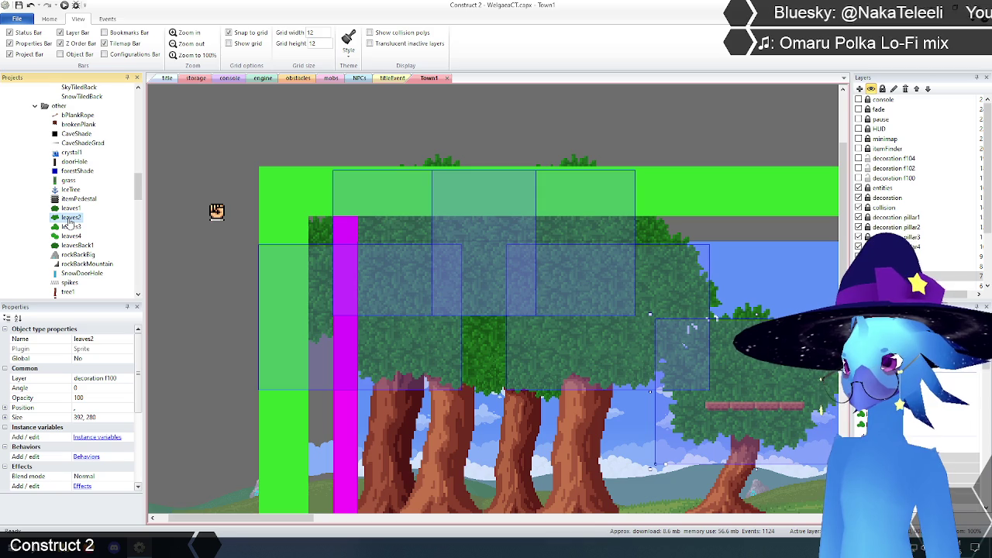
pyautogui.click(69, 209)
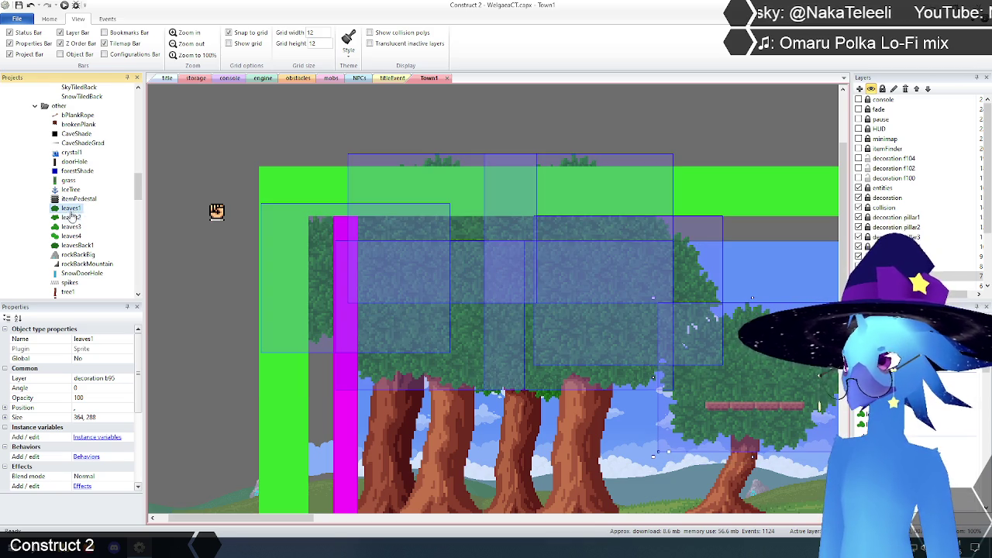
pyautogui.click(70, 219)
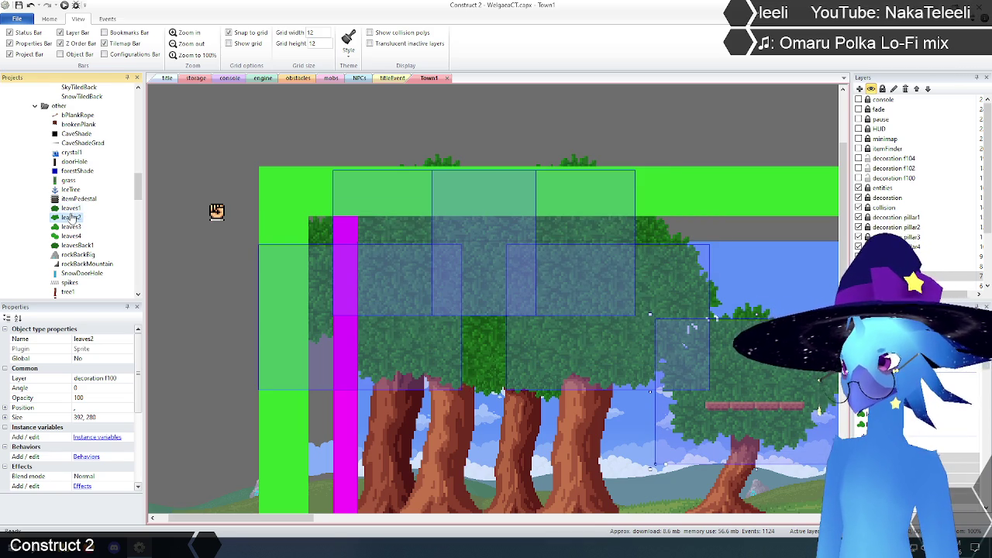
pyautogui.click(70, 210)
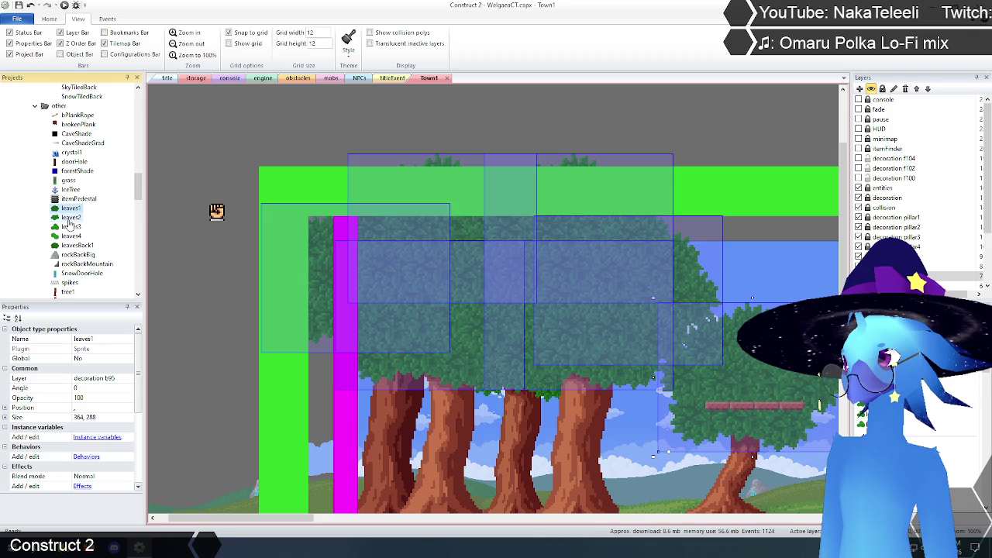
pyautogui.click(70, 220)
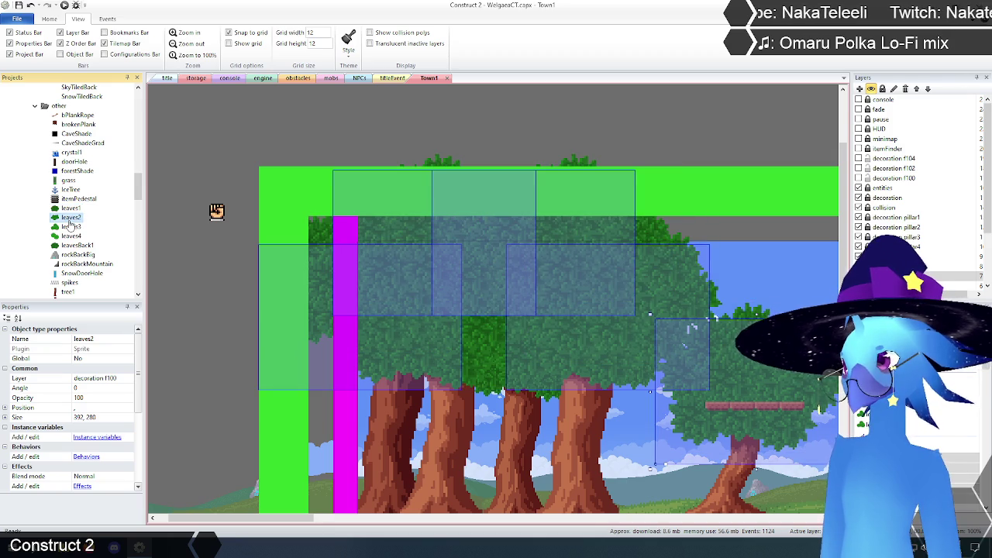
pyautogui.click(71, 209)
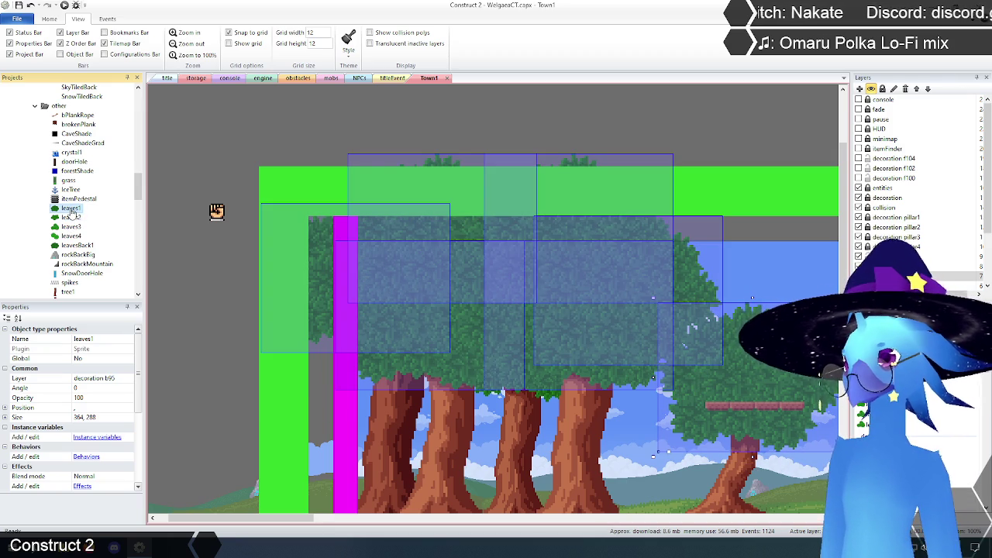
pyautogui.click(70, 220)
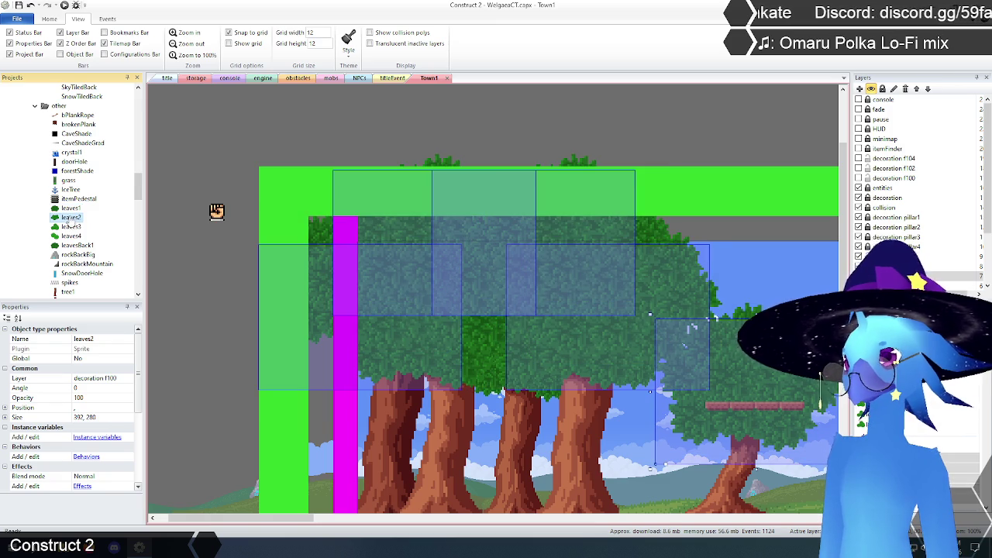
pyautogui.click(71, 210)
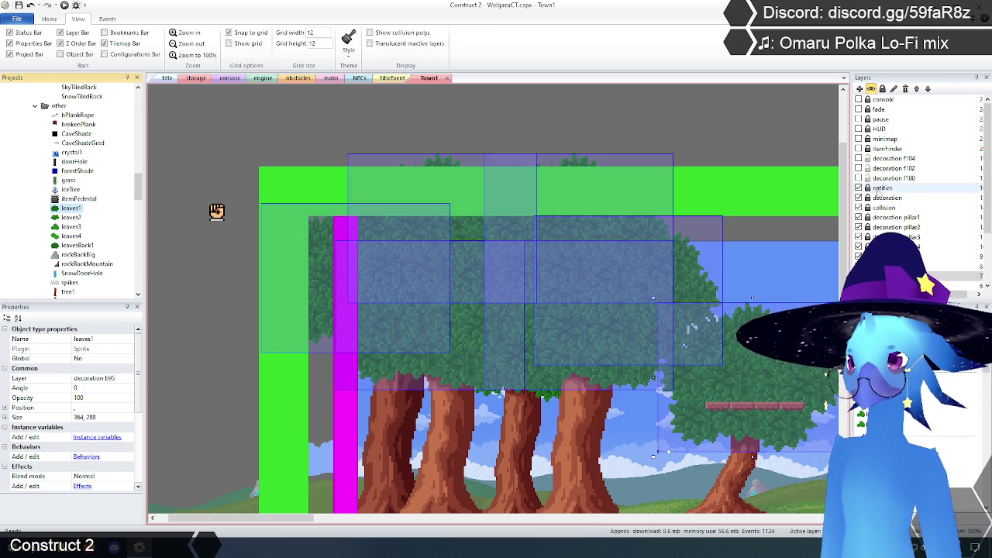
pyautogui.click(858, 178)
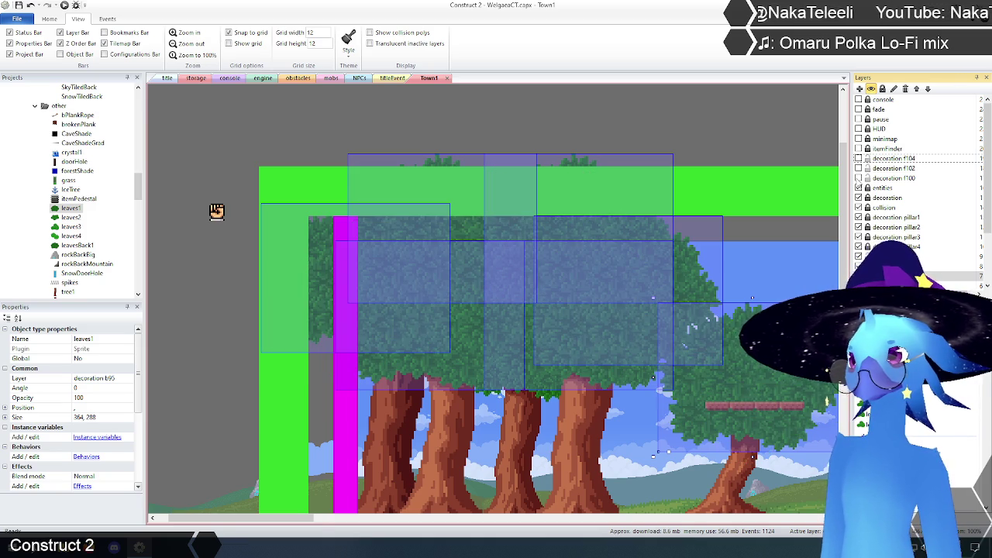
pyautogui.click(859, 168)
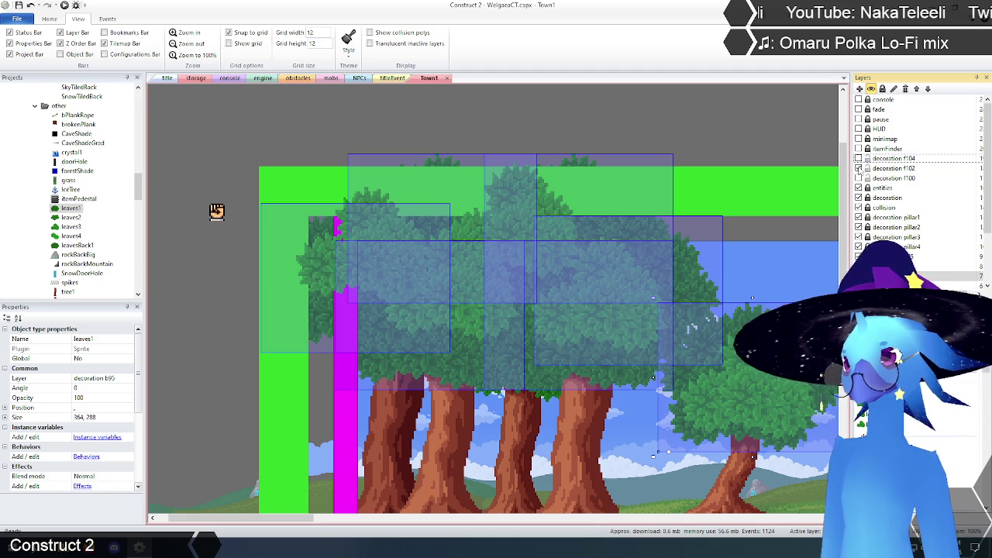
# Hide decoration f102, then flick decoration f100 on and off to compare, leaving it hidden.
pyautogui.click(858, 168)
pyautogui.click(859, 178)
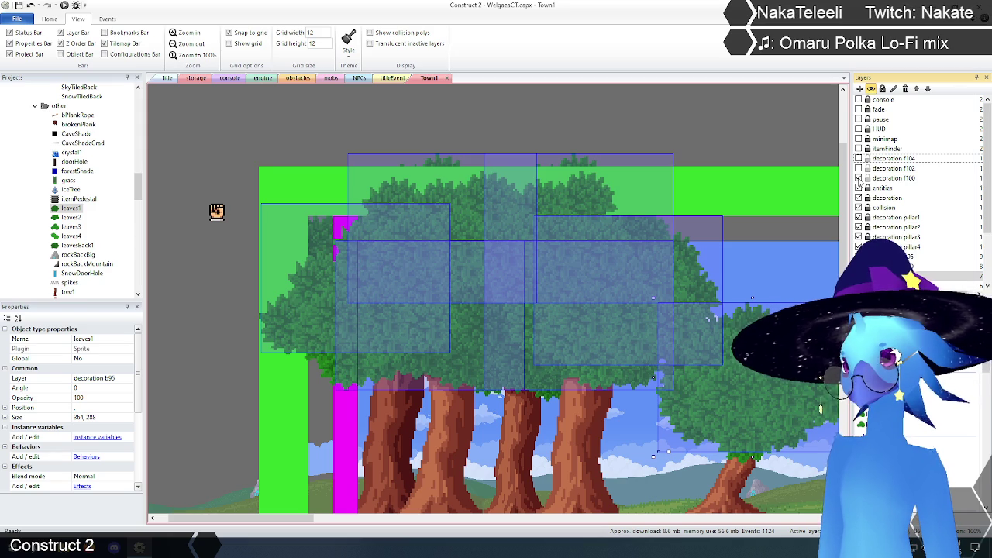
pyautogui.click(859, 178)
pyautogui.click(859, 178)
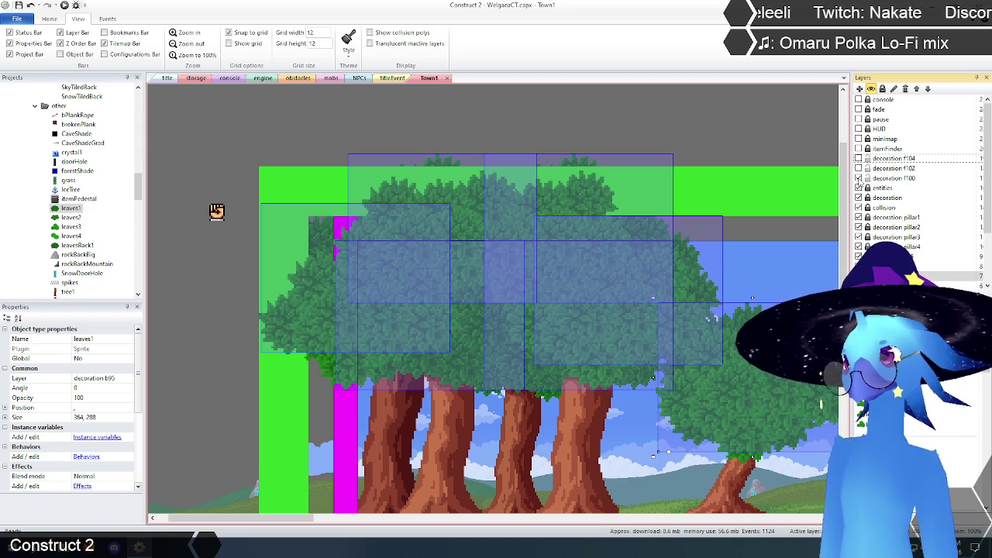
pyautogui.click(858, 178)
pyautogui.click(859, 178)
pyautogui.click(859, 178)
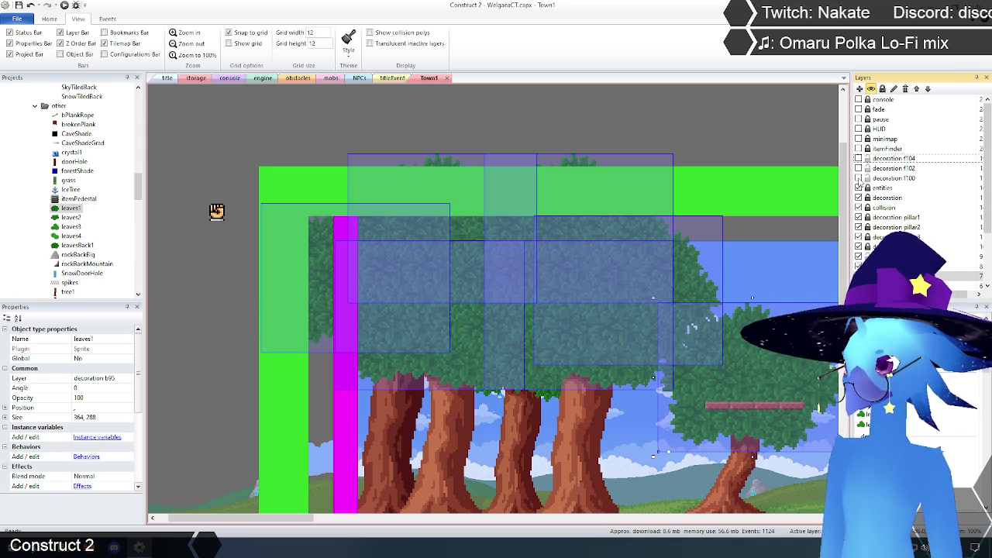
pyautogui.click(858, 178)
pyautogui.click(858, 179)
pyautogui.click(858, 178)
pyautogui.click(859, 178)
pyautogui.click(858, 178)
pyautogui.click(858, 178)
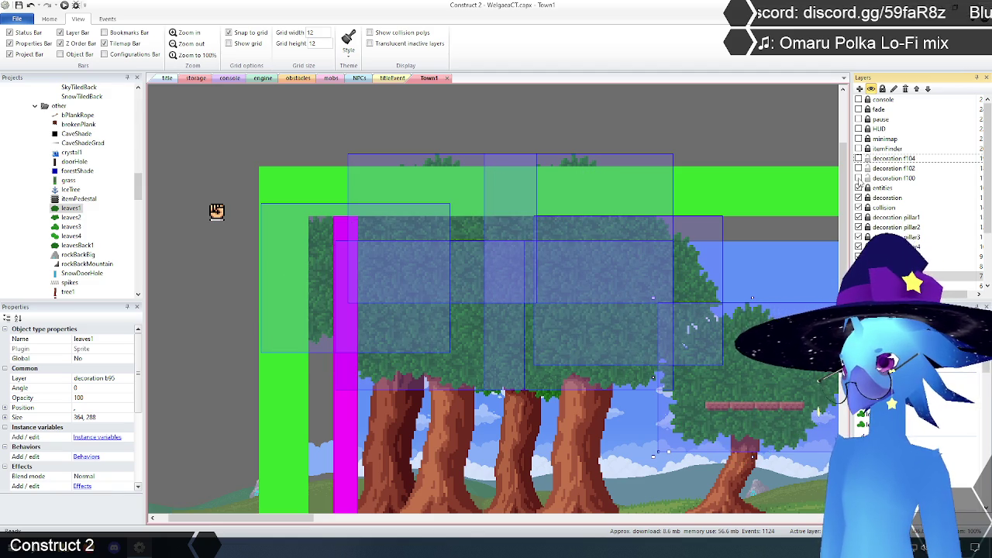
# Scroll the layout, clear the leaves selection, and select the leaves2 object type.
pyautogui.scroll(-2, 582, 232)
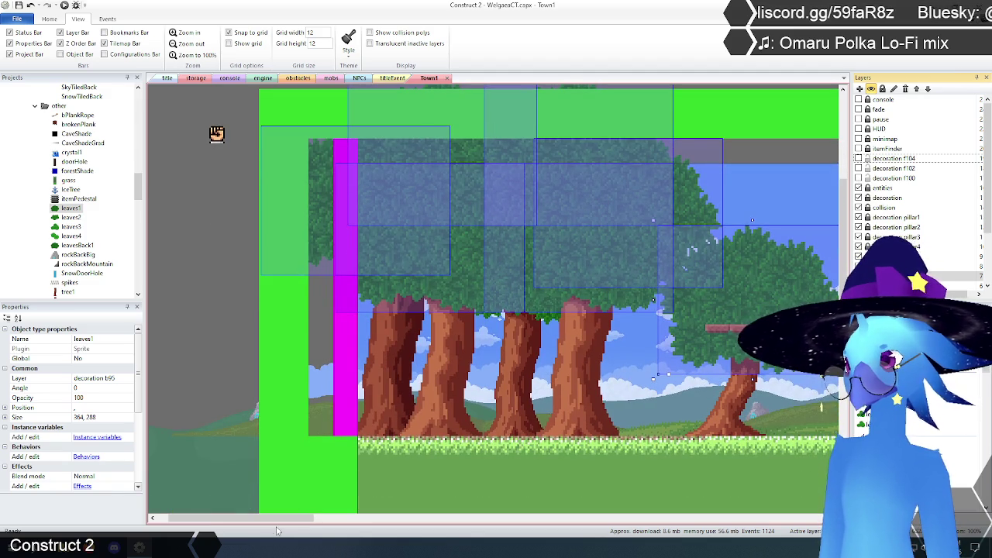
pyautogui.moveTo(272, 521)
pyautogui.mouseDown()
pyautogui.moveTo(358, 520)
pyautogui.moveTo(301, 519)
pyautogui.mouseUp()
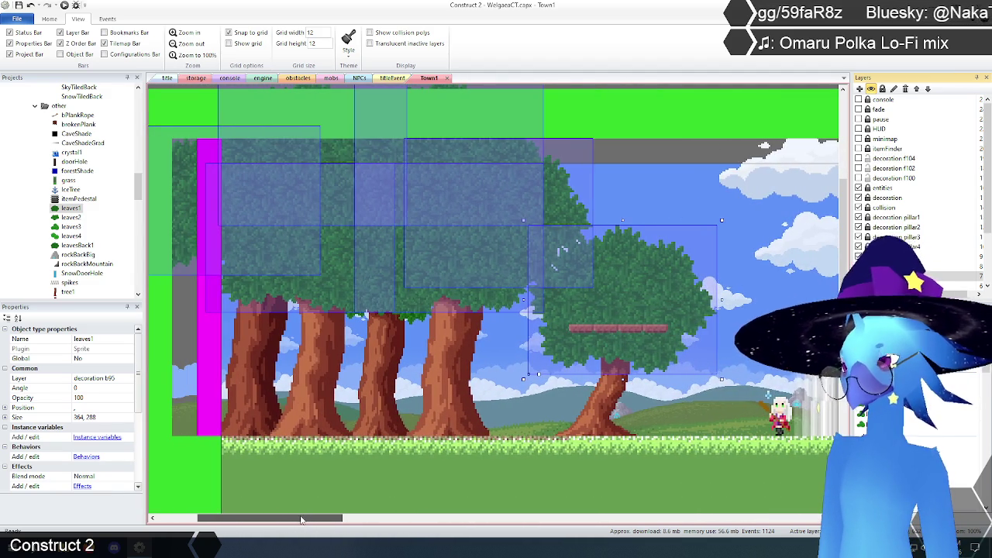
pyautogui.scroll(1, 634, 280)
pyautogui.click(635, 299)
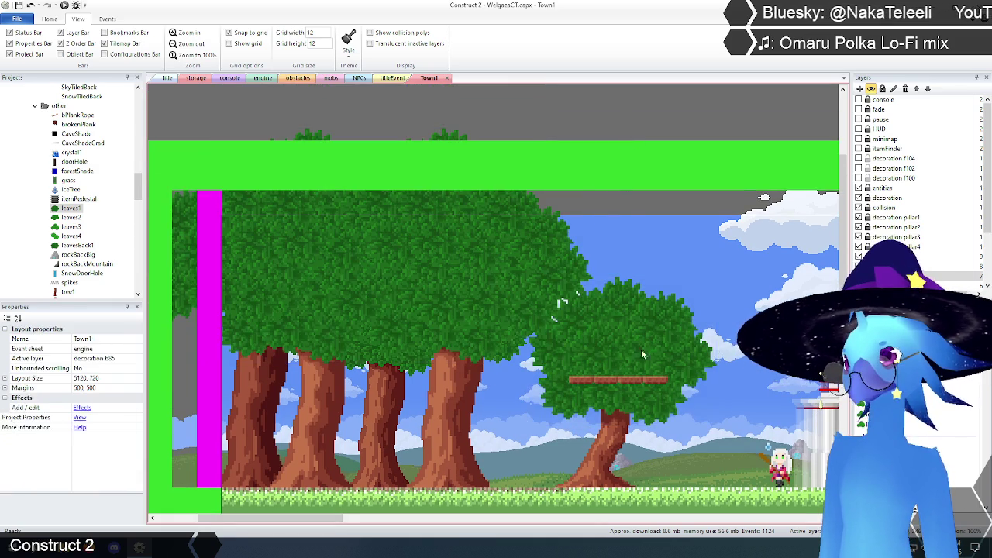
pyautogui.click(67, 219)
# Round-trip the leaves2 animation image through Photoshop and close its image editor.
pyautogui.rightClick(67, 221)
pyautogui.click(93, 236)
pyautogui.click(208, 66)
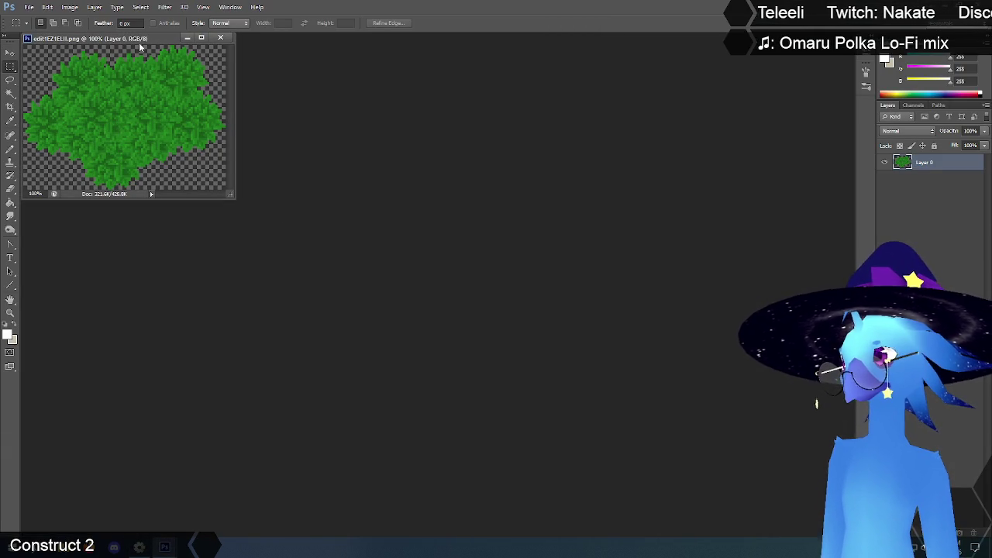
pyautogui.moveTo(124, 39); pyautogui.dragTo(490, 207)
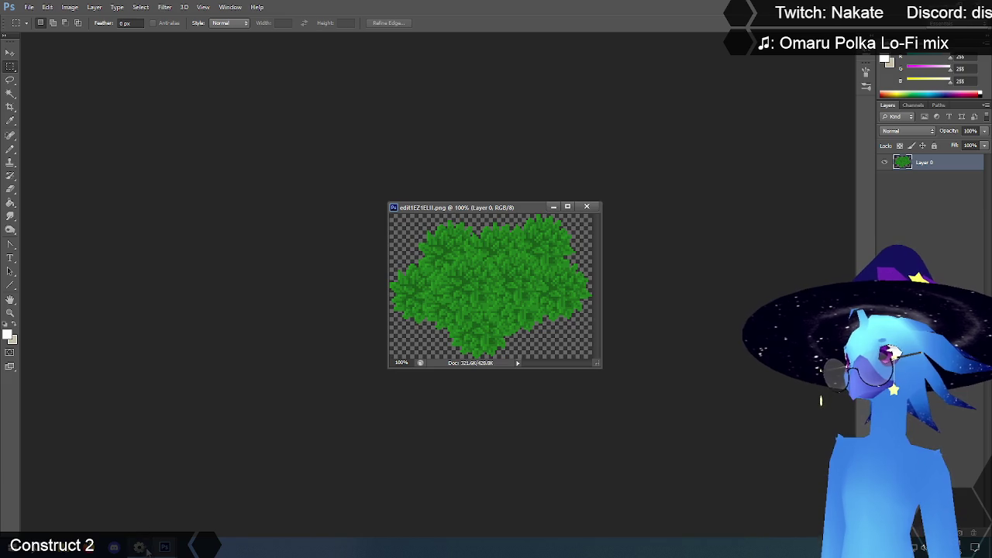
pyautogui.click(149, 550)
pyautogui.click(426, 301)
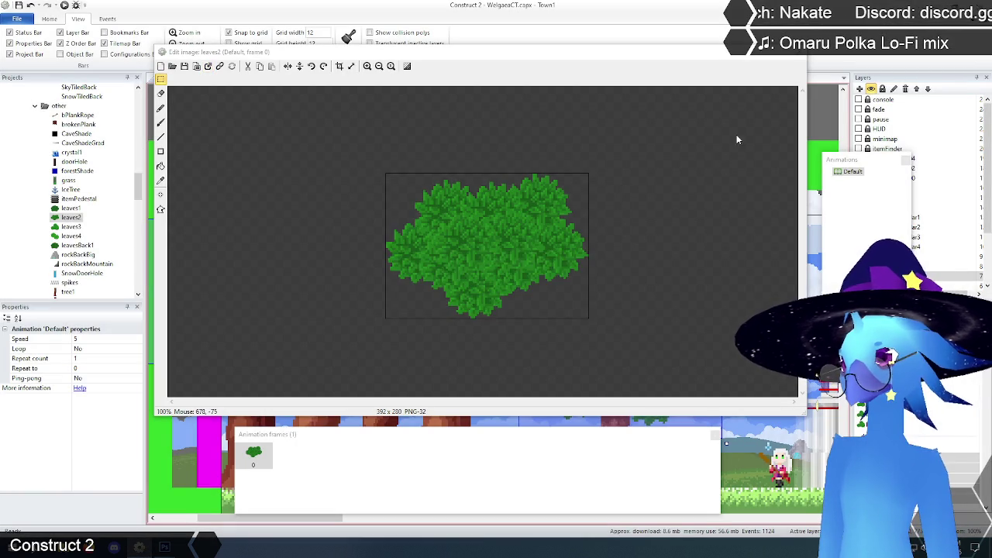
pyautogui.click(802, 52)
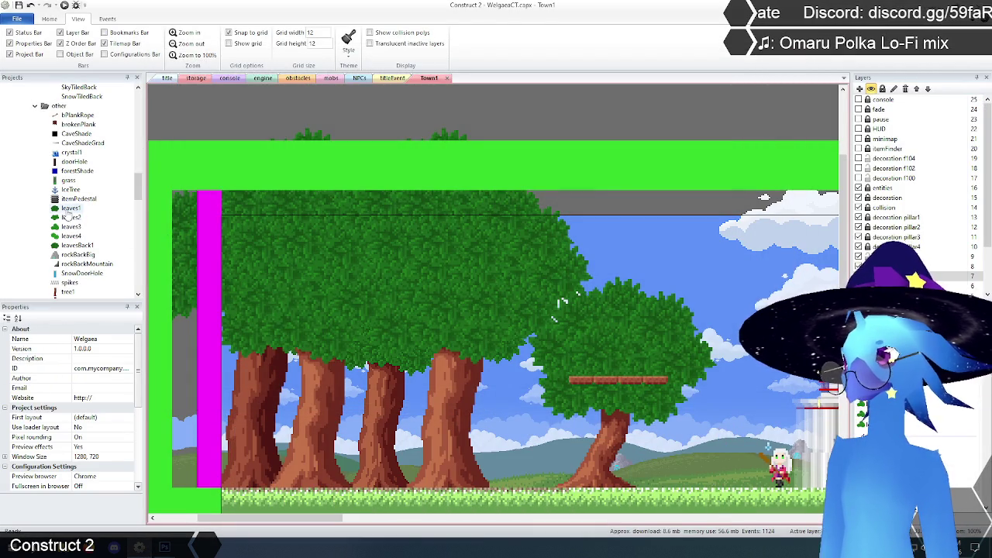
# Open the leaves1 animation image and send it to the external editor.
pyautogui.click(68, 210)
pyautogui.rightClick(67, 209)
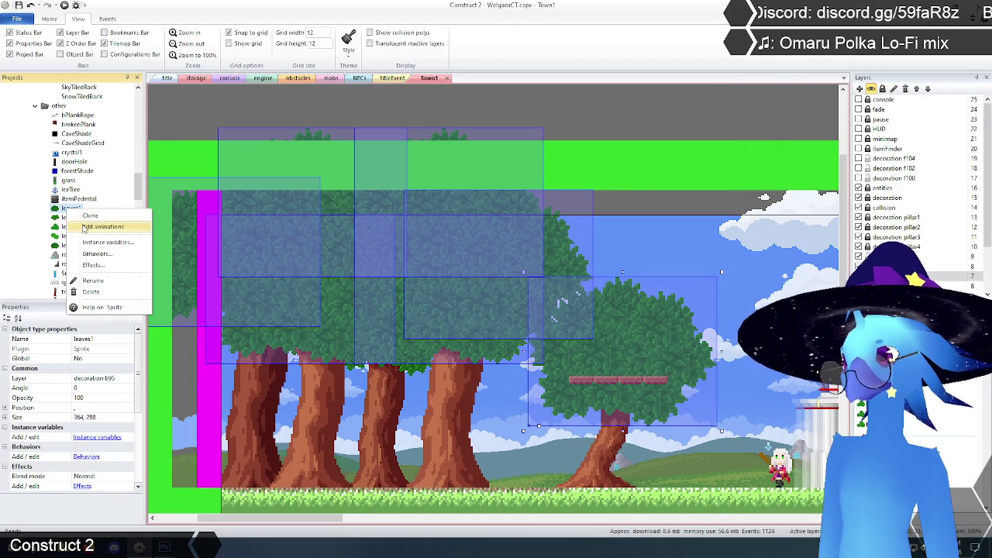
pyautogui.click(101, 226)
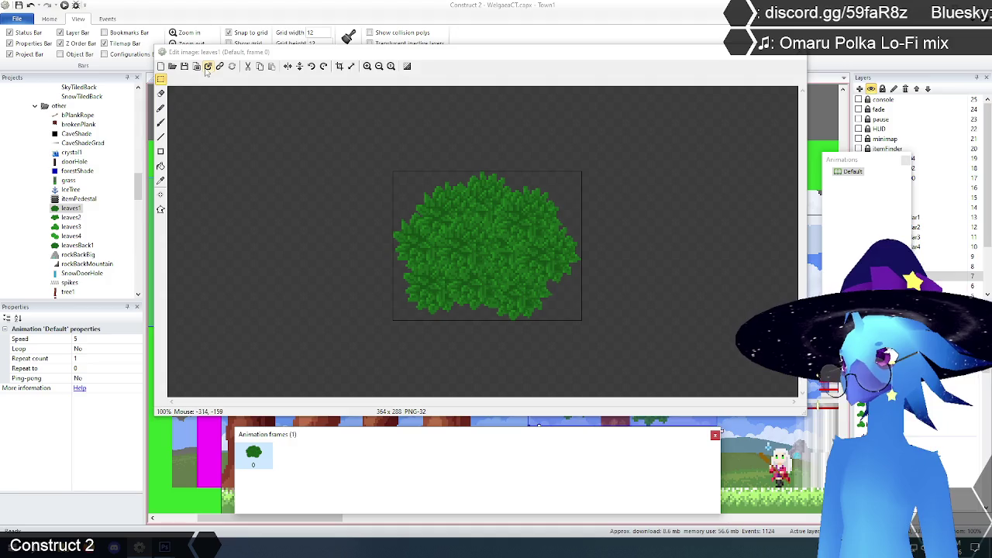
pyautogui.click(207, 66)
# Activate the leaves1 document in Photoshop, select all, and zoom to 200%.
pyautogui.moveTo(165, 546)
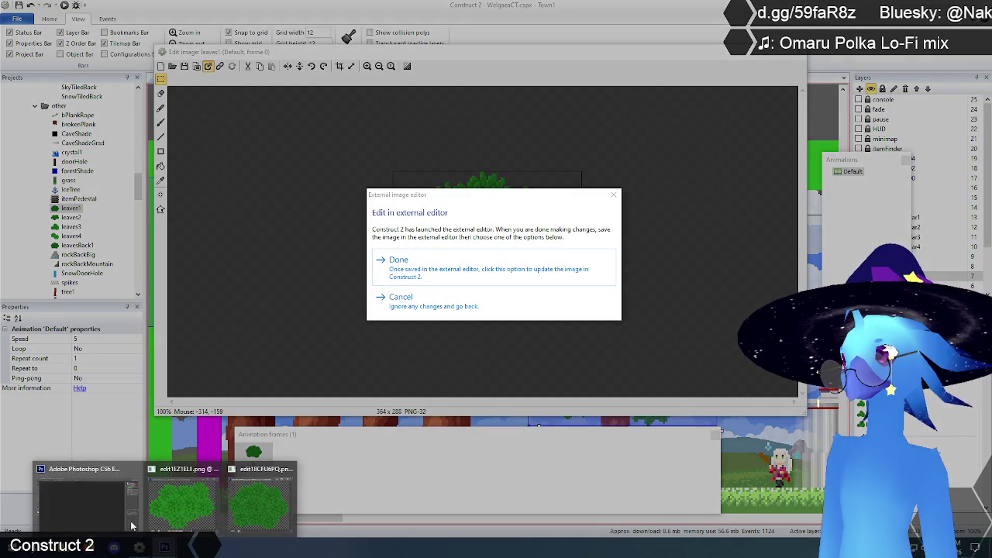
pyautogui.click(153, 473)
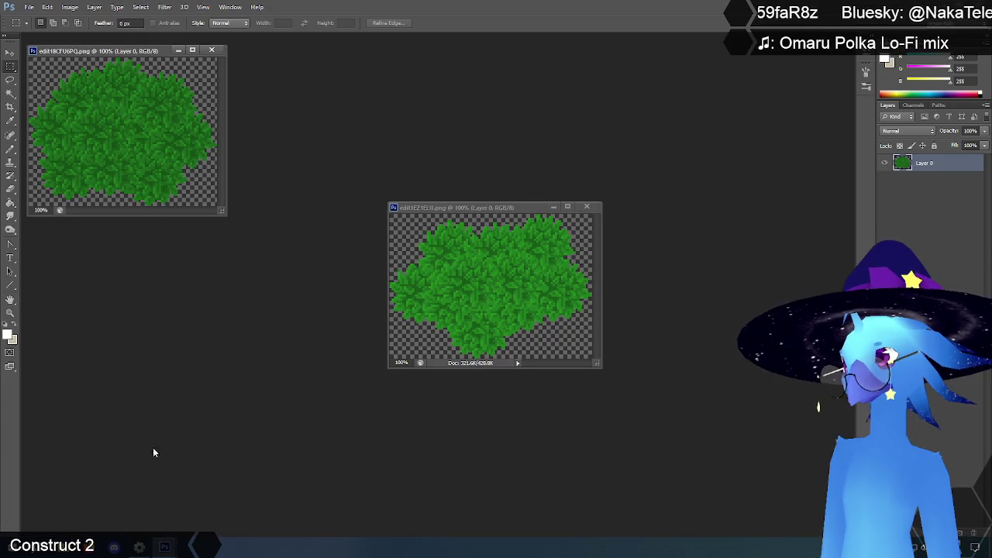
pyautogui.click(140, 7)
pyautogui.click(495, 207)
pyautogui.click(494, 206)
pyautogui.click(140, 7)
pyautogui.click(154, 19)
pyautogui.moveTo(222, 210)
pyautogui.mouseDown()
pyautogui.moveTo(423, 365)
pyautogui.moveTo(443, 423)
pyautogui.mouseUp()
pyautogui.click(11, 313)
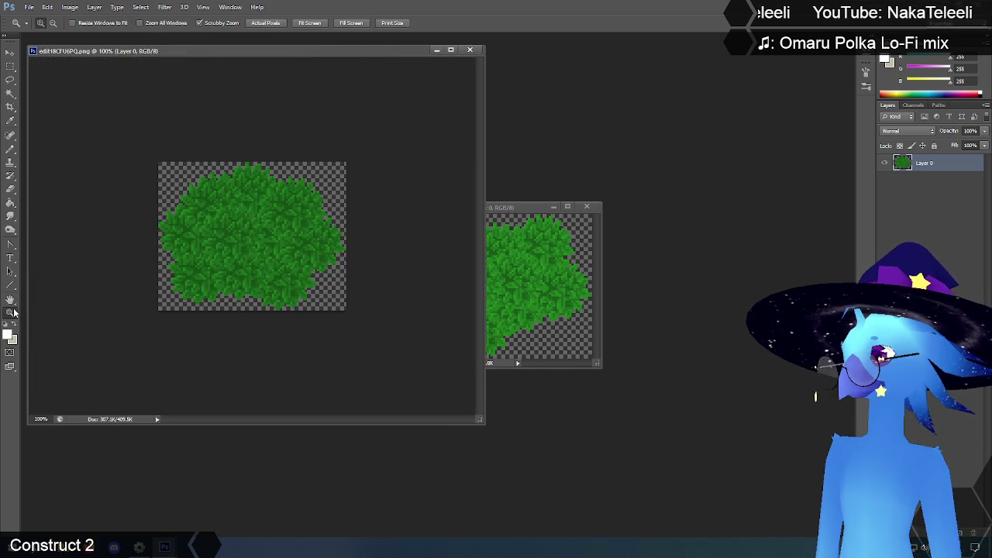
pyautogui.click(185, 241)
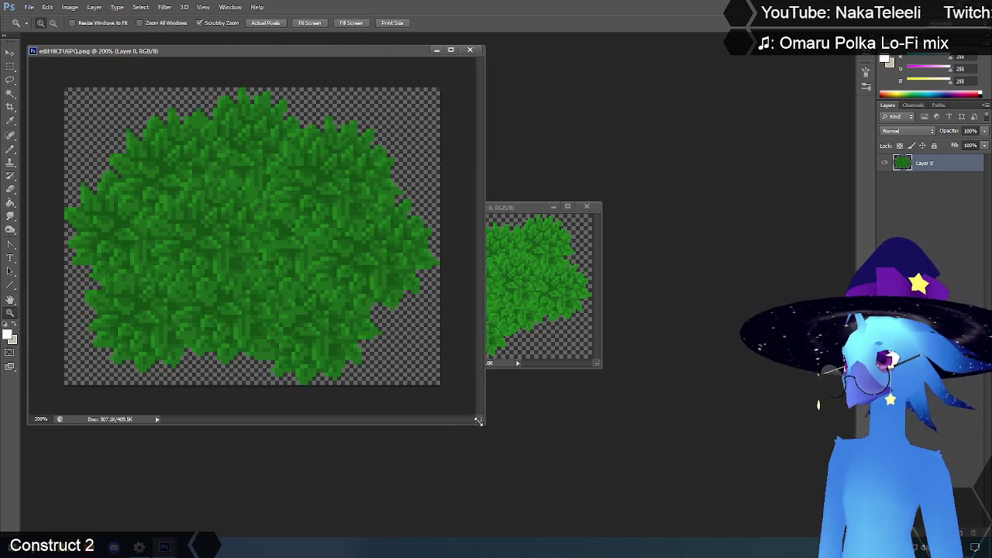
pyautogui.moveTo(478, 421); pyautogui.dragTo(794, 507)
# Duplicate the foliage into Layer 1 and shift the copy down-left, nudging it up.
pyautogui.hotkey('ctrl', 'j')
pyautogui.click(10, 53)
pyautogui.moveTo(464, 245); pyautogui.dragTo(422, 296)
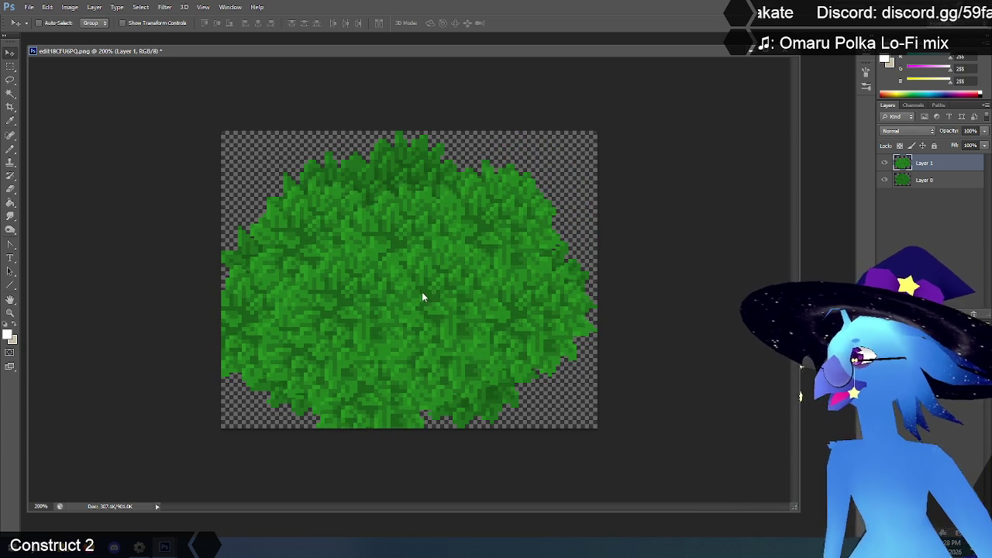
pyautogui.hotkey('shift', 'Up')
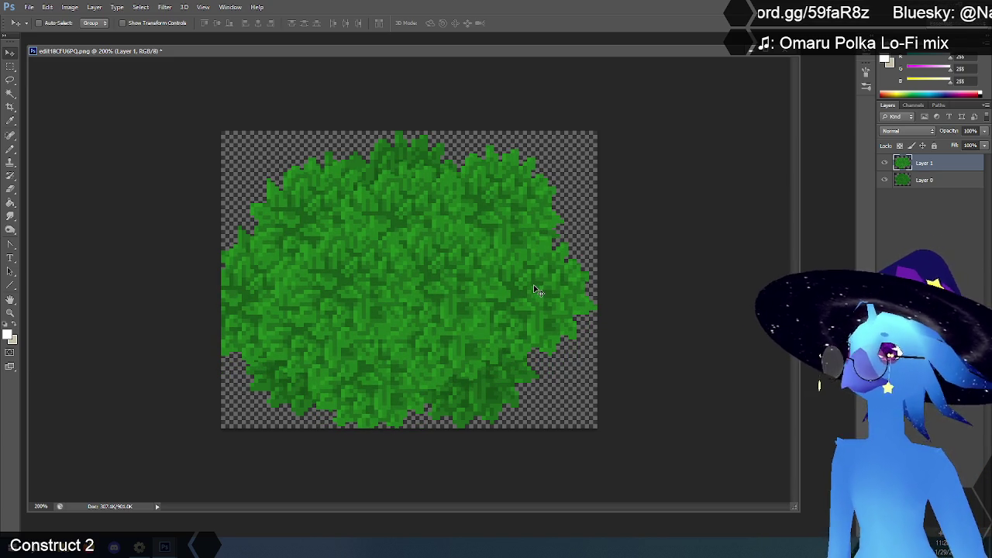
pyautogui.click(70, 7)
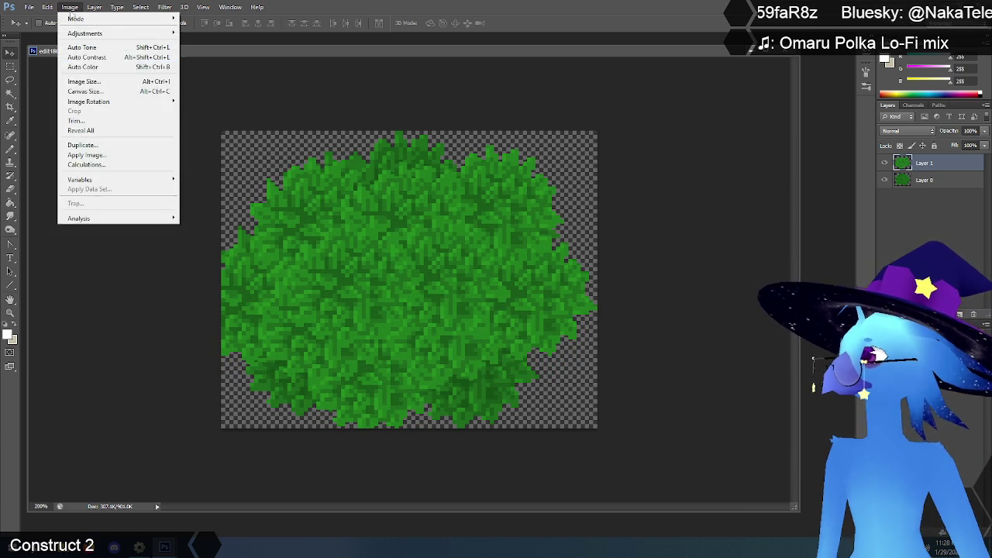
# Set canvas size to 120 percent width and height, then reposition the bush inside it.
pyautogui.click(99, 93)
pyautogui.click(740, 270)
pyautogui.click(732, 280)
pyautogui.doubleClick(686, 270)
pyautogui.write('120')
pyautogui.click(685, 286)
pyautogui.write('120')
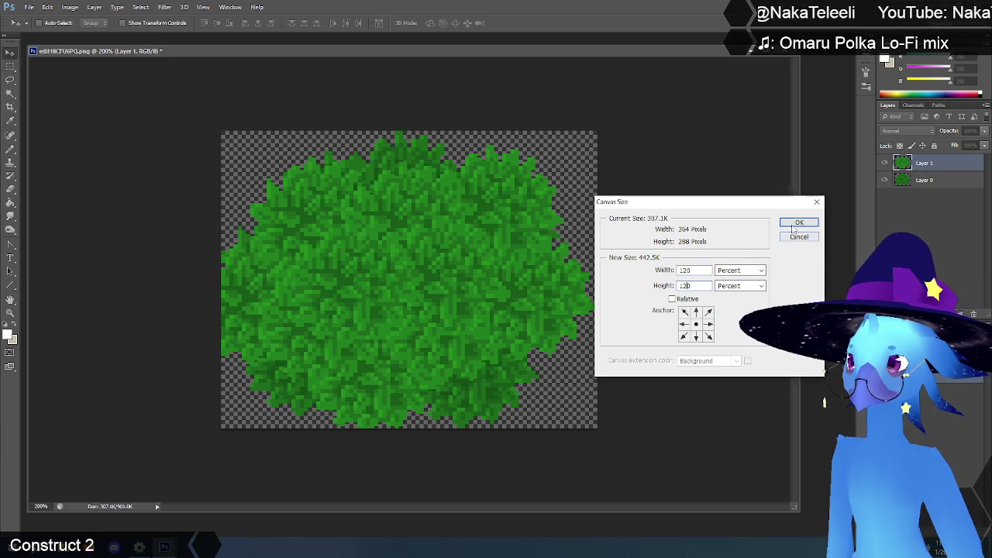
pyautogui.click(799, 223)
pyautogui.moveTo(432, 281)
pyautogui.mouseDown()
pyautogui.moveTo(439, 319)
pyautogui.moveTo(438, 299)
pyautogui.mouseUp()
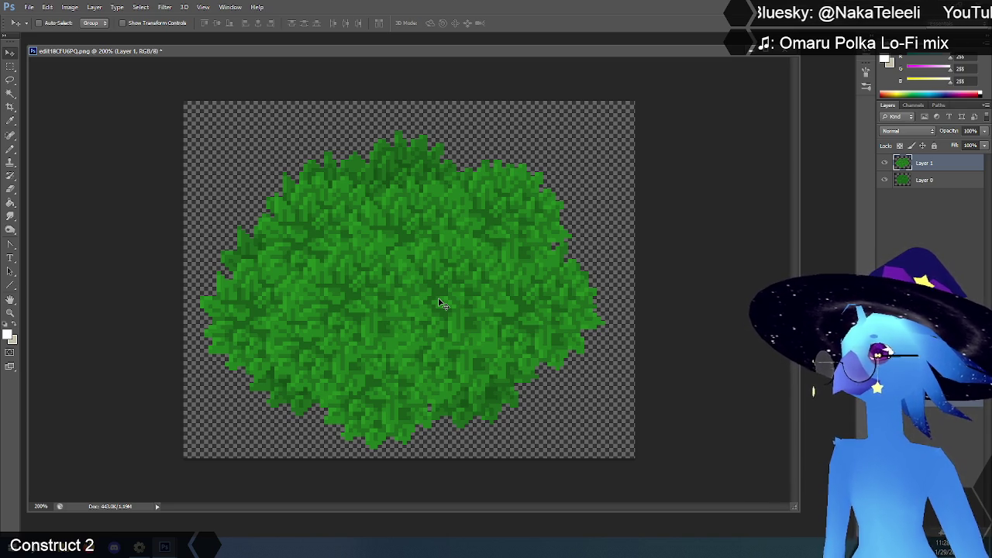
pyautogui.click(94, 7)
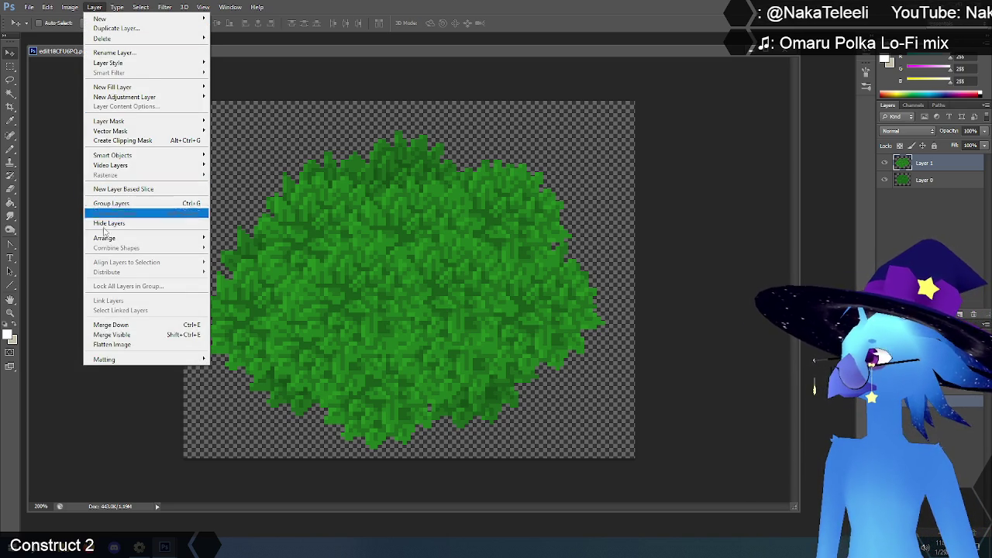
# Merge the visible layers, save, close both leaves documents, and accept the edit in Construct 2.
pyautogui.click(108, 338)
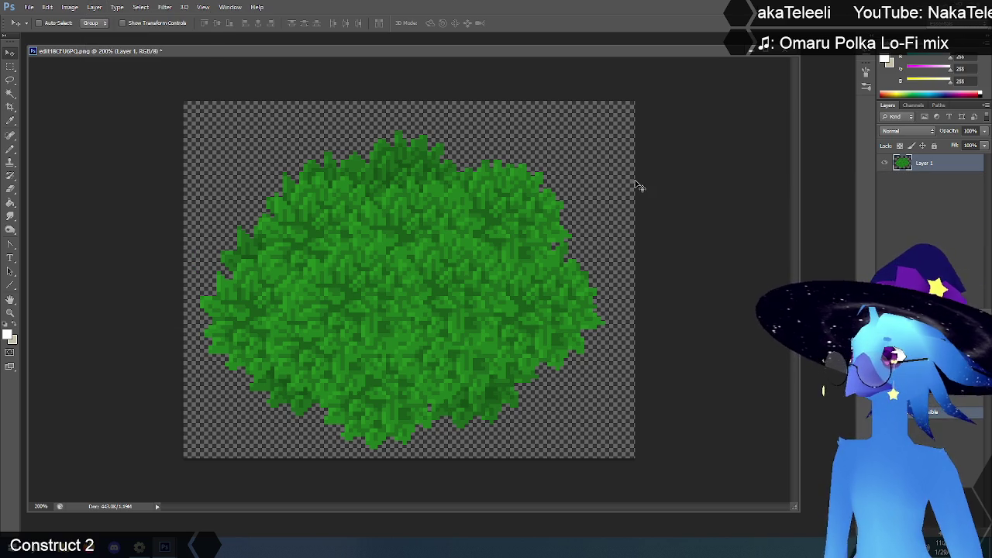
pyautogui.click(787, 54)
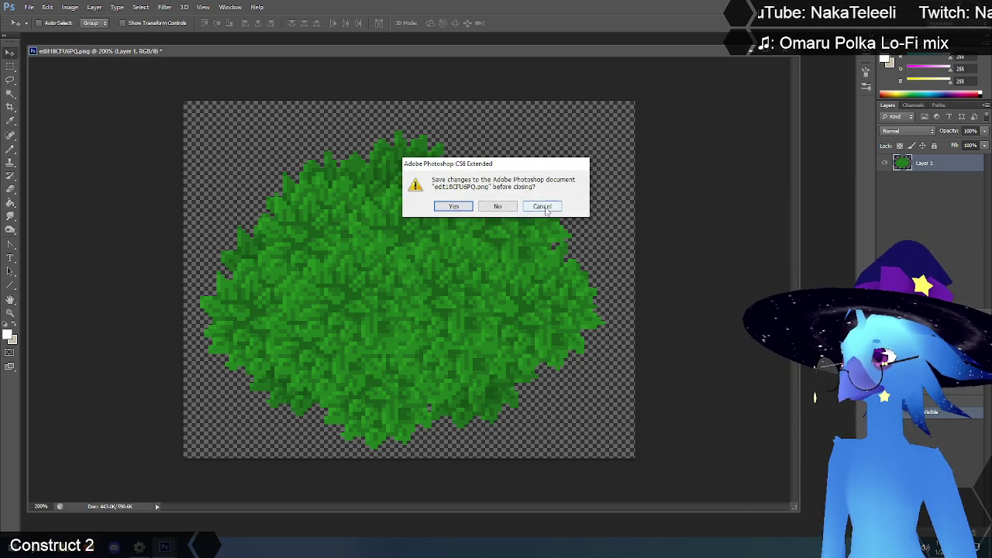
pyautogui.click(541, 206)
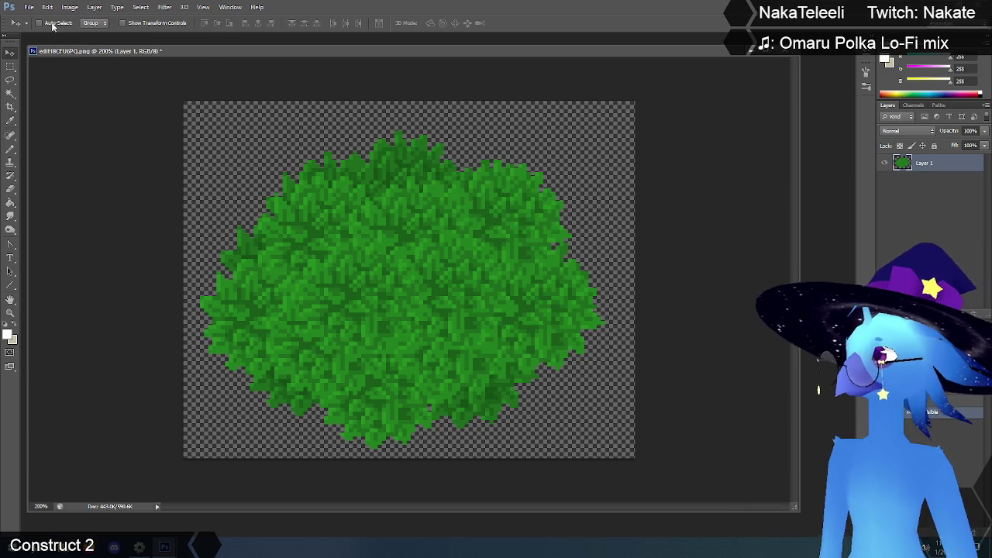
pyautogui.click(29, 7)
pyautogui.click(45, 121)
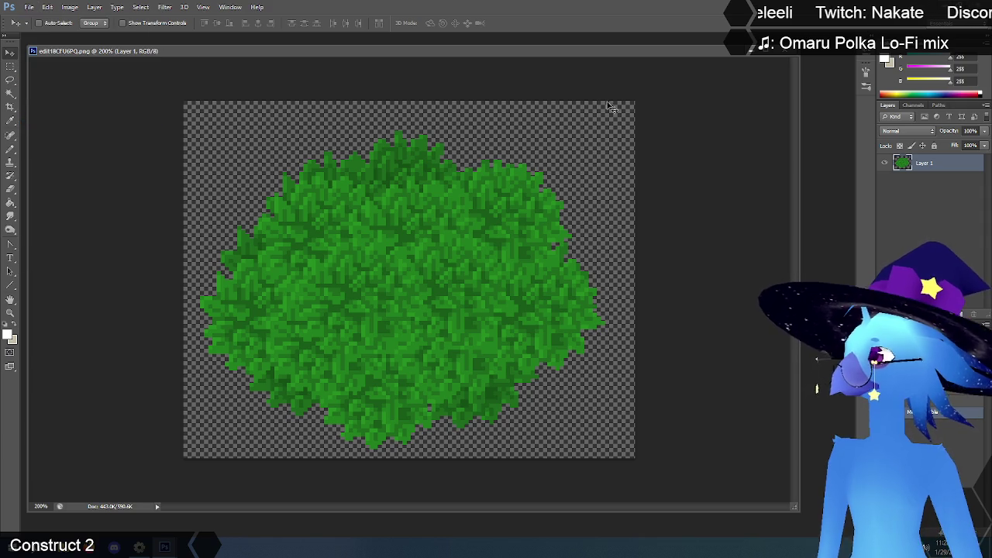
pyautogui.click(790, 52)
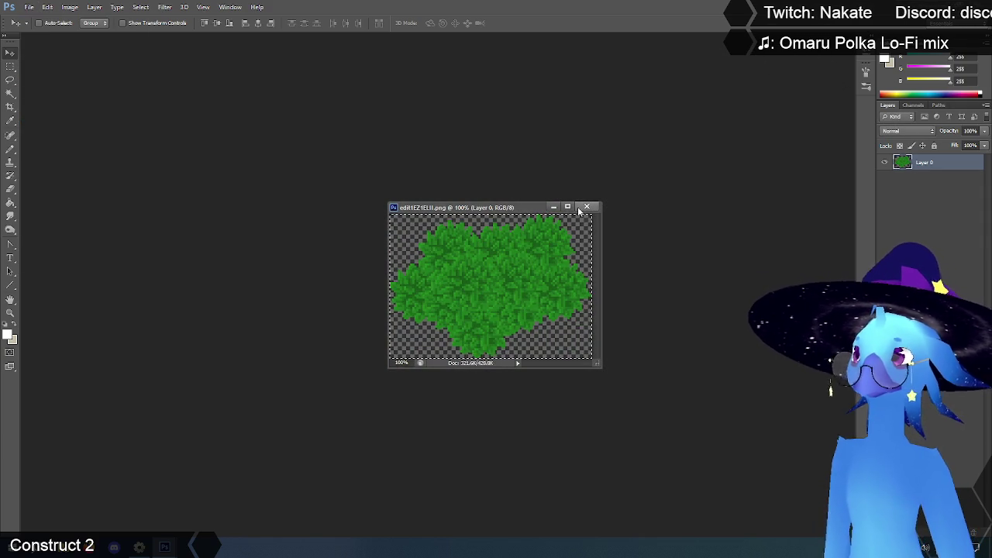
pyautogui.hotkey('ctrl', 'w')
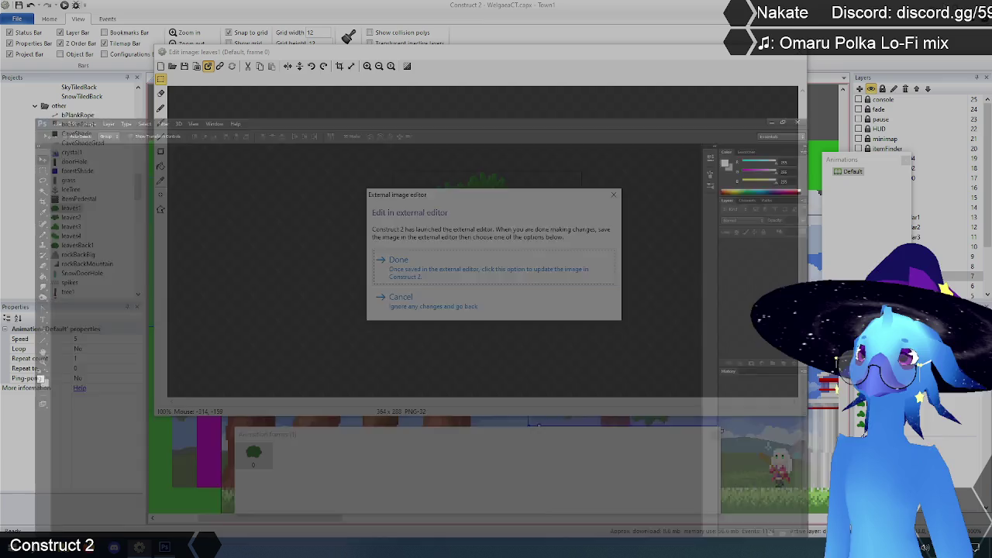
pyautogui.hotkey('alt', 'Tab')
pyautogui.click(398, 260)
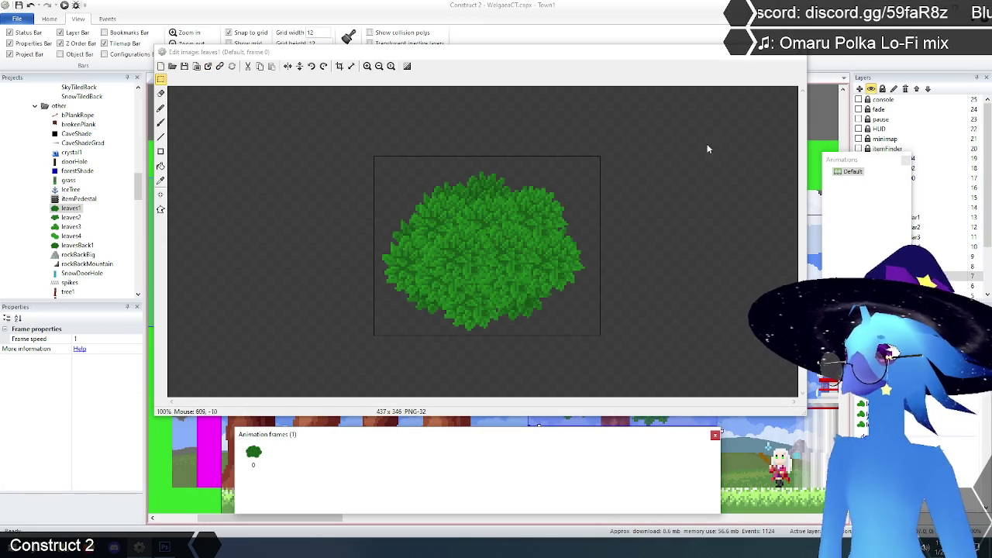
# Close the leaves1 image editor, deselect, and toggle the decoration b95 trees off and on.
pyautogui.click(798, 56)
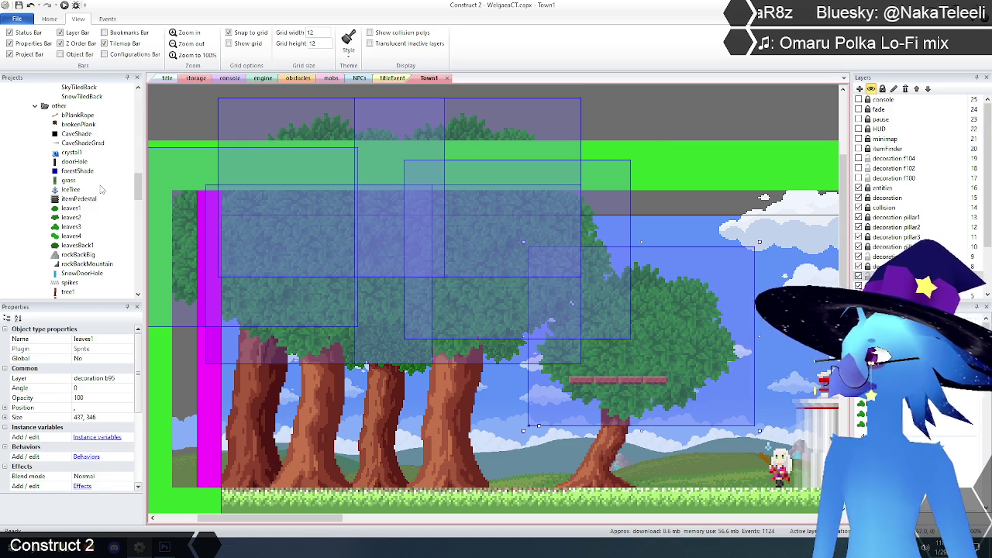
pyautogui.click(642, 132)
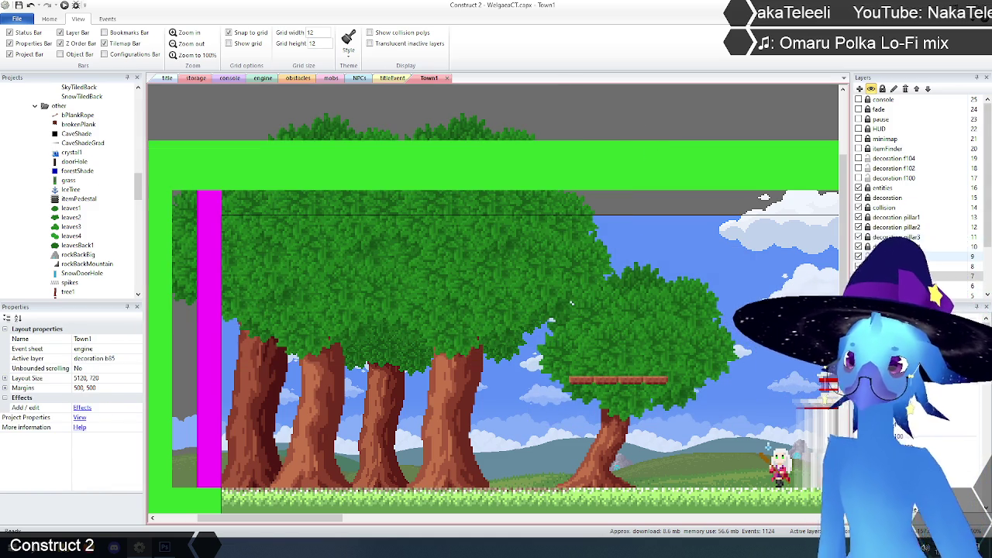
pyautogui.click(880, 256)
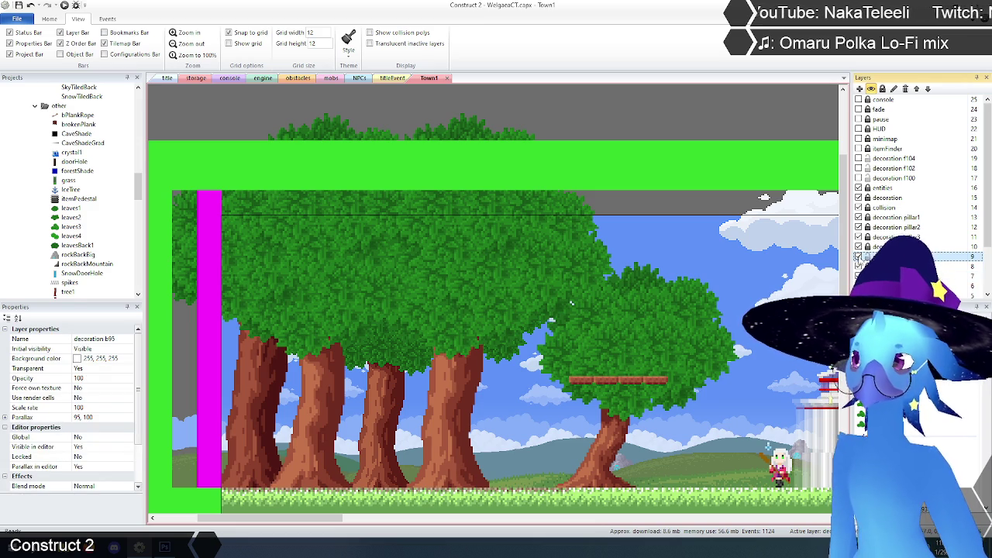
pyautogui.click(858, 257)
pyautogui.click(858, 257)
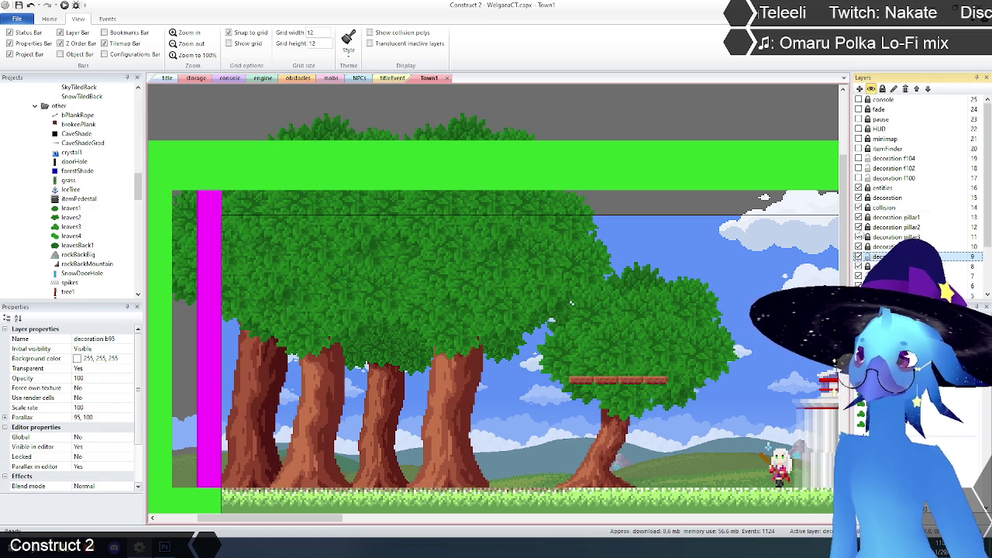
# Flick the decoration f100 foliage layer on and off to compare the enlarged bushes.
pyautogui.click(858, 178)
pyautogui.click(858, 178)
pyautogui.click(858, 178)
pyautogui.click(858, 179)
pyautogui.click(859, 178)
pyautogui.click(858, 179)
pyautogui.click(859, 179)
pyautogui.click(858, 178)
pyautogui.click(858, 179)
pyautogui.click(858, 179)
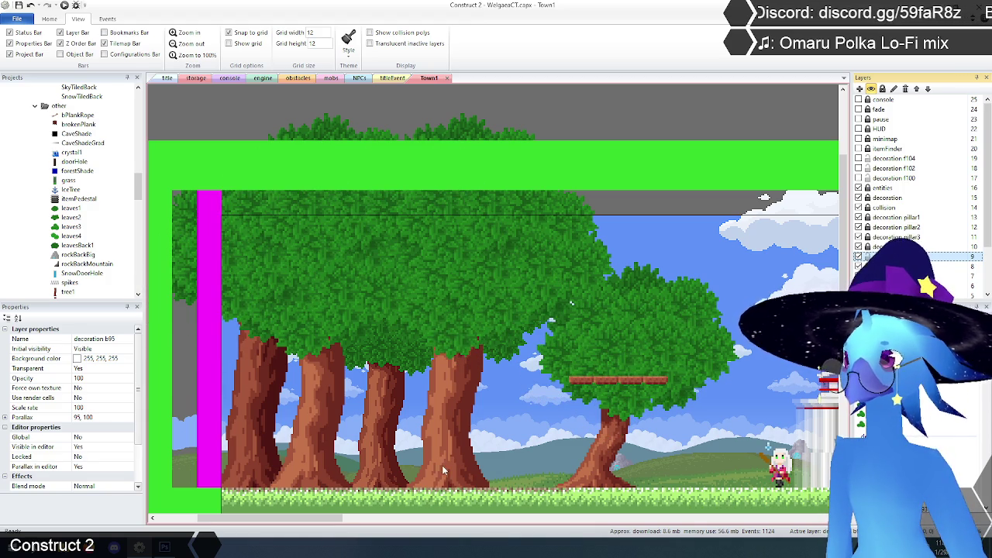
pyautogui.moveTo(348, 514); pyautogui.dragTo(342, 516)
# Inspect the leaves1 sprites, then undo the image edit so the bush returns to 364 x 288.
pyautogui.click(678, 315)
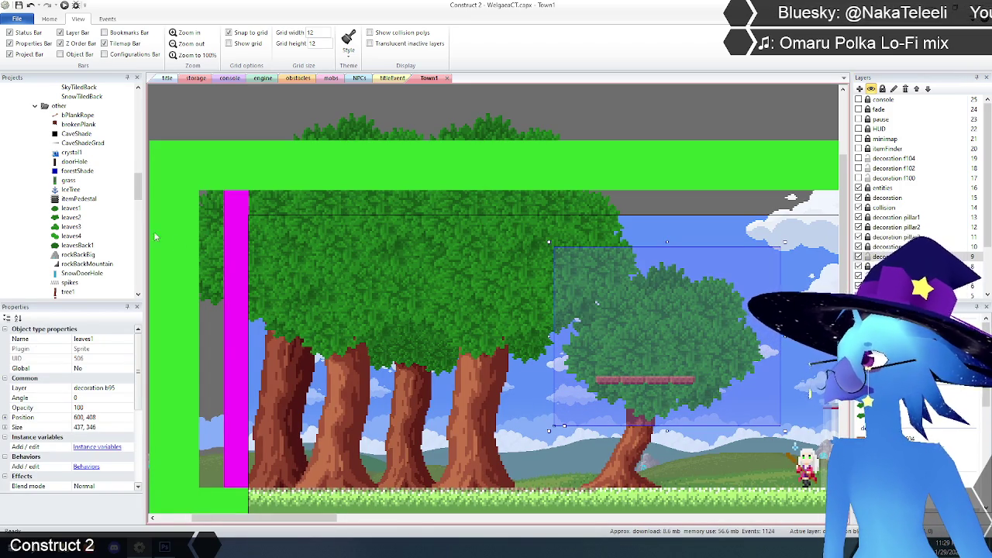
pyautogui.click(68, 208)
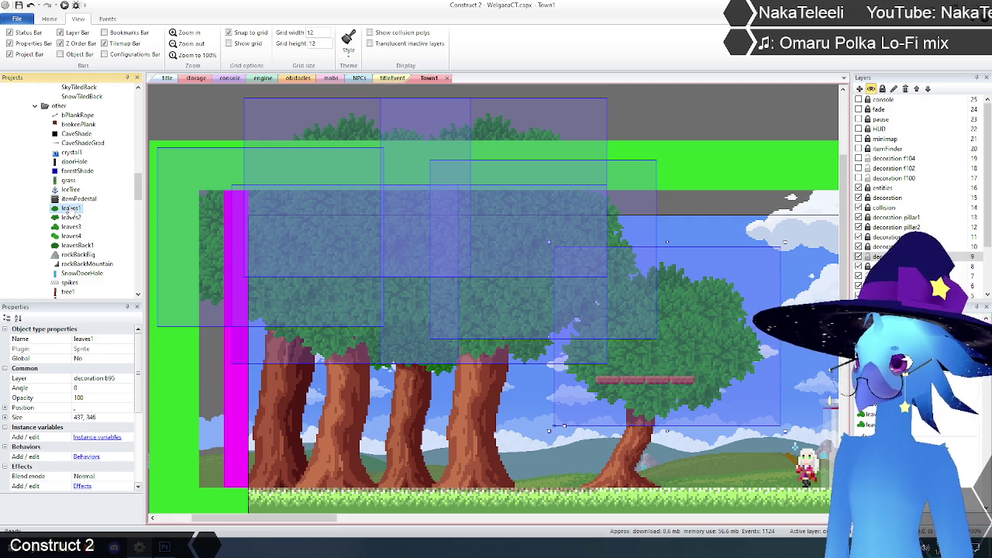
pyautogui.click(688, 107)
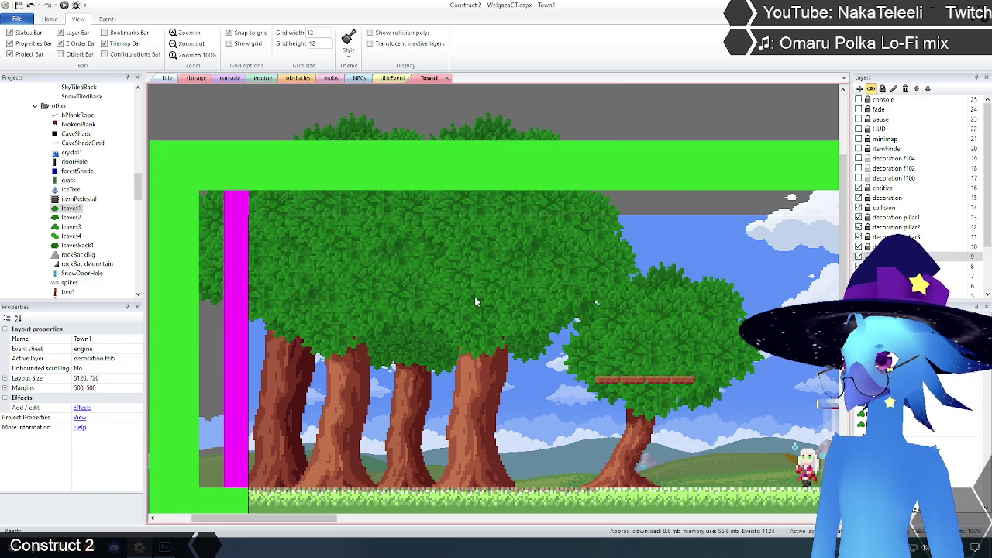
pyautogui.hotkey('ctrl', 'z')
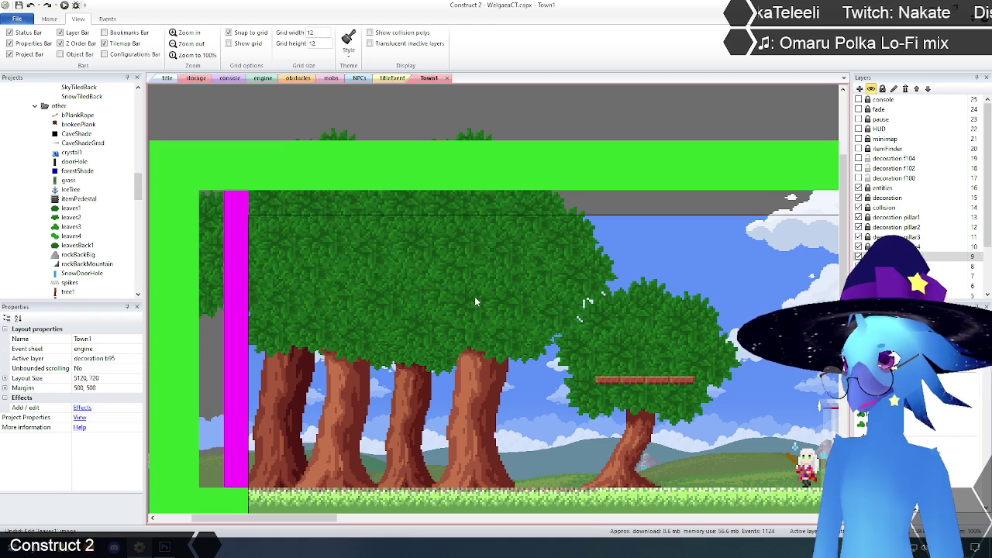
pyautogui.click(655, 339)
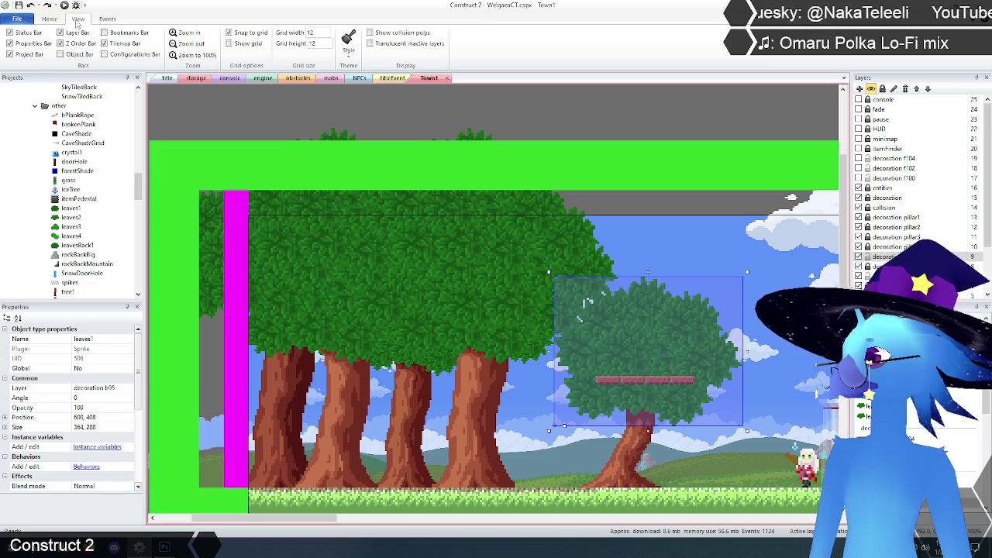
# Alternate Undo and Redo to compare, ending on the 437 x 346 leaves1 image, and select all instances.
pyautogui.click(53, 21)
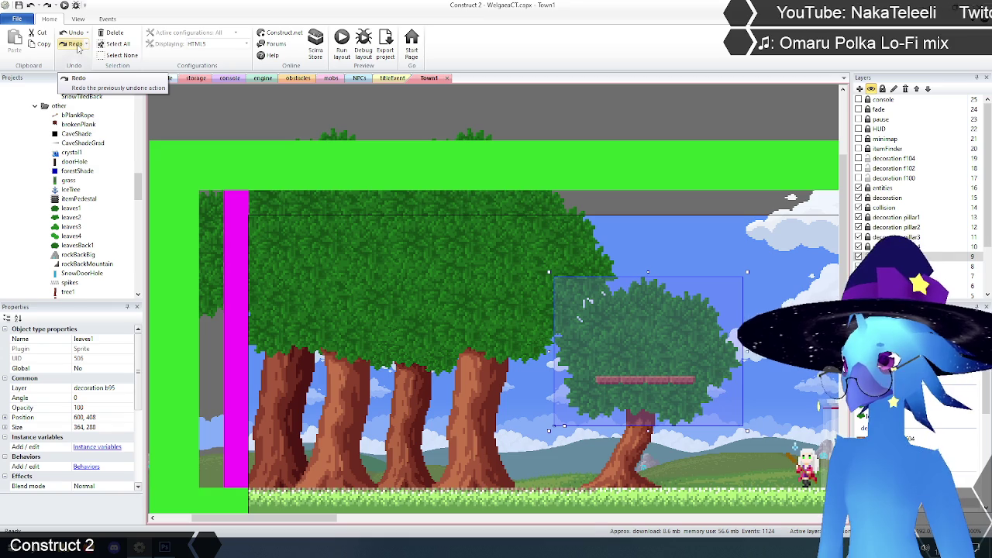
pyautogui.click(75, 44)
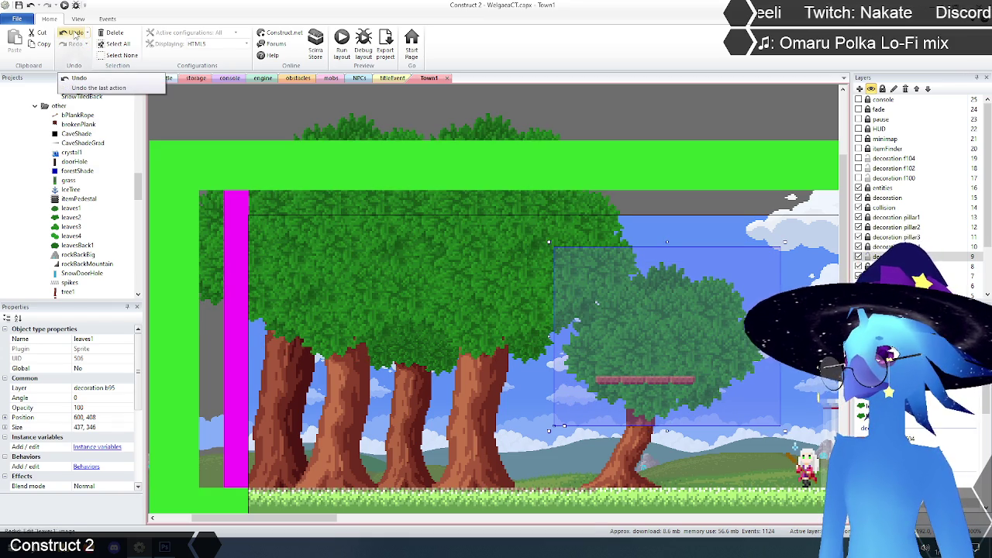
pyautogui.click(76, 33)
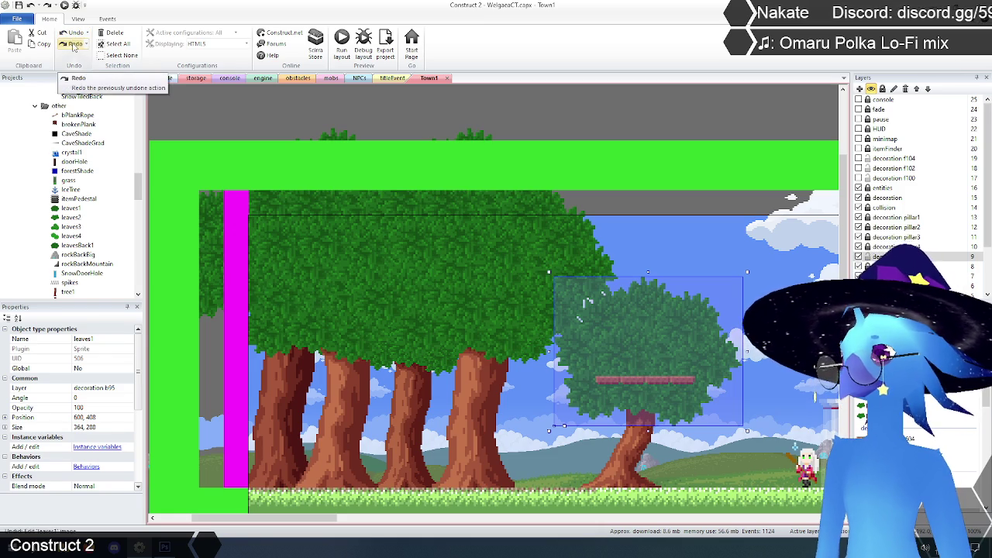
pyautogui.click(74, 45)
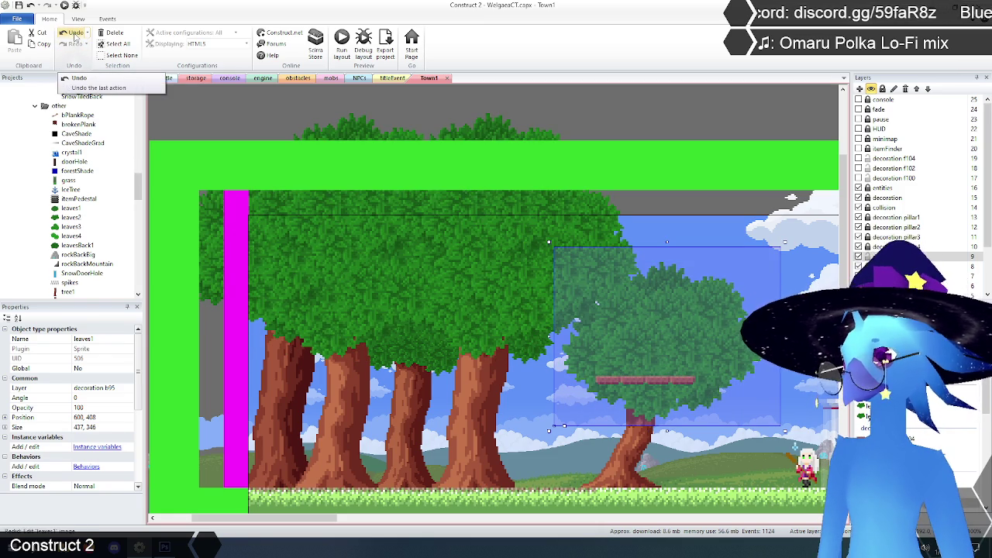
pyautogui.click(74, 35)
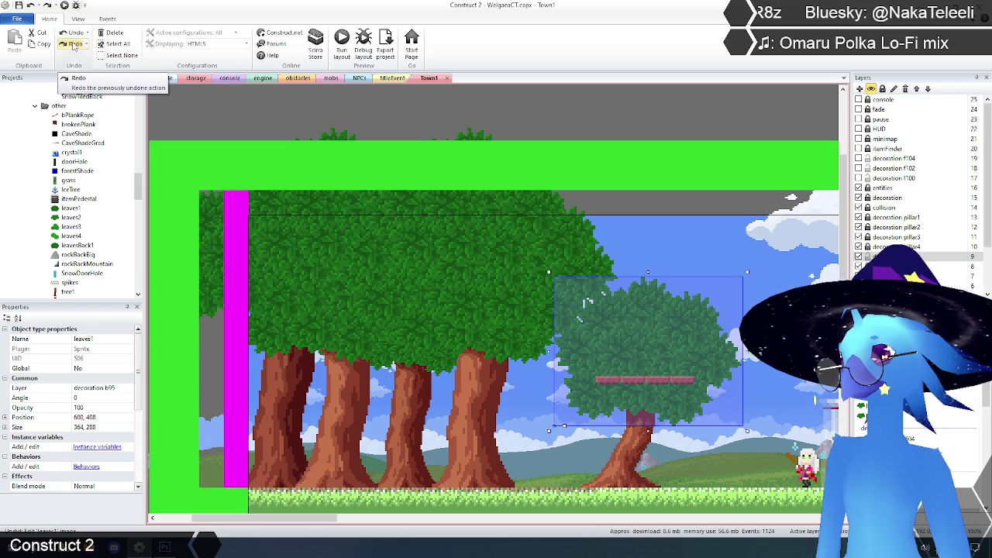
pyautogui.click(73, 45)
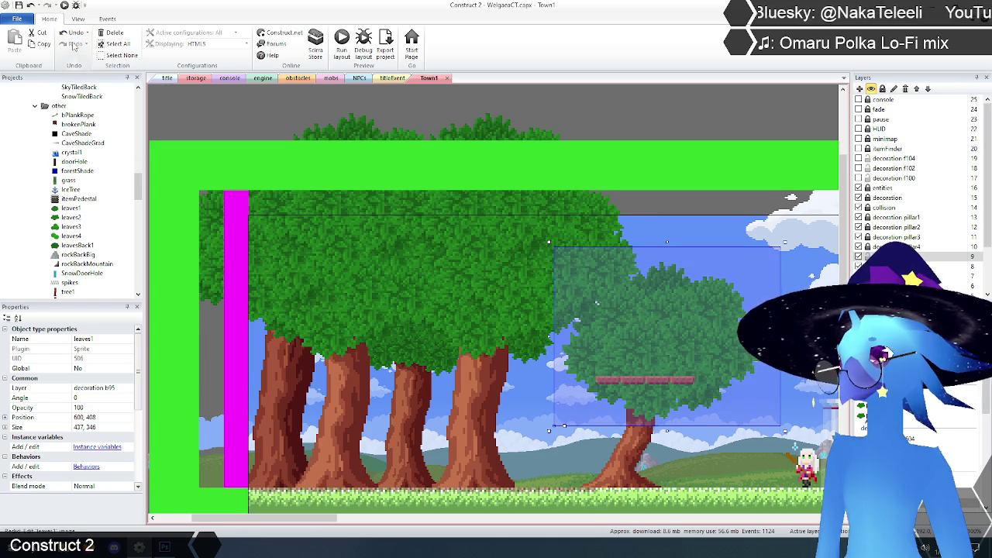
pyautogui.click(71, 210)
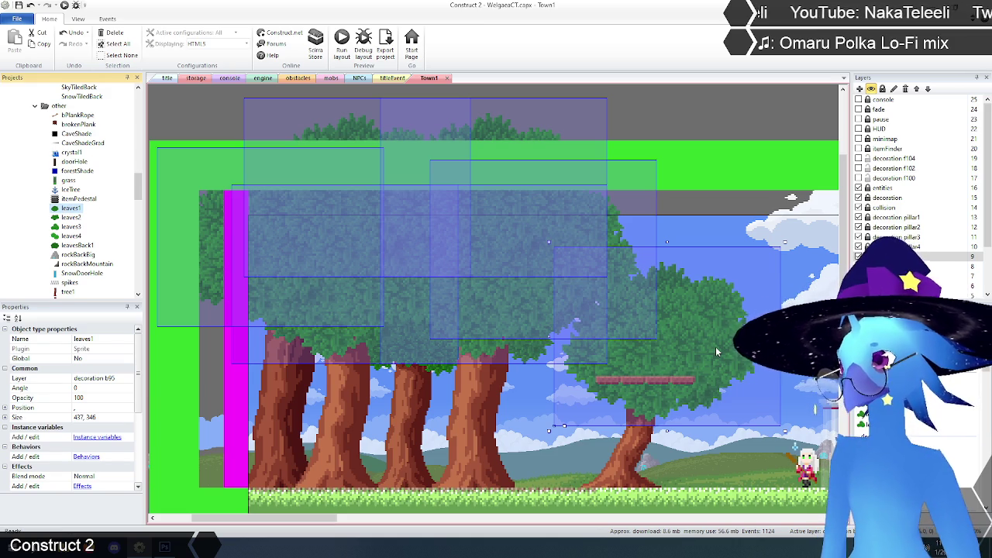
pyautogui.press('Left')
pyautogui.press('Left')
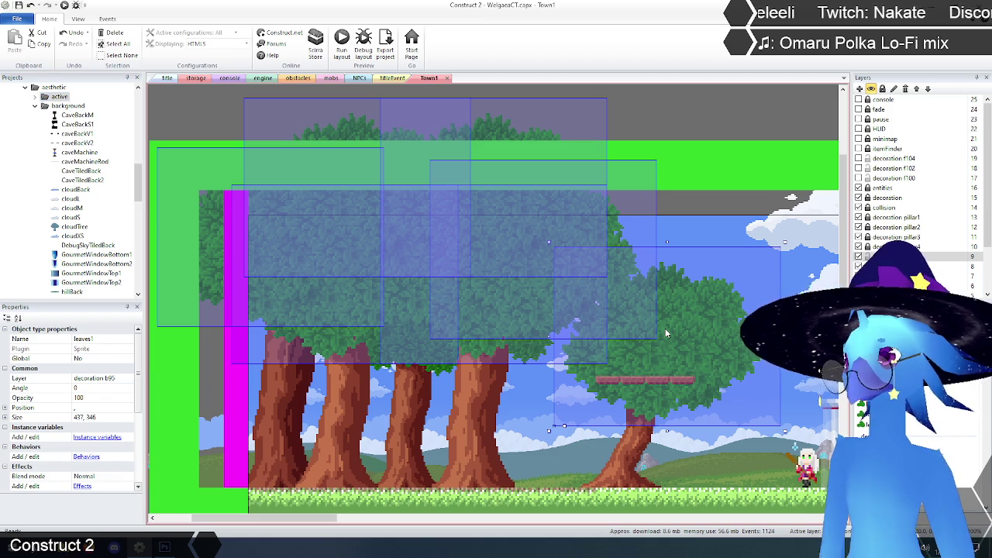
pyautogui.press('Left')
pyautogui.press('Left')
pyautogui.press('Left')
pyautogui.press('Left')
pyautogui.press('Left')
pyautogui.press('Down')
pyautogui.press('Down')
pyautogui.press('Left')
pyautogui.press('Left')
pyautogui.press('Left')
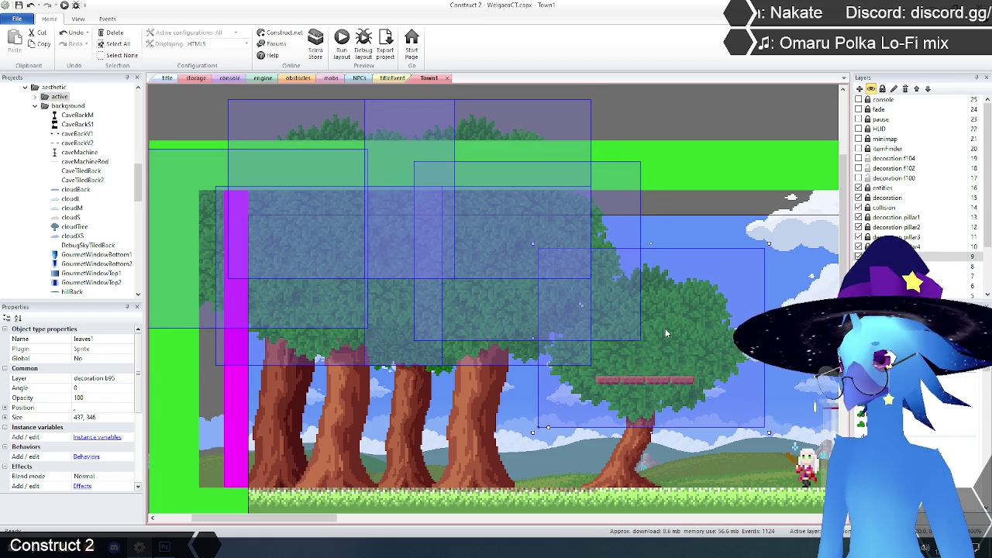
pyautogui.press('Up')
pyautogui.press('Up')
pyautogui.press('Right')
pyautogui.press('Right')
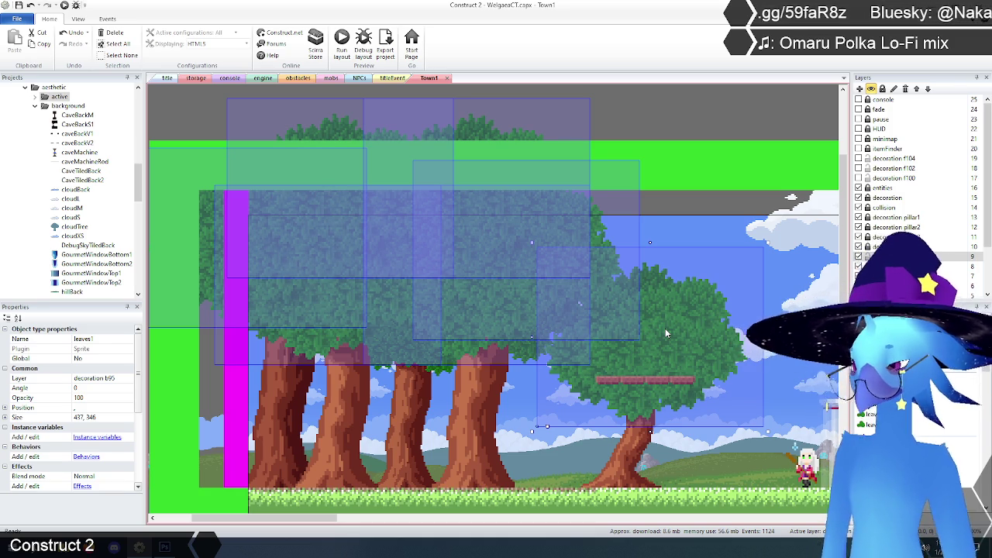
pyautogui.hotkey('ctrl', 'z')
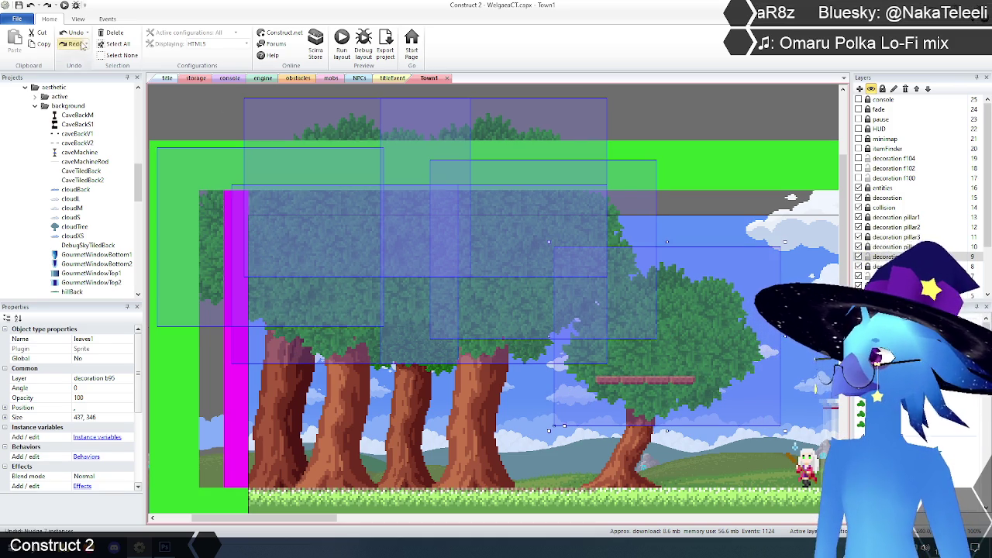
pyautogui.click(73, 32)
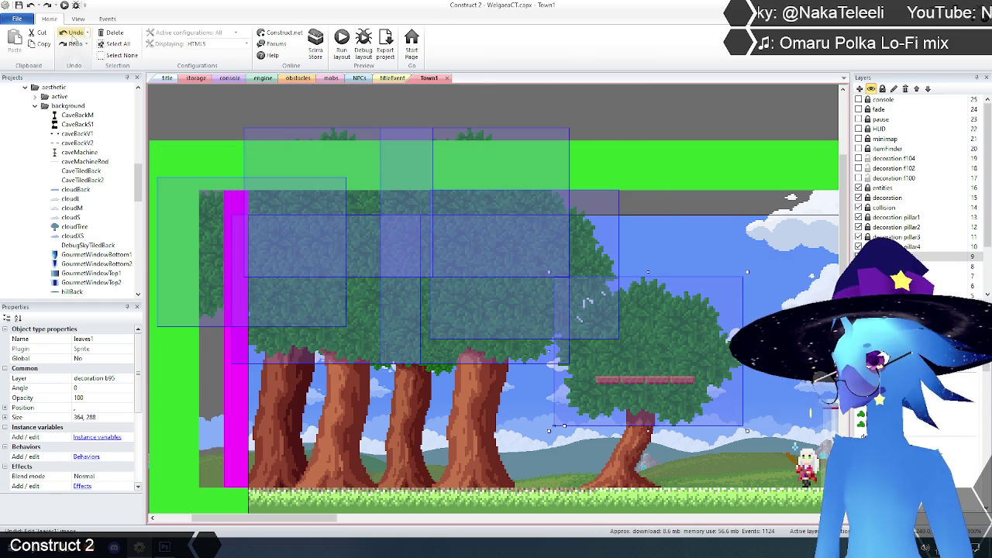
pyautogui.click(75, 44)
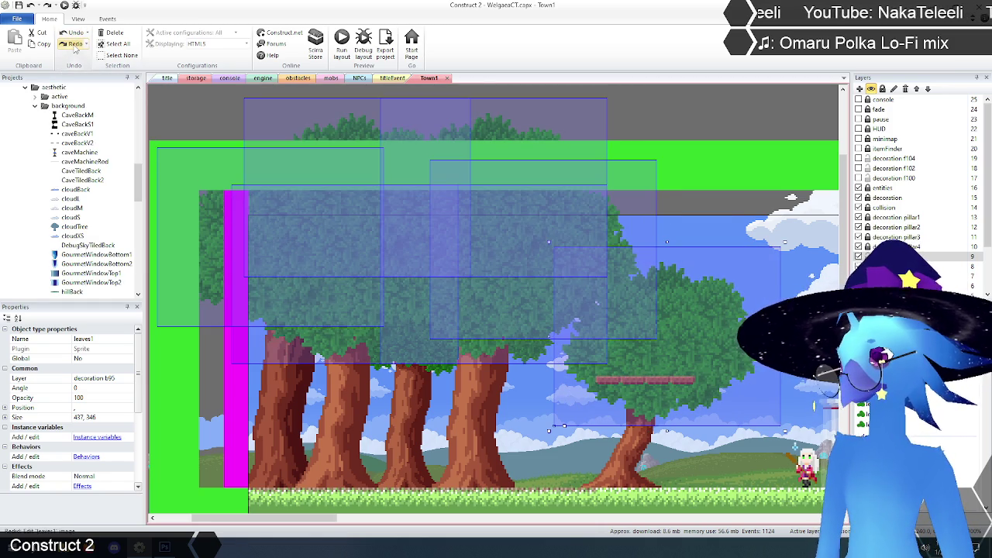
pyautogui.click(76, 34)
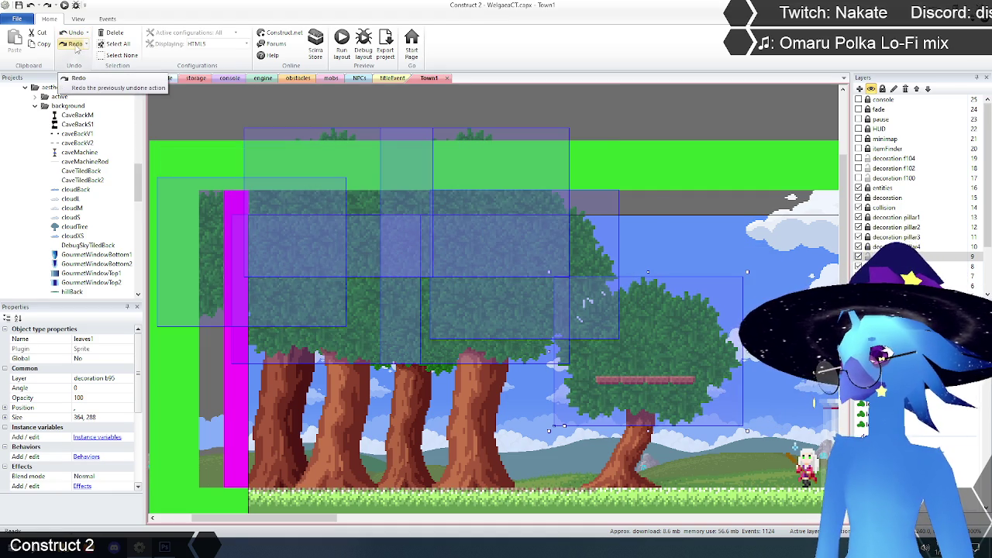
pyautogui.click(76, 47)
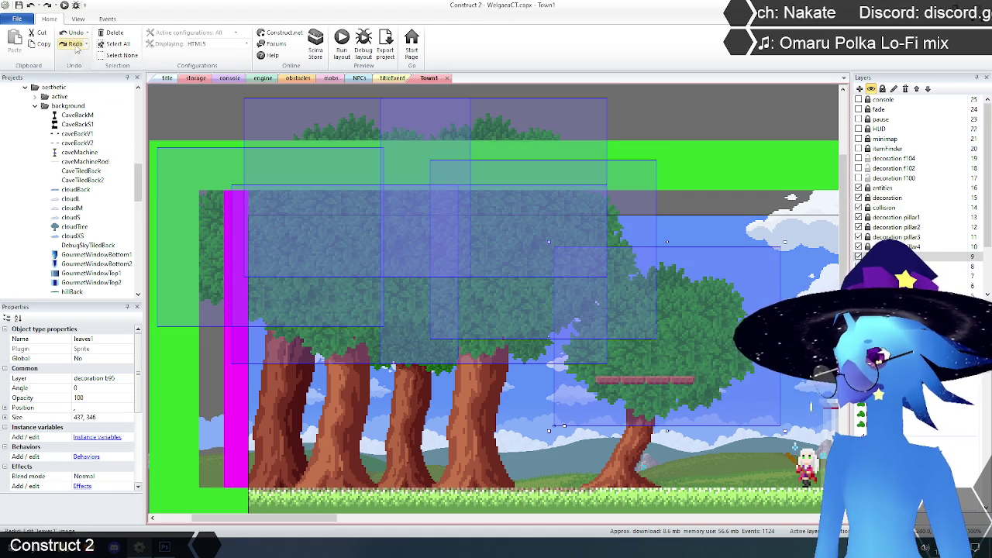
pyautogui.click(75, 34)
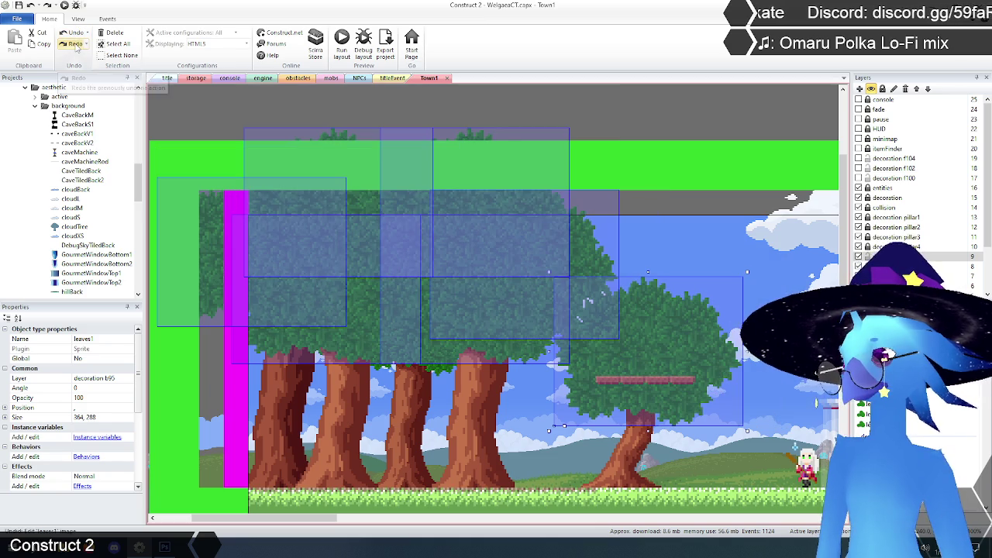
pyautogui.click(75, 45)
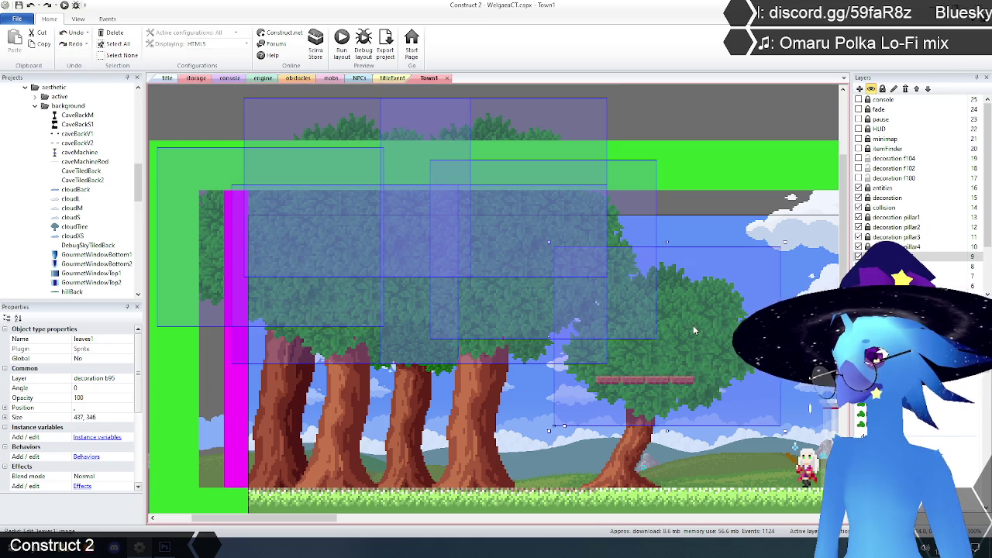
# Move the leaves1 instances slightly left and down, fine-tuning with arrow-key nudges.
pyautogui.hotkey('ctrl', 'y')
pyautogui.moveTo(684, 337)
pyautogui.mouseDown()
pyautogui.moveTo(676, 341)
pyautogui.moveTo(689, 326)
pyautogui.moveTo(682, 311)
pyautogui.moveTo(695, 315)
pyautogui.moveTo(676, 339)
pyautogui.mouseUp()
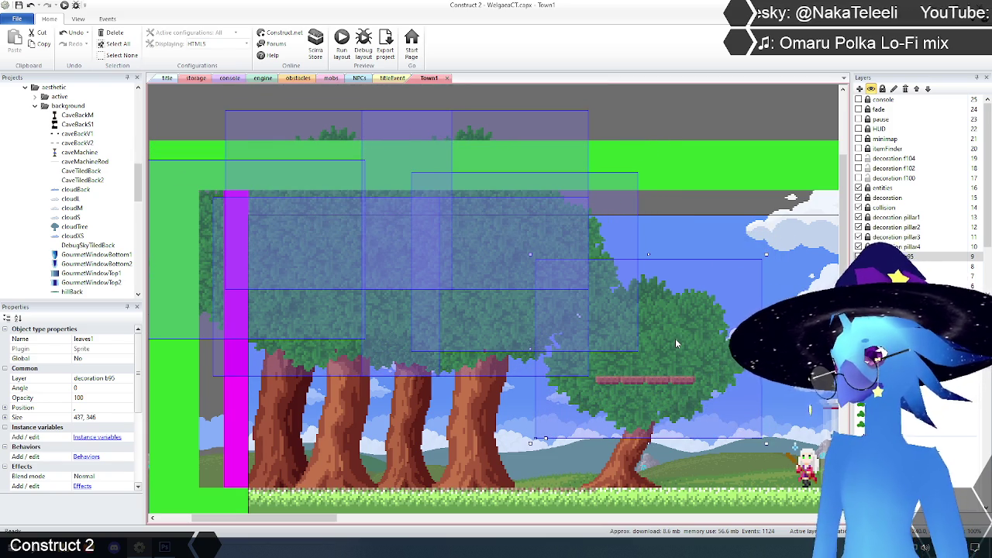
pyautogui.press('Down')
pyautogui.press('Right')
pyautogui.press('Right')
pyautogui.press('Down')
pyautogui.press('Down')
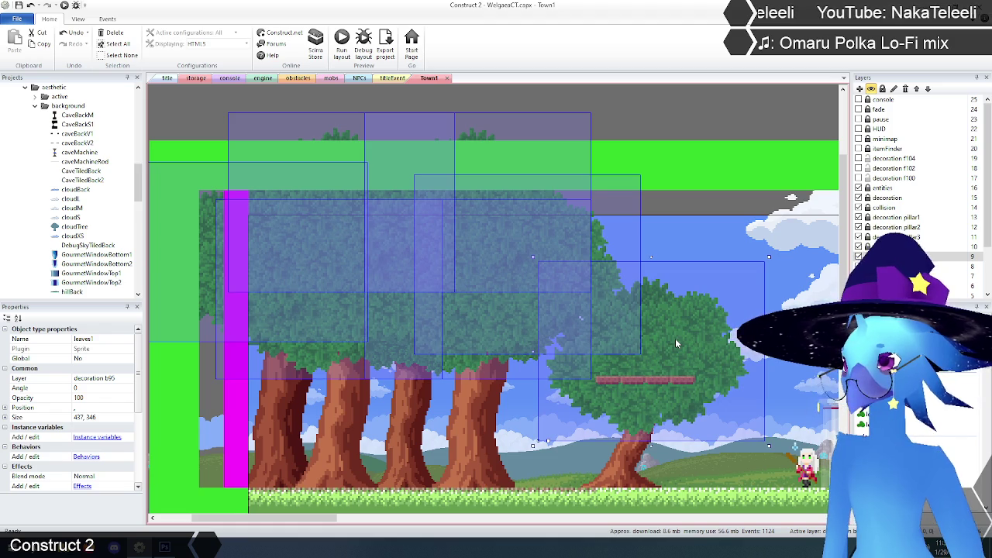
pyautogui.press('Left')
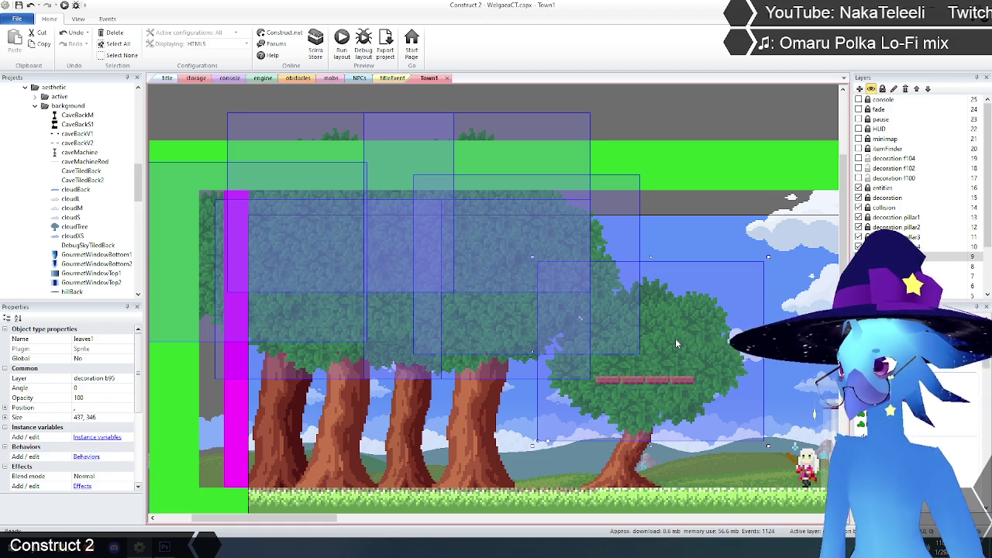
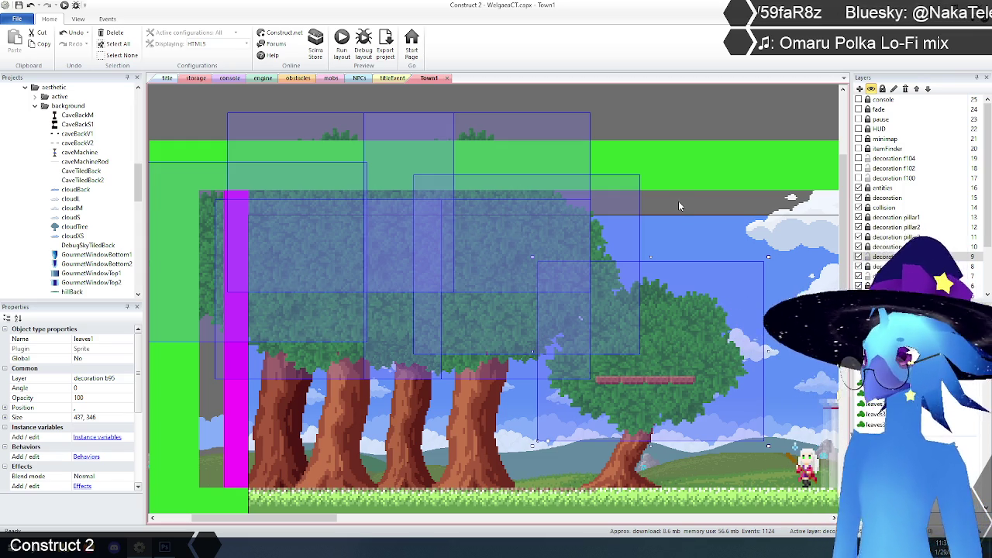
# Toggle the decoration f100 layer on and off to compare, leaving its foliage visible.
pyautogui.click(673, 117)
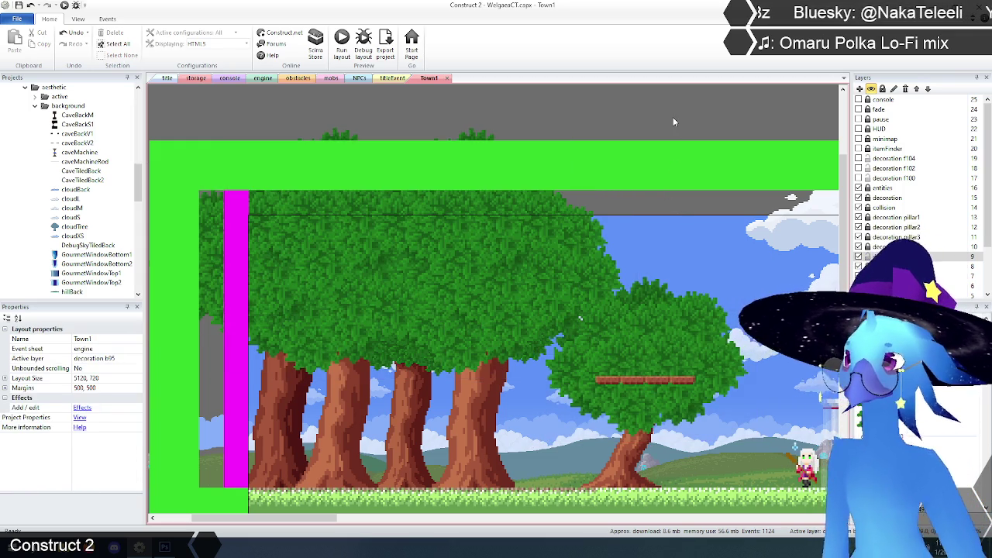
pyautogui.click(859, 178)
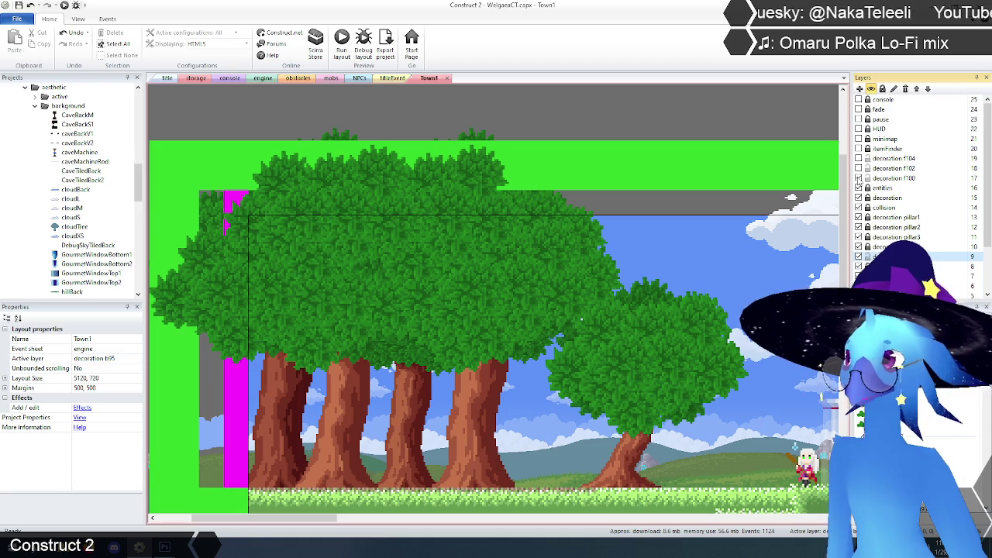
pyautogui.click(859, 178)
pyautogui.click(859, 178)
pyautogui.click(859, 179)
pyautogui.click(859, 178)
pyautogui.click(859, 178)
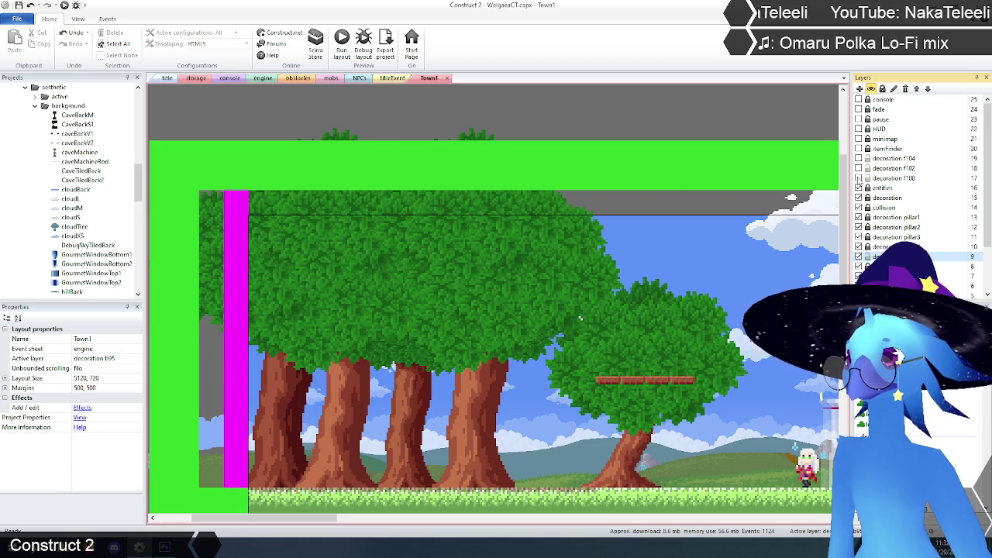
pyautogui.click(859, 178)
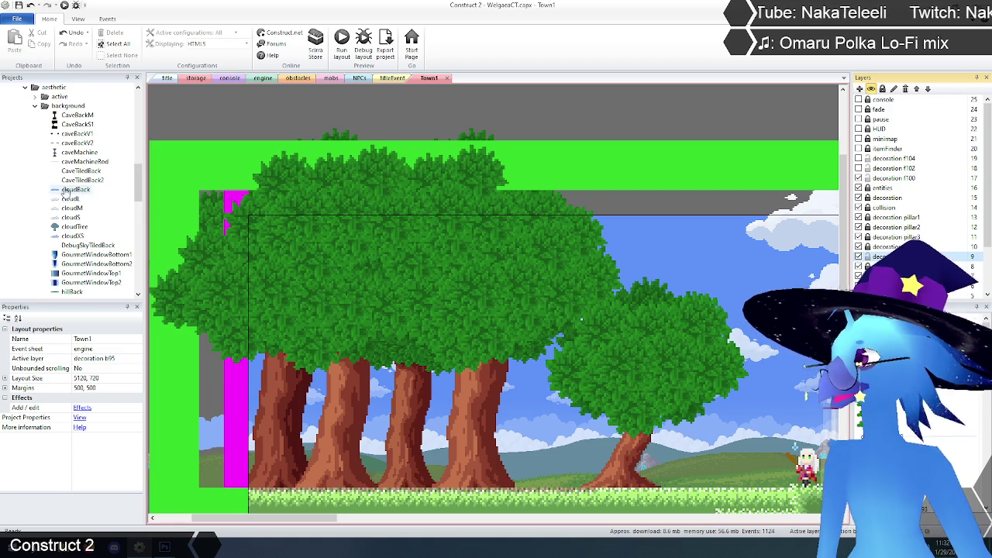
# Collapse the background object group and expand the 'other' object types folder.
pyautogui.scroll(-2, 80, 186)
pyautogui.scroll(-10, 80, 187)
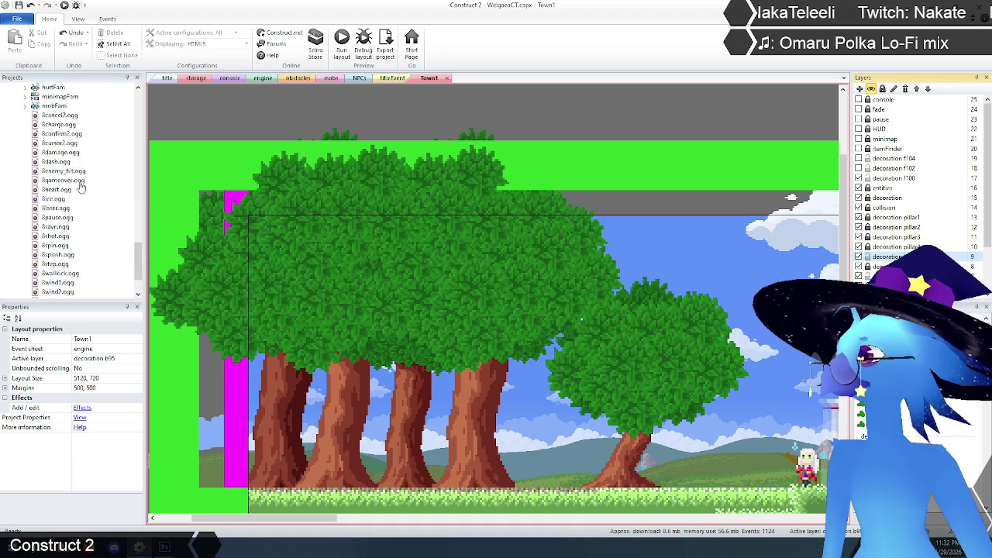
pyautogui.scroll(8, 80, 185)
pyautogui.scroll(6, 80, 185)
pyautogui.scroll(-5, 80, 186)
pyautogui.scroll(3, 54, 155)
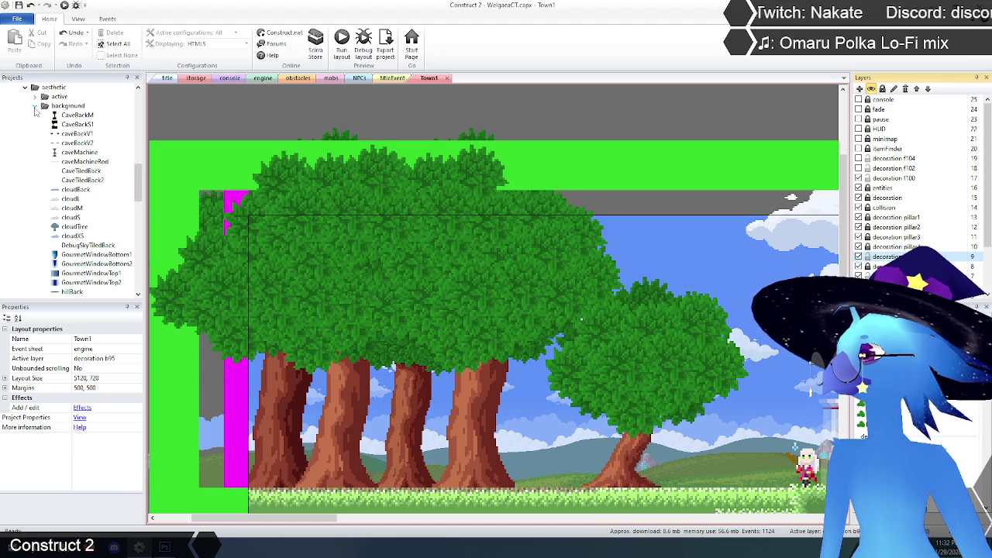
pyautogui.click(35, 107)
pyautogui.click(35, 115)
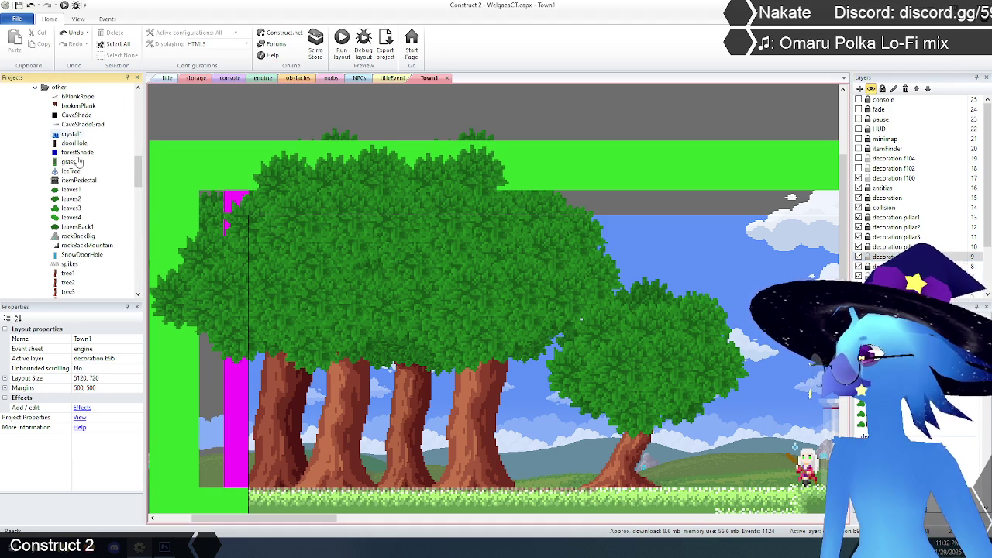
# Select leaves2 and leaves1 in turn to see their instances in the layout.
pyautogui.click(71, 199)
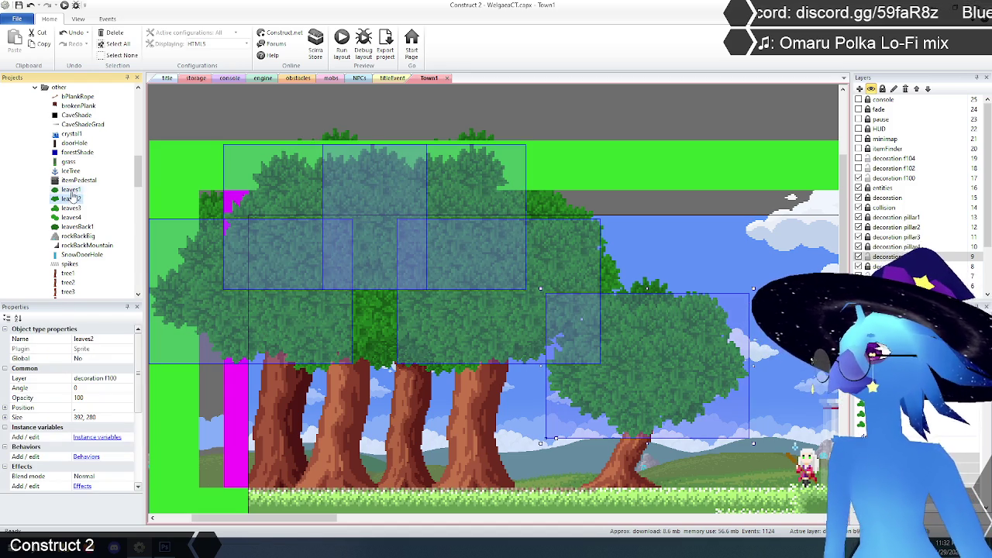
pyautogui.click(71, 191)
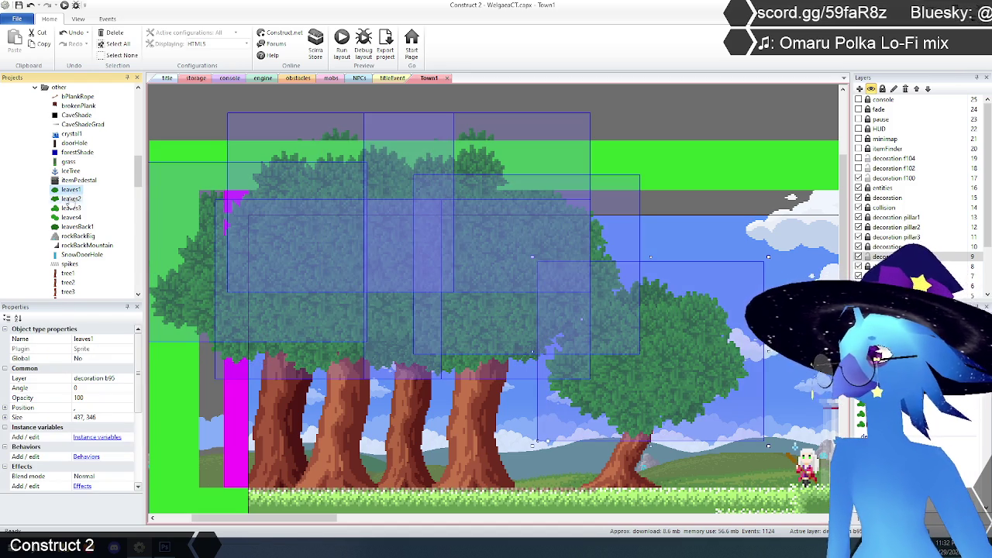
pyautogui.click(70, 199)
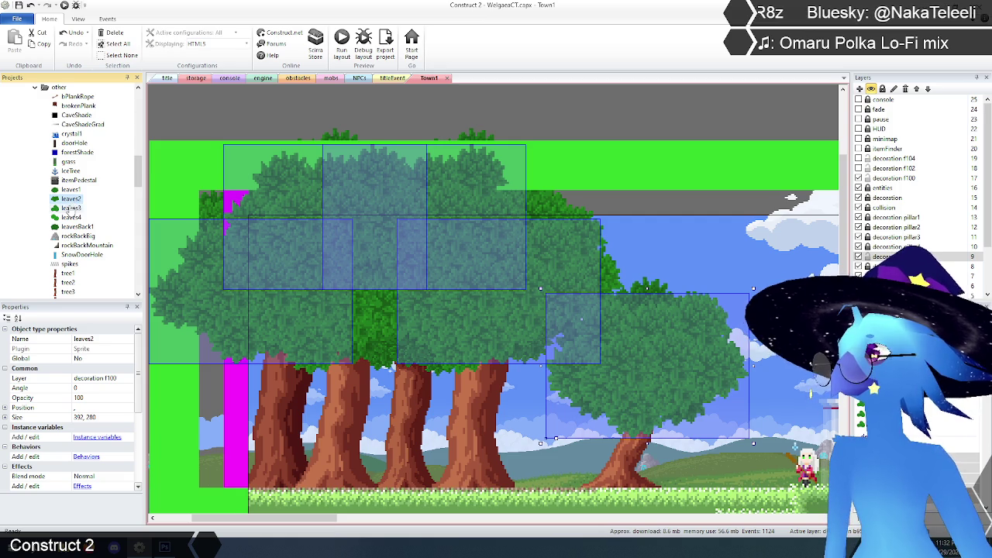
pyautogui.click(69, 208)
pyautogui.click(68, 199)
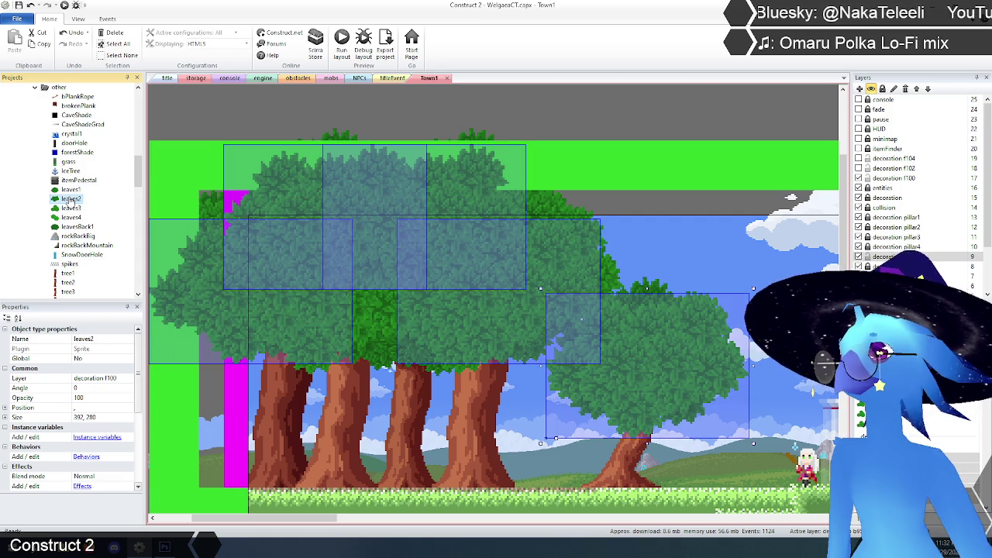
pyautogui.rightClick(68, 199)
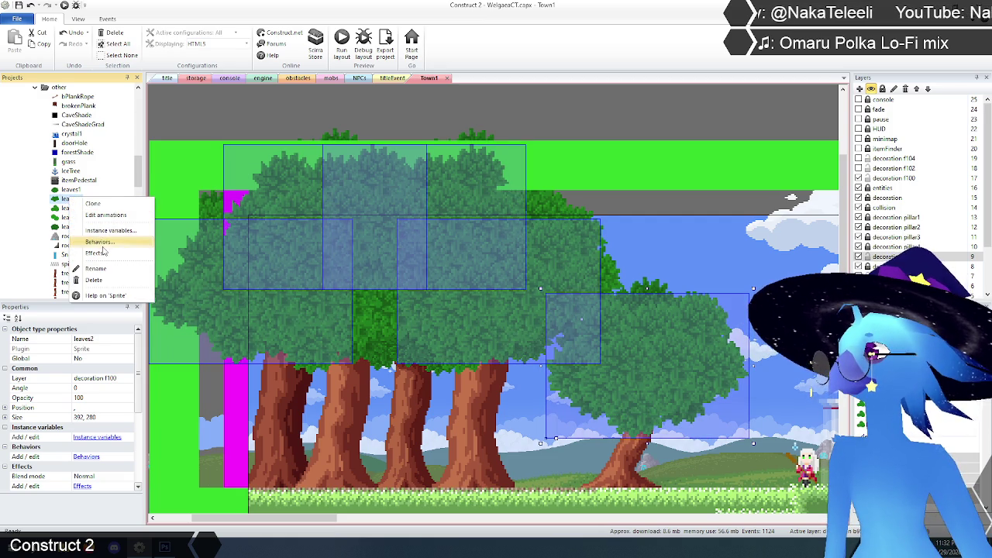
# Start deleting the leaves2 object type, but answer No to keep it.
pyautogui.click(94, 280)
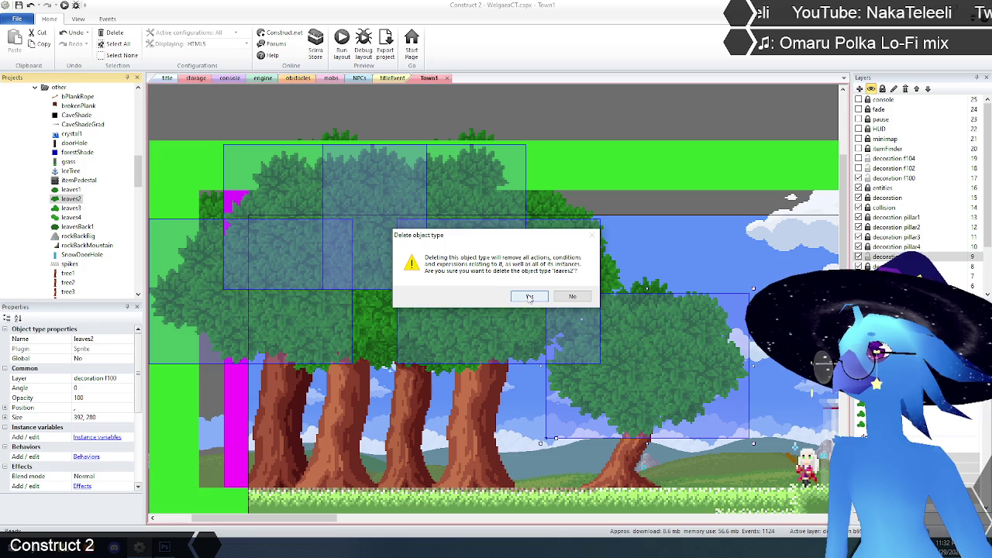
pyautogui.click(575, 297)
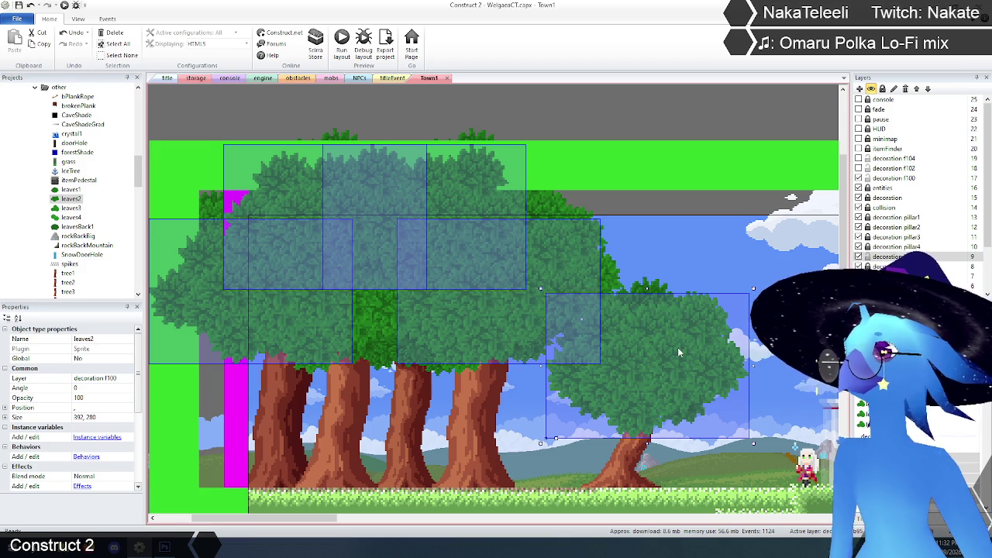
pyautogui.click(657, 350)
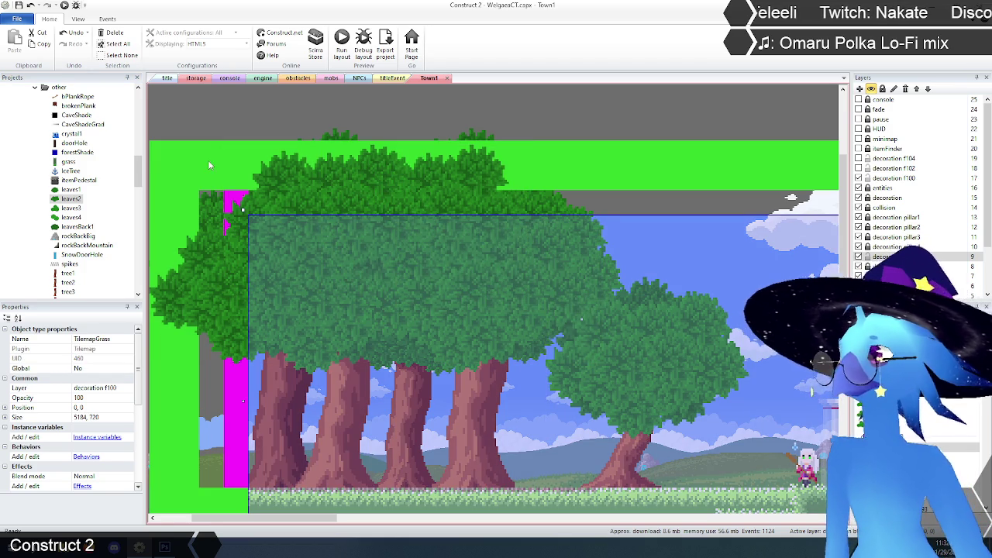
# Select all leaves2 instances in the layout and delete them.
pyautogui.click(76, 200)
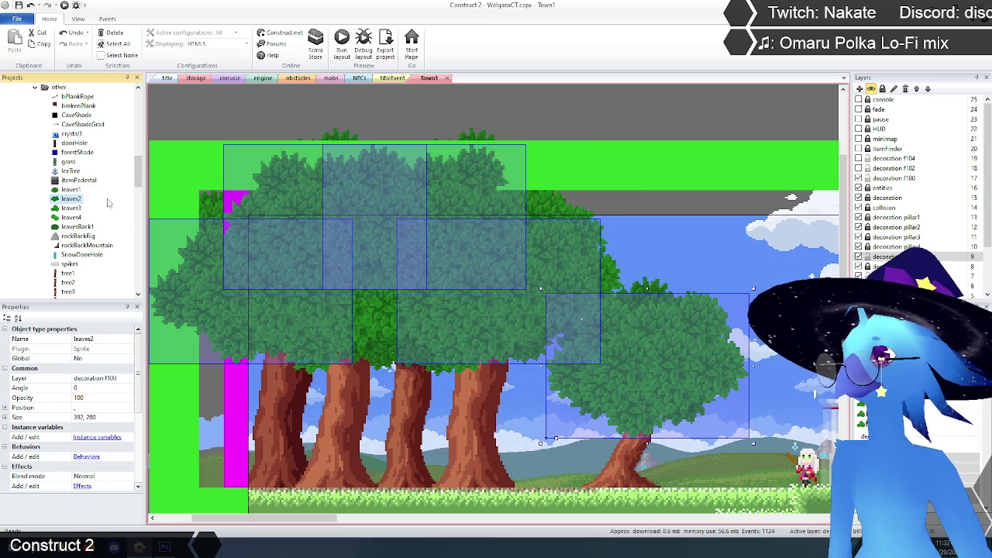
pyautogui.moveTo(448, 202)
pyautogui.mouseDown()
pyautogui.moveTo(475, 190)
pyautogui.moveTo(501, 145)
pyautogui.mouseUp()
pyautogui.press('Delete')
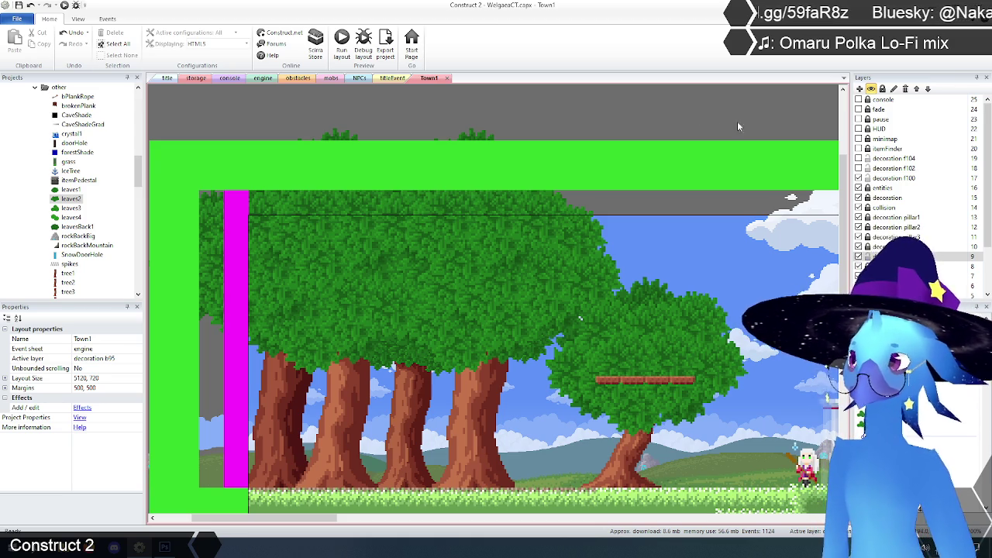
pyautogui.click(78, 19)
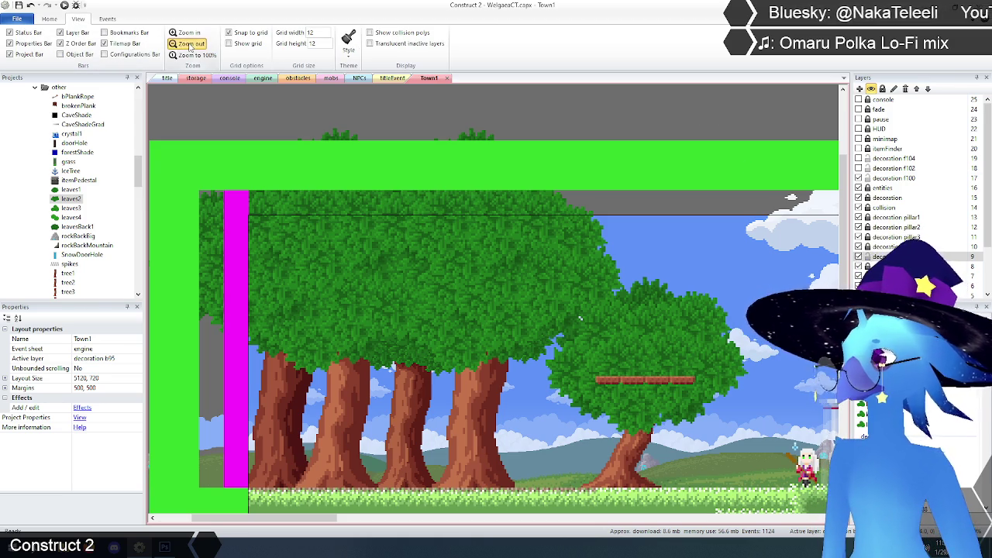
pyautogui.click(190, 44)
pyautogui.click(190, 44)
pyautogui.click(190, 44)
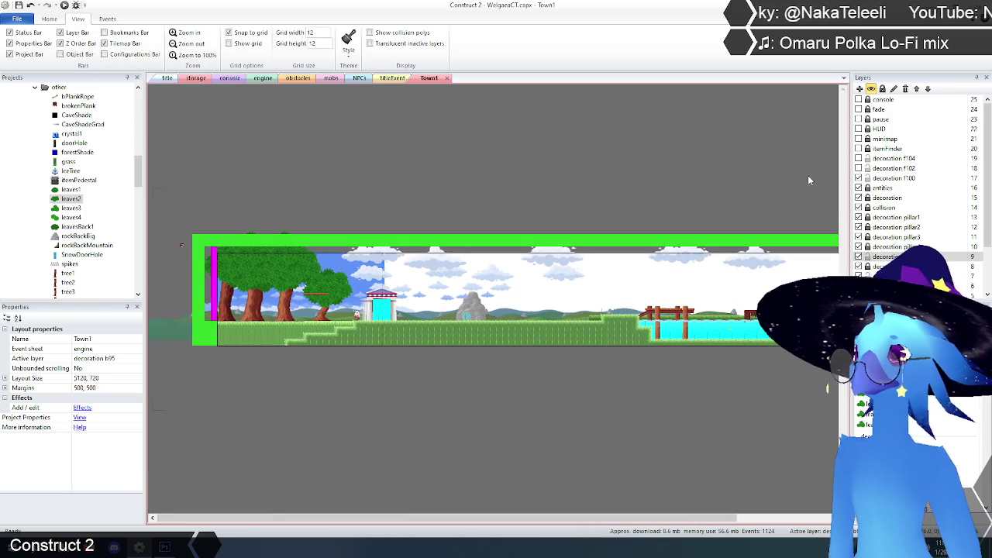
pyautogui.click(859, 178)
pyautogui.click(859, 179)
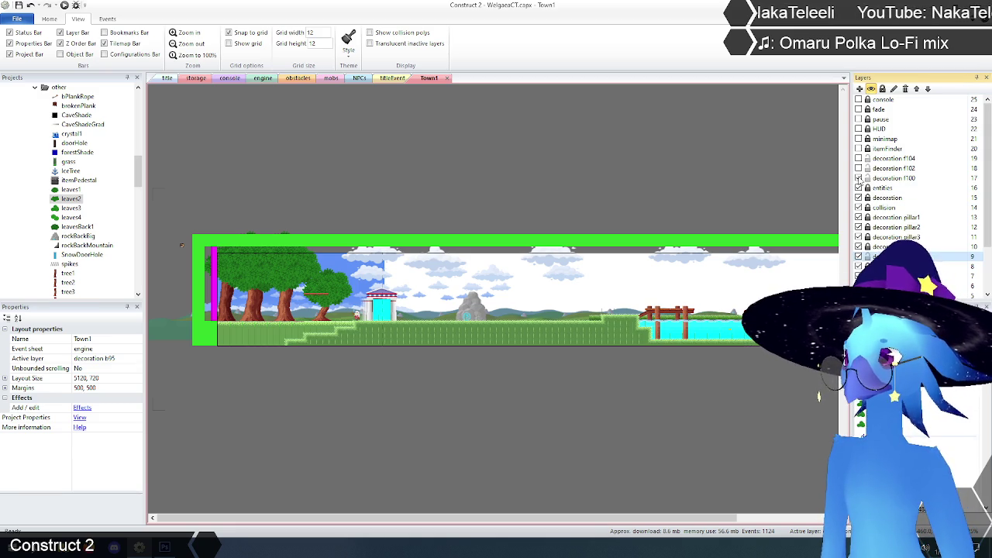
pyautogui.click(859, 178)
pyautogui.click(891, 178)
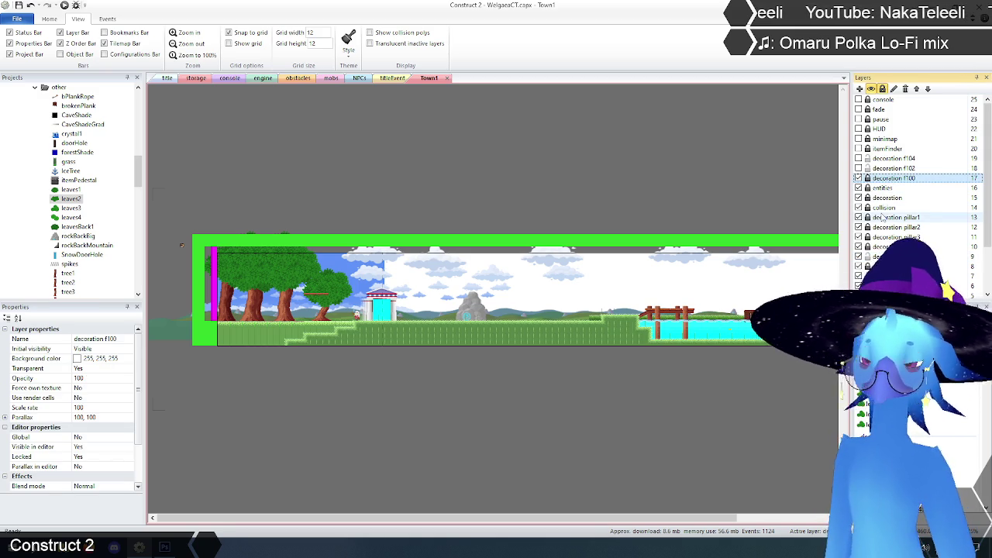
pyautogui.click(189, 32)
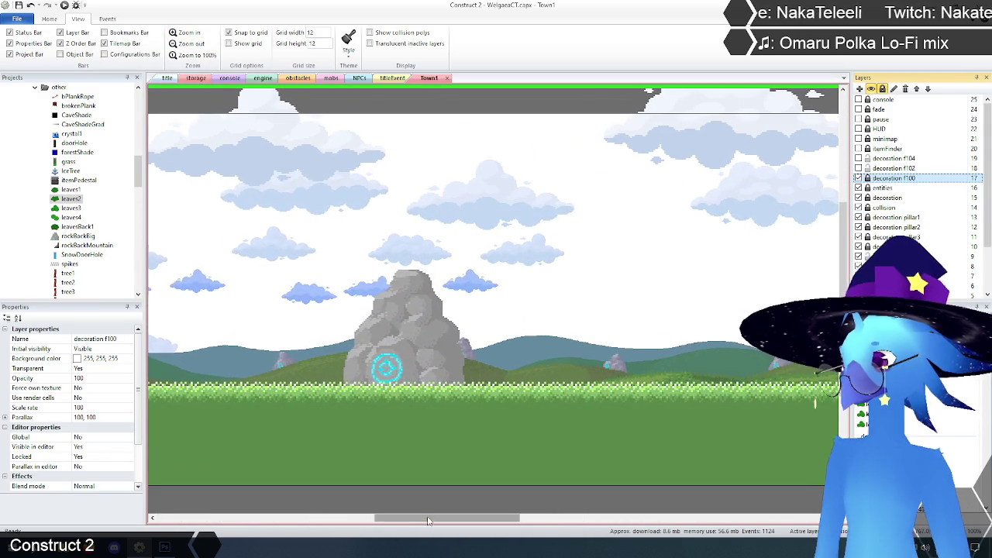
pyautogui.scroll(3, 202, 493)
pyautogui.hscroll(5, 243, 485)
pyautogui.scroll(3, 220, 393)
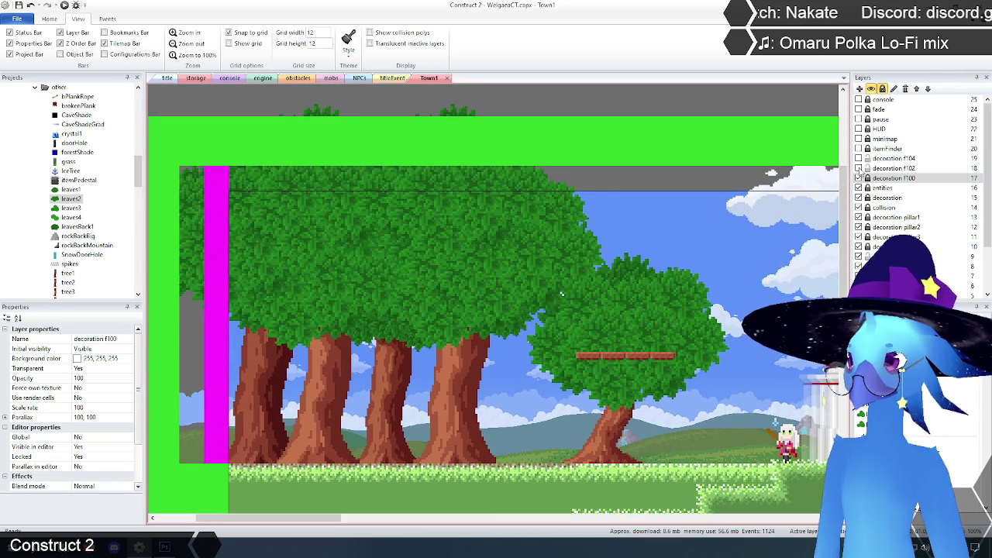
# Toggle the decoration f102 and f104 layers' visibility and inspect f104's properties.
pyautogui.click(860, 168)
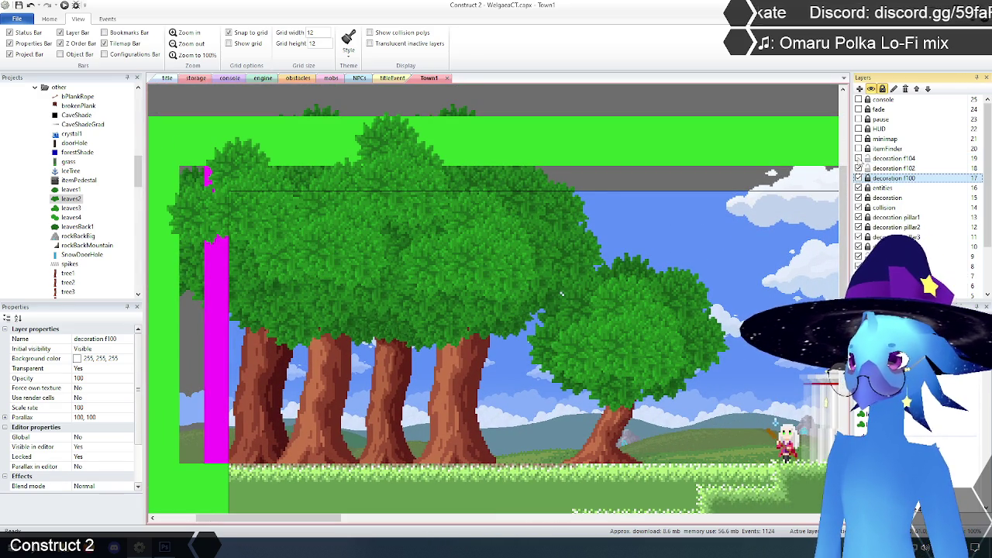
pyautogui.click(859, 158)
pyautogui.click(859, 159)
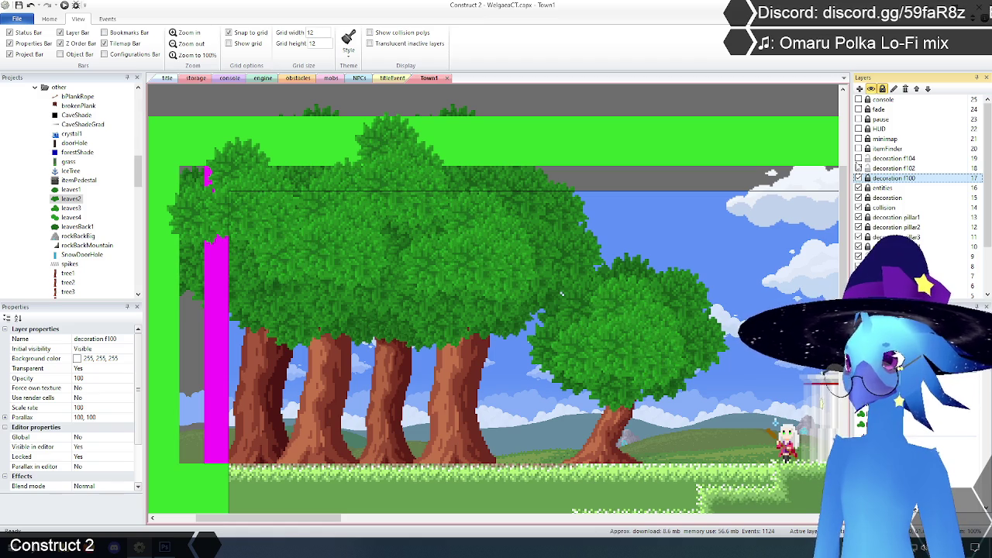
pyautogui.click(859, 168)
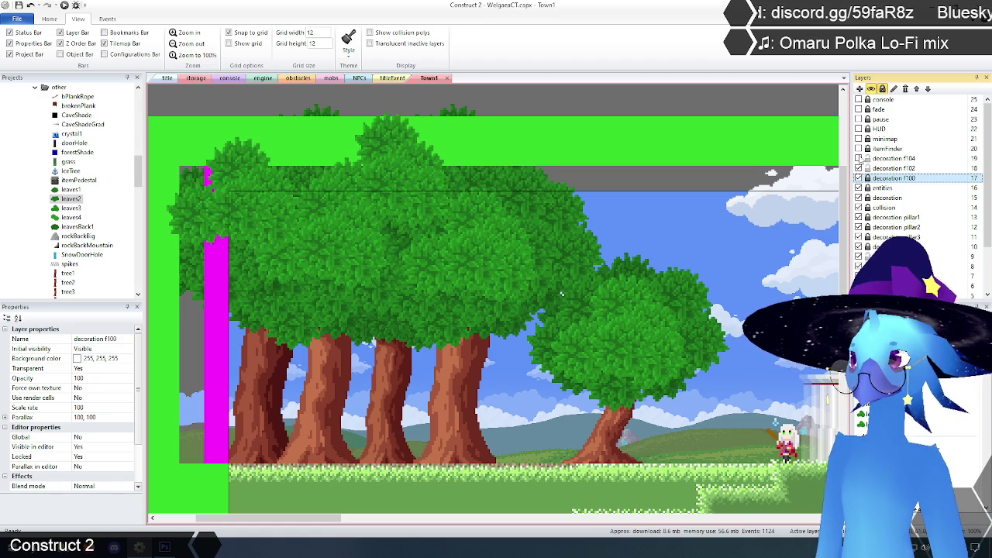
pyautogui.click(859, 158)
pyautogui.click(883, 159)
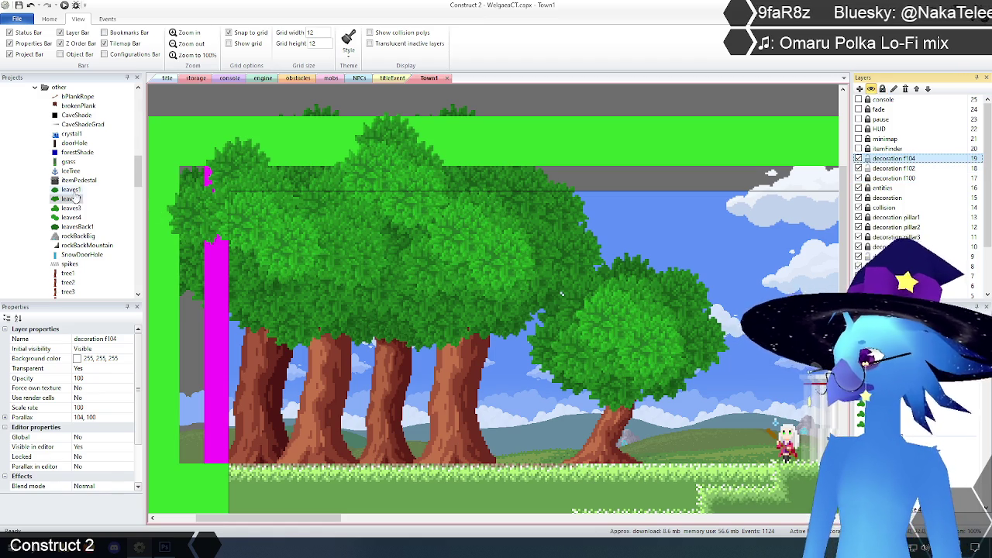
# Delete the leaves2 object type, then select leaves3 and leaves4 to inspect them.
pyautogui.click(70, 190)
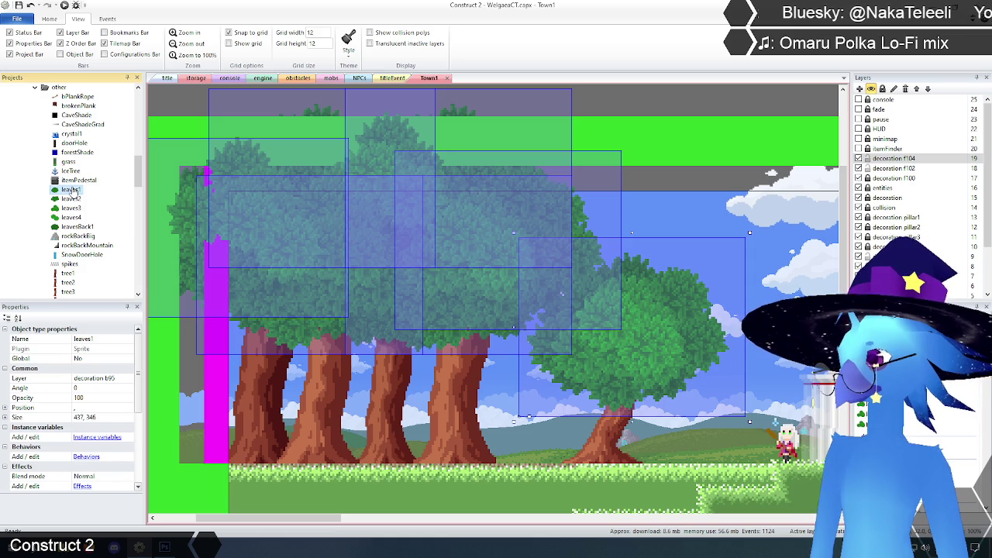
pyautogui.click(72, 199)
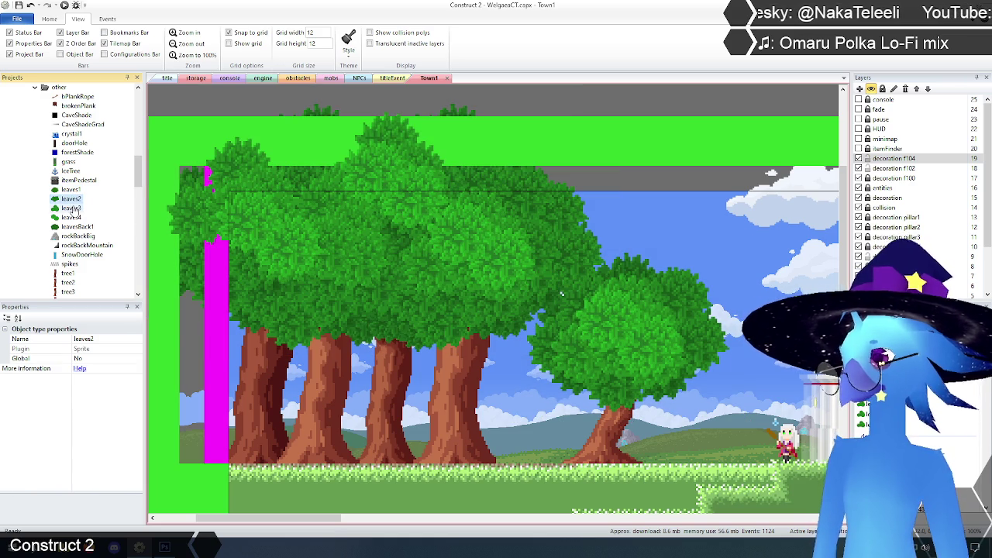
pyautogui.click(71, 208)
pyautogui.click(71, 199)
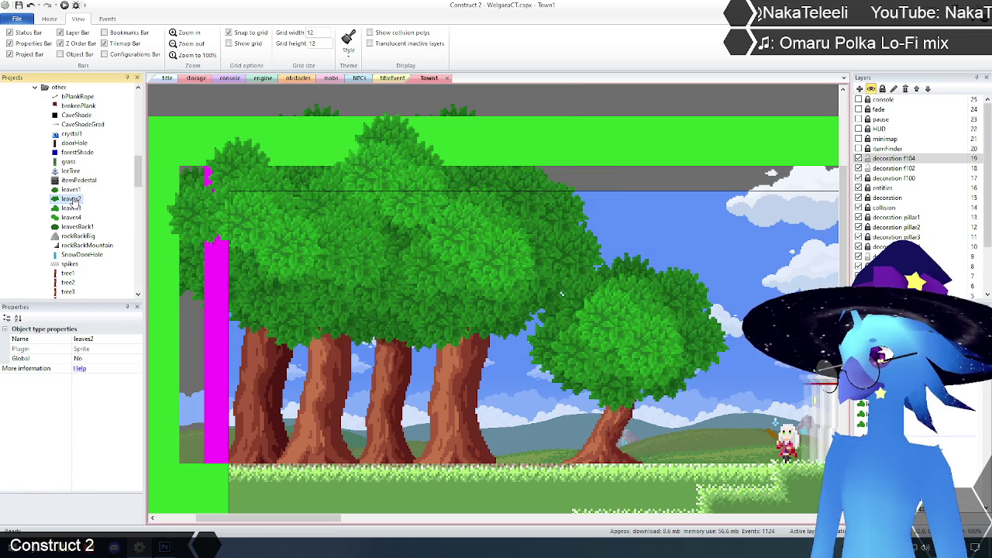
pyautogui.rightClick(74, 200)
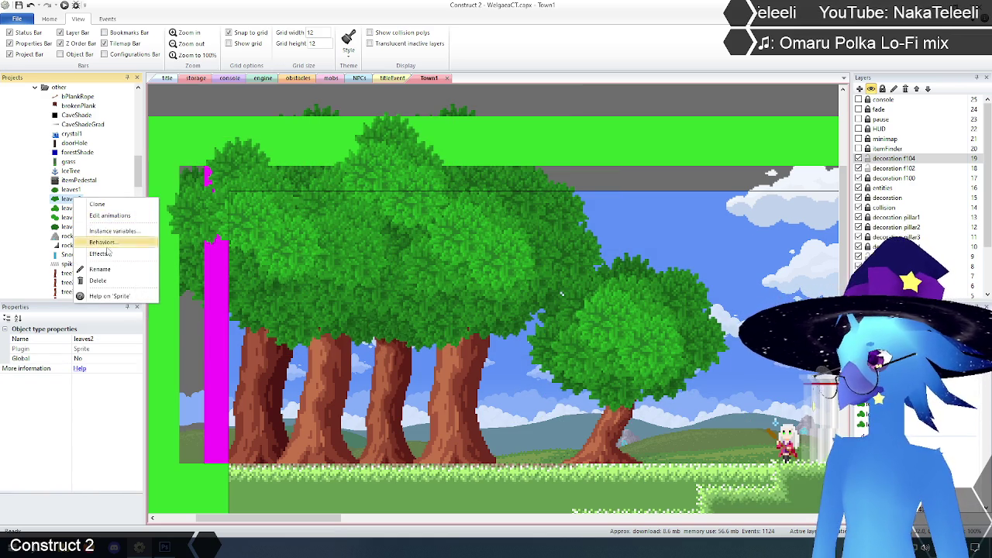
pyautogui.click(106, 283)
pyautogui.click(533, 298)
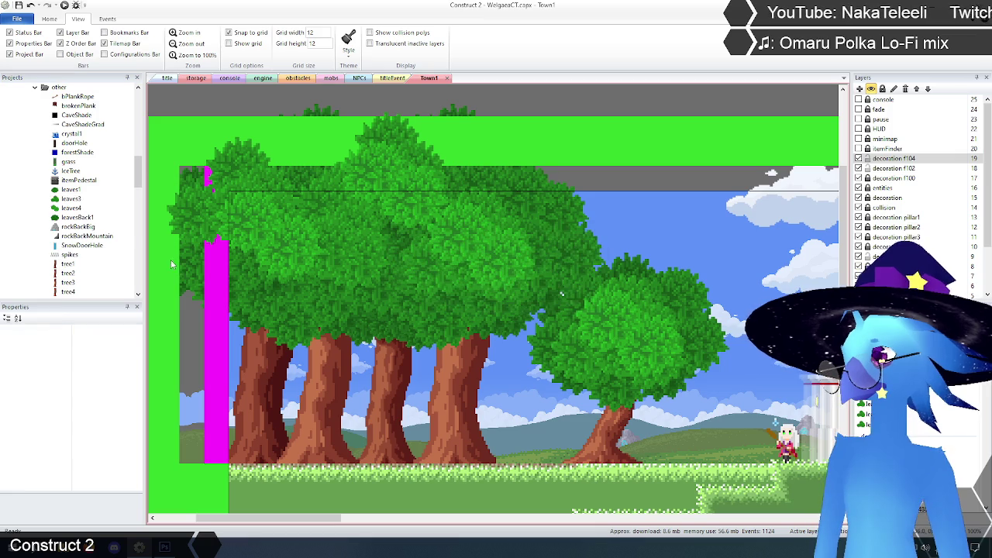
pyautogui.click(70, 199)
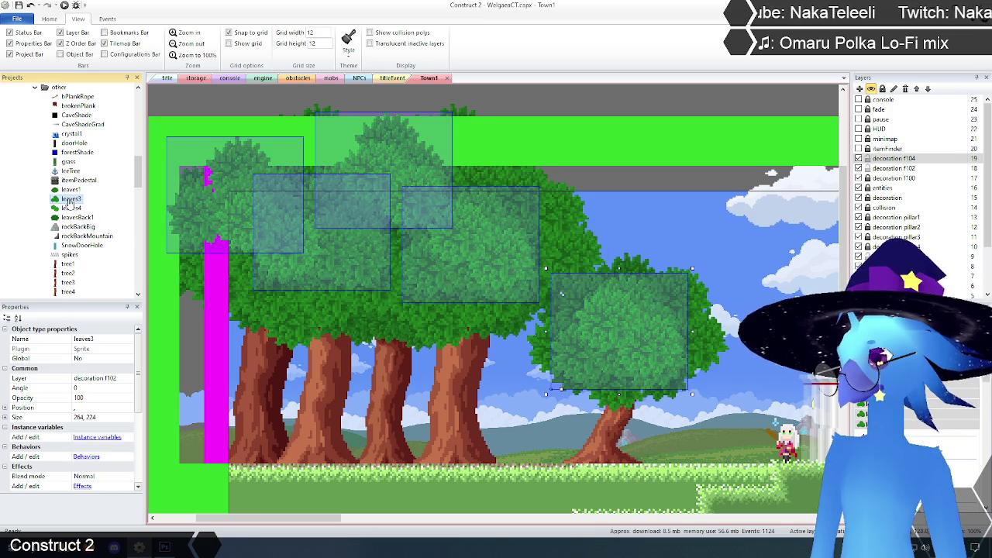
pyautogui.click(70, 209)
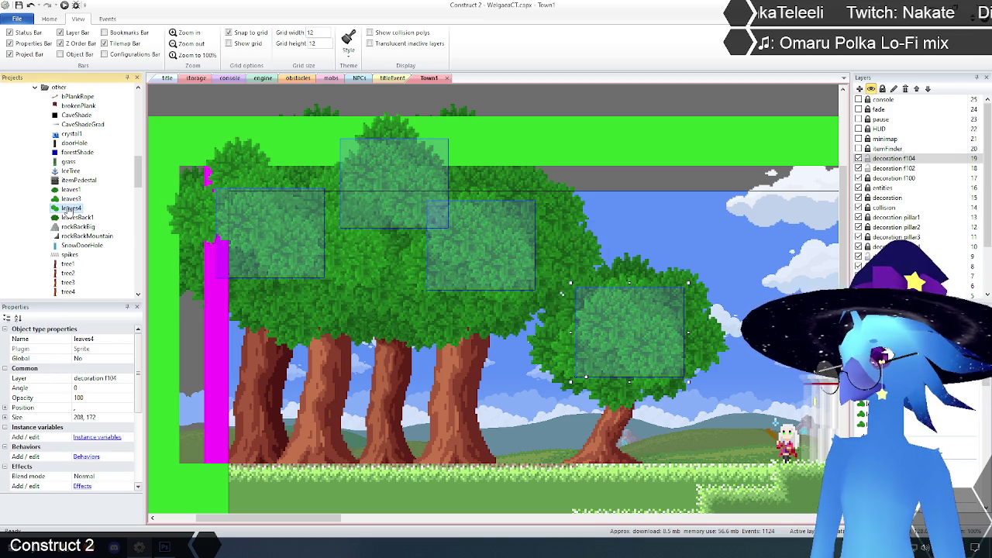
# Open leaves4's animation editor, cancel its external edit, and close the editor.
pyautogui.rightClick(71, 209)
pyautogui.click(101, 225)
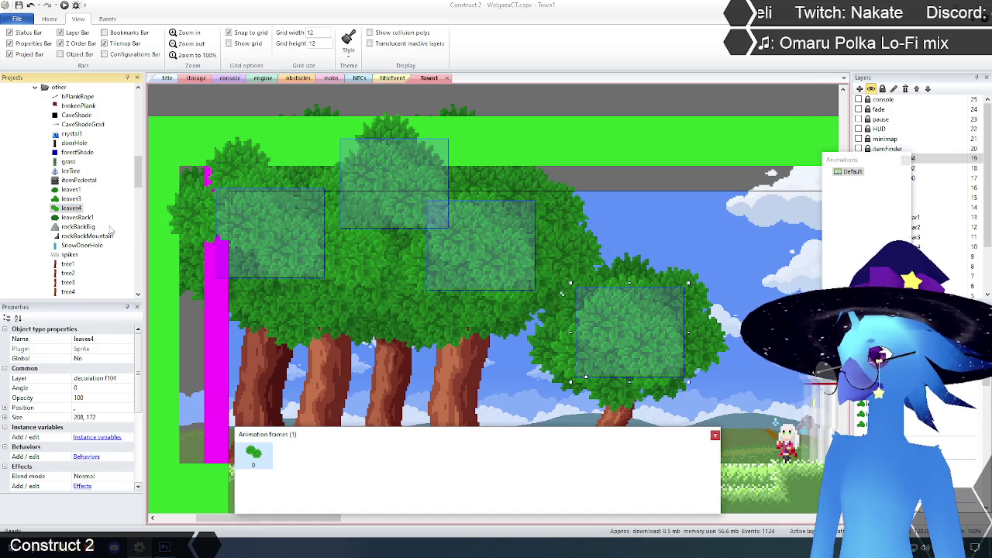
pyautogui.click(207, 67)
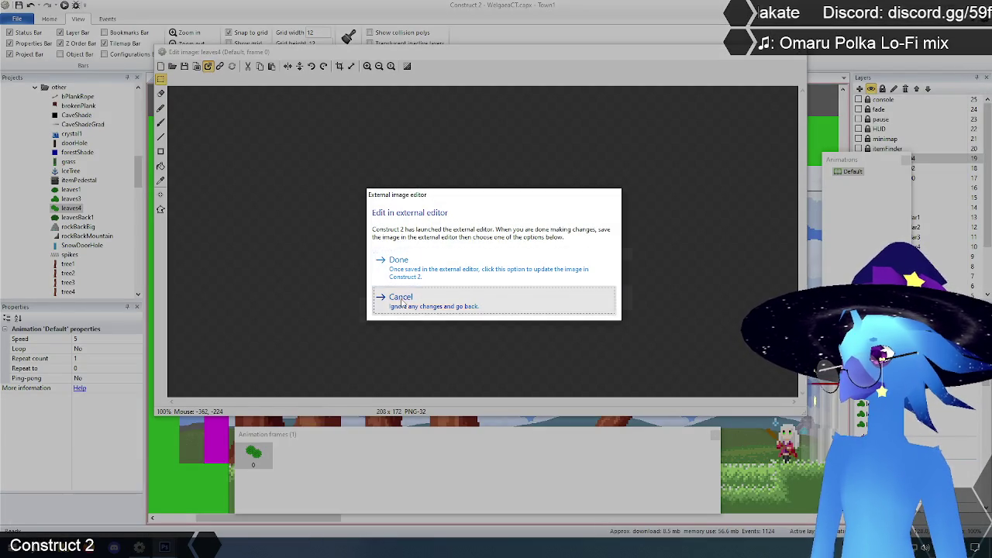
pyautogui.click(403, 297)
pyautogui.click(800, 53)
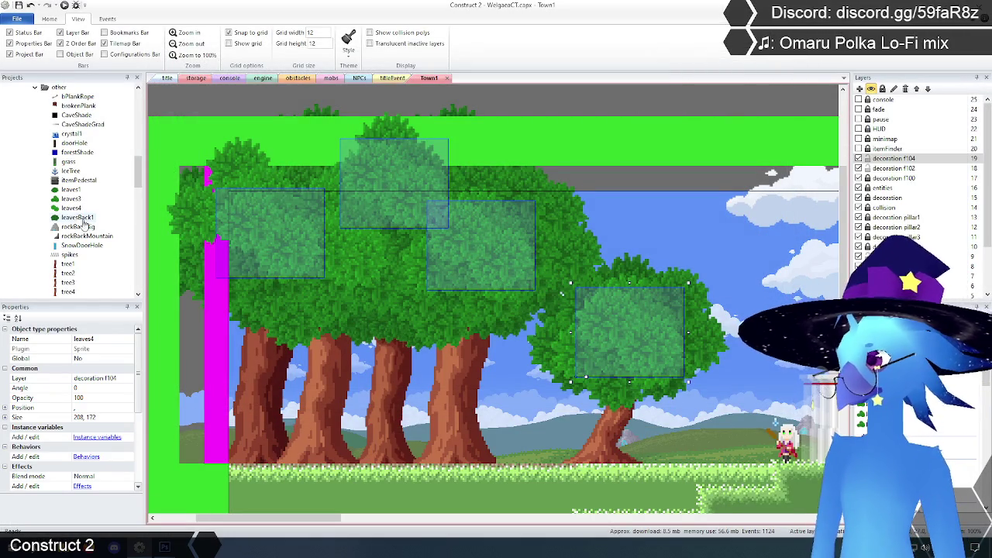
# Send the leaves3 image to the external editor and bring up Photoshop.
pyautogui.click(70, 199)
pyautogui.rightClick(70, 200)
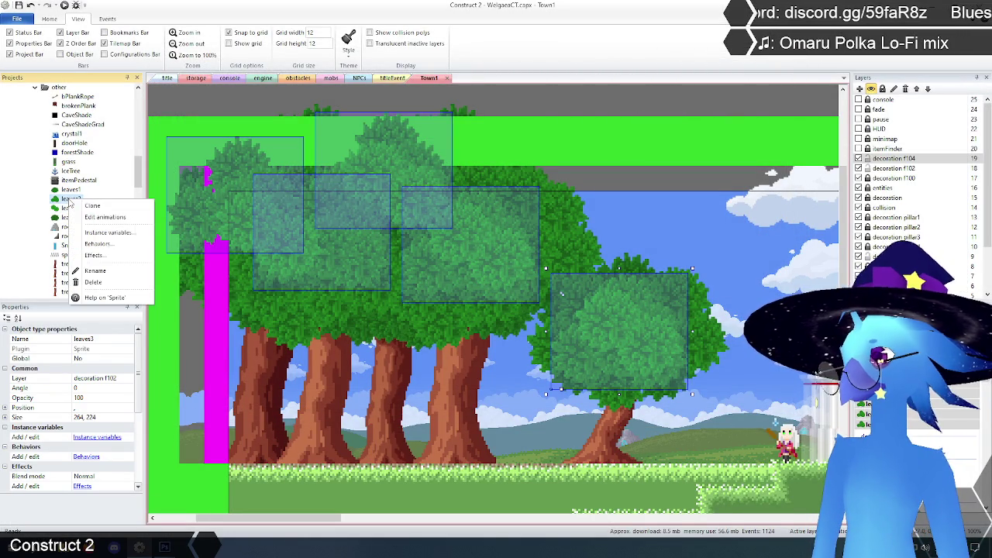
pyautogui.click(104, 217)
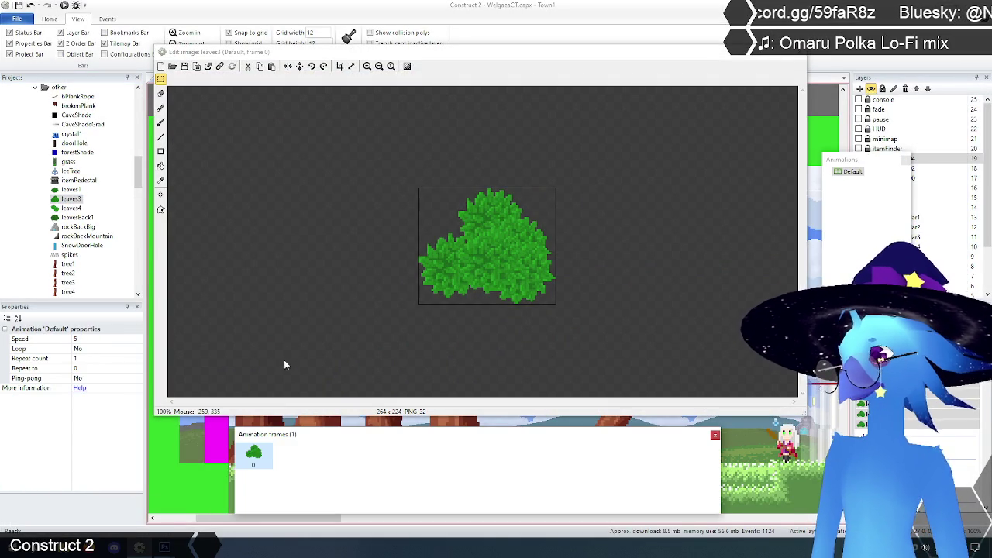
pyautogui.click(208, 67)
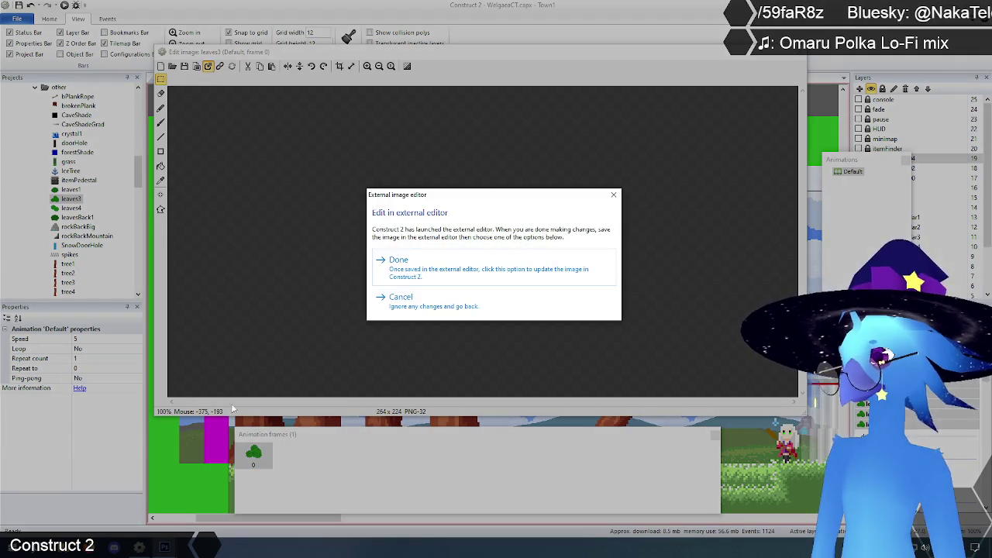
pyautogui.moveTo(164, 548)
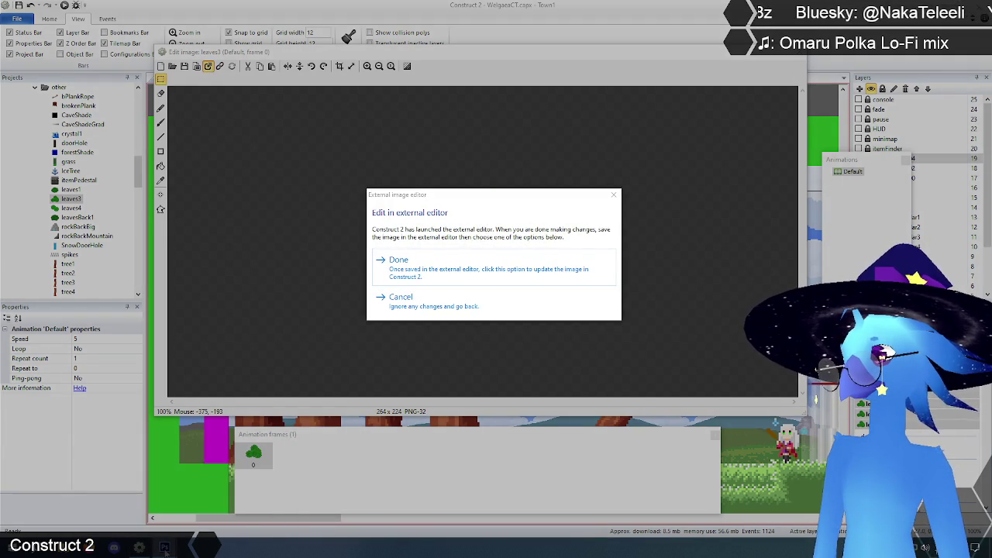
pyautogui.click(103, 511)
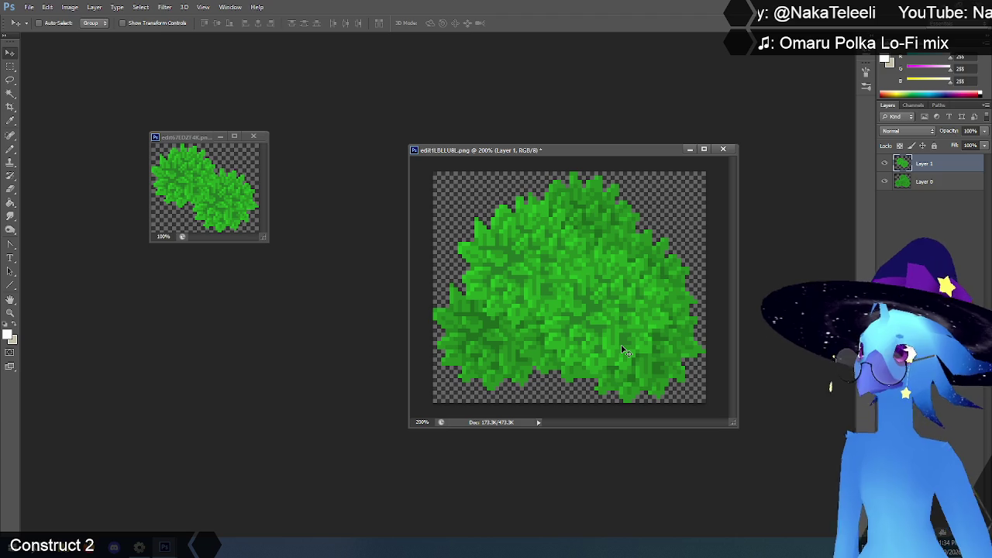
# Close the small leaves document and merge the bush image's visible layers.
pyautogui.click(253, 137)
pyautogui.moveTo(506, 154); pyautogui.dragTo(394, 152)
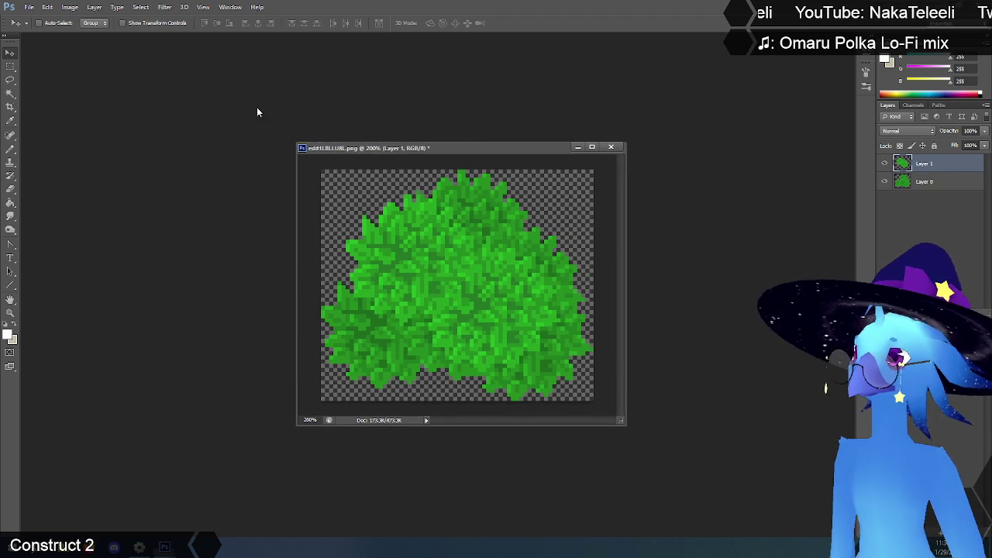
pyautogui.click(94, 7)
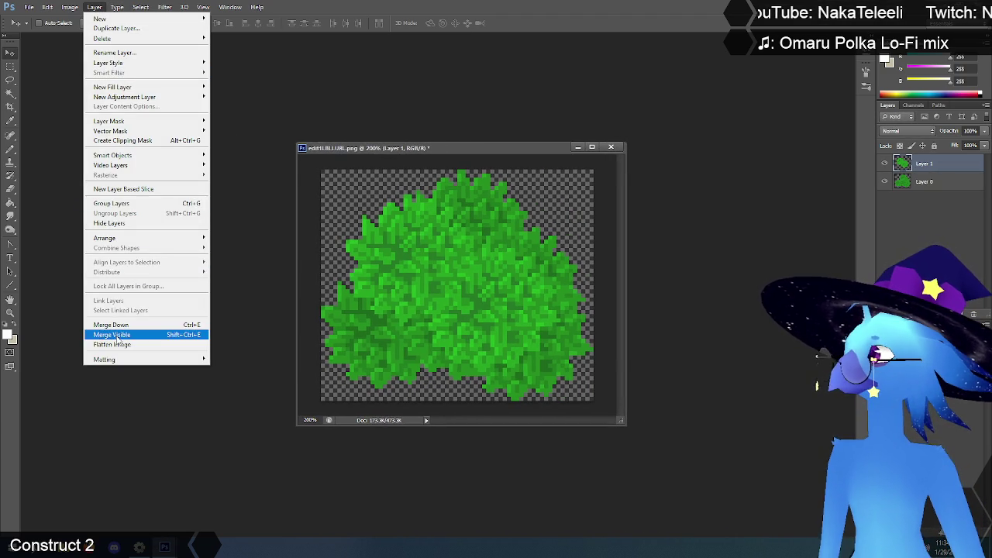
pyautogui.click(115, 335)
# Save the merged bush image, close it, and return to Construct 2.
pyautogui.click(31, 7)
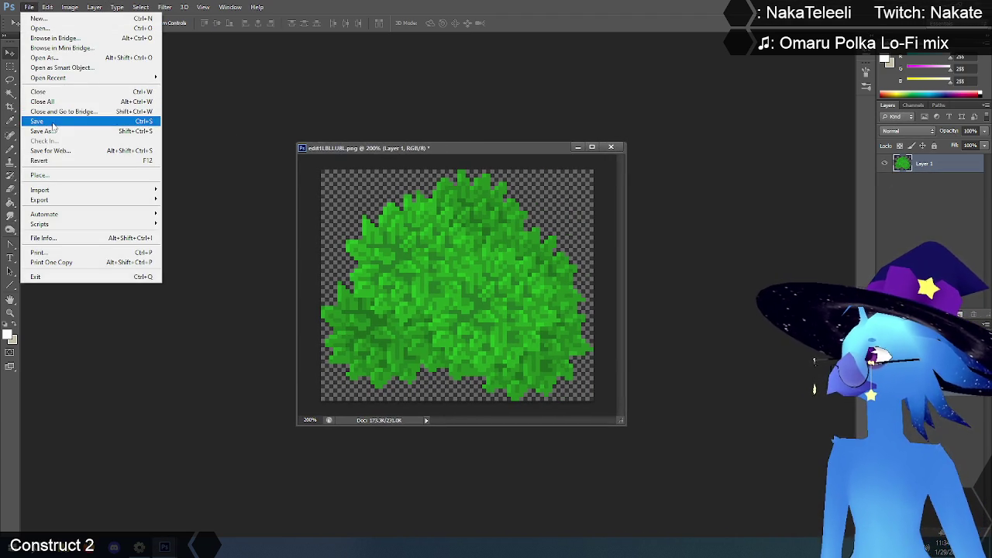
pyautogui.click(54, 124)
pyautogui.click(611, 147)
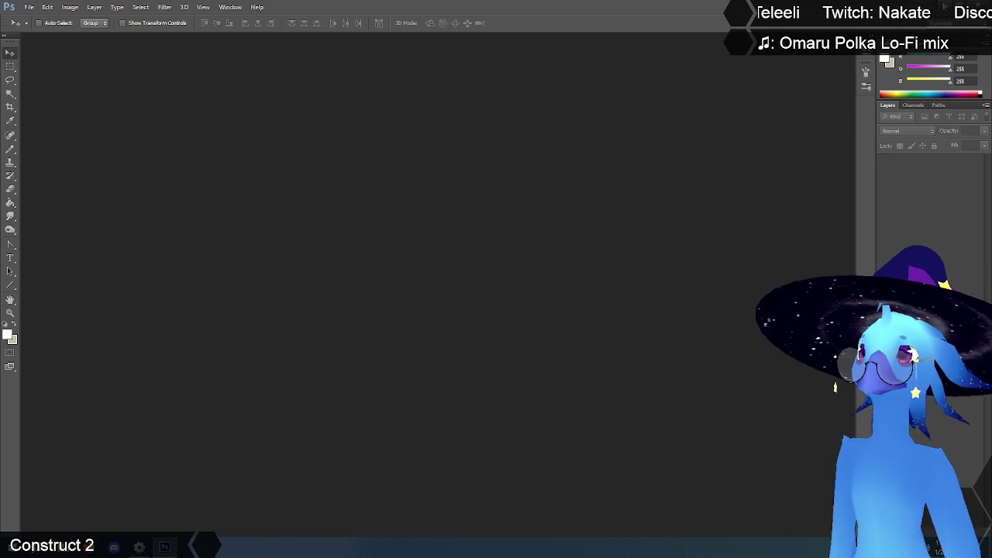
pyautogui.hotkey('alt', 'Tab')
# Accept the externally edited leaves3 image and close the image editor.
pyautogui.click(397, 262)
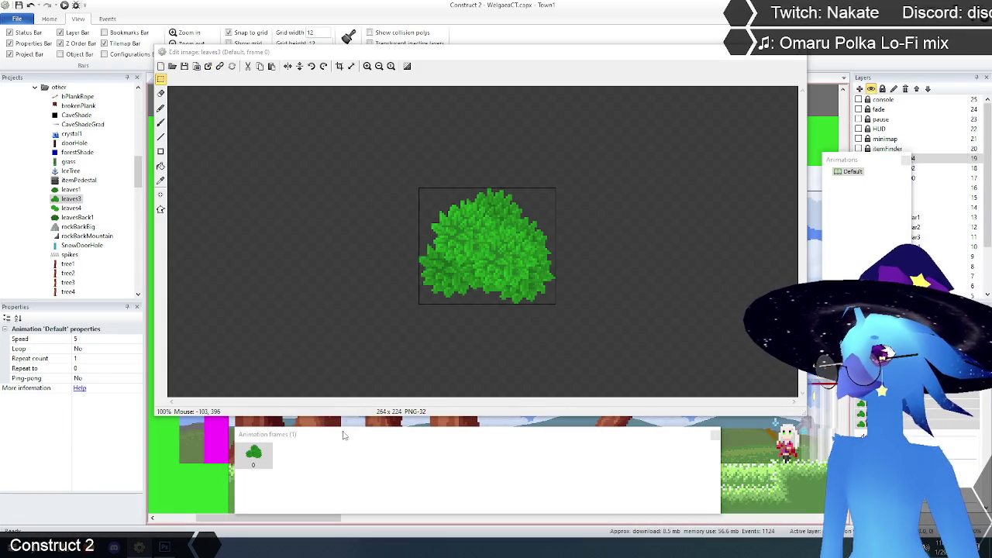
pyautogui.click(798, 53)
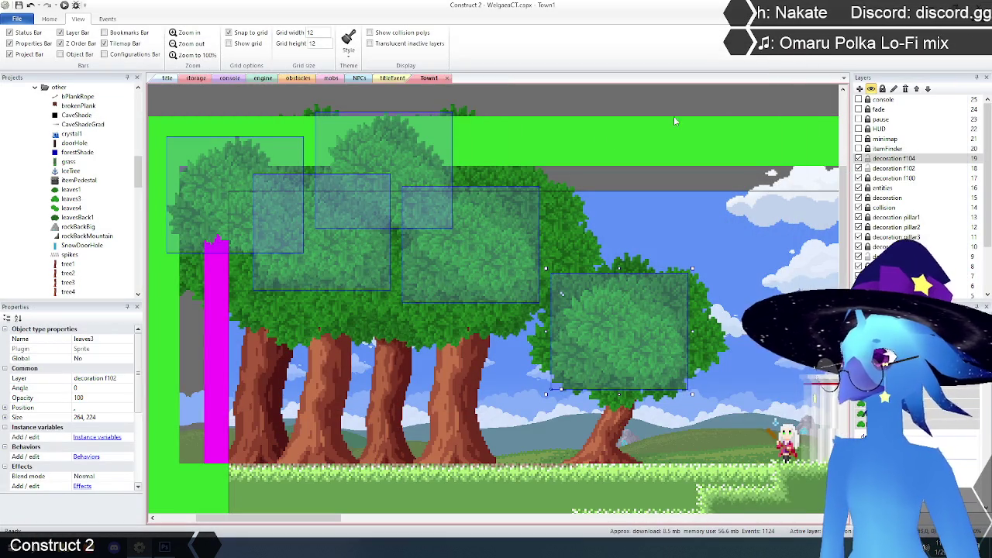
pyautogui.click(573, 105)
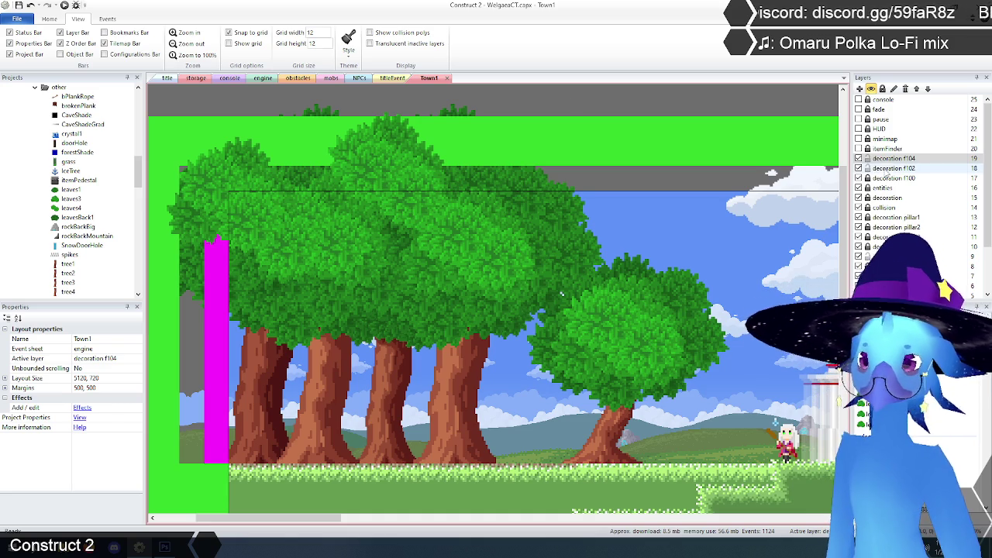
# Delete all leaves4 instances from the layout, then the leaves4 object type.
pyautogui.click(70, 208)
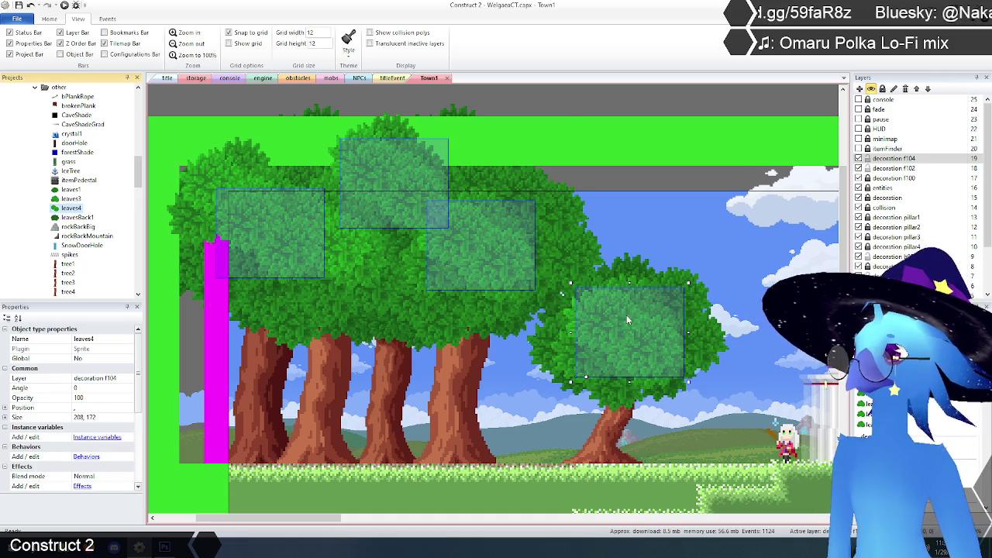
pyautogui.moveTo(624, 330); pyautogui.dragTo(685, 290)
pyautogui.press('Delete')
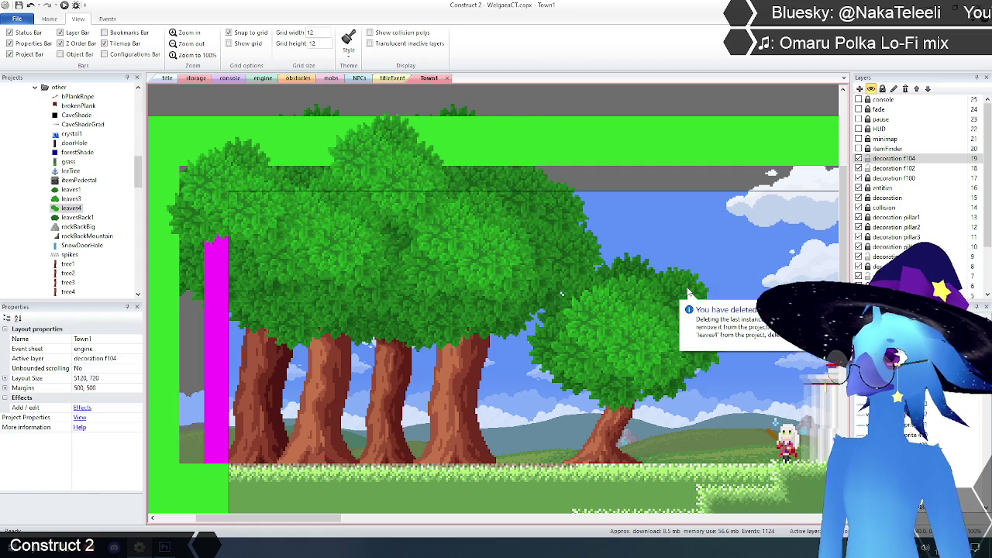
pyautogui.rightClick(70, 209)
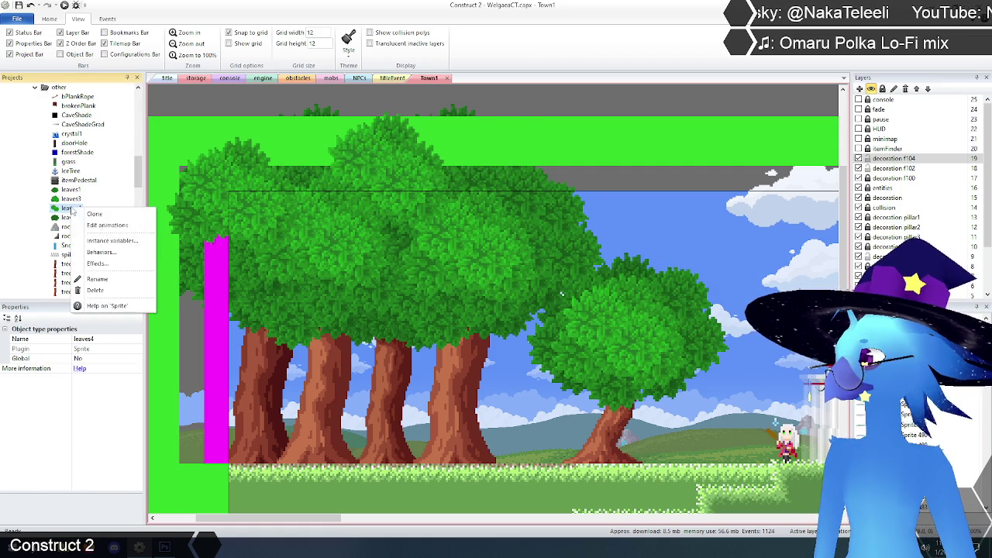
pyautogui.click(107, 292)
pyautogui.click(529, 296)
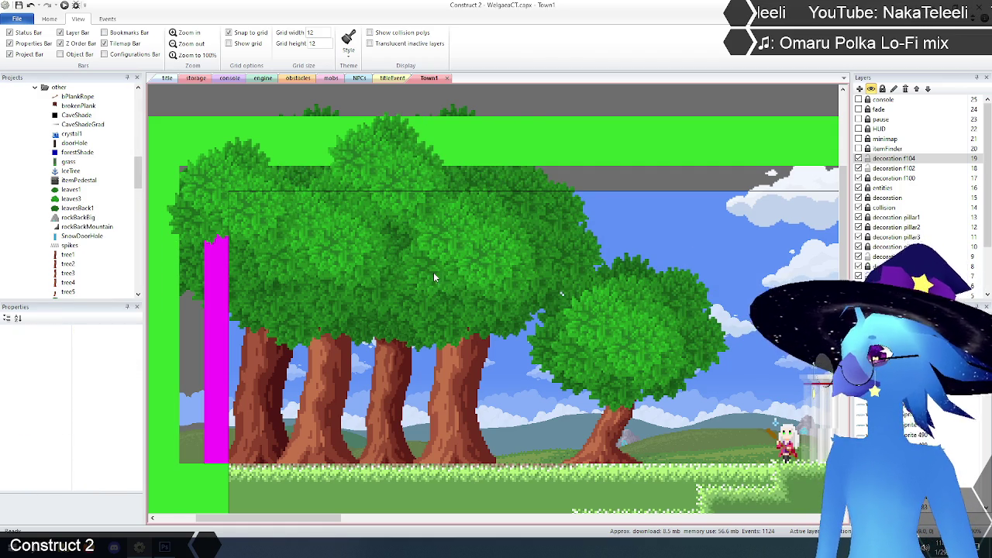
# Select a leaves3 instance and zoom the layout out to see it whole.
pyautogui.click(555, 107)
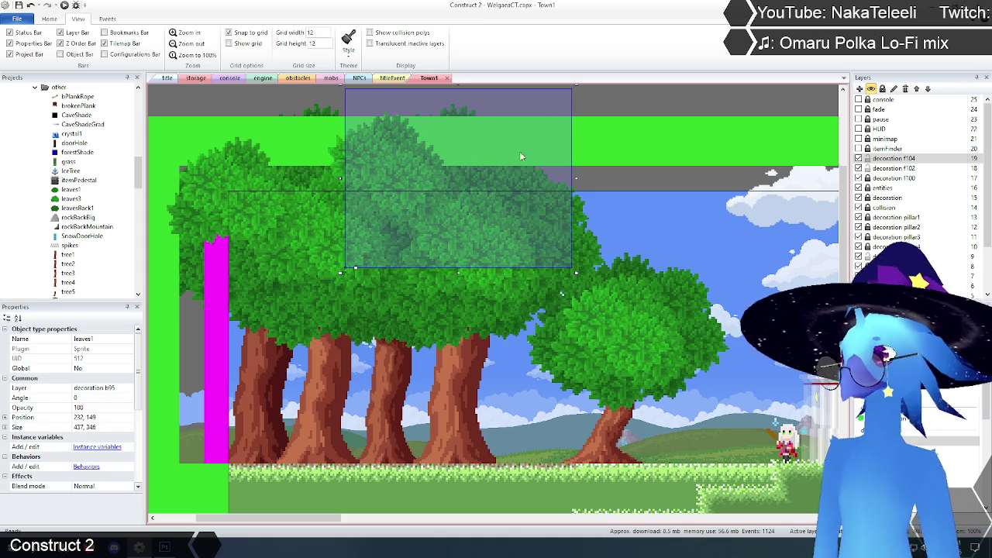
pyautogui.click(325, 233)
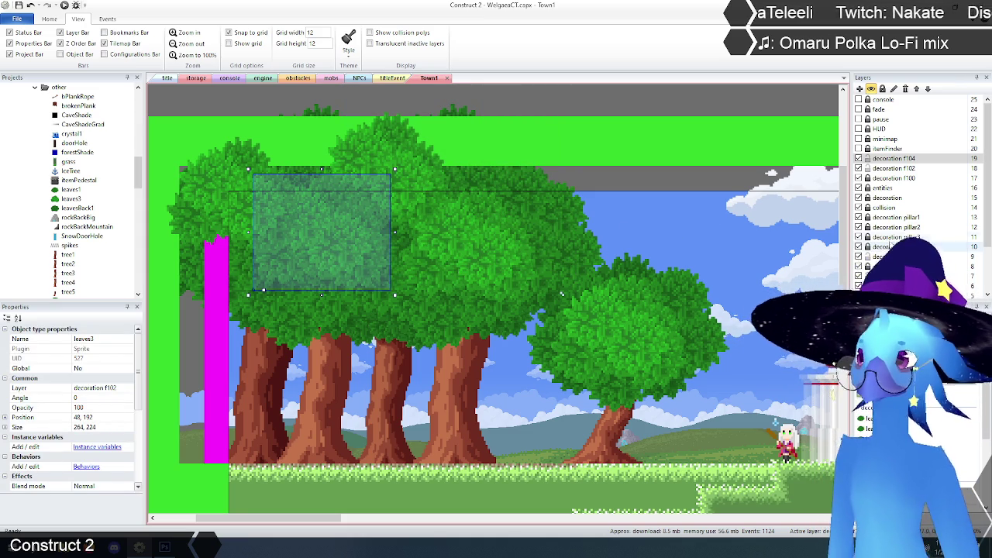
pyautogui.click(190, 44)
pyautogui.click(190, 44)
pyautogui.click(190, 44)
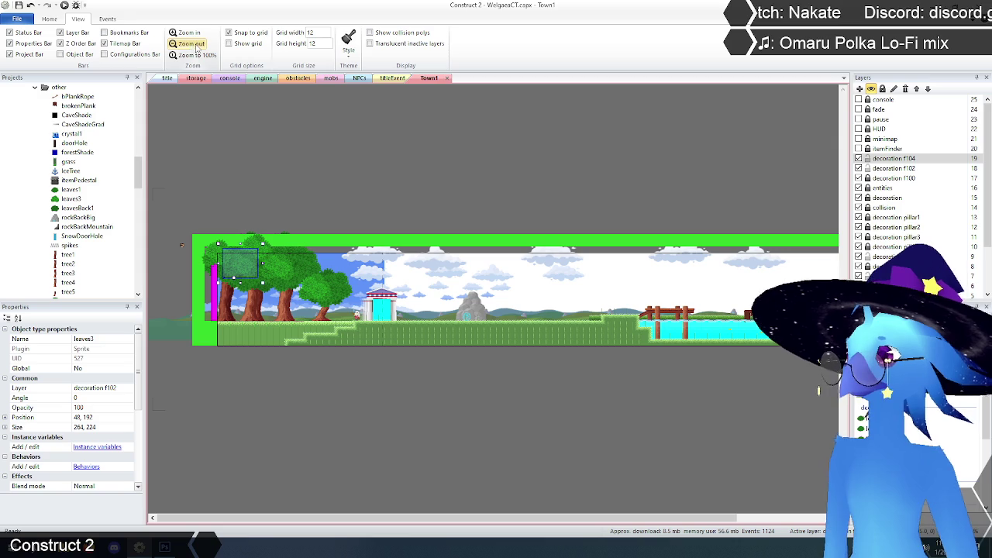
# Select the decoration f104 layer and delete it.
pyautogui.click(859, 158)
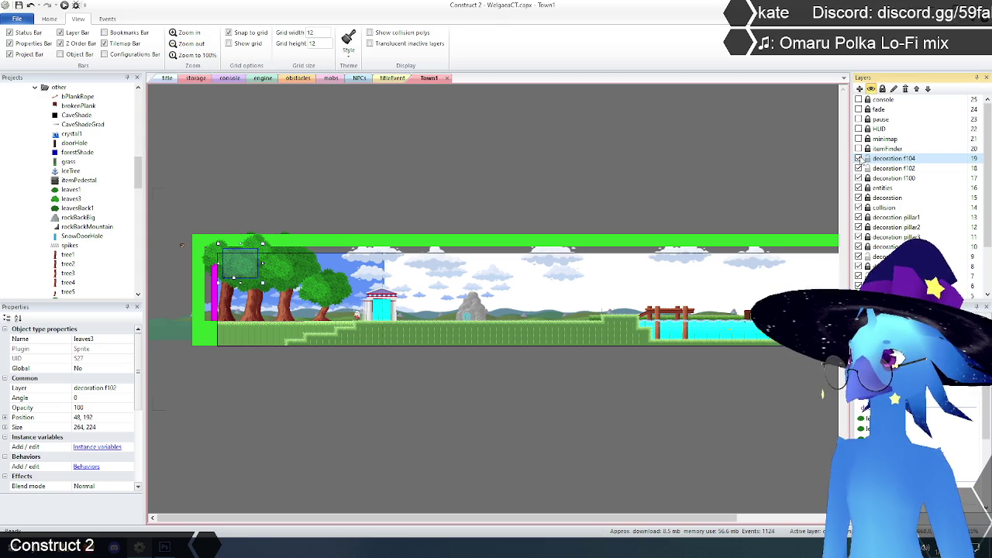
pyautogui.click(859, 159)
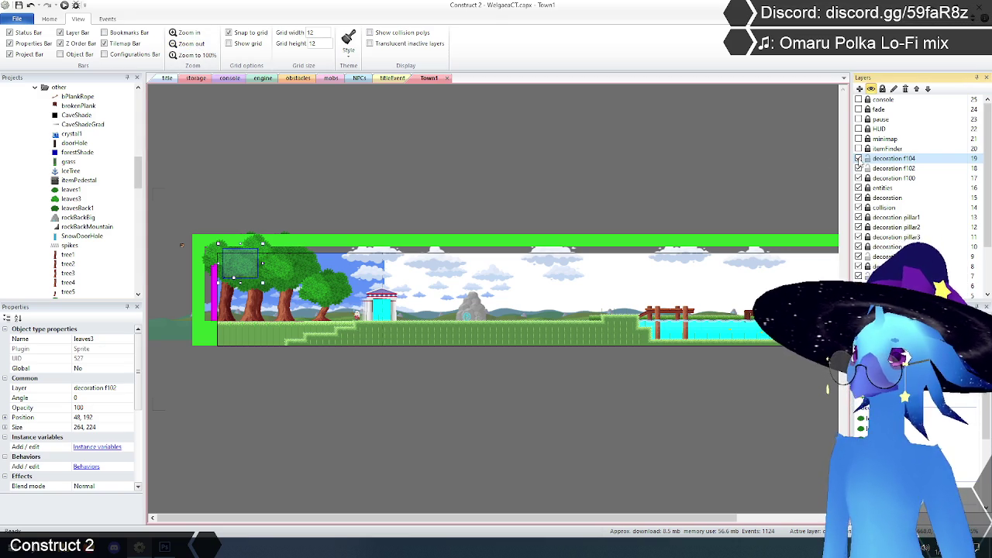
pyautogui.click(893, 158)
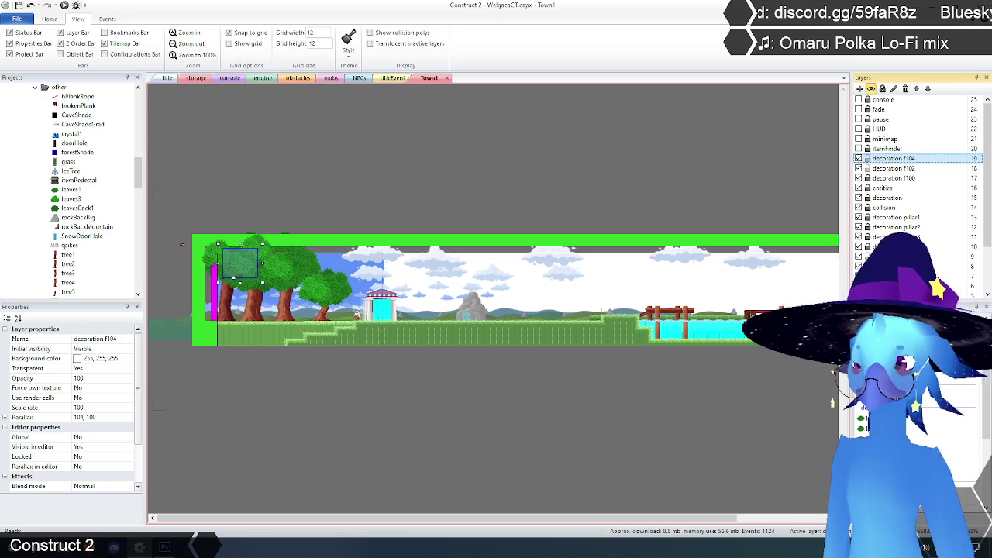
pyautogui.click(738, 171)
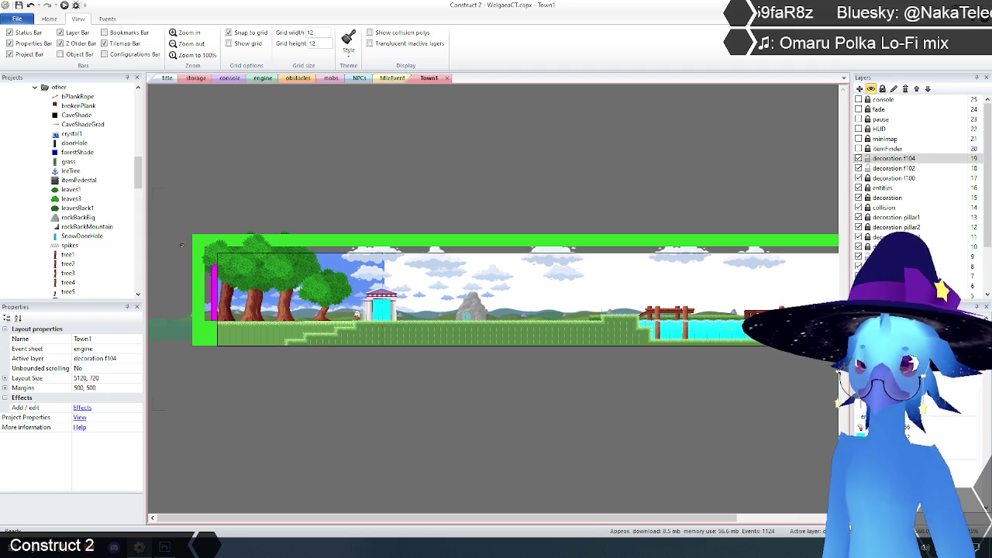
pyautogui.click(896, 158)
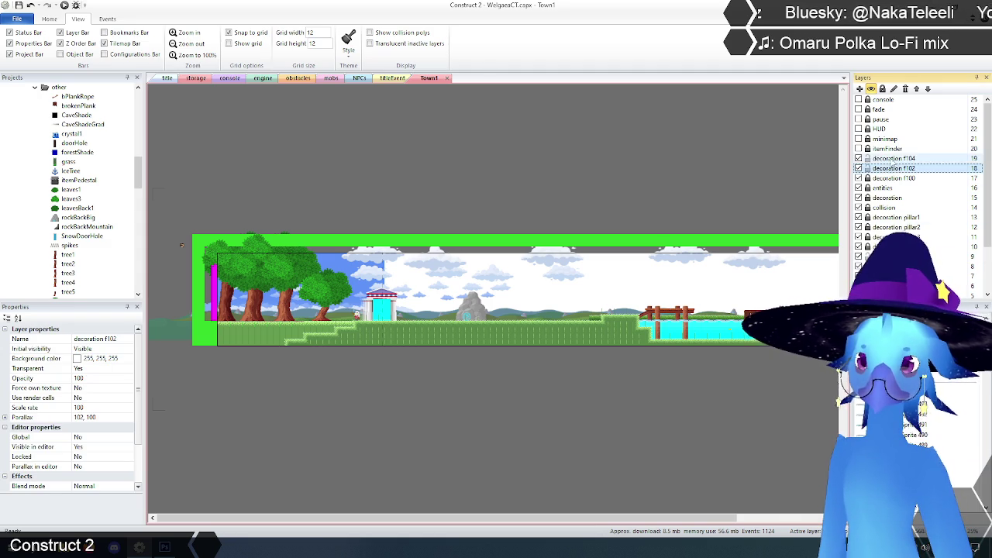
pyautogui.click(905, 88)
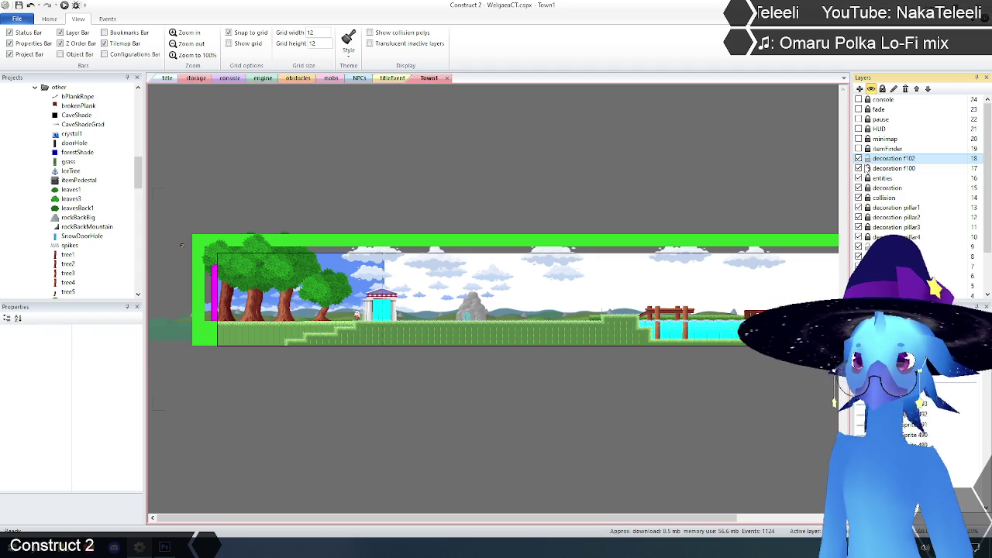
# Toggle decoration f102's visibility repeatedly to compare the foliage it holds.
pyautogui.click(859, 159)
pyautogui.click(859, 158)
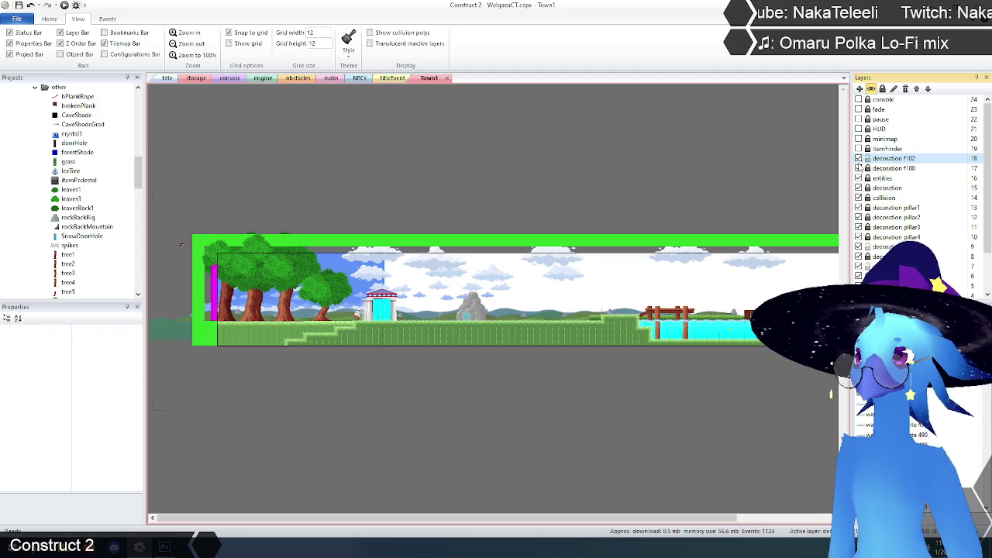
pyautogui.click(860, 158)
pyautogui.click(859, 158)
pyautogui.click(859, 159)
pyautogui.click(859, 158)
pyautogui.click(859, 158)
pyautogui.click(859, 158)
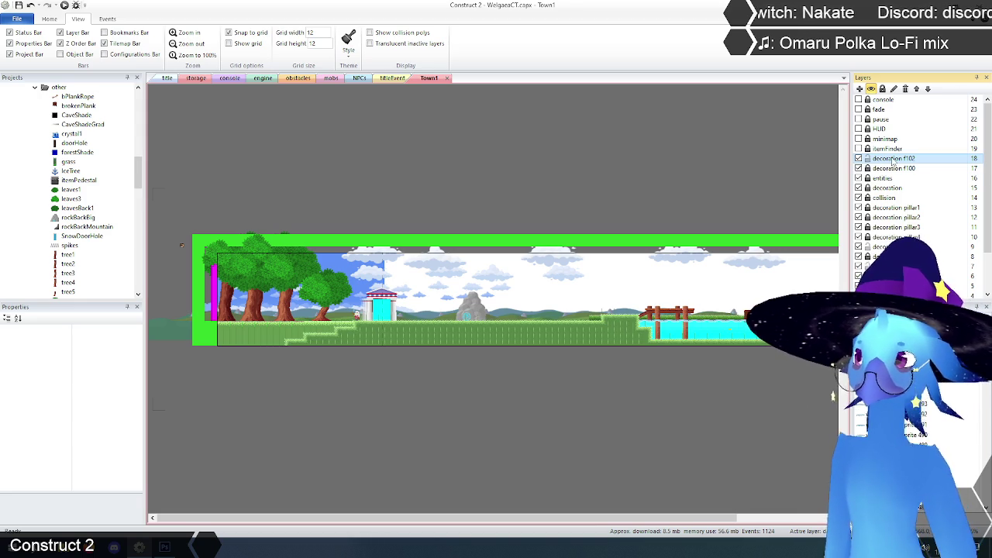
# Check the decoration f102 and f100 layer settings and inspect all leaves3 foliage instances.
pyautogui.click(893, 159)
pyautogui.click(894, 168)
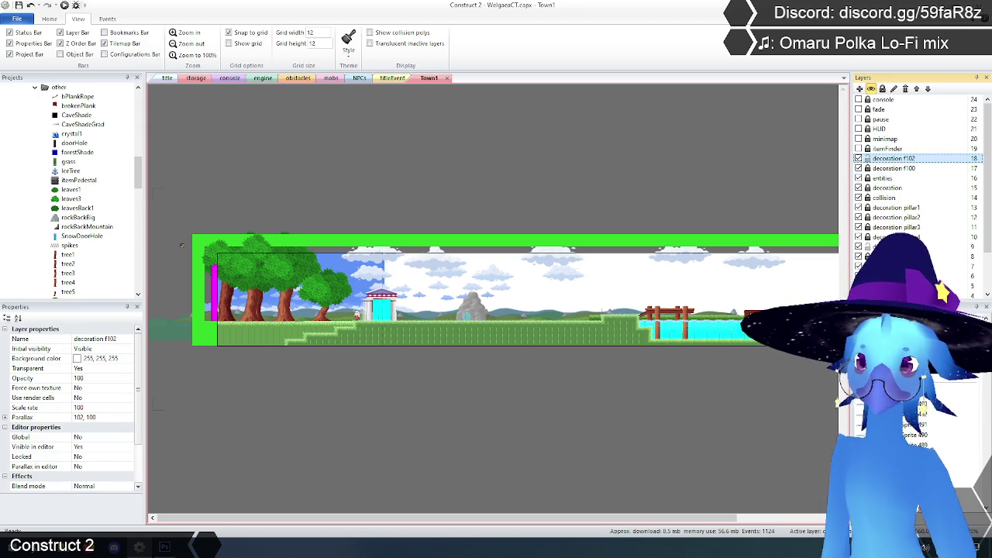
pyautogui.click(219, 254)
pyautogui.hotkey('ctrl', 'a')
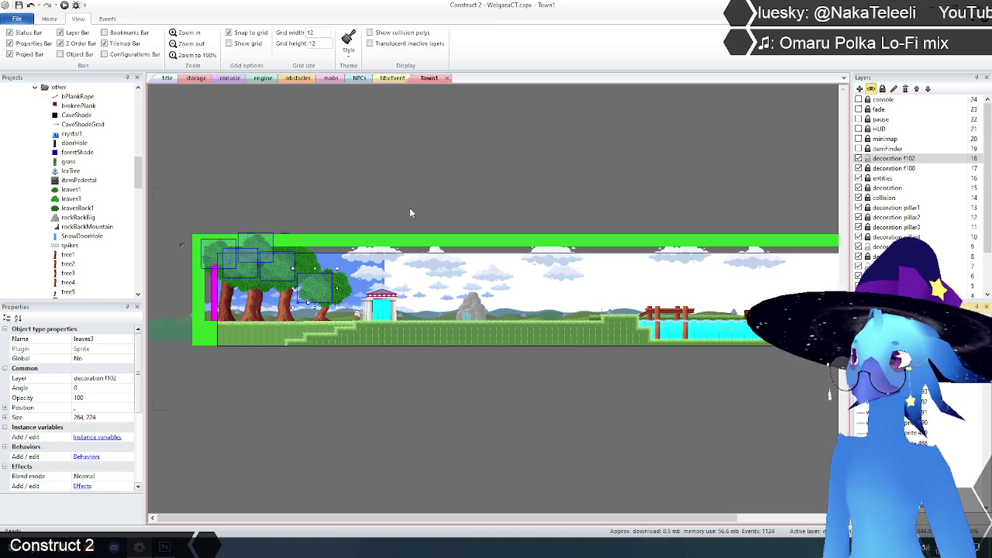
pyautogui.click(391, 187)
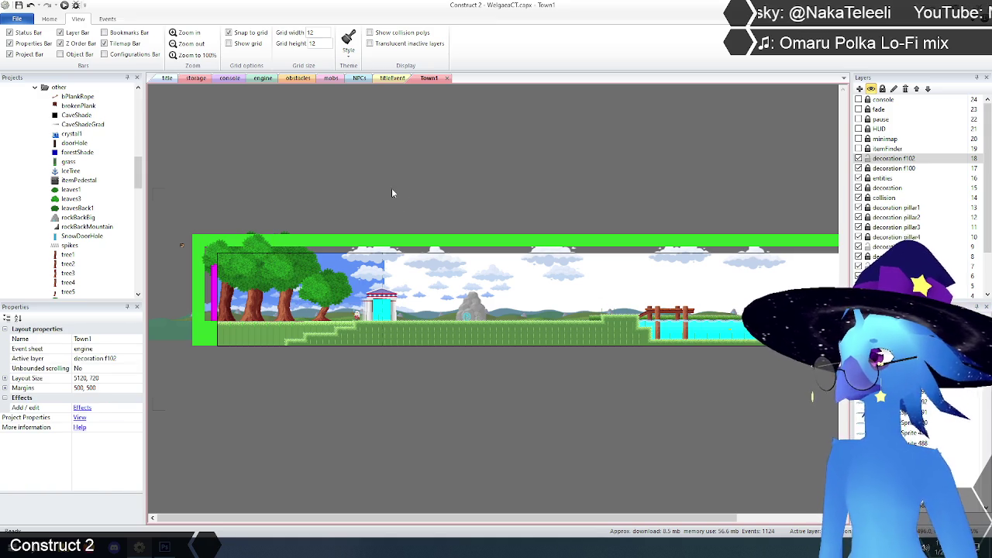
# Select the decoration f102 layer and delete it.
pyautogui.click(888, 158)
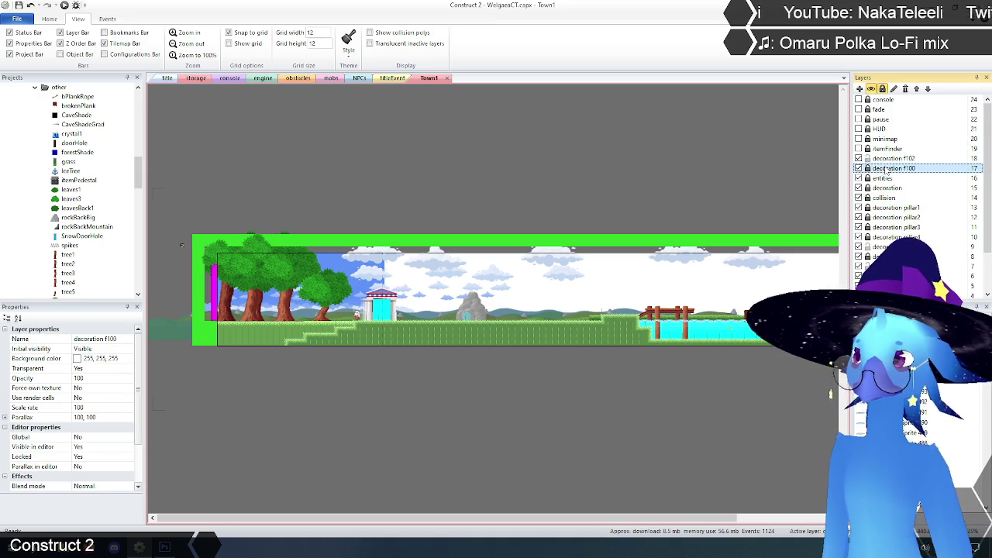
pyautogui.click(754, 227)
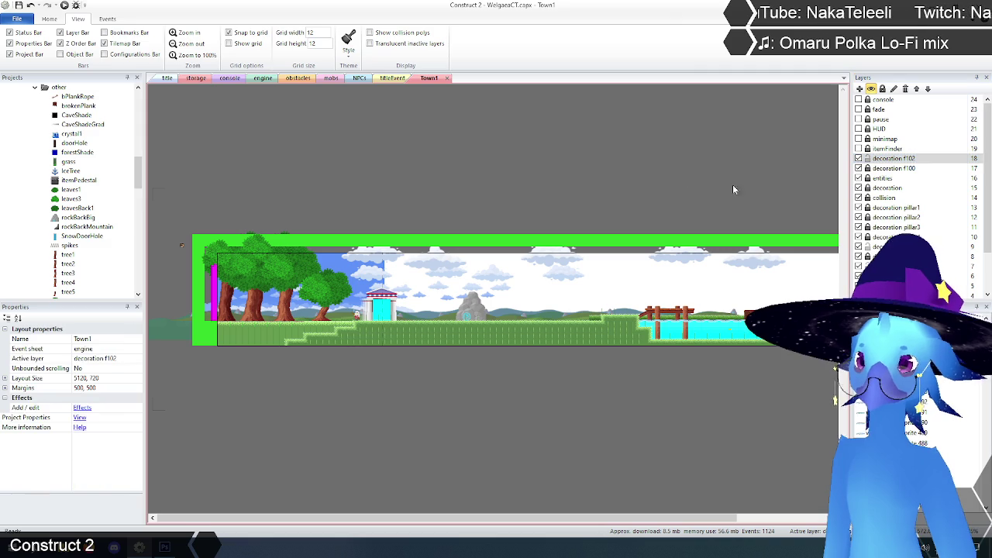
pyautogui.click(903, 167)
pyautogui.click(903, 159)
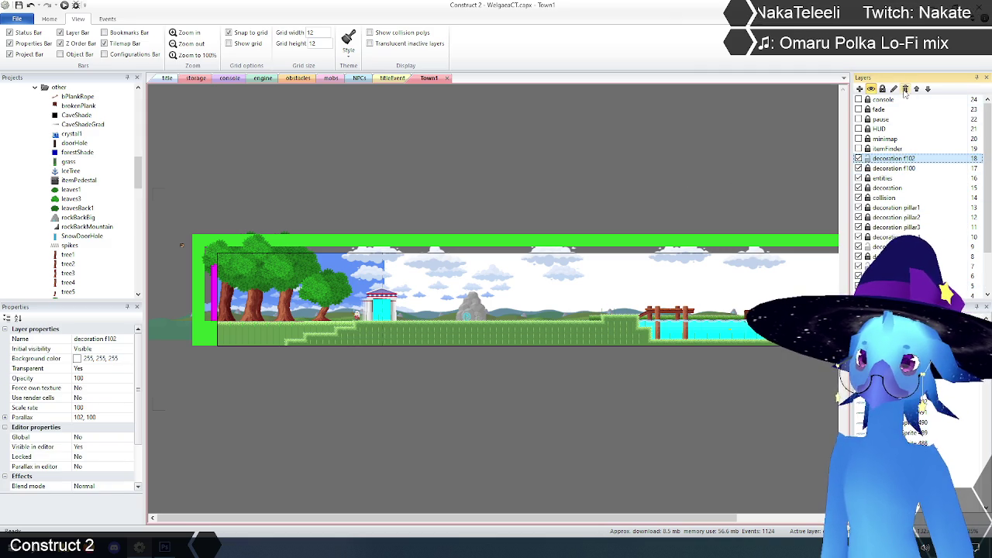
pyautogui.click(906, 88)
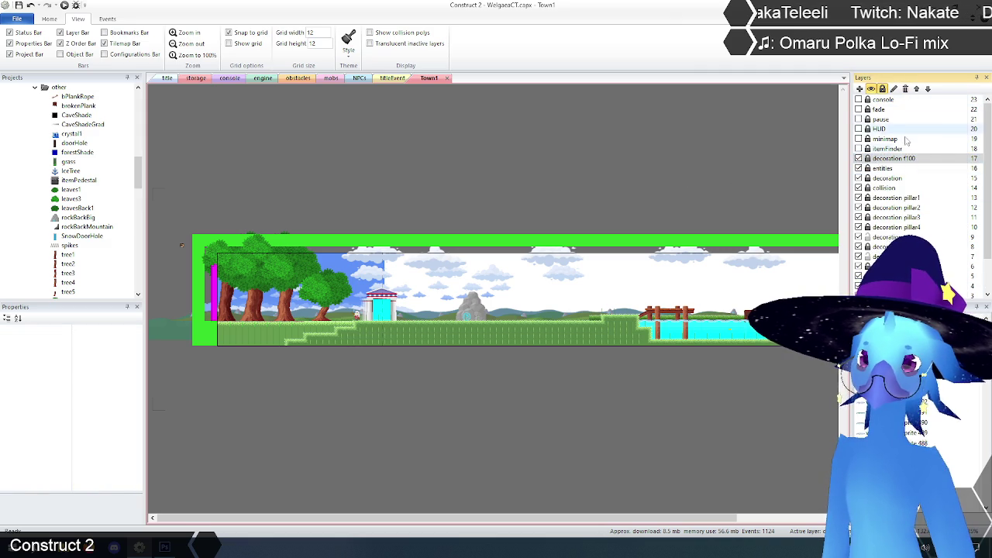
pyautogui.click(168, 249)
pyautogui.click(188, 34)
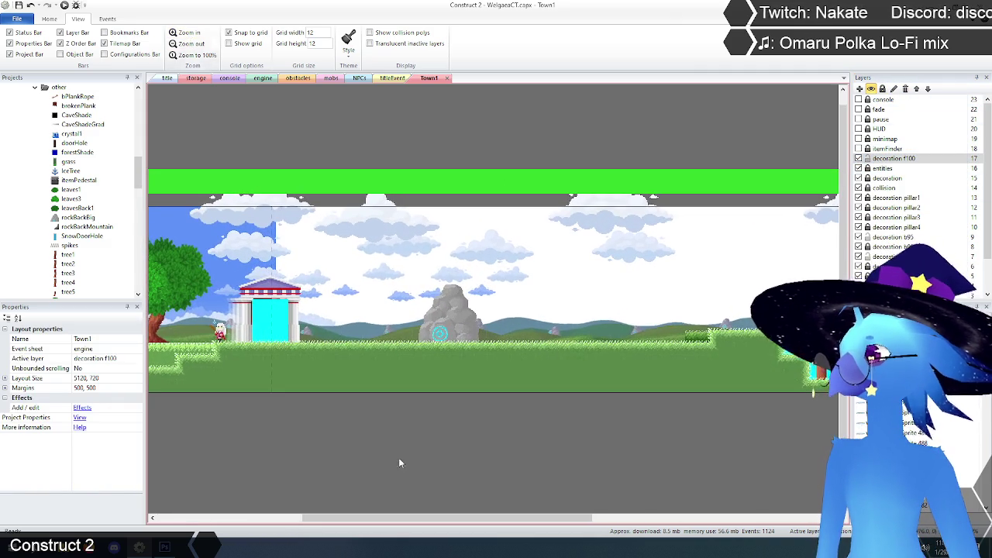
# Zoom in on the trees and make decoration f100 the active layer.
pyautogui.scroll(2, 259, 503)
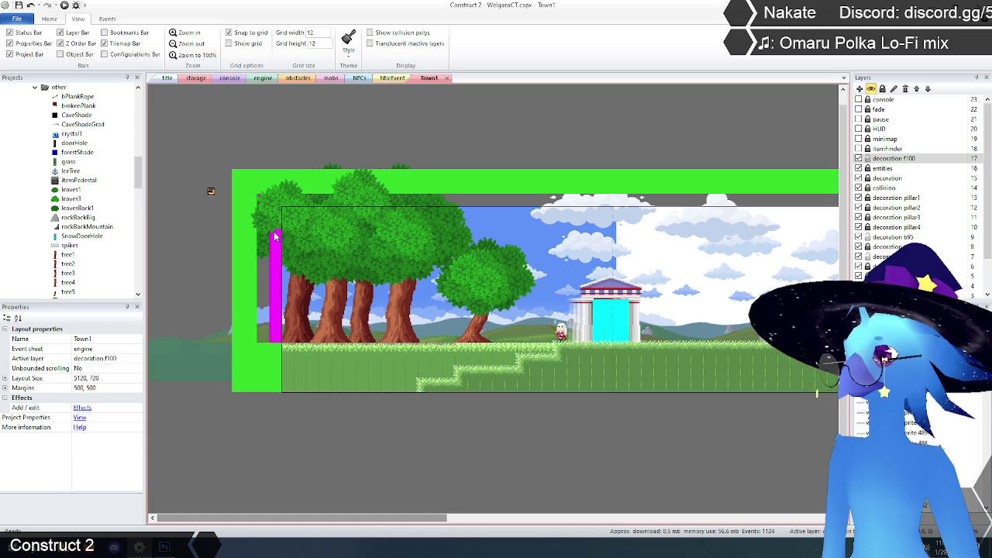
pyautogui.click(195, 32)
pyautogui.click(195, 32)
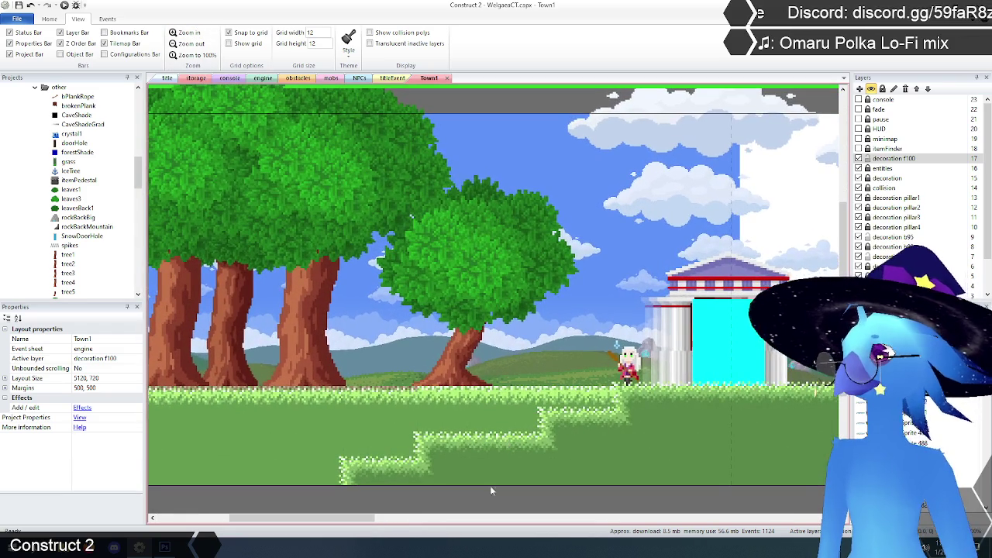
pyautogui.moveTo(353, 519)
pyautogui.mouseDown()
pyautogui.moveTo(316, 518)
pyautogui.moveTo(338, 518)
pyautogui.mouseUp()
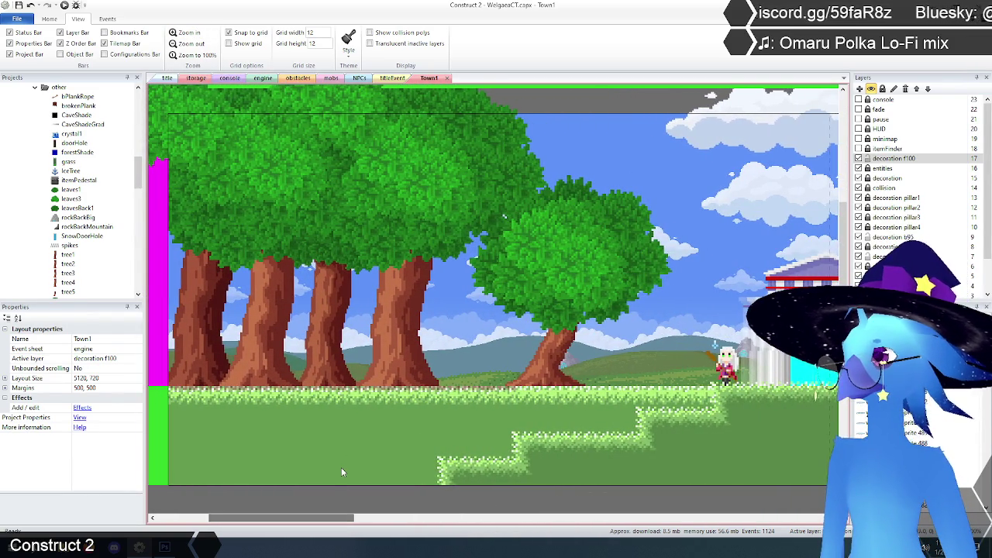
pyautogui.scroll(1, 342, 467)
pyautogui.scroll(-1, 342, 467)
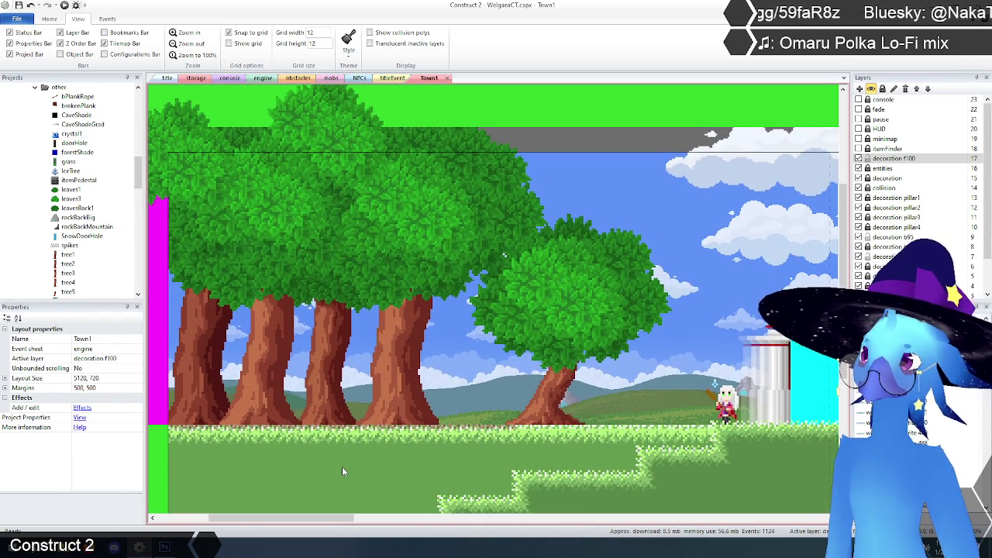
pyautogui.click(888, 159)
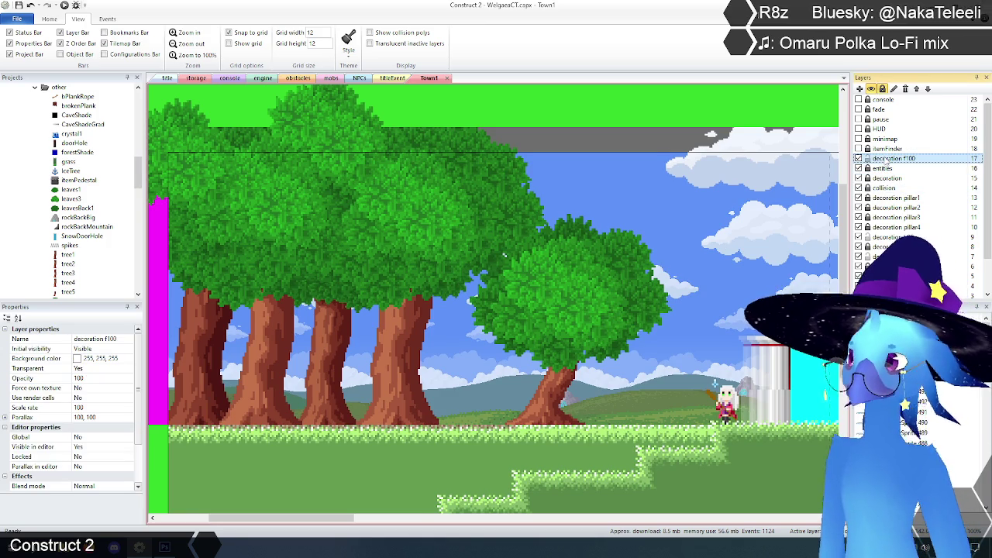
# Copy the leaves3 foliage and place the pasted copies over the left tree trunks.
pyautogui.click(540, 311)
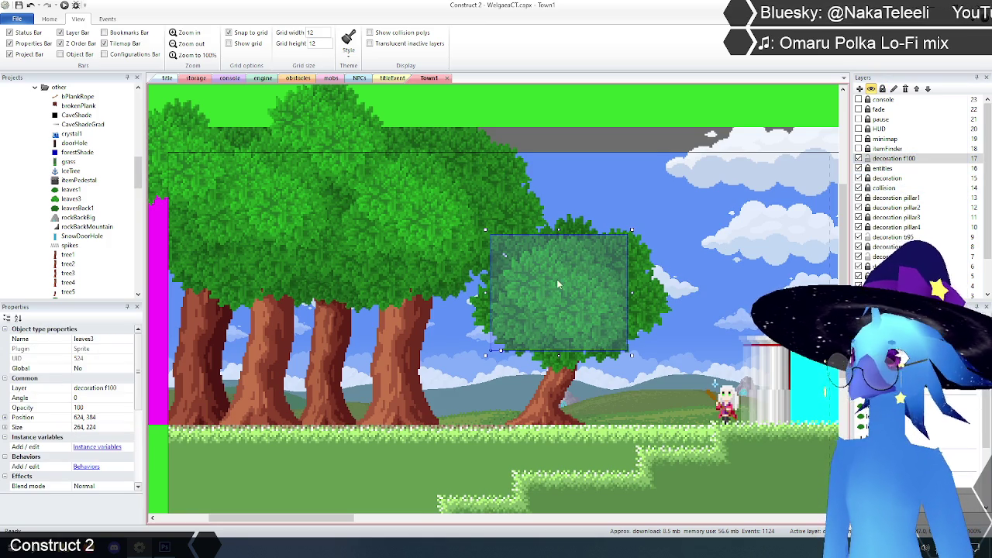
pyautogui.moveTo(563, 297); pyautogui.dragTo(574, 297)
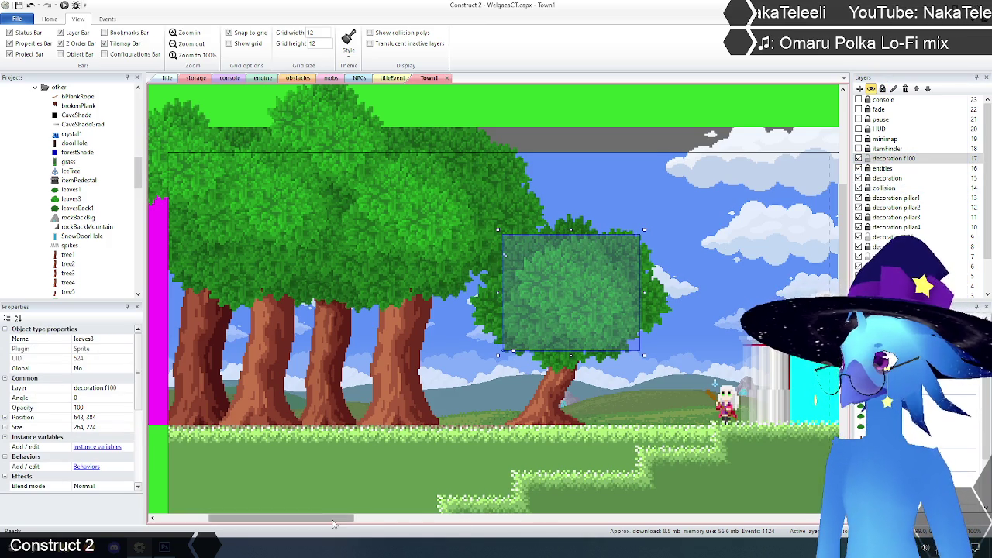
pyautogui.hotkey('ctrl', 'v')
pyautogui.hotkey('ctrl', 'v')
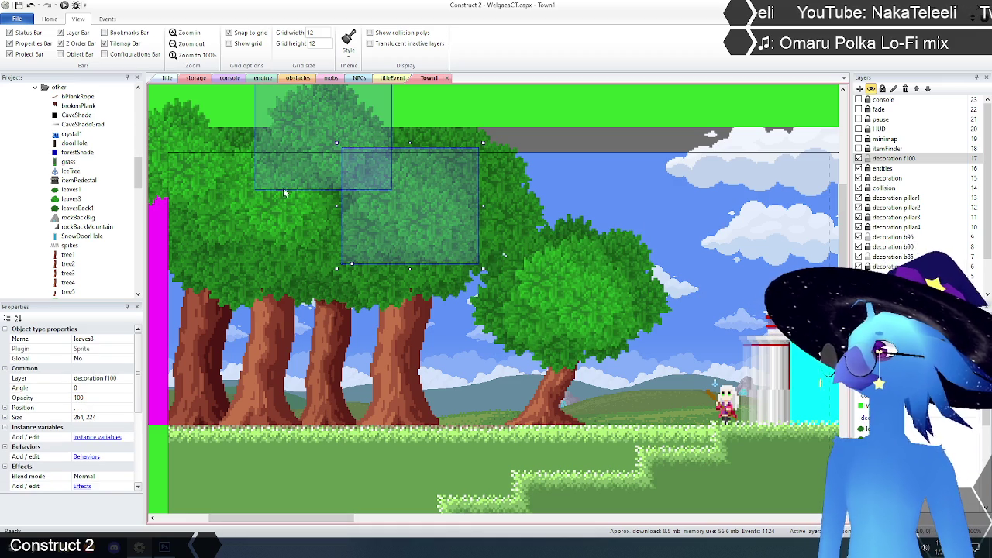
pyautogui.hotkey('ctrl', 'v')
pyautogui.hotkey('ctrl', 'v')
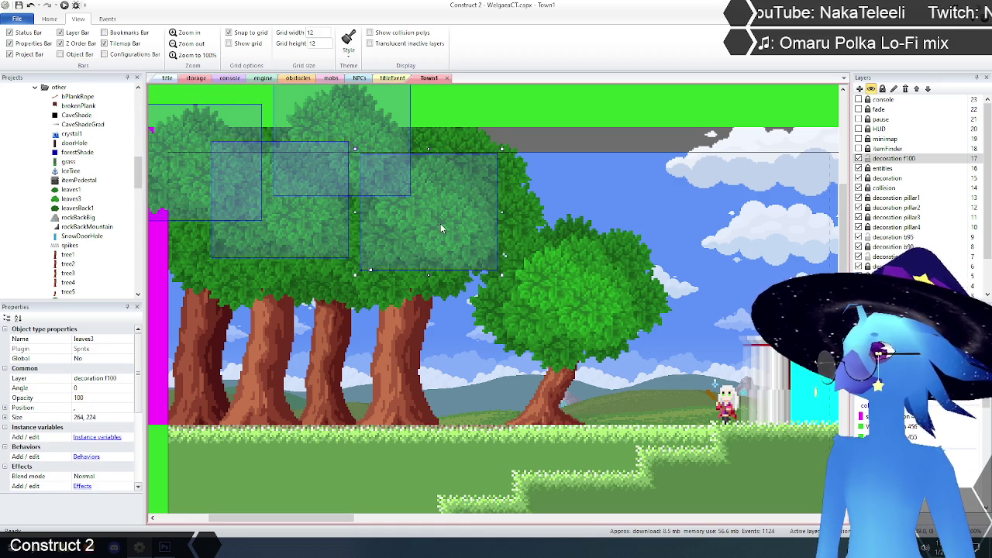
pyautogui.click(302, 230)
pyautogui.click(297, 225)
pyautogui.moveTo(298, 230)
pyautogui.mouseDown()
pyautogui.moveTo(311, 243)
pyautogui.moveTo(212, 193)
pyautogui.mouseUp()
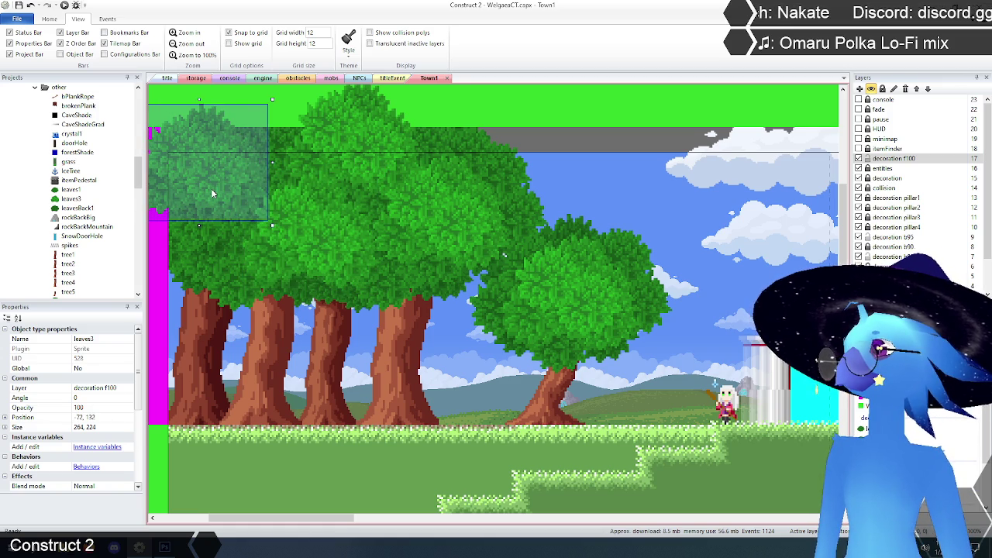
# Check which layer the leaves1 canopy is on, then deselect it.
pyautogui.click(557, 148)
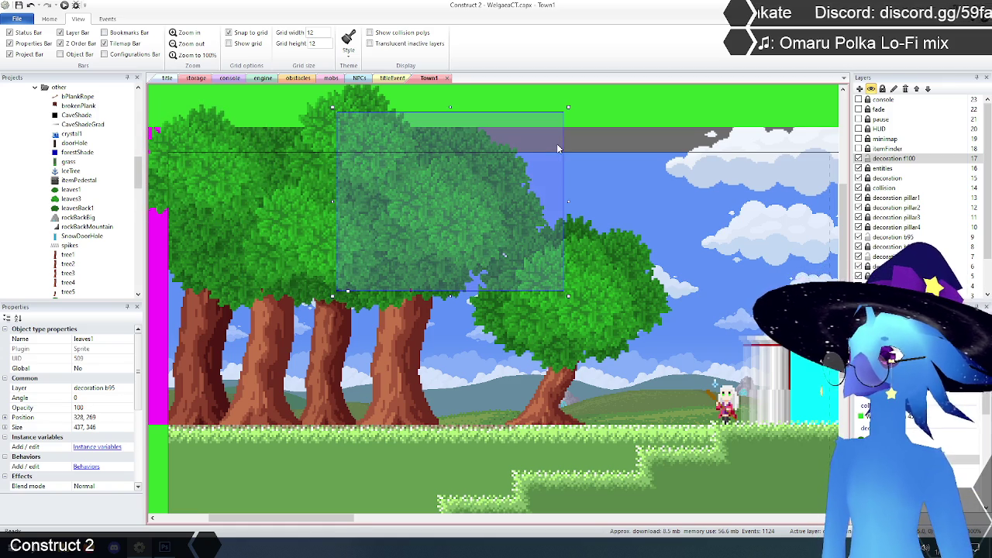
pyautogui.click(614, 138)
pyautogui.scroll(1, 543, 178)
pyautogui.scroll(-1, 481, 206)
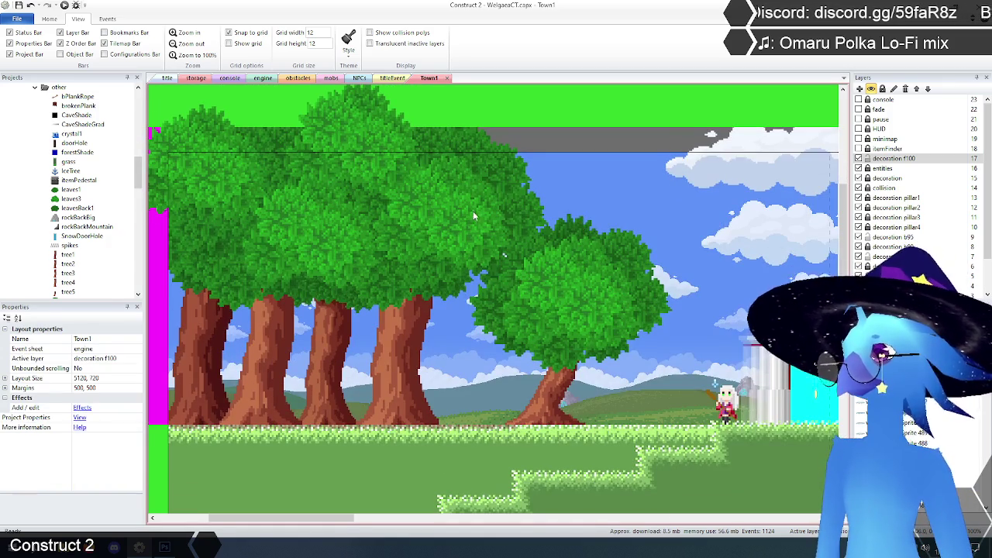
pyautogui.moveTo(336, 520)
pyautogui.mouseDown()
pyautogui.moveTo(414, 521)
pyautogui.moveTo(333, 519)
pyautogui.moveTo(467, 502)
pyautogui.moveTo(268, 493)
pyautogui.moveTo(329, 492)
pyautogui.mouseUp()
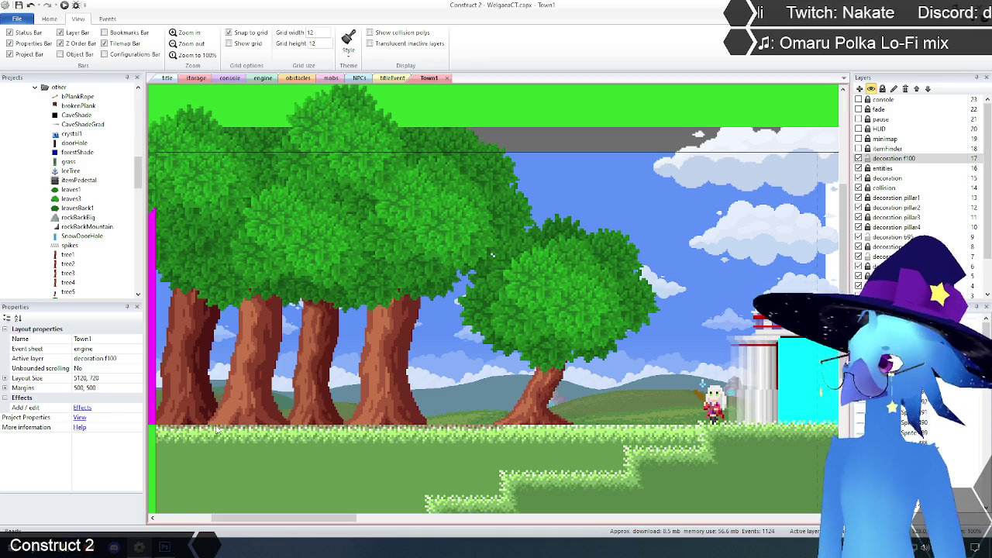
# Preview the game from the title layout, take a few steps left, then pause and return to the editor.
pyautogui.click(167, 78)
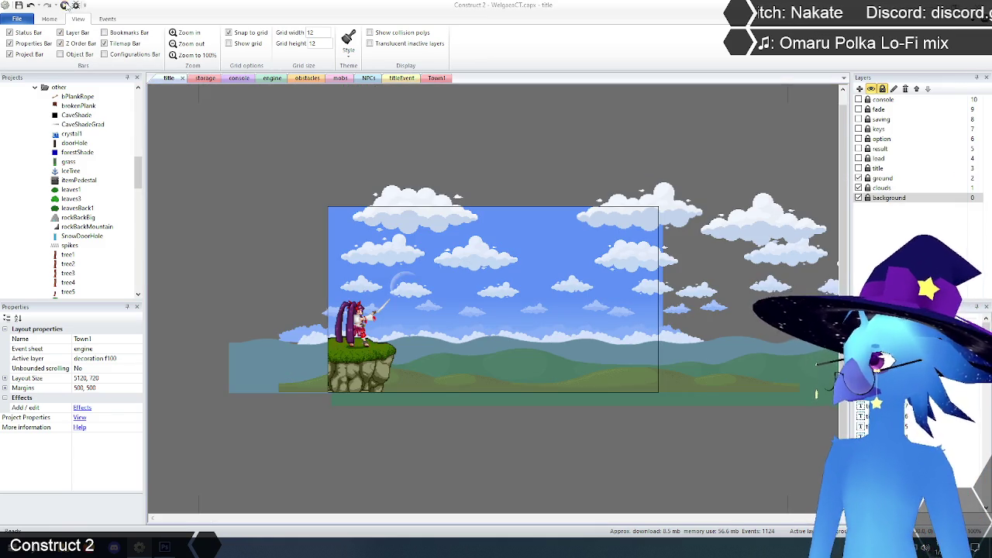
pyautogui.press('Return')
pyautogui.press('Return')
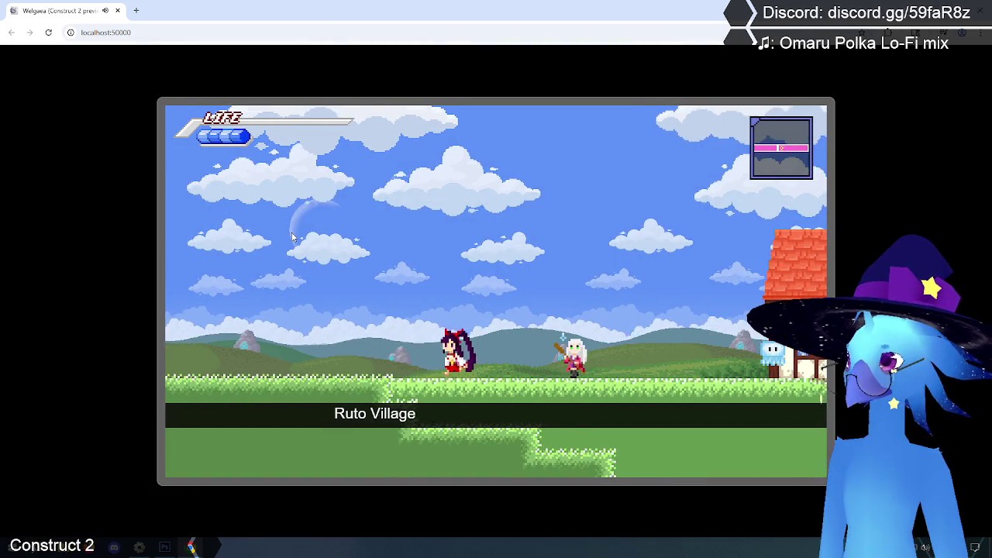
pyautogui.press('Left')
pyautogui.press('Up')
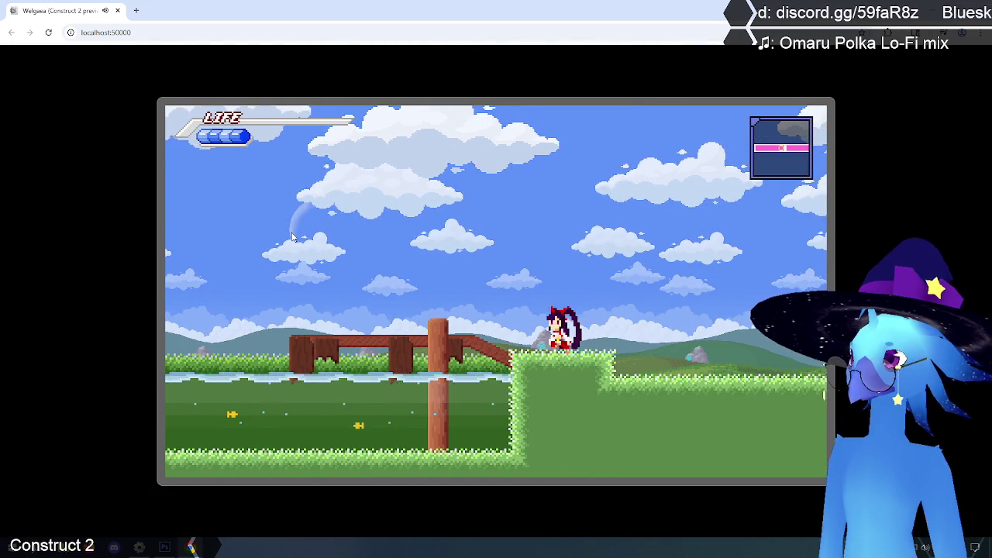
pyautogui.press('Escape')
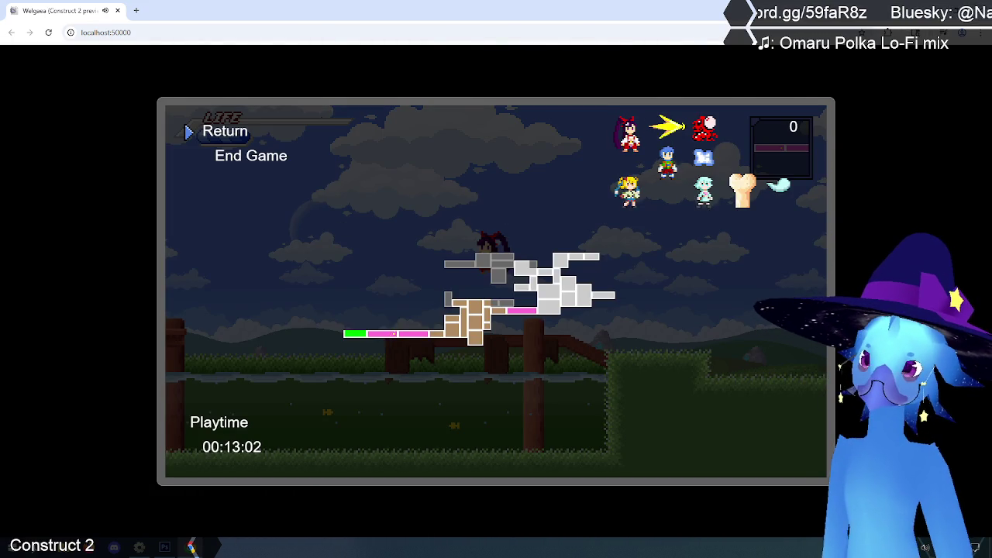
pyautogui.hotkey('alt', 'Tab')
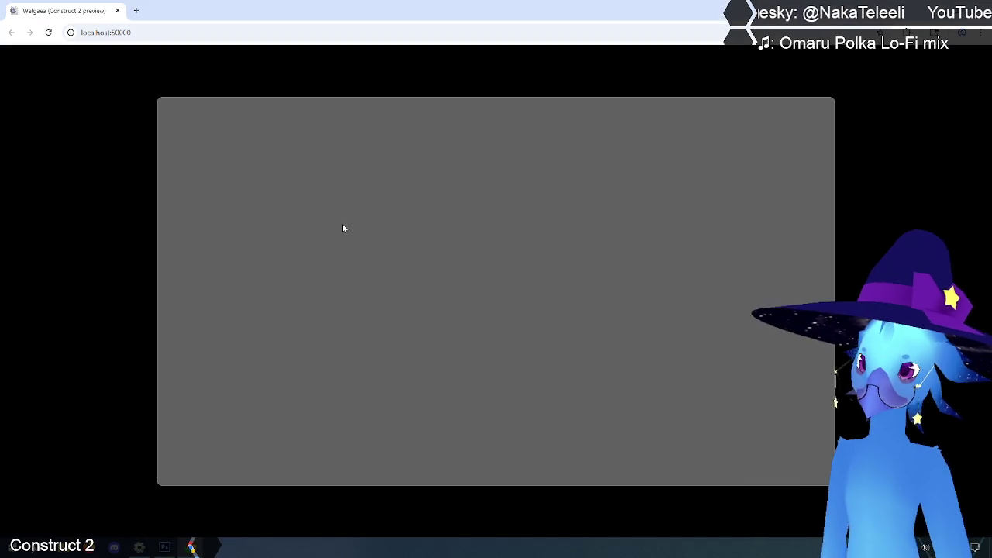
# Restart the game and walk left from Ruto Village, past the fence and temple roof, into the forest.
pyautogui.press('Return')
pyautogui.press('Return')
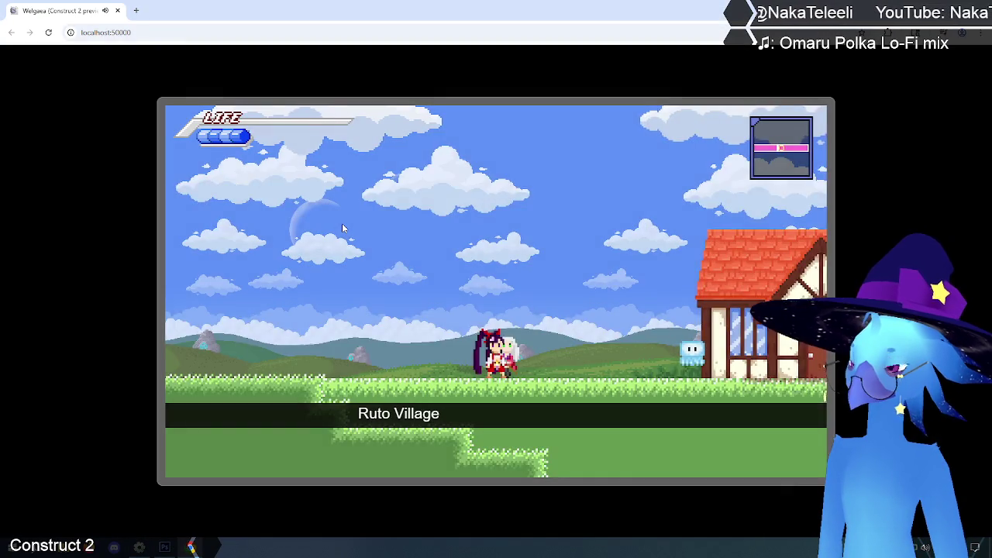
pyautogui.press('Left')
pyautogui.press('Up')
pyautogui.press('Left')
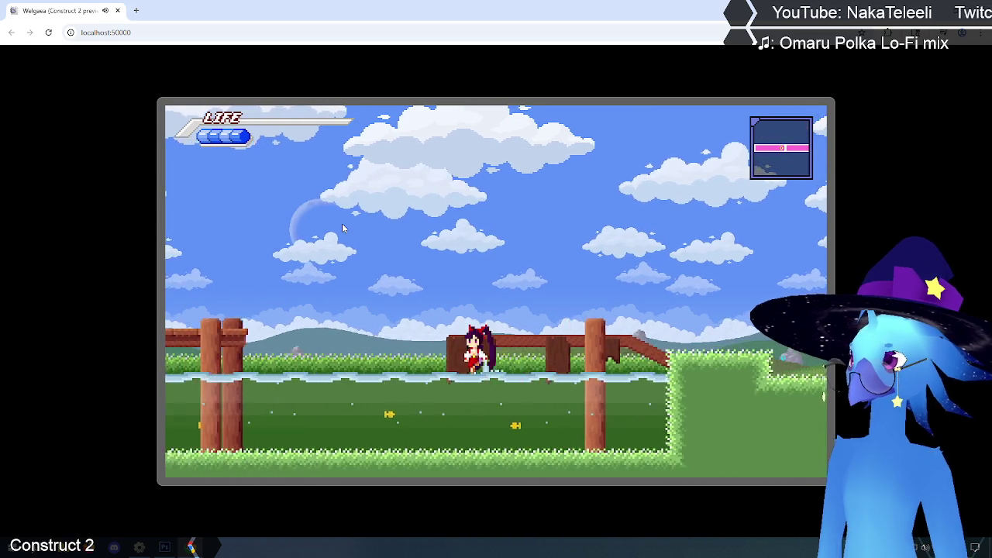
pyautogui.press('Left')
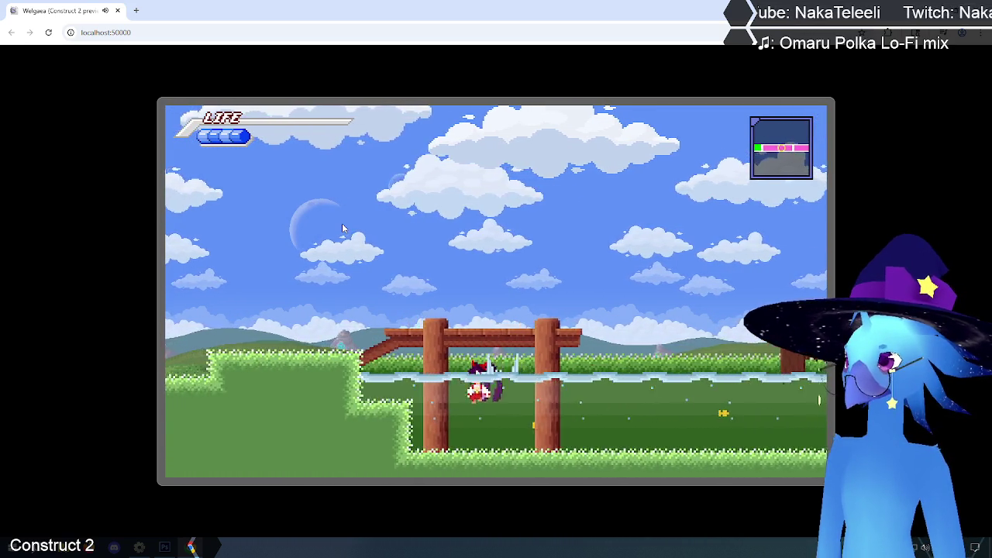
pyautogui.press('Left')
pyautogui.press('Up')
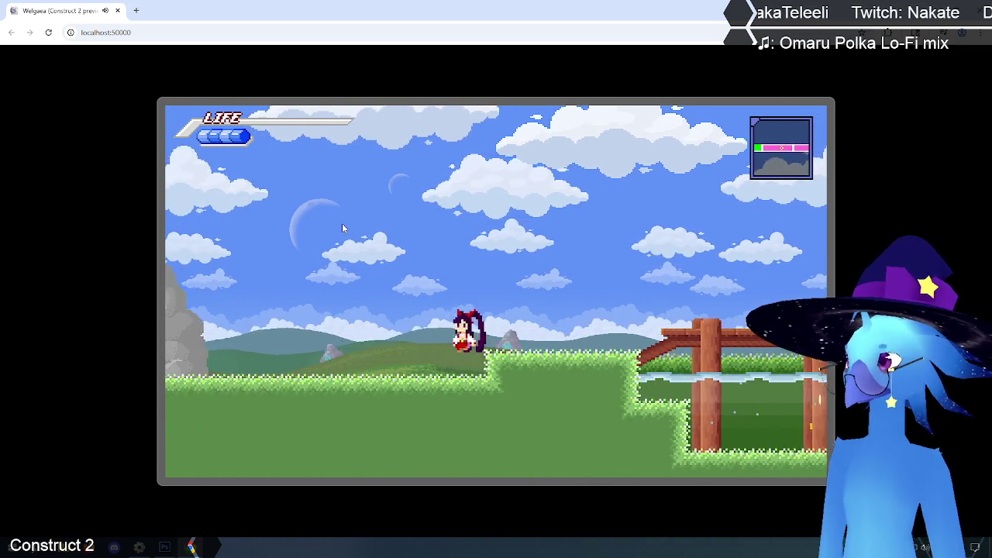
pyautogui.press('Left')
pyautogui.press('Up')
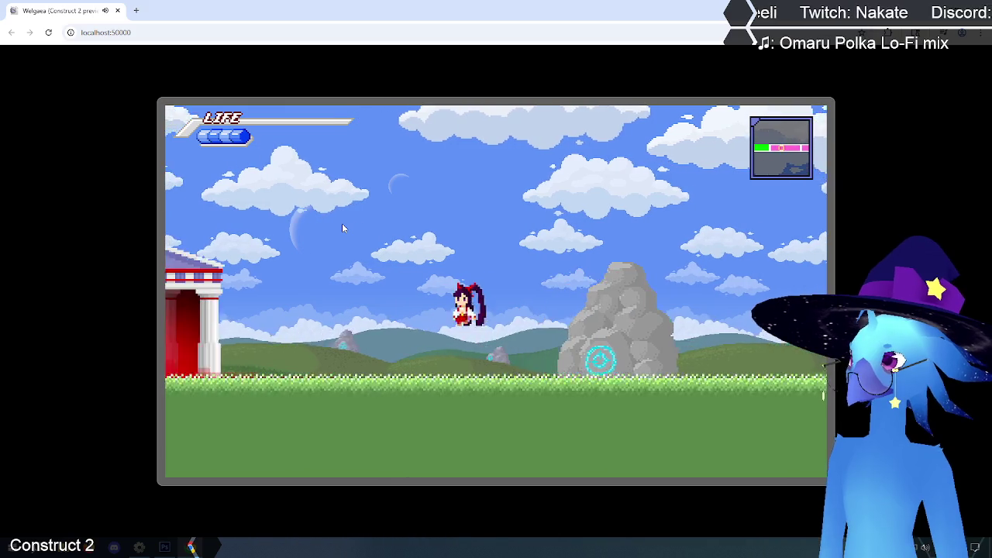
pyautogui.press('Up')
pyautogui.press('Left')
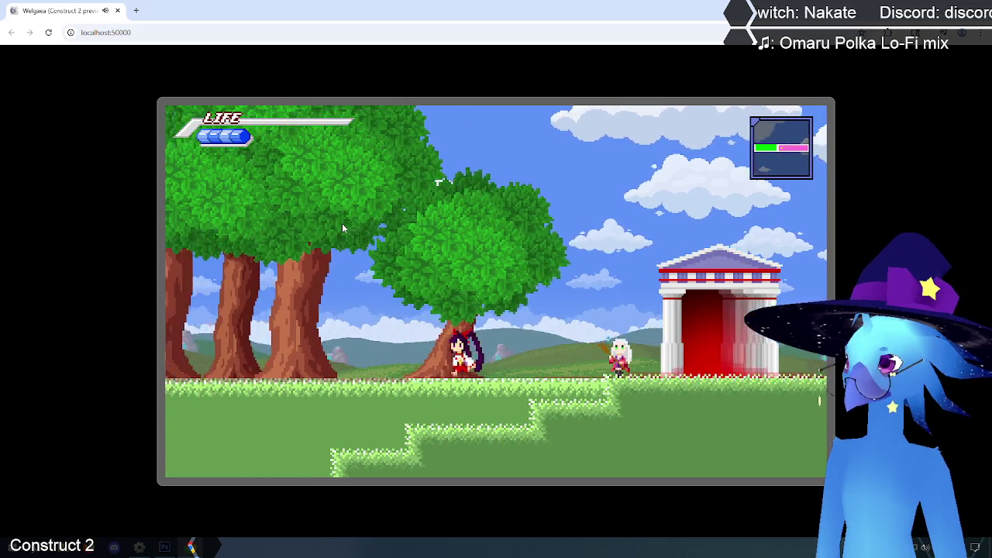
# Run back and forth between the temple and forest to inspect the trees, then close the preview.
pyautogui.press('Right')
pyautogui.press('Up')
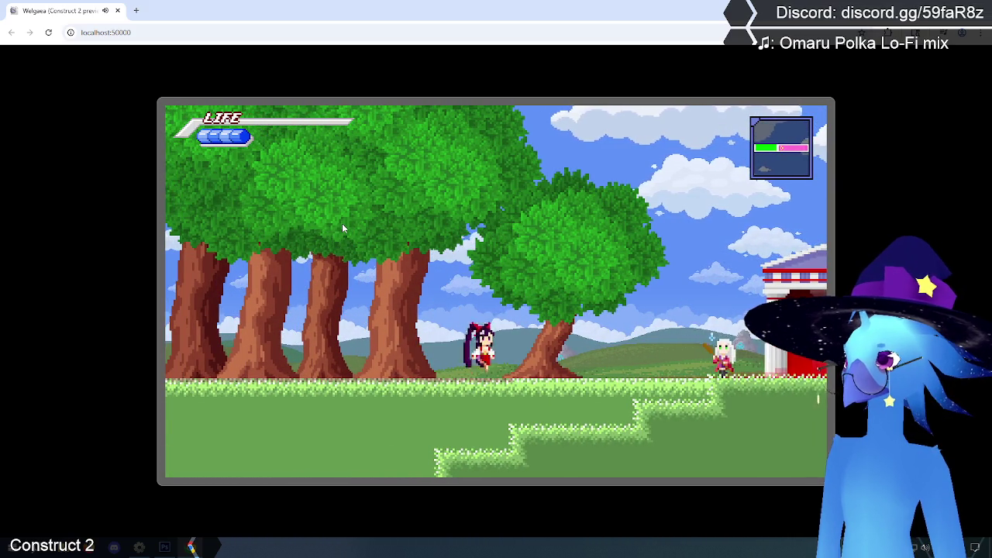
pyautogui.press('Up')
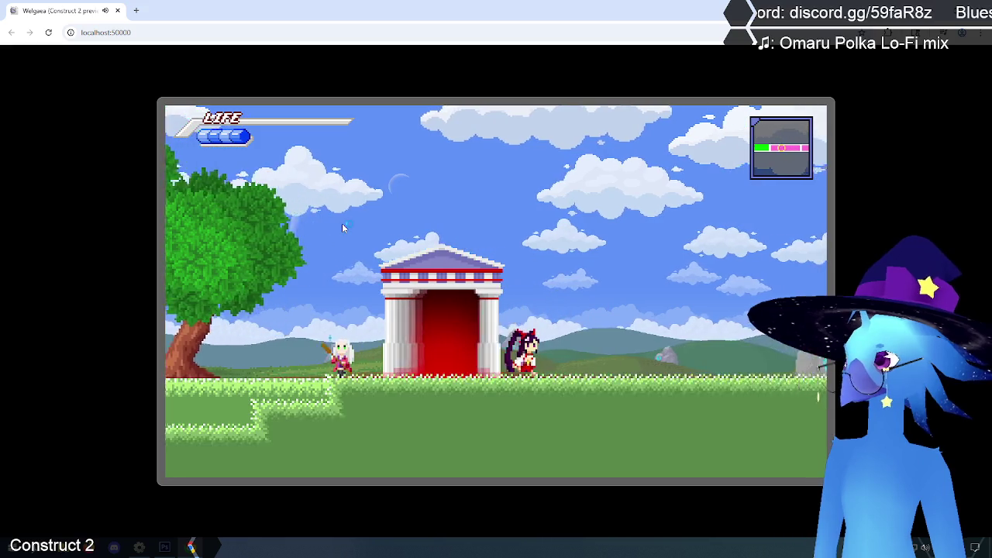
pyautogui.press('Left')
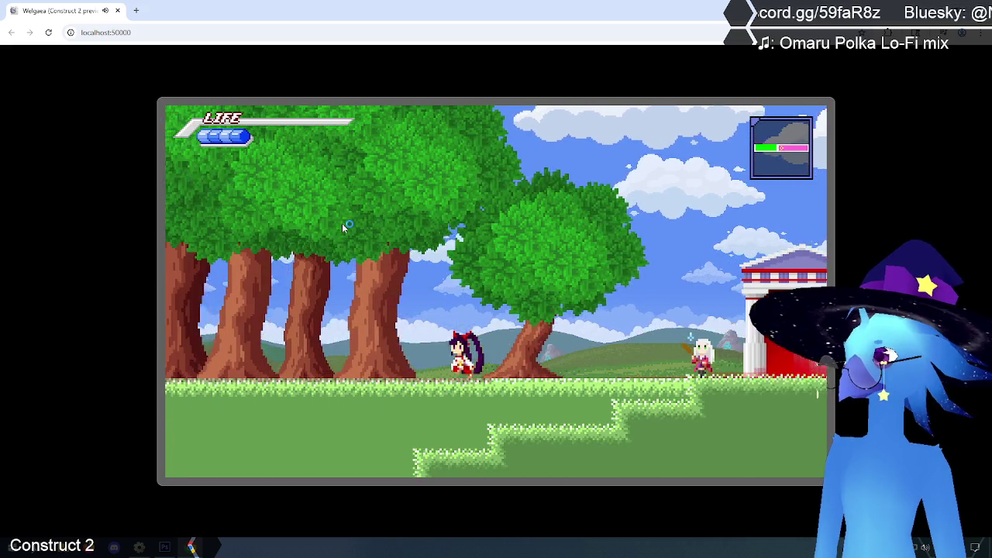
pyautogui.press('Right')
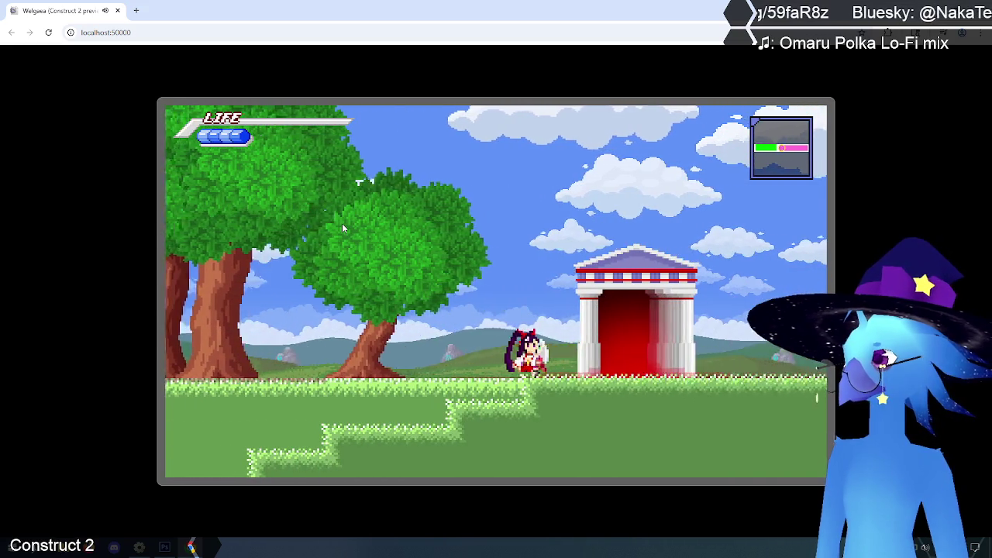
pyautogui.press('Left')
pyautogui.press('Left')
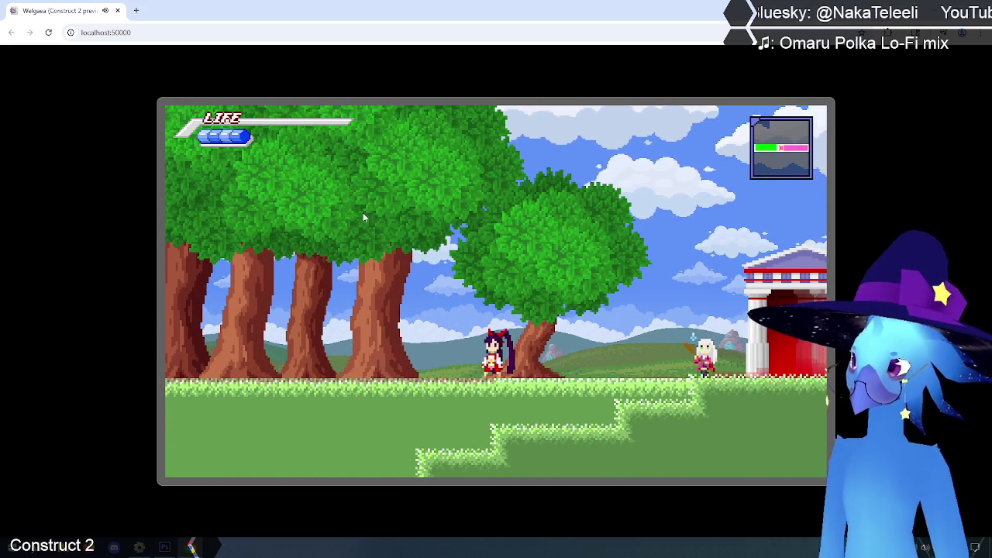
pyautogui.hotkey('alt', 'F4')
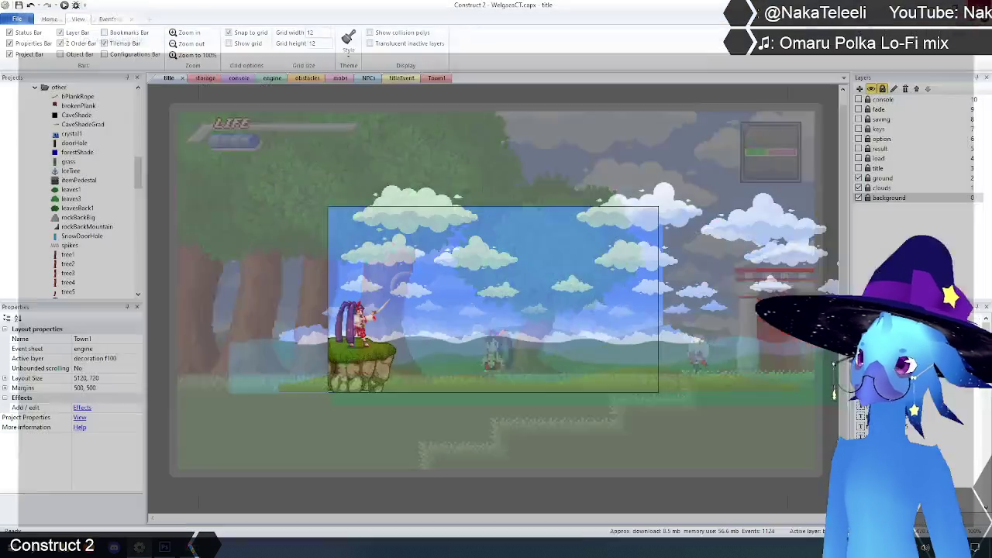
# Show the Town1 layout, select and deselect the right tree's leaves3 canopy, and scroll the layout and Projects panel.
pyautogui.click(436, 79)
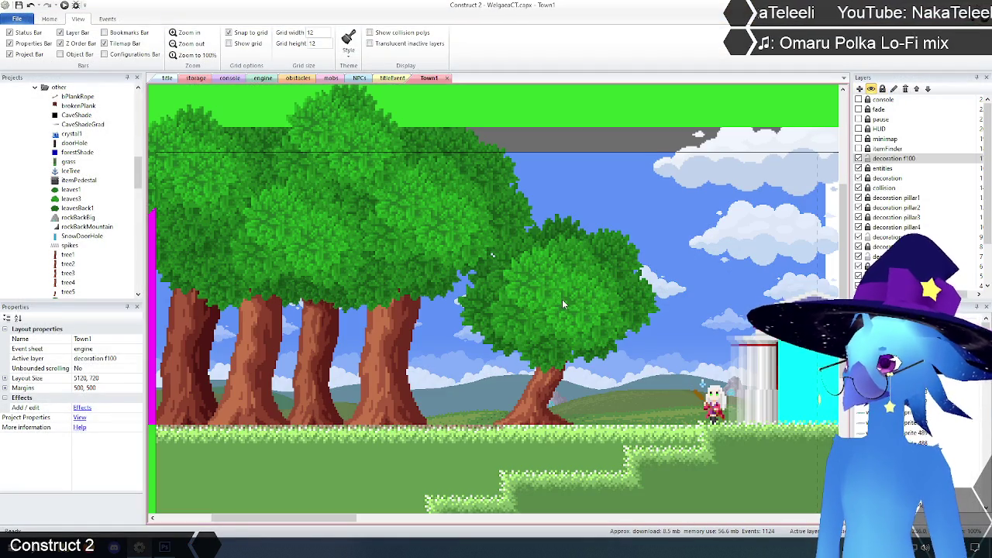
pyautogui.click(562, 316)
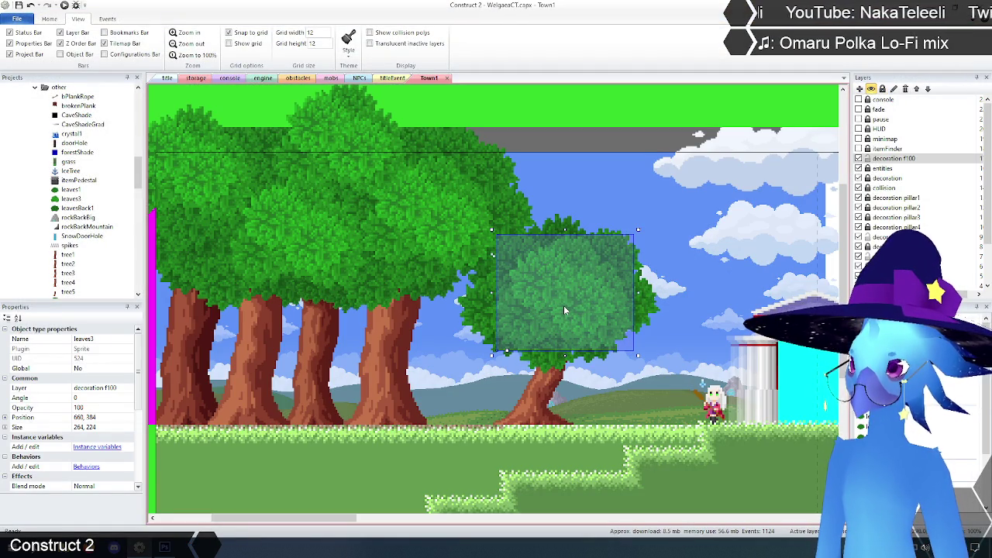
pyautogui.click(568, 141)
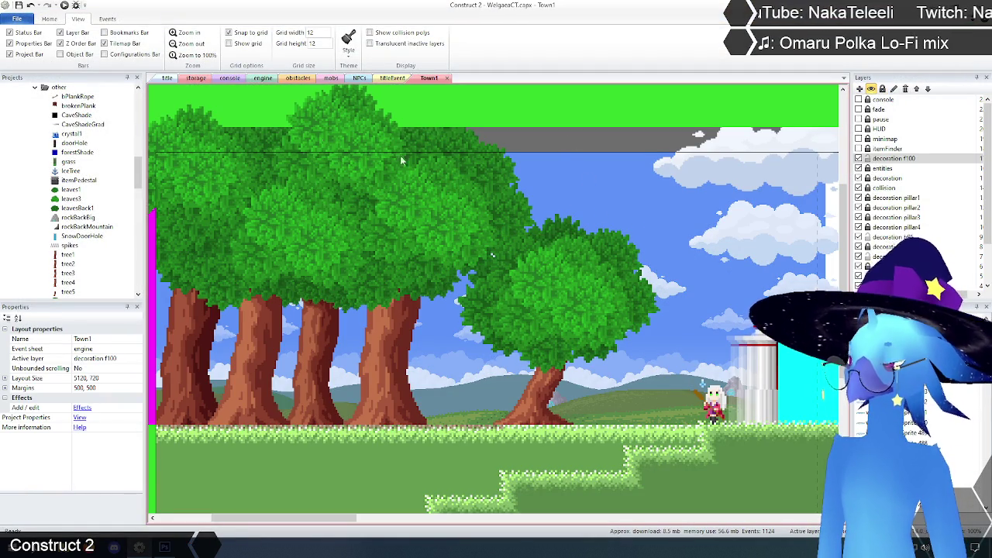
pyautogui.moveTo(334, 514)
pyautogui.mouseDown()
pyautogui.moveTo(462, 517)
pyautogui.moveTo(293, 495)
pyautogui.moveTo(402, 495)
pyautogui.moveTo(317, 486)
pyautogui.mouseUp()
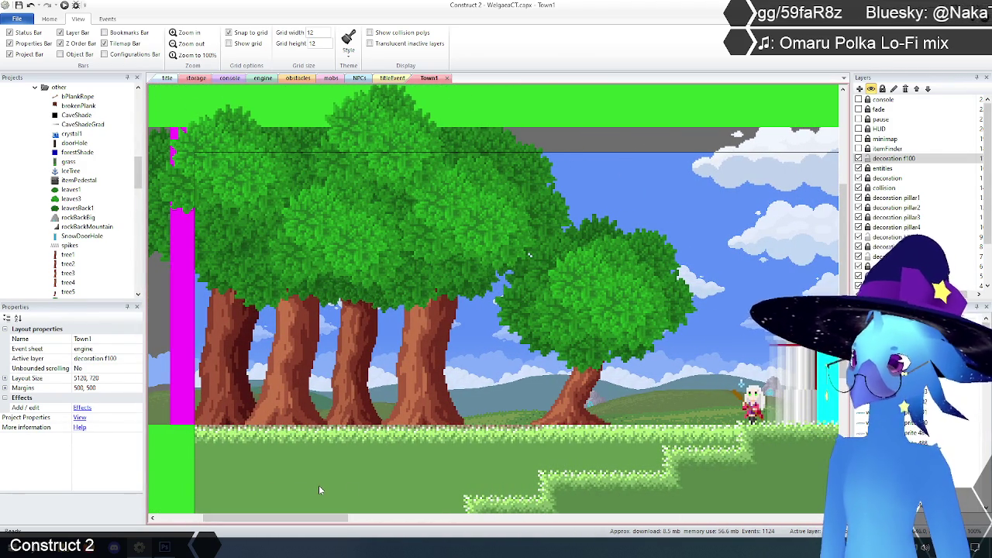
pyautogui.moveTo(329, 518); pyautogui.dragTo(321, 519)
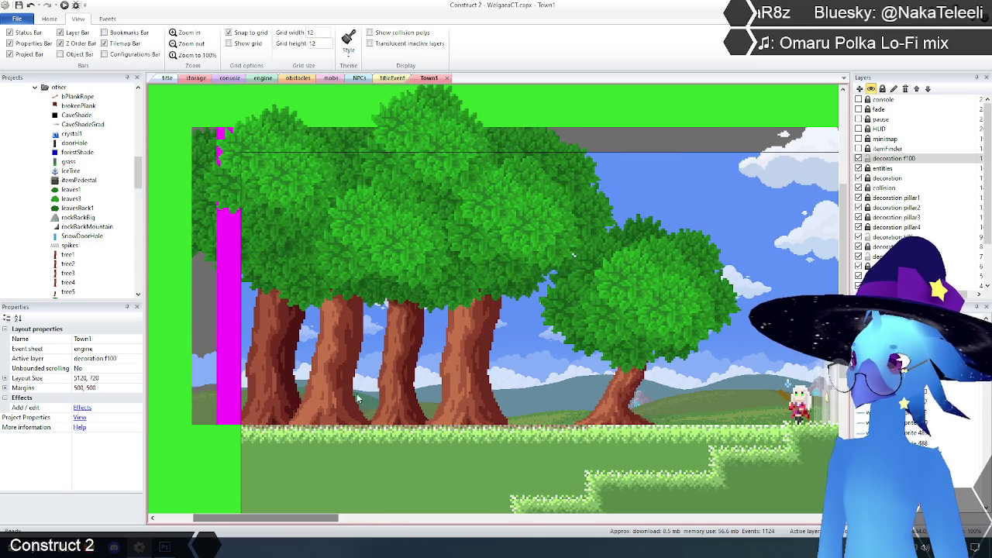
pyautogui.scroll(3, 348, 437)
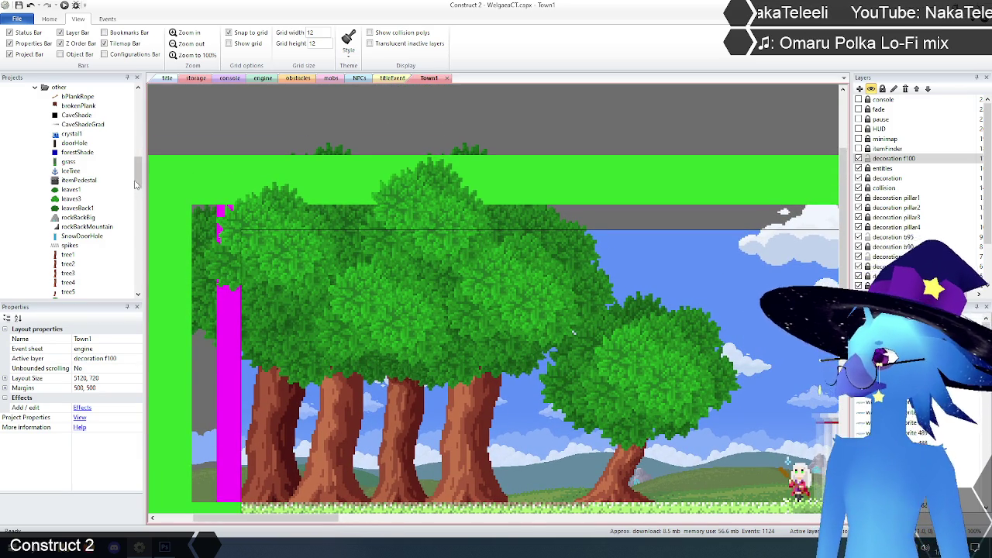
pyautogui.moveTo(138, 182); pyautogui.dragTo(140, 189)
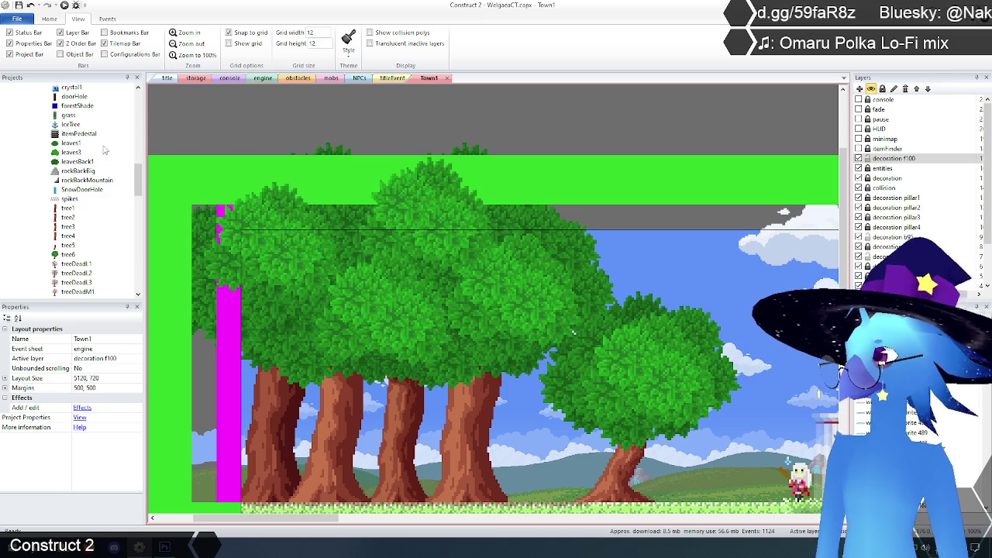
pyautogui.click(71, 154)
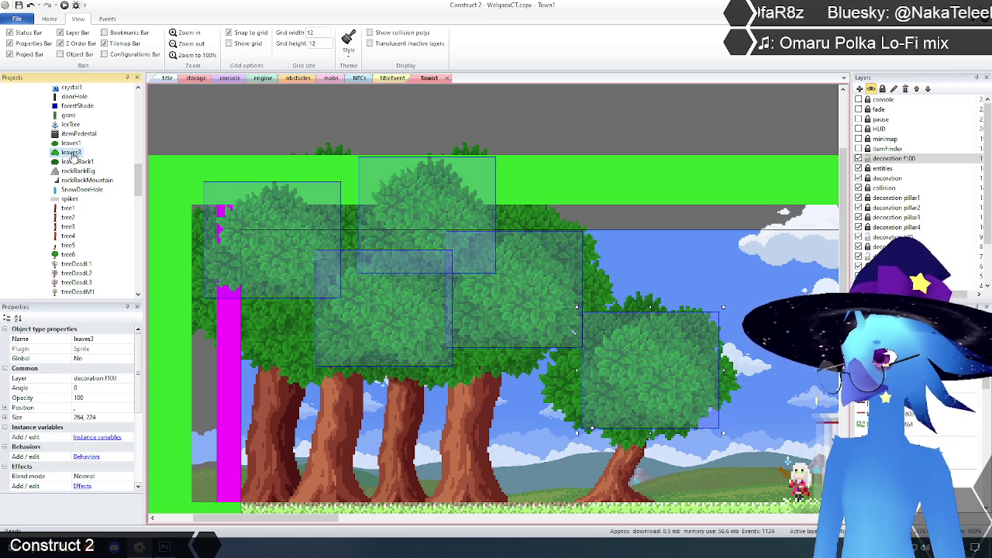
pyautogui.click(70, 143)
pyautogui.rightClick(70, 154)
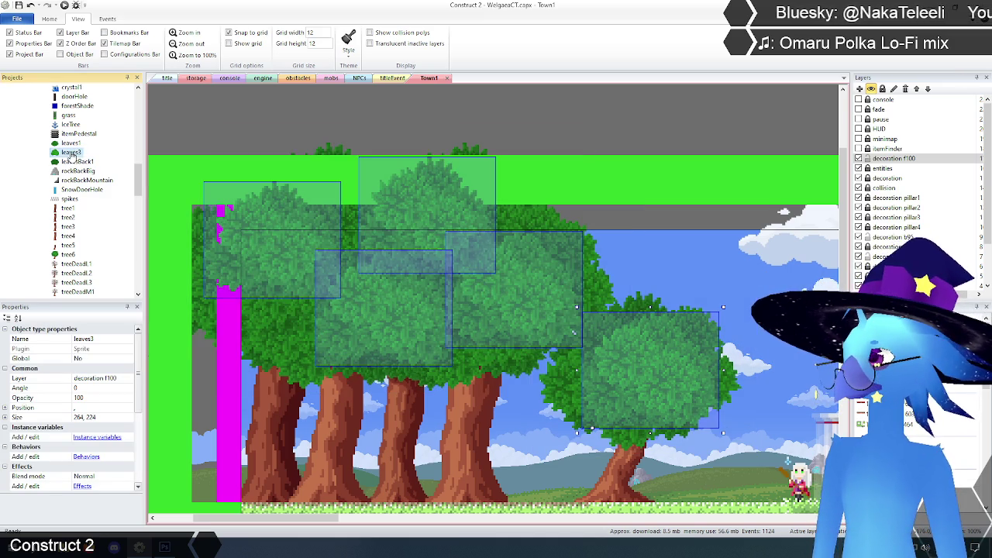
pyautogui.click(103, 175)
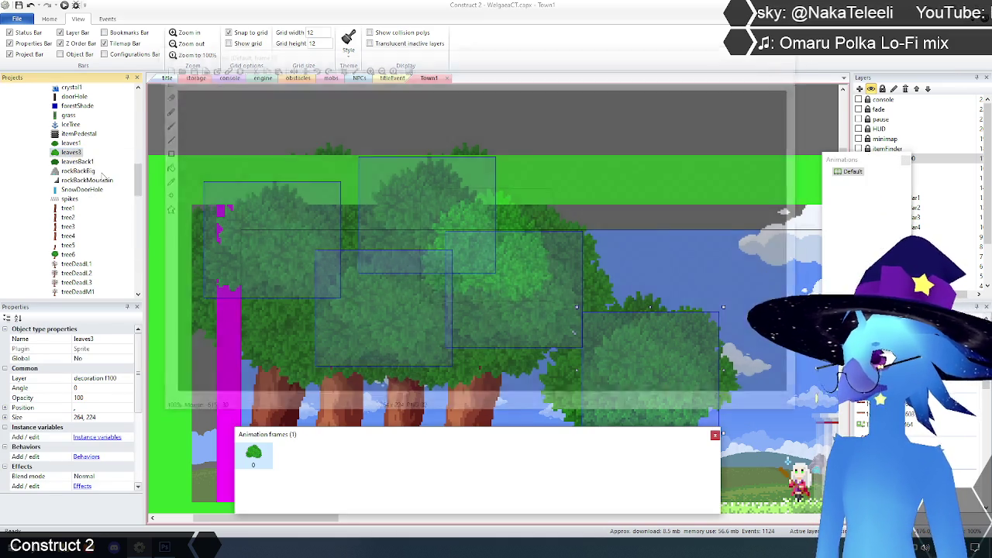
pyautogui.moveTo(343, 141)
pyautogui.mouseDown()
pyautogui.moveTo(668, 365)
pyautogui.moveTo(658, 355)
pyautogui.mouseUp()
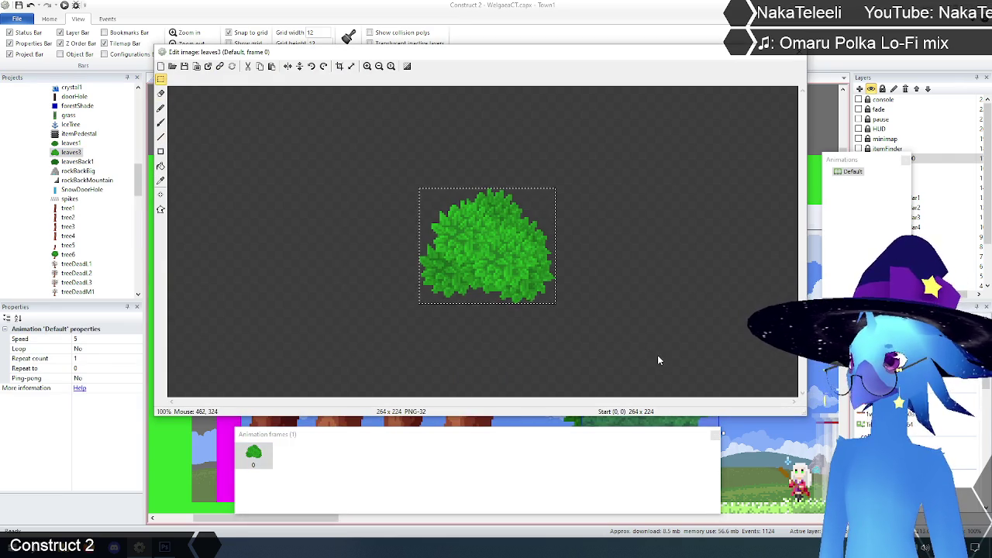
pyautogui.click(161, 194)
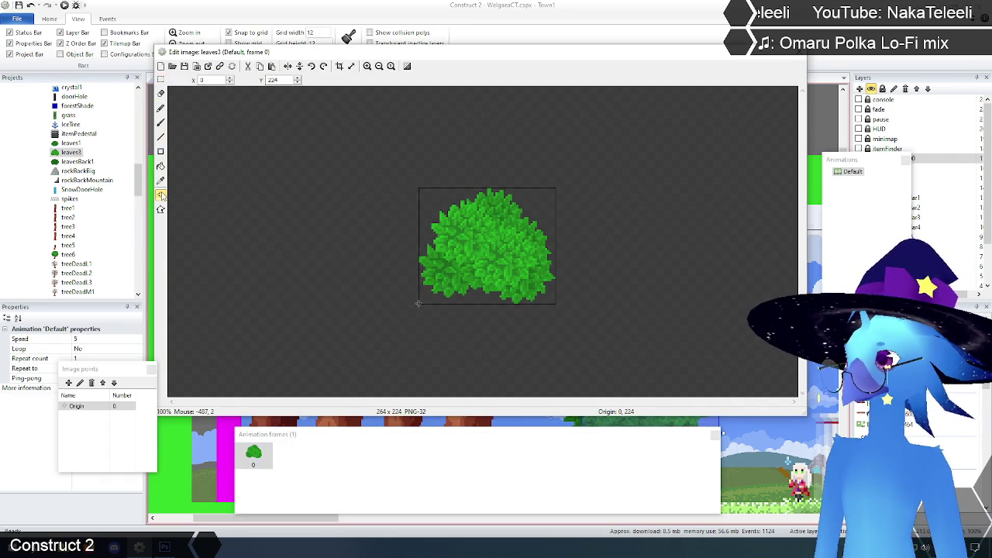
pyautogui.press('Escape')
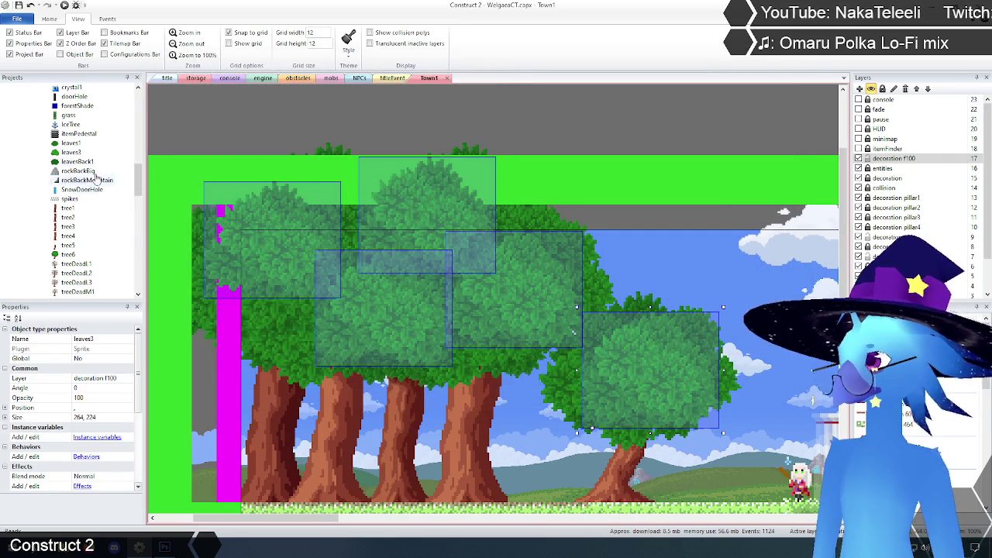
pyautogui.rightClick(71, 144)
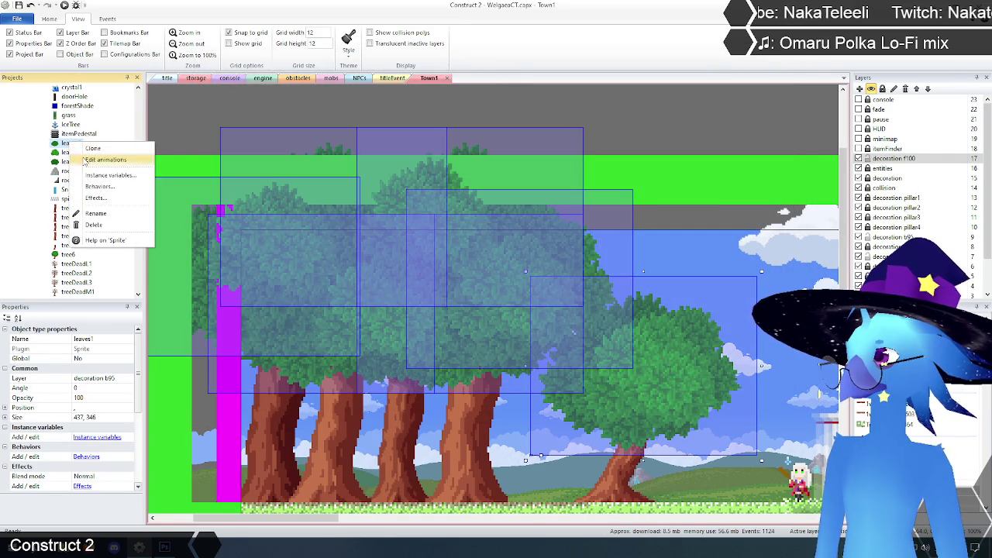
# Duplicate leaves1's first frame and replace its bush with the pasted leaves3 bush, cropped to 264x224.
pyautogui.click(83, 161)
pyautogui.rightClick(256, 454)
pyautogui.click(289, 464)
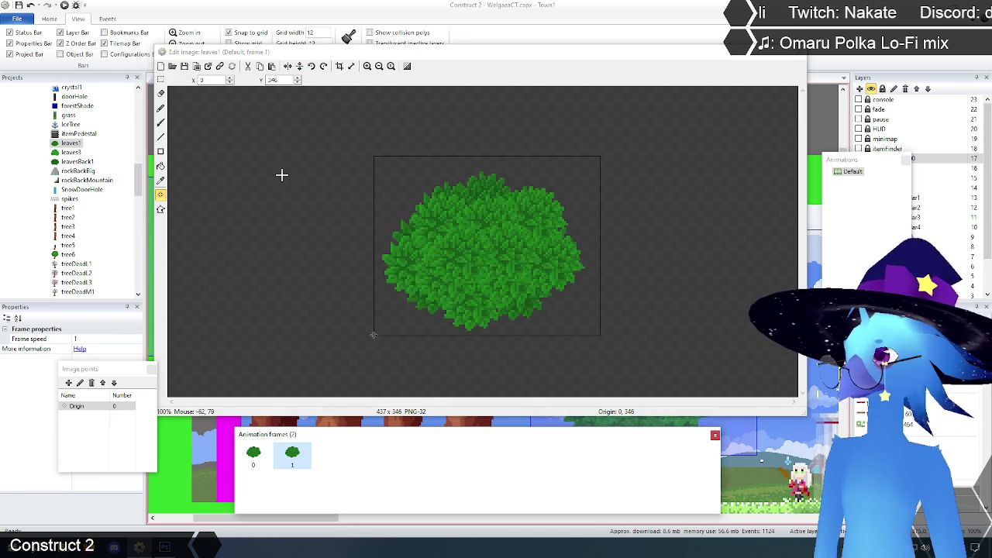
pyautogui.click(160, 79)
pyautogui.moveTo(323, 130); pyautogui.dragTo(712, 374)
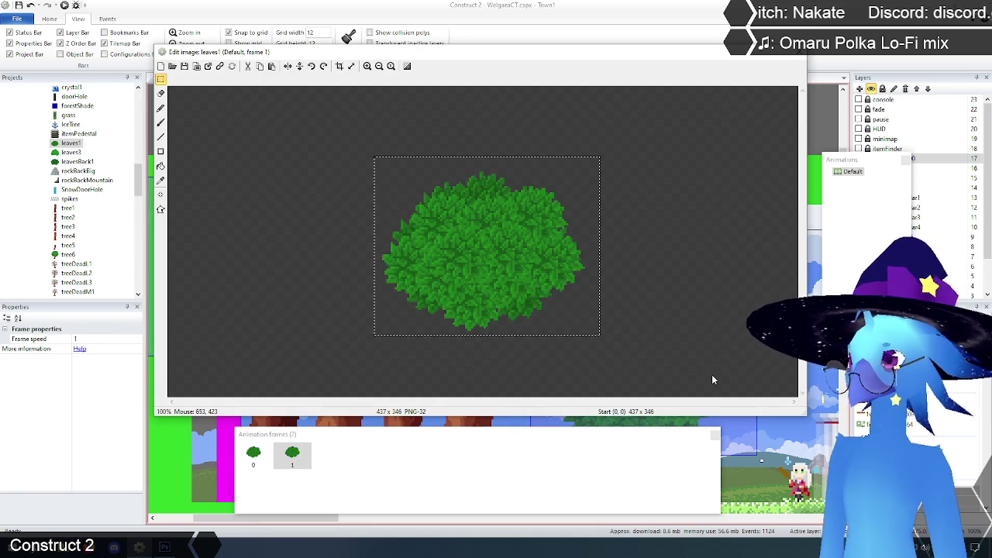
pyautogui.press('Delete')
pyautogui.hotkey('ctrl', 'v')
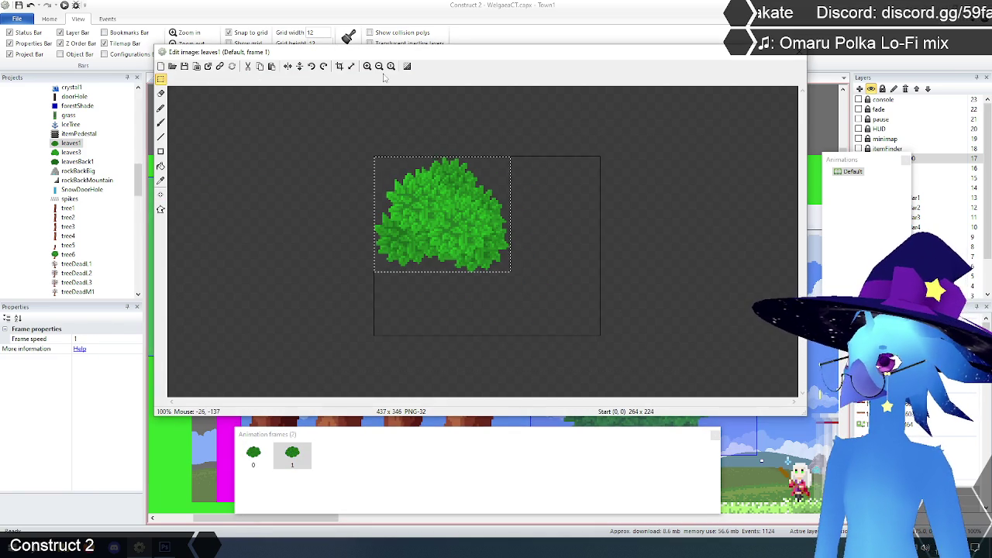
pyautogui.click(341, 66)
# Move the new frame's origin to bottom-left (0, 224), check the Default animation properties, and close the editor.
pyautogui.click(160, 194)
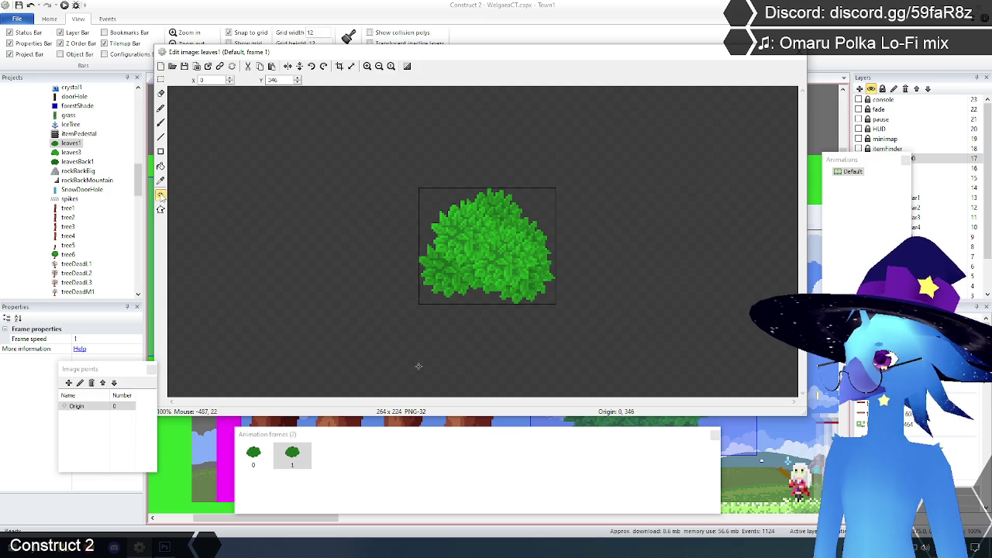
pyautogui.rightClick(99, 414)
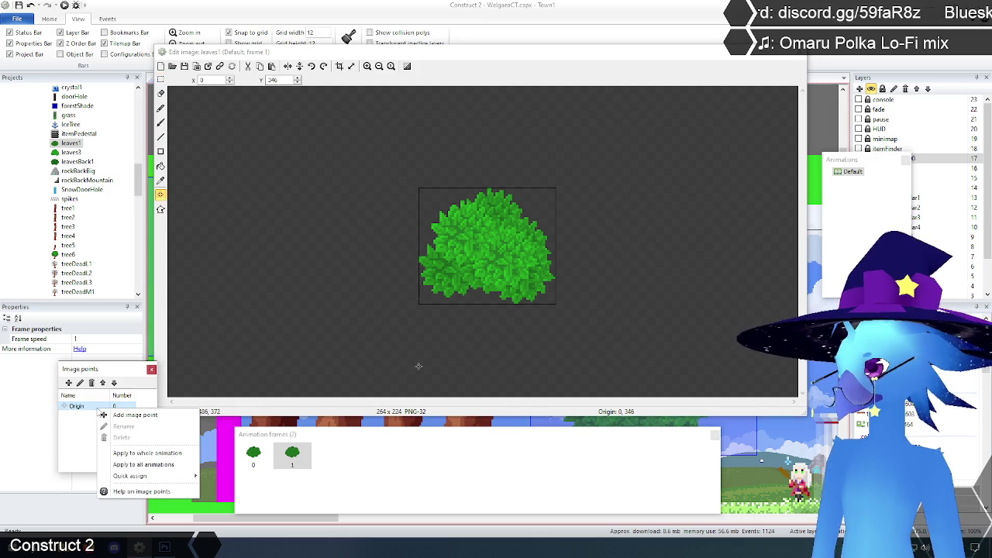
pyautogui.moveTo(148, 476)
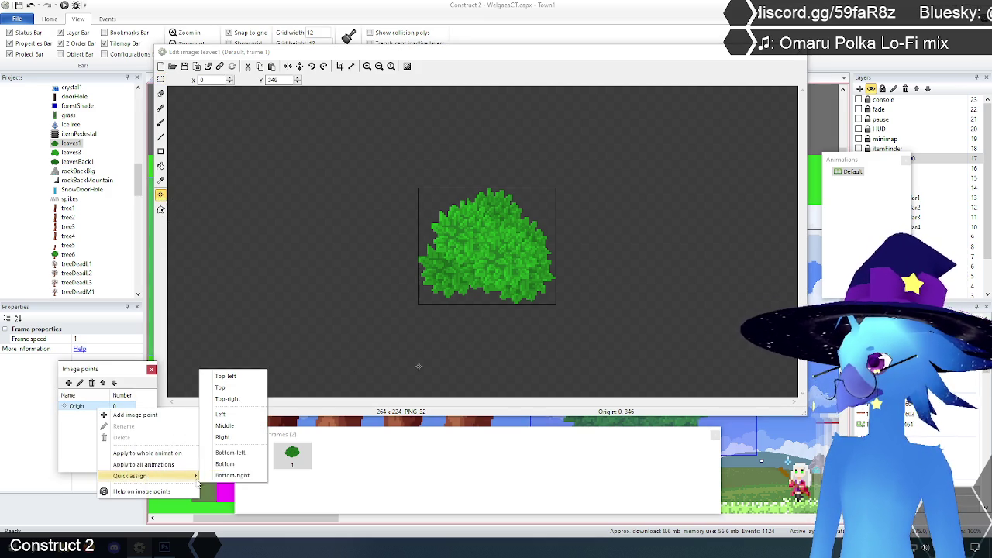
pyautogui.click(230, 452)
pyautogui.click(161, 79)
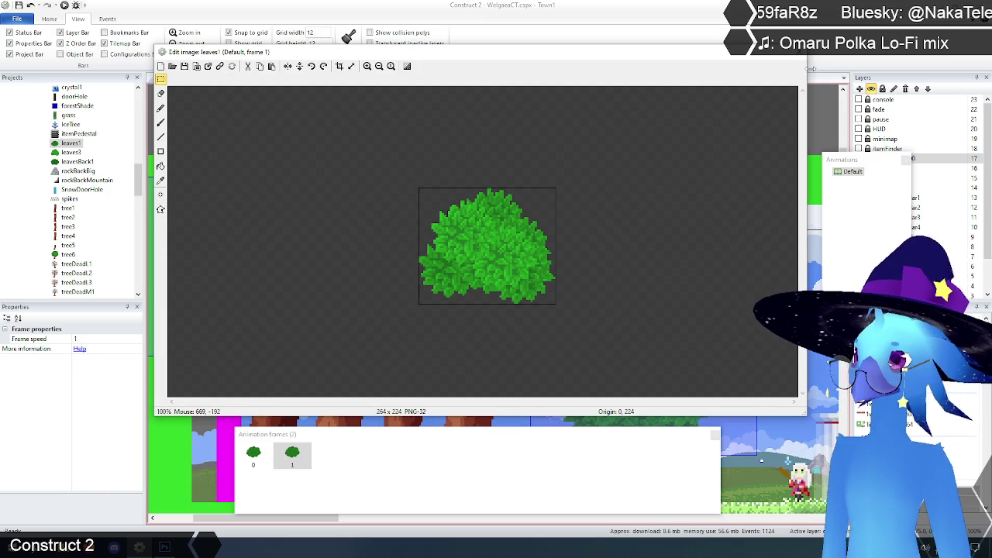
pyautogui.click(852, 173)
pyautogui.click(86, 340)
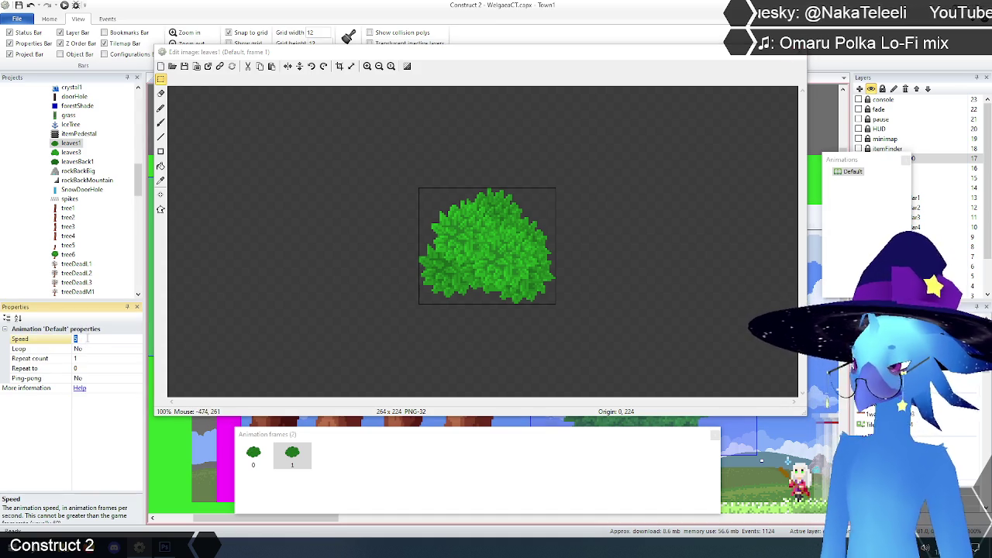
pyautogui.click(253, 455)
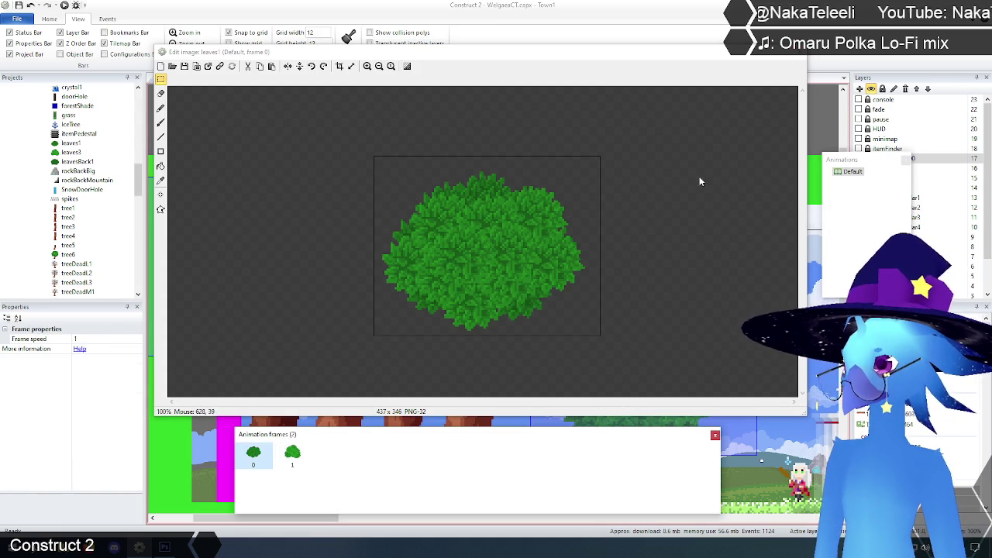
pyautogui.click(798, 56)
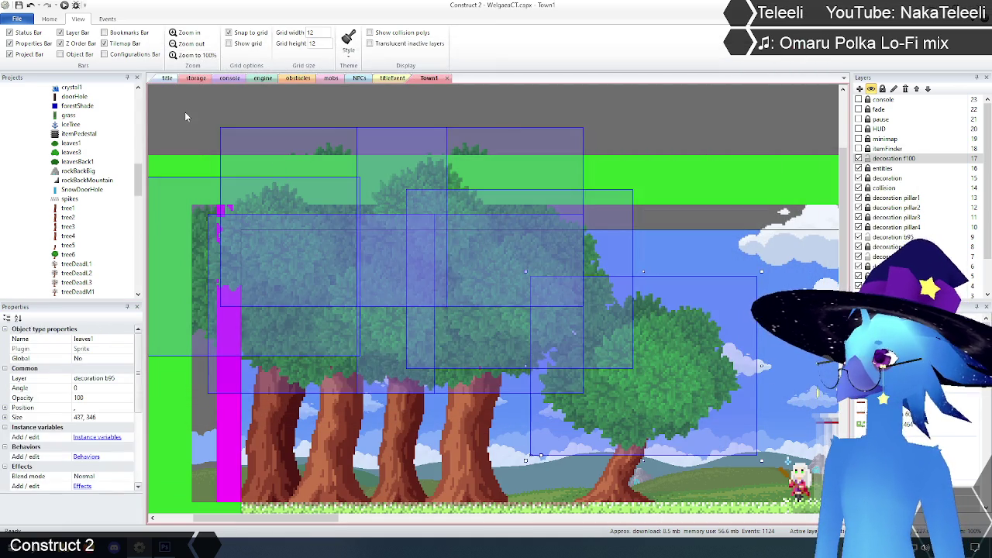
# Select and copy the whole leavesBack1 image and check where its origin sits.
pyautogui.click(185, 116)
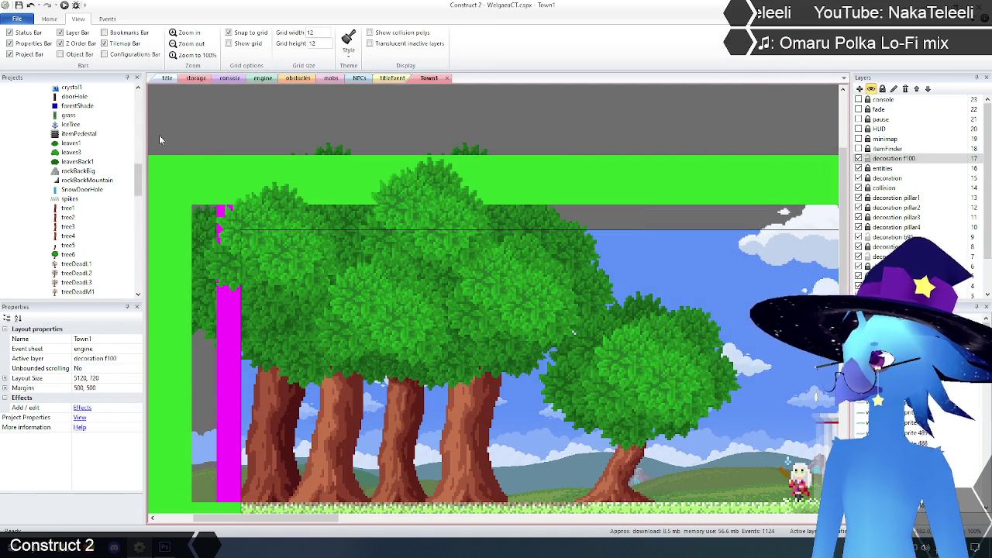
pyautogui.click(78, 162)
pyautogui.rightClick(77, 164)
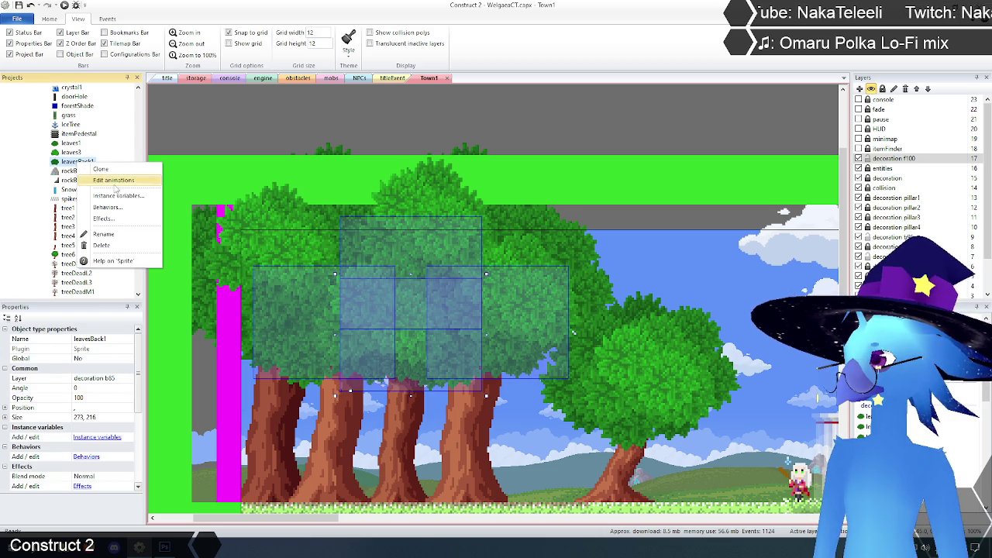
pyautogui.click(115, 180)
pyautogui.moveTo(340, 151); pyautogui.dragTo(678, 372)
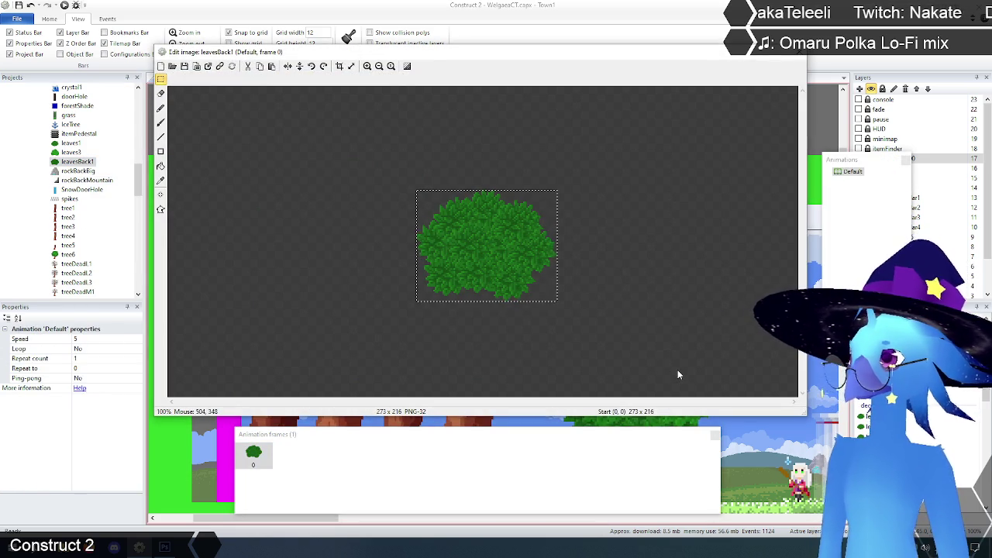
pyautogui.click(161, 196)
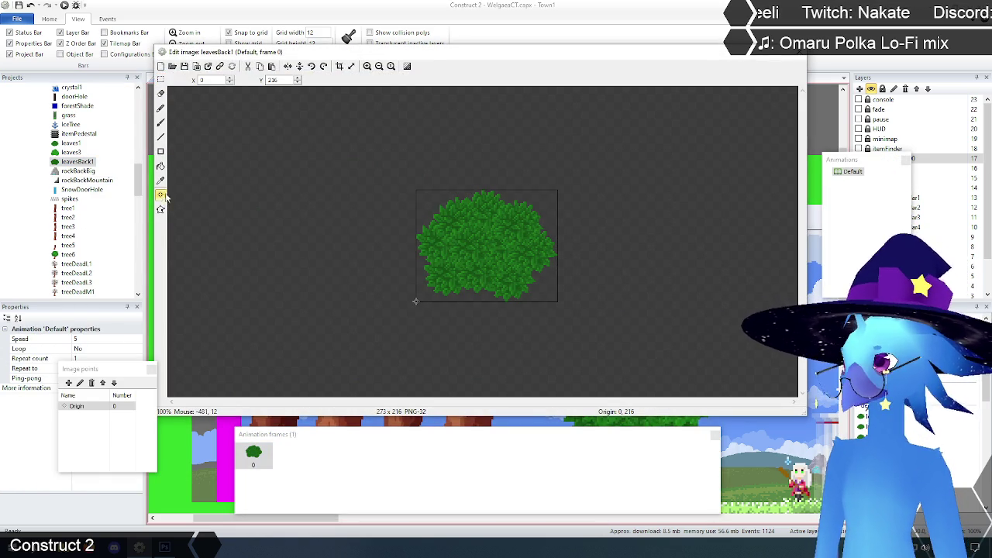
pyautogui.click(161, 79)
pyautogui.click(799, 57)
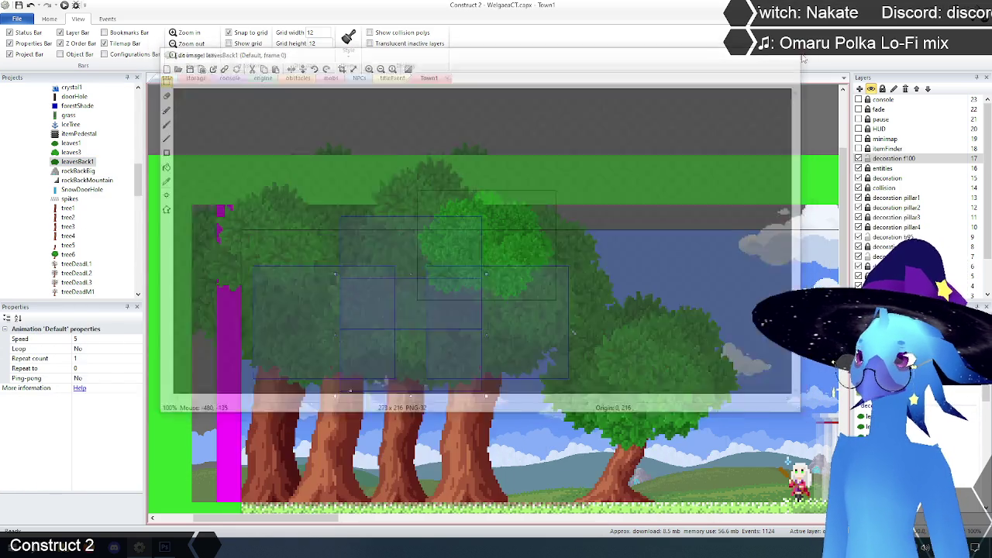
# Duplicate leaves1 frame 1 as frame 2, paste the leavesBack1 foliage, enlarge the canvas, and crop to 273x216.
pyautogui.click(70, 144)
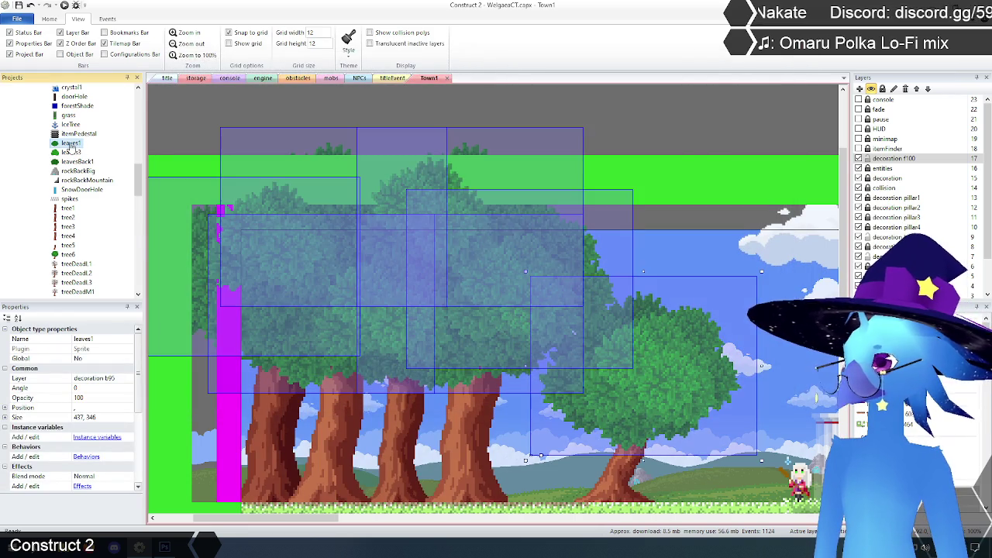
pyautogui.rightClick(70, 144)
pyautogui.click(99, 160)
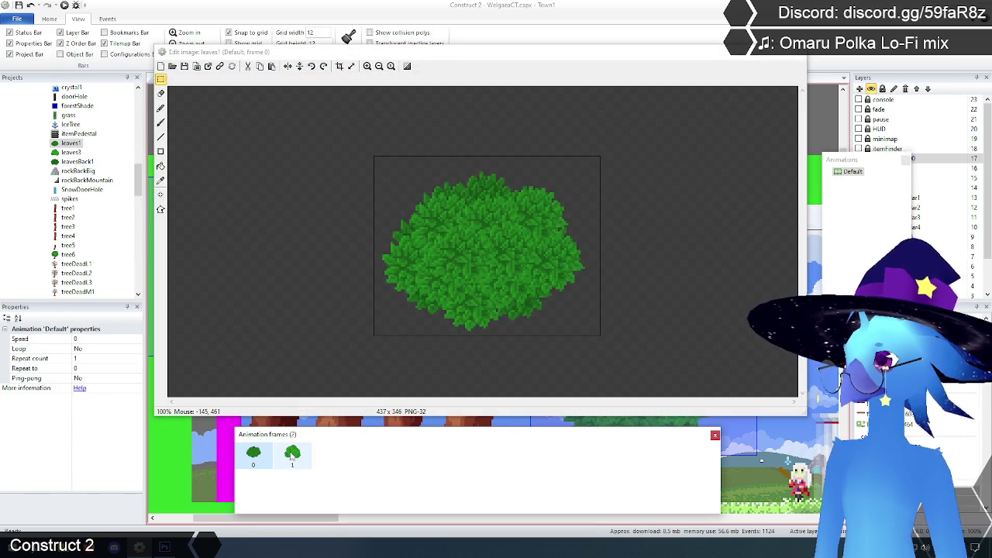
pyautogui.click(291, 455)
pyautogui.rightClick(292, 457)
pyautogui.click(318, 461)
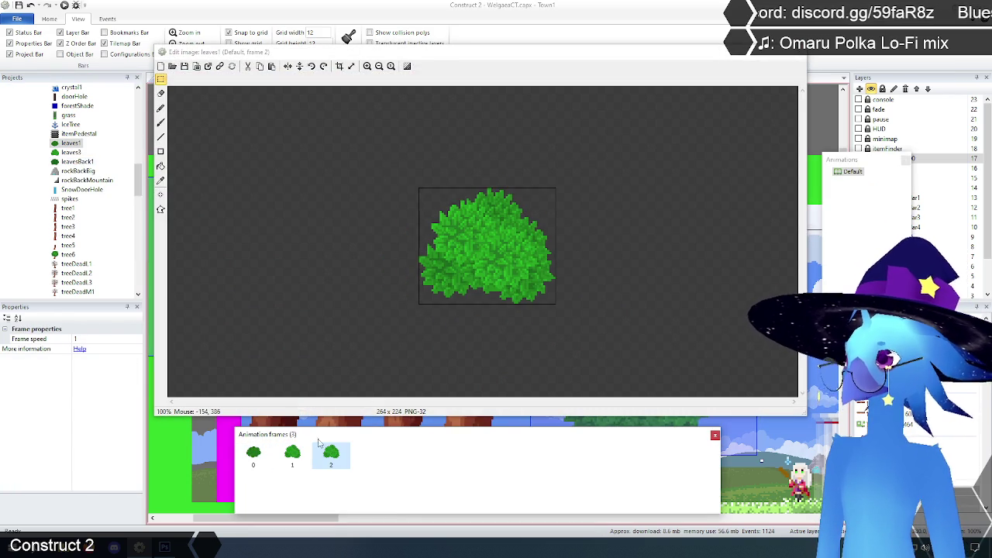
pyautogui.moveTo(347, 148); pyautogui.dragTo(692, 405)
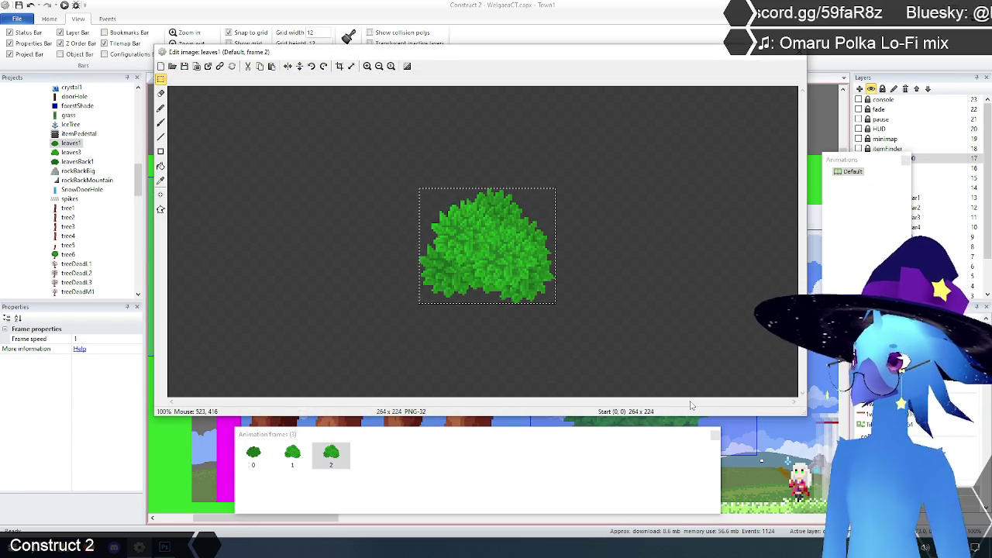
pyautogui.press('Delete')
pyautogui.hotkey('ctrl', 'v')
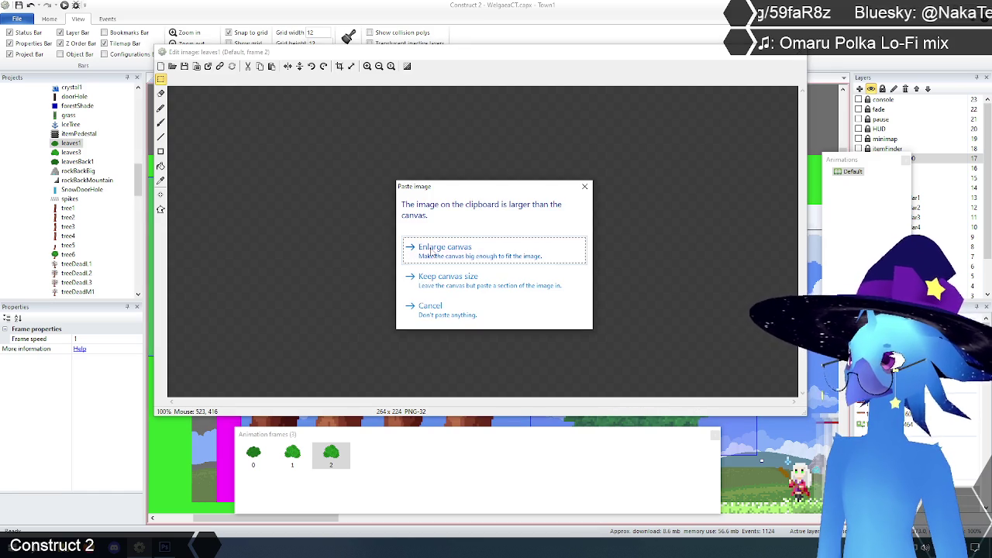
pyautogui.click(432, 252)
pyautogui.click(339, 67)
# Set frame 2's origin to bottom-left (0, 216), compare it with frame 1, and close the editor.
pyautogui.click(160, 194)
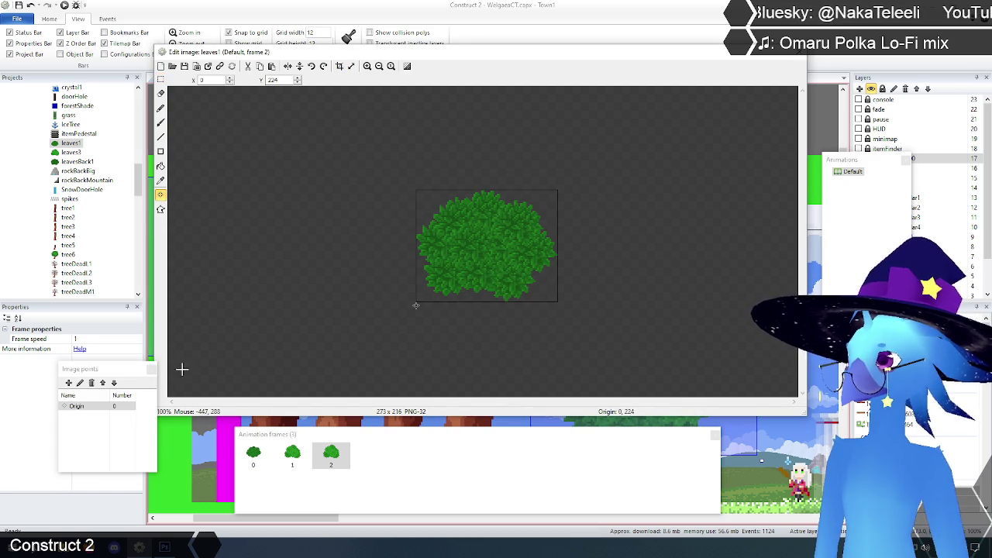
pyautogui.rightClick(88, 412)
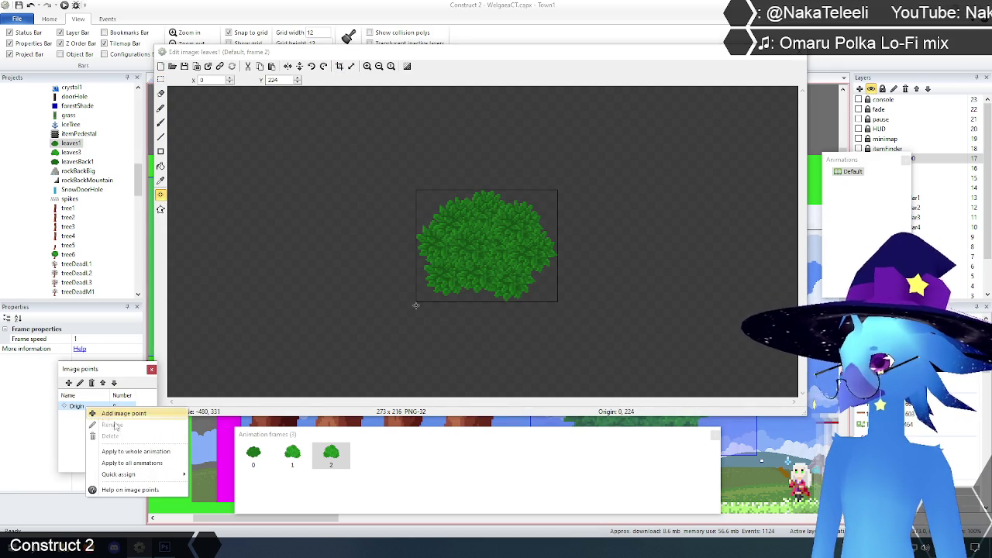
pyautogui.moveTo(124, 474)
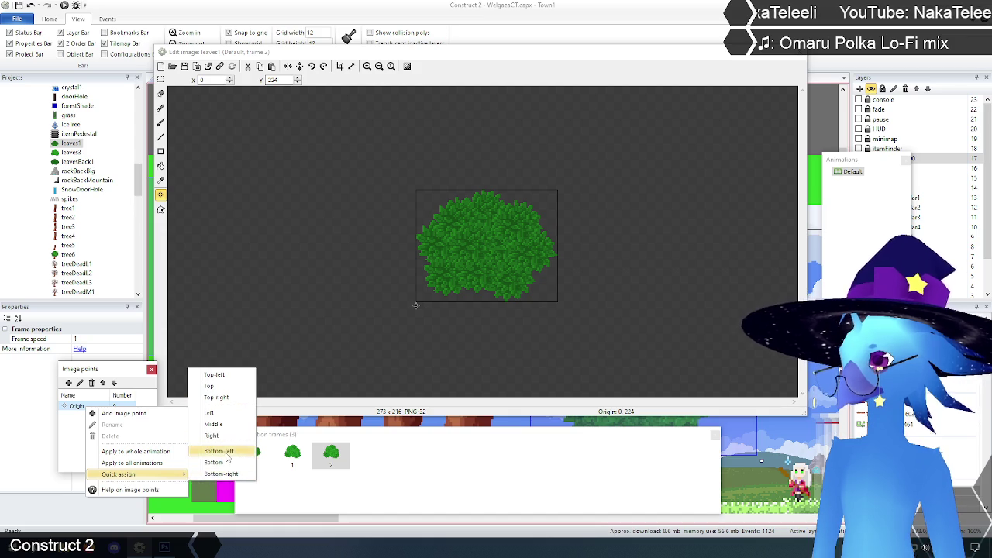
pyautogui.click(220, 450)
pyautogui.click(161, 79)
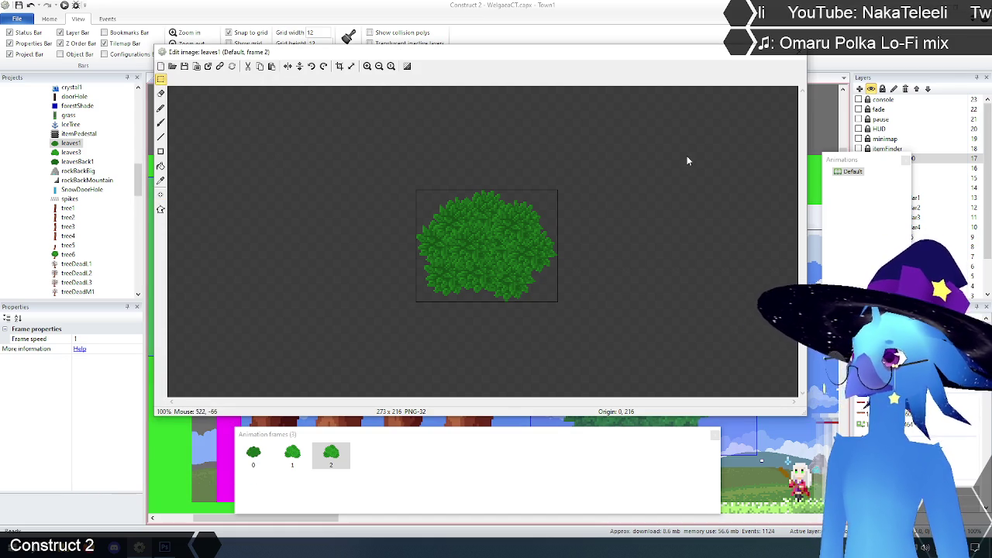
pyautogui.click(293, 457)
pyautogui.click(333, 454)
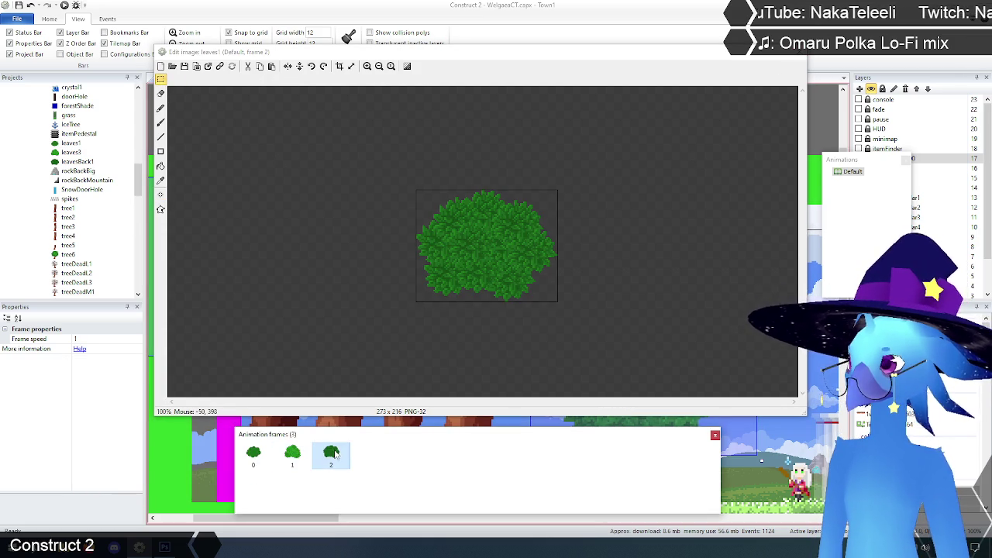
pyautogui.click(799, 53)
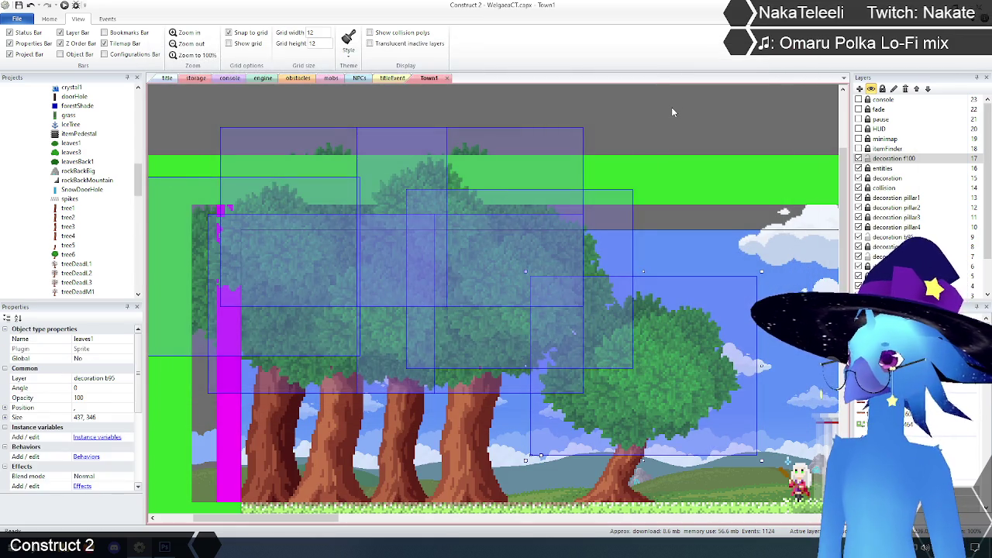
pyautogui.click(673, 112)
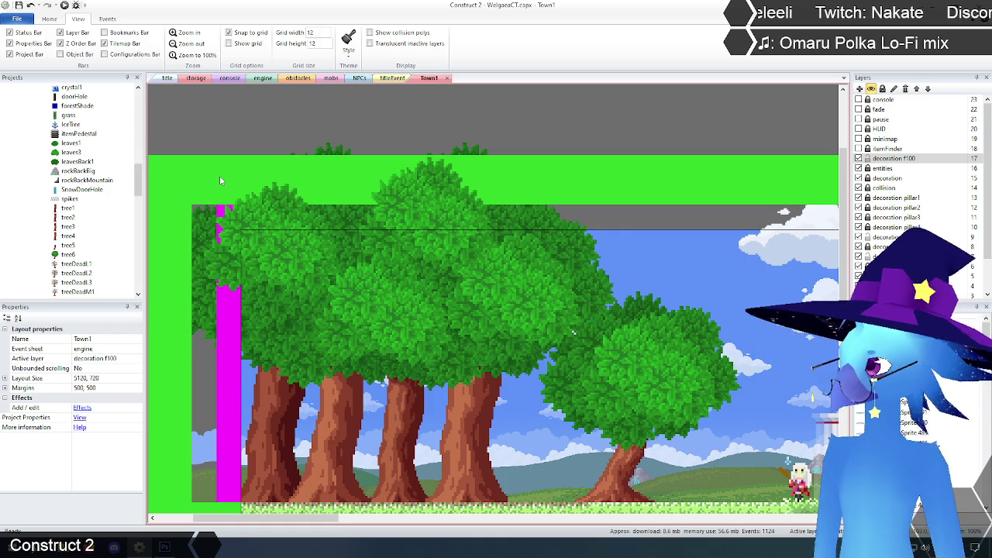
pyautogui.click(685, 323)
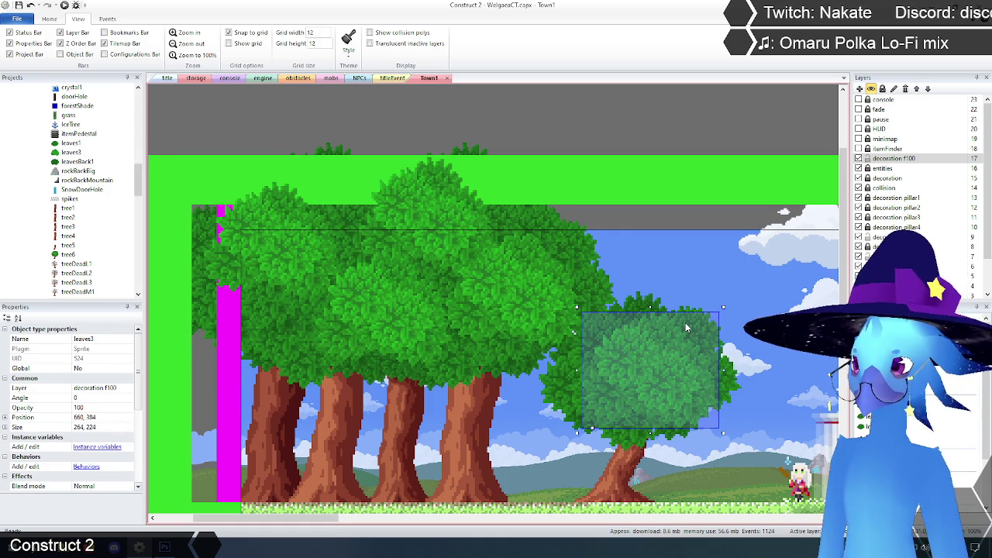
pyautogui.click(698, 314)
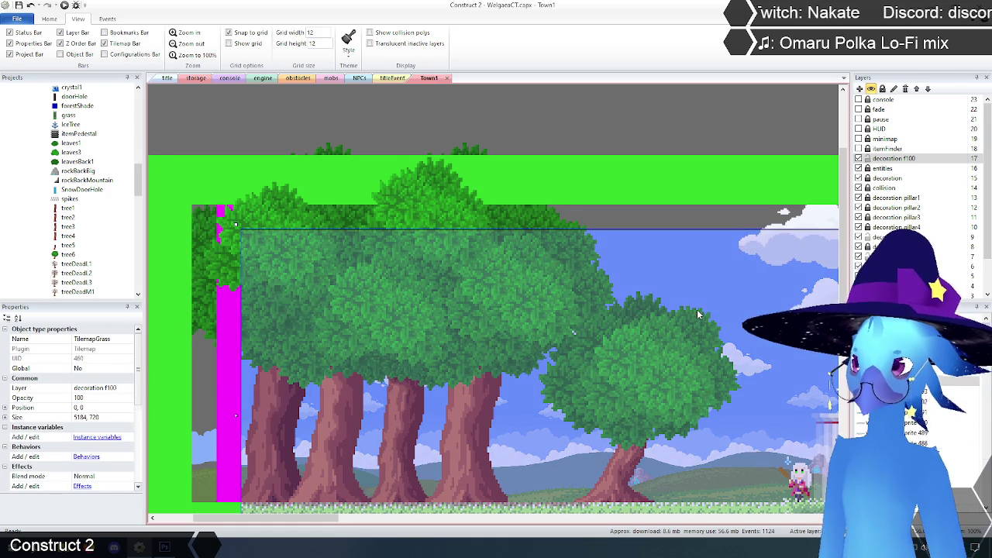
pyautogui.scroll(1, 74, 175)
pyautogui.click(70, 171)
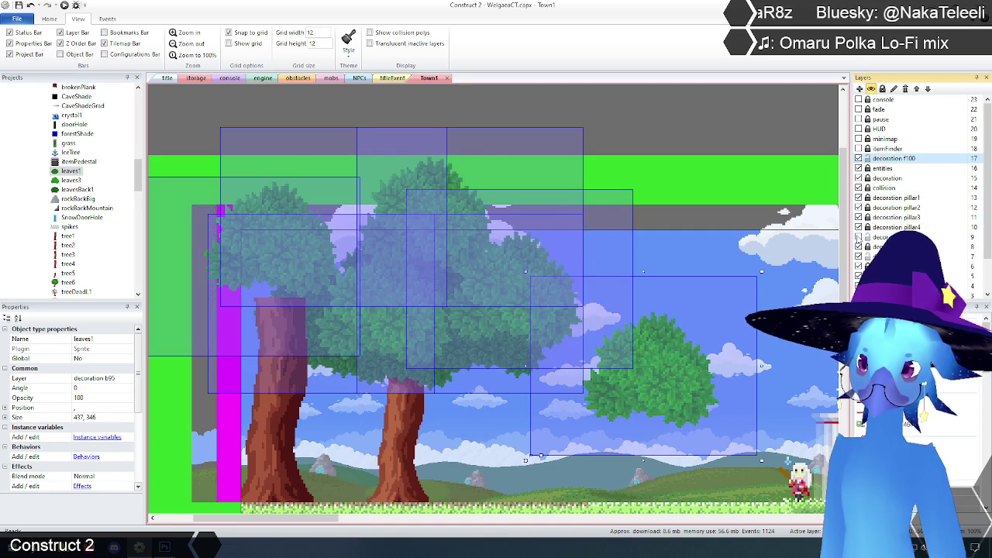
pyautogui.click(861, 237)
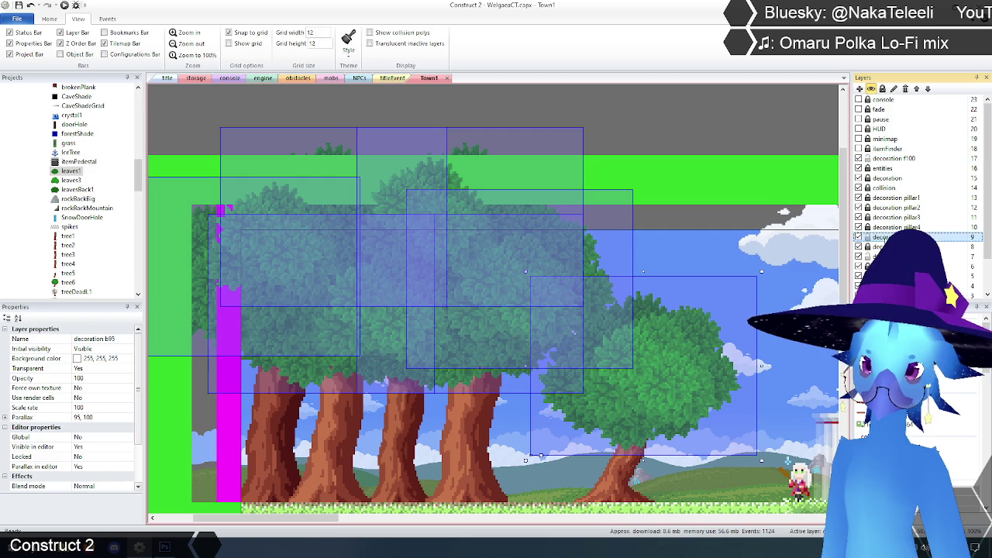
pyautogui.click(654, 310)
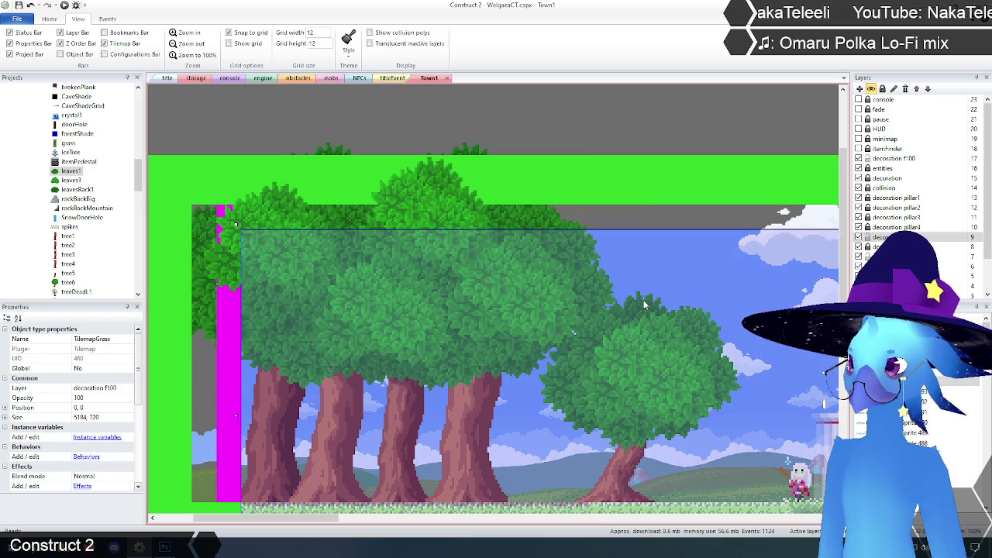
pyautogui.click(541, 220)
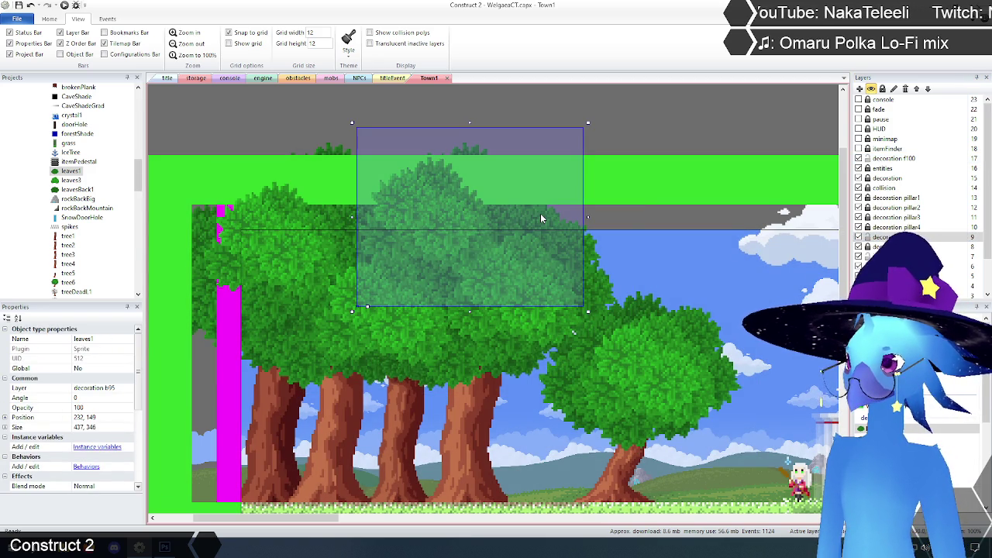
pyautogui.click(858, 237)
pyautogui.click(858, 237)
pyautogui.click(858, 237)
pyautogui.click(858, 237)
pyautogui.click(705, 337)
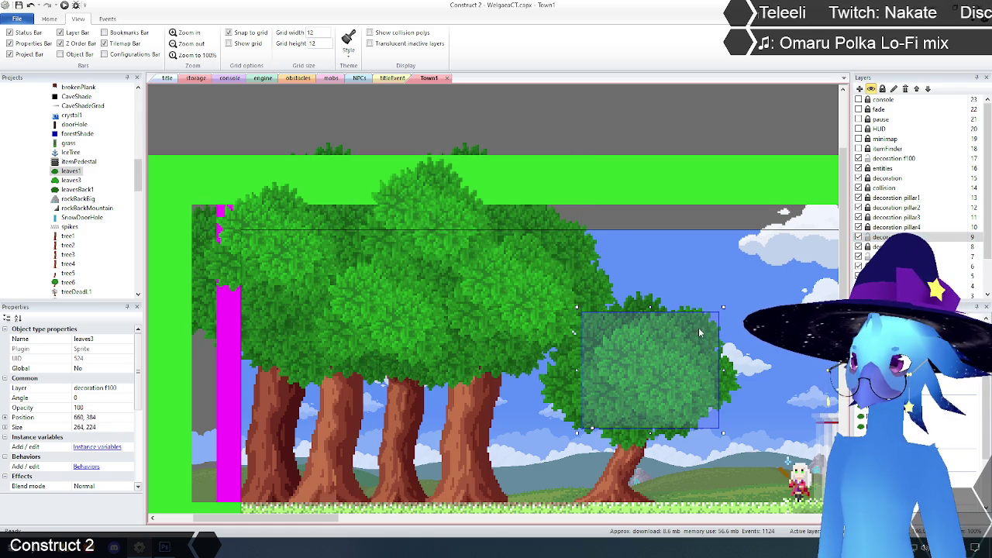
pyautogui.click(651, 302)
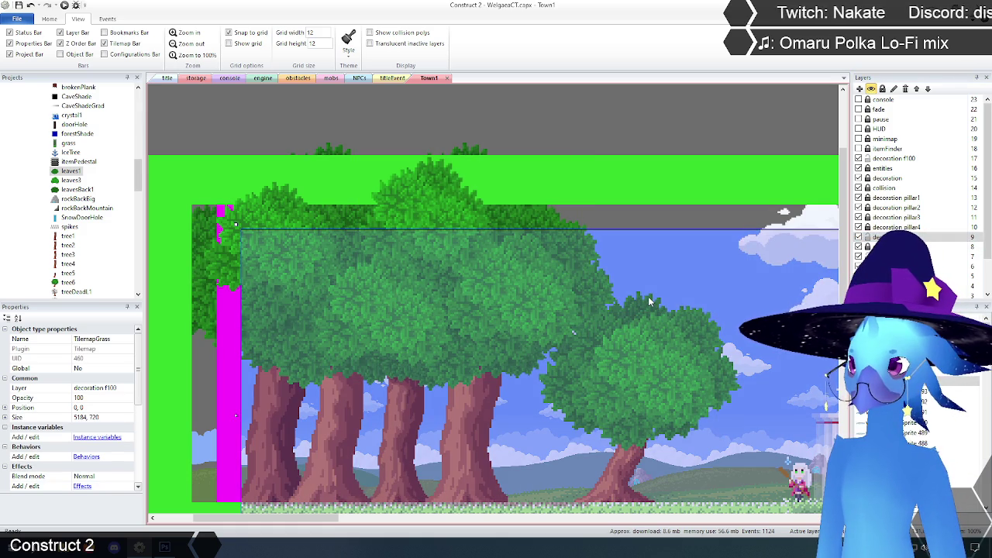
pyautogui.click(649, 298)
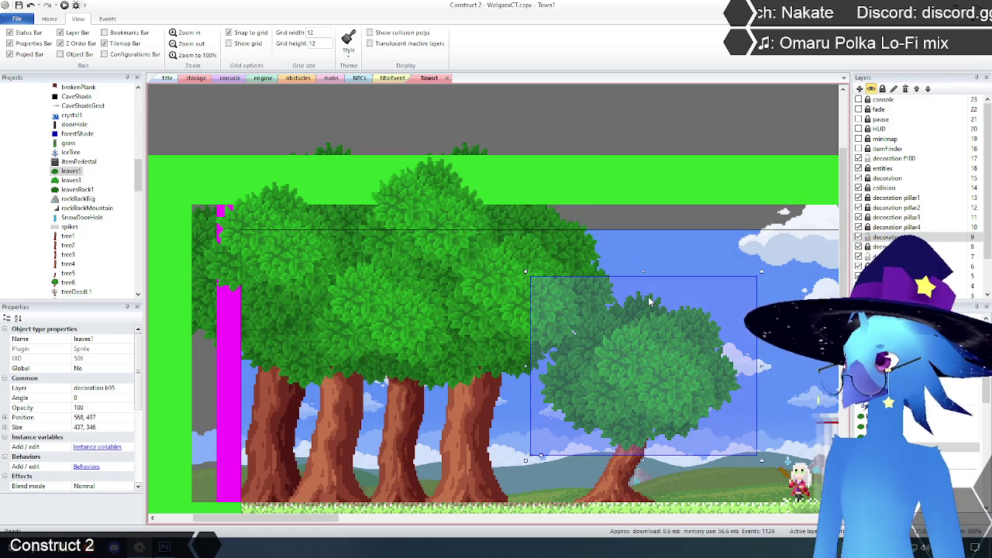
pyautogui.click(619, 479)
pyautogui.click(619, 478)
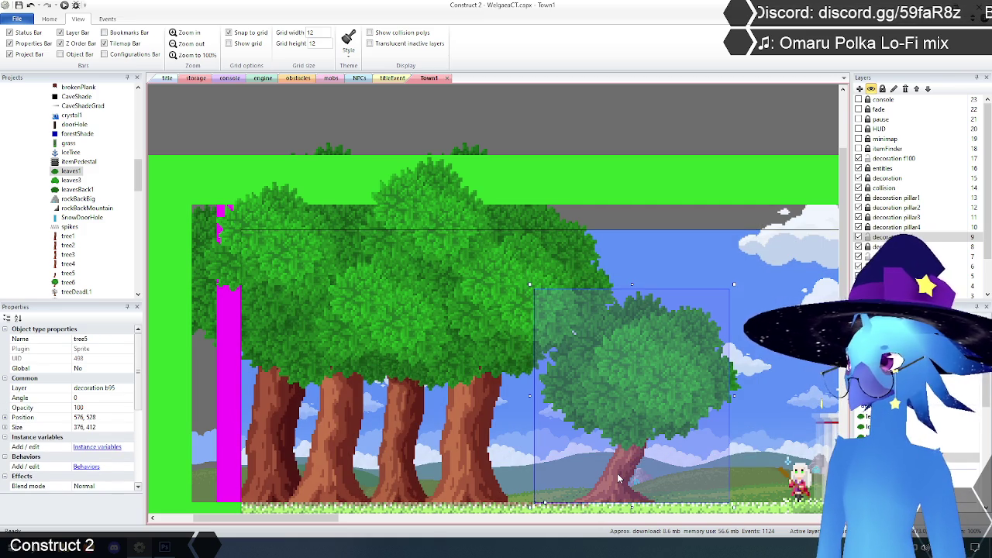
pyautogui.click(619, 478)
pyautogui.click(618, 479)
# Try shifting tree5 and placing a leaves1 canopy on the right tree, undoing and deleting both attempts.
pyautogui.moveTo(618, 479)
pyautogui.mouseDown()
pyautogui.moveTo(601, 480)
pyautogui.moveTo(628, 411)
pyautogui.moveTo(759, 302)
pyautogui.mouseUp()
pyautogui.hotkey('ctrl', 'z')
pyautogui.click(663, 310)
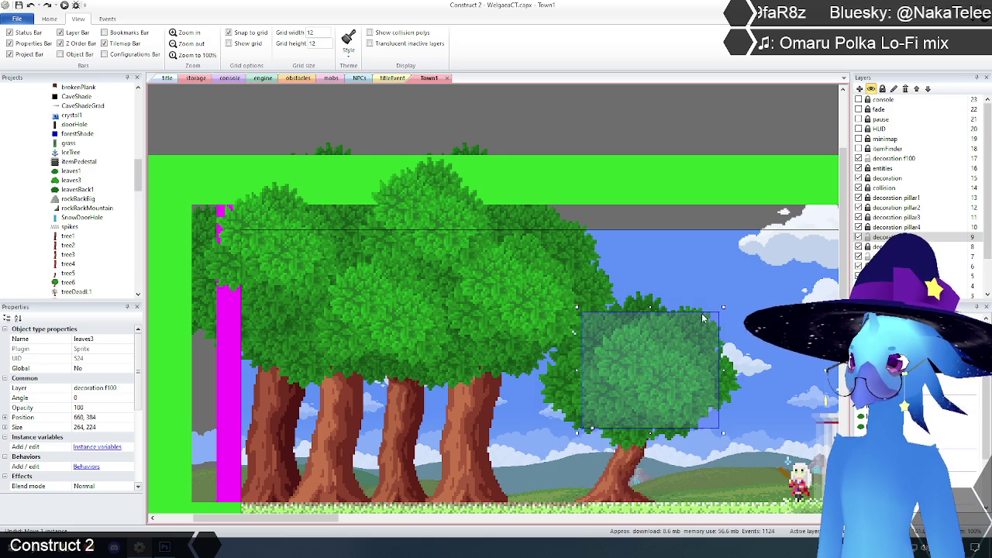
pyautogui.click(647, 298)
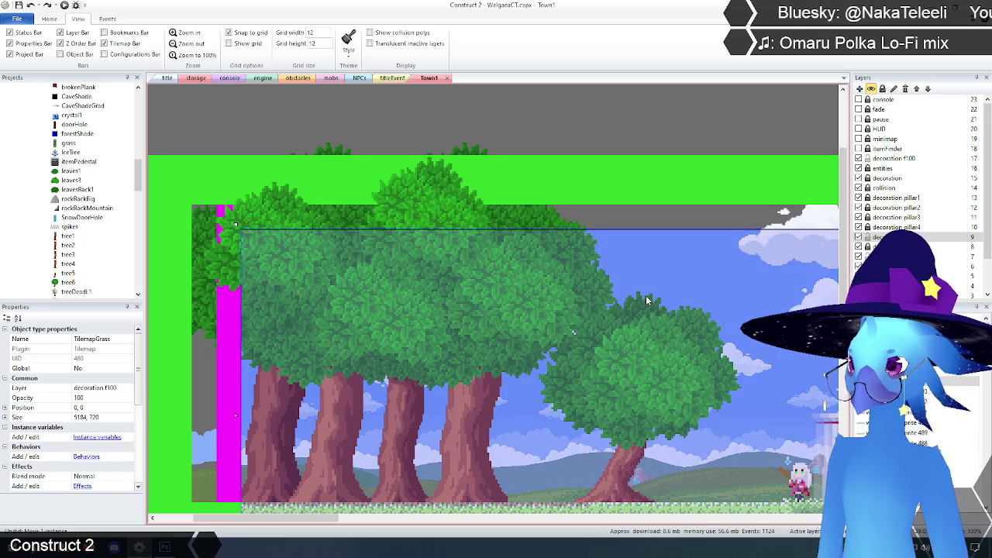
pyautogui.click(647, 300)
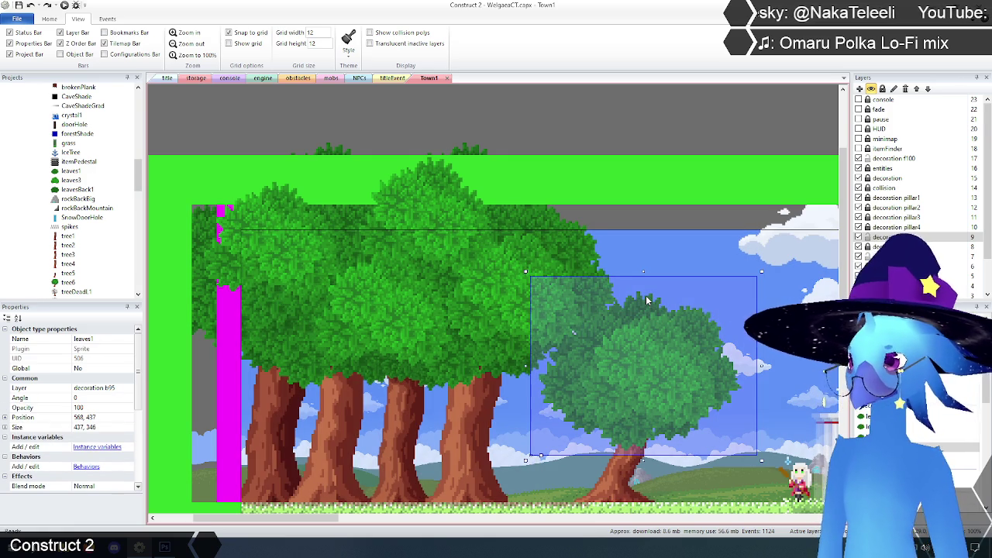
pyautogui.click(643, 370)
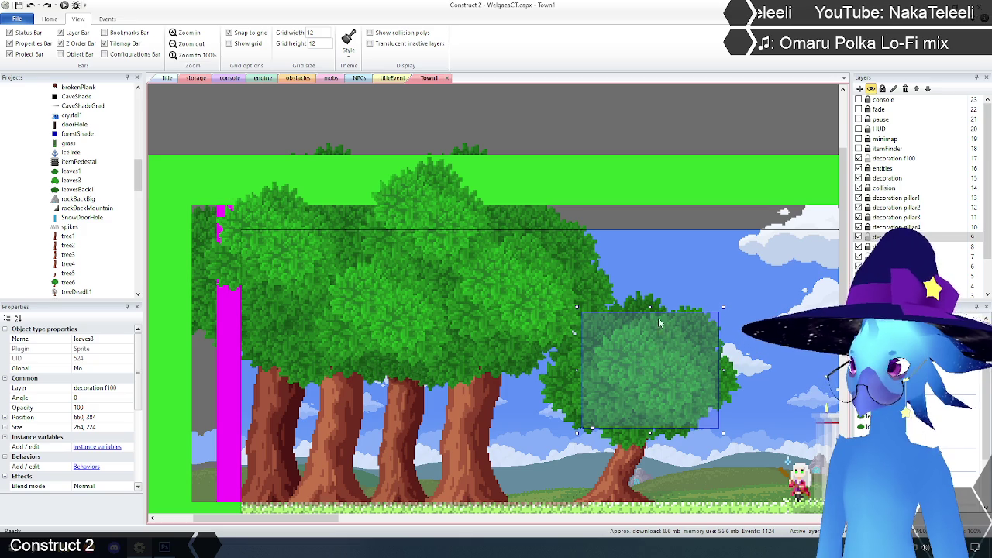
pyautogui.click(666, 258)
pyautogui.moveTo(774, 140)
pyautogui.mouseDown()
pyautogui.moveTo(700, 147)
pyautogui.moveTo(741, 193)
pyautogui.mouseUp()
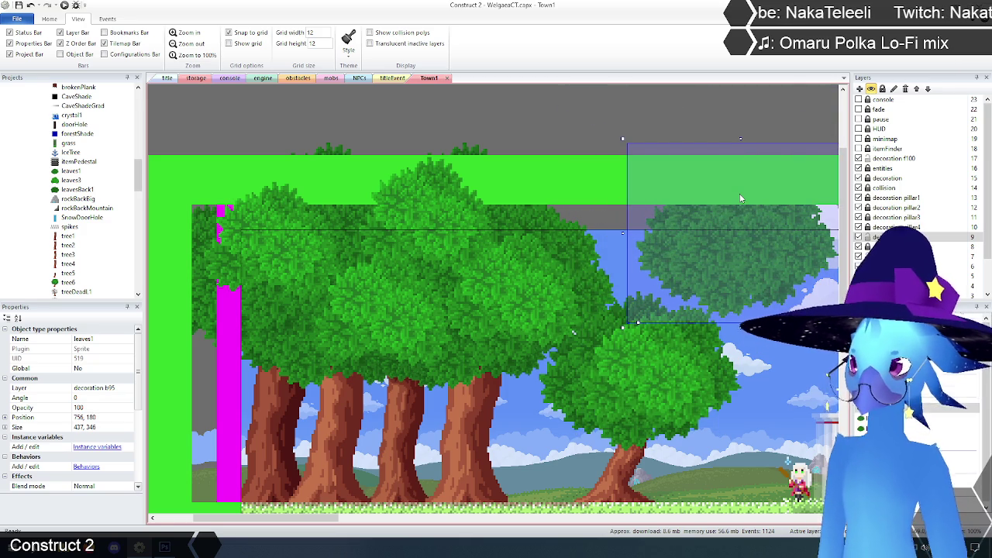
pyautogui.press('Delete')
pyautogui.click(642, 366)
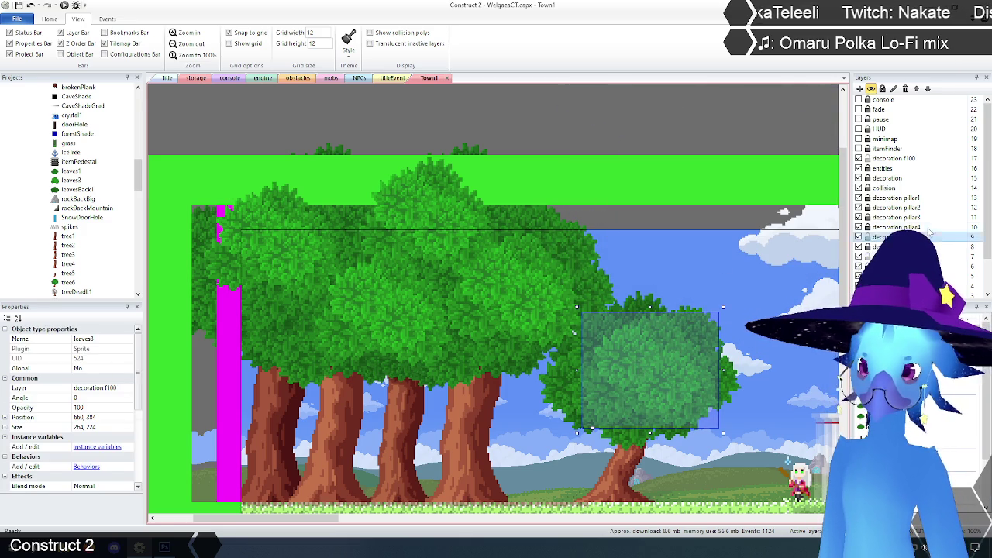
# On layer decoration f100, paste a leaves1 canopy with initial frame 1 and move it toward the right tree.
pyautogui.click(892, 158)
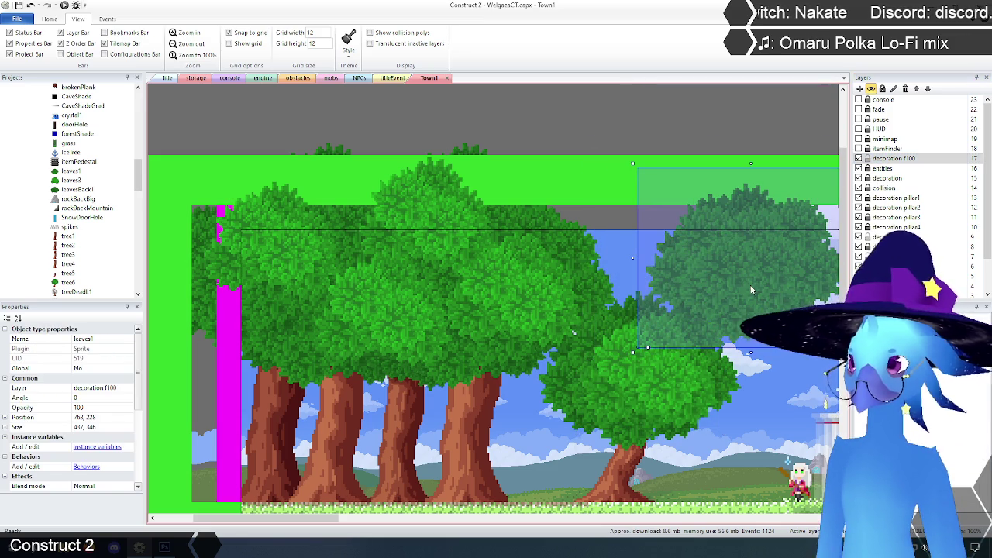
pyautogui.click(737, 319)
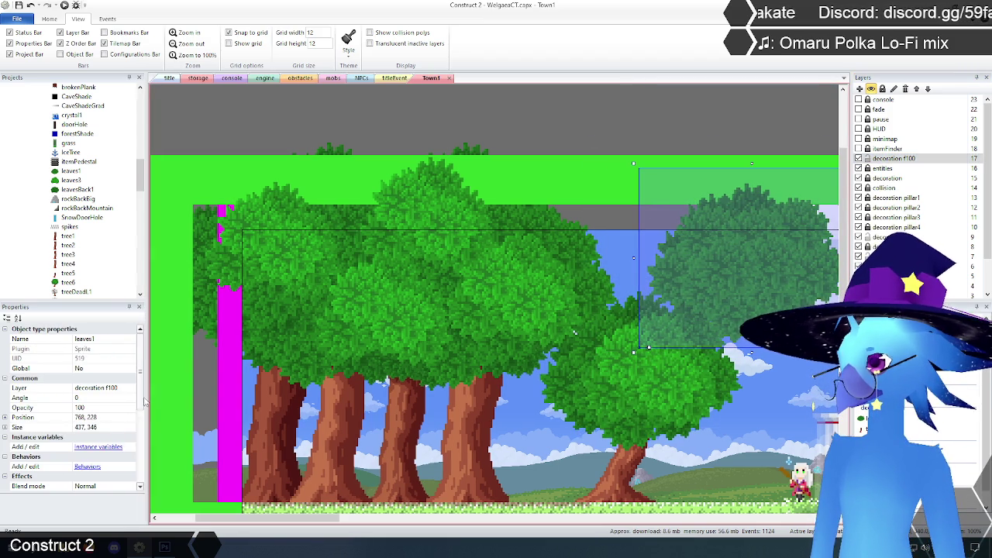
pyautogui.scroll(-5, 117, 465)
pyautogui.click(85, 438)
pyautogui.write('1')
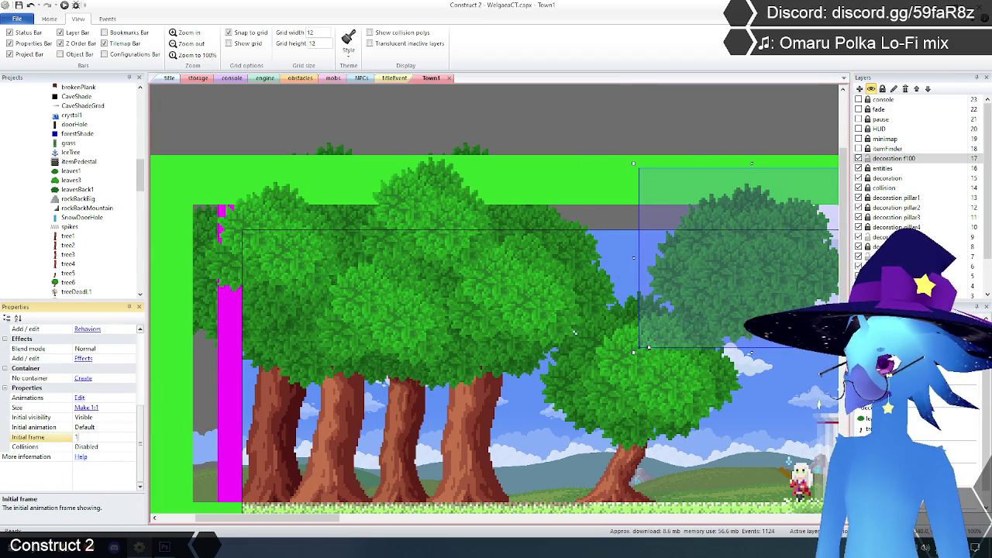
pyautogui.press('Return')
pyautogui.moveTo(720, 284)
pyautogui.mouseDown()
pyautogui.moveTo(680, 365)
pyautogui.moveTo(690, 380)
pyautogui.moveTo(670, 376)
pyautogui.mouseUp()
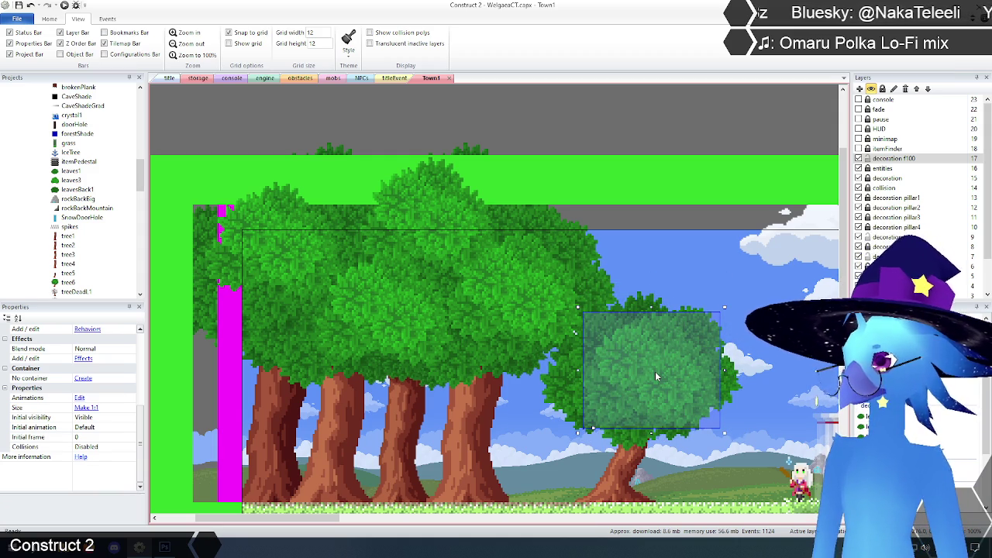
# Move three leaves1 canopies onto the tree tops, including positions 588,96 and 228,84.
pyautogui.click(655, 372)
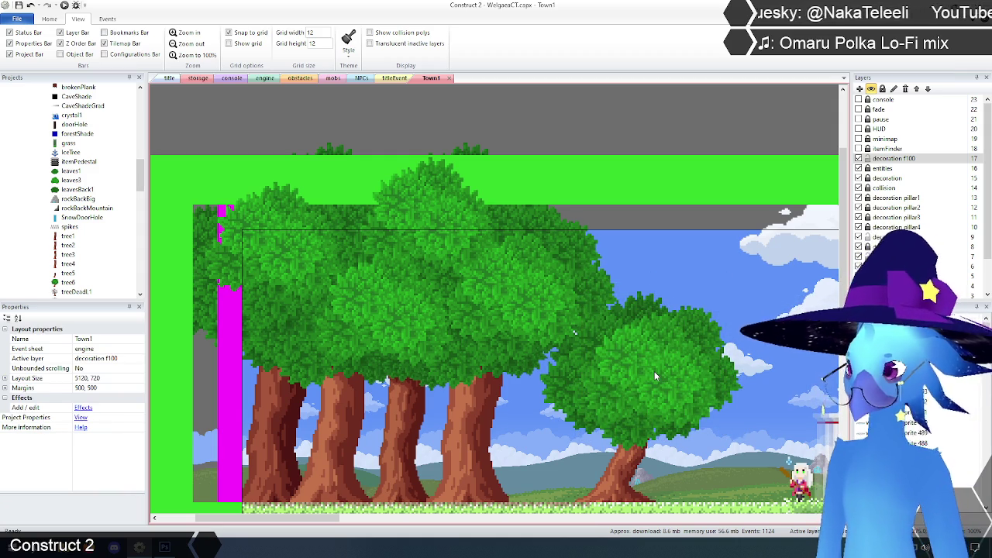
pyautogui.moveTo(650, 369)
pyautogui.mouseDown()
pyautogui.moveTo(635, 239)
pyautogui.moveTo(558, 306)
pyautogui.moveTo(533, 311)
pyautogui.mouseUp()
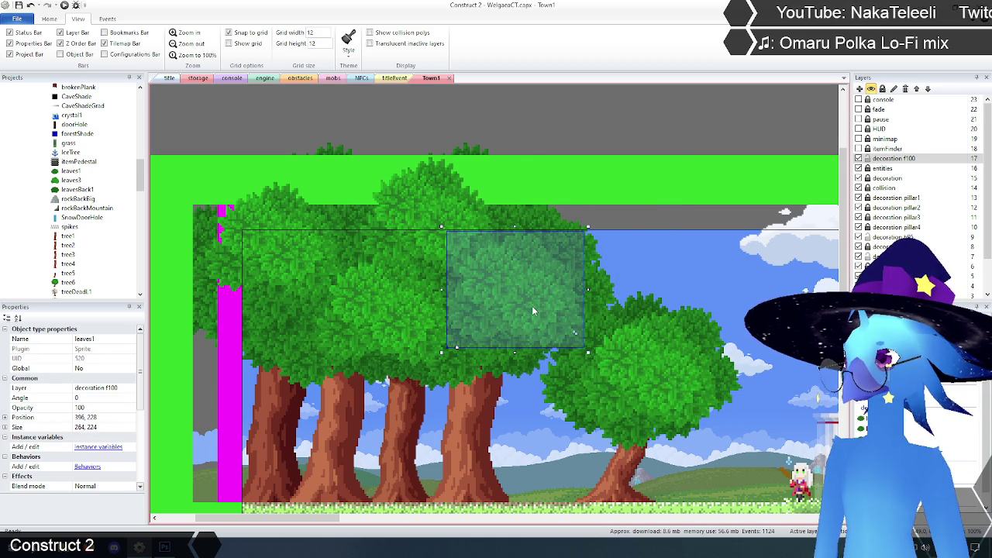
pyautogui.click(403, 306)
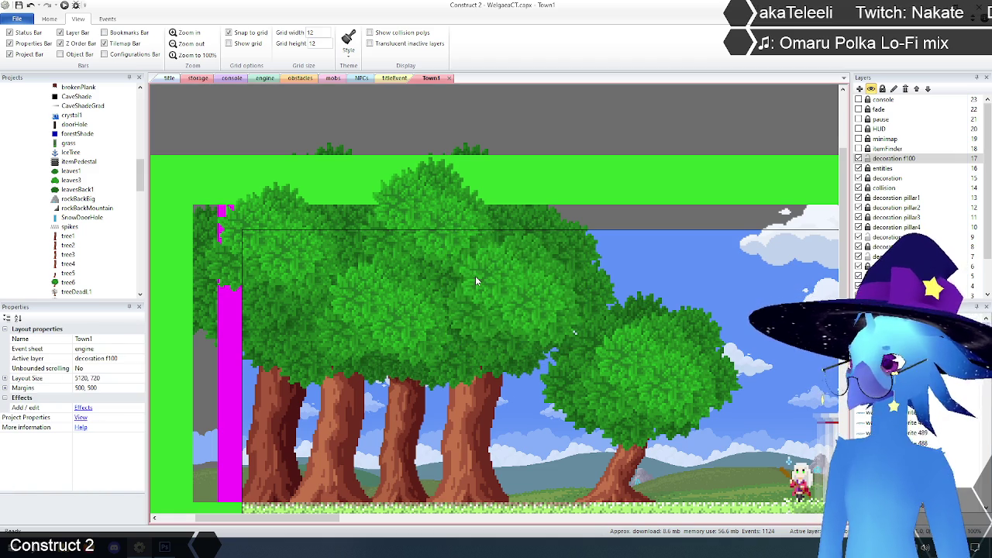
pyautogui.click(485, 295)
pyautogui.moveTo(584, 259)
pyautogui.mouseDown()
pyautogui.moveTo(465, 255)
pyautogui.moveTo(442, 241)
pyautogui.mouseUp()
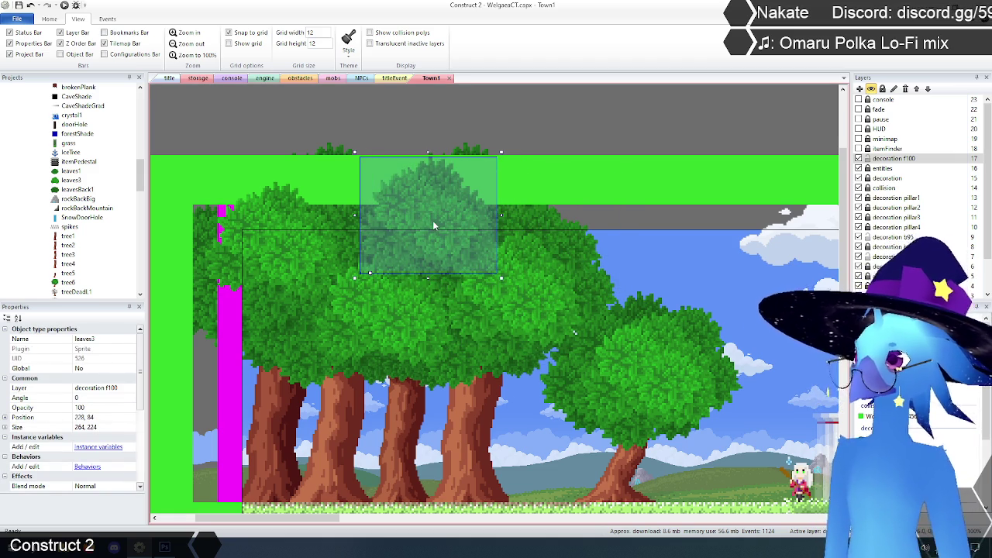
pyautogui.click(434, 223)
pyautogui.click(448, 229)
pyautogui.moveTo(504, 194); pyautogui.dragTo(382, 330)
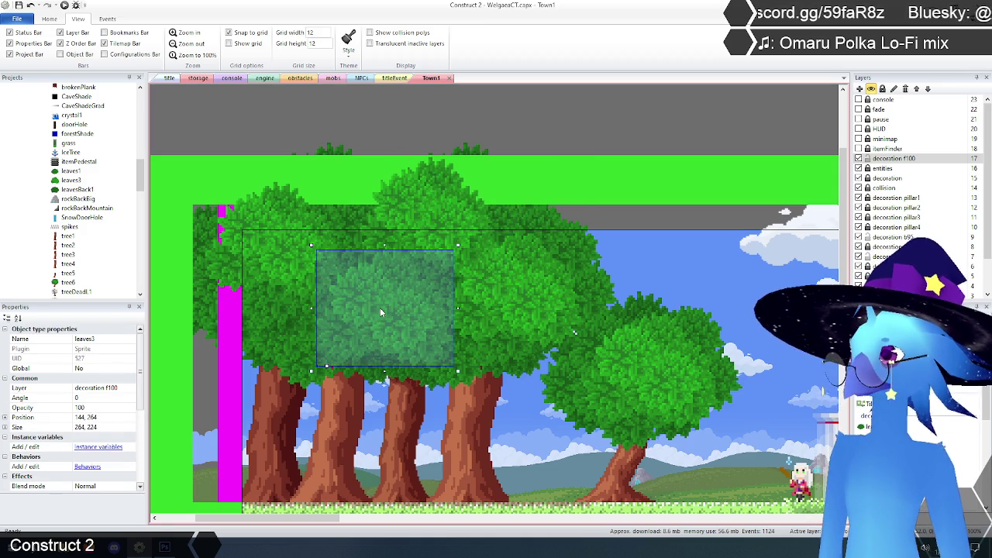
# Move the top leaves1 canopy onto the upper-left foliage and delete the last leaves3 instance.
pyautogui.click(380, 308)
pyautogui.moveTo(391, 150)
pyautogui.mouseDown()
pyautogui.moveTo(306, 229)
pyautogui.moveTo(262, 242)
pyautogui.mouseUp()
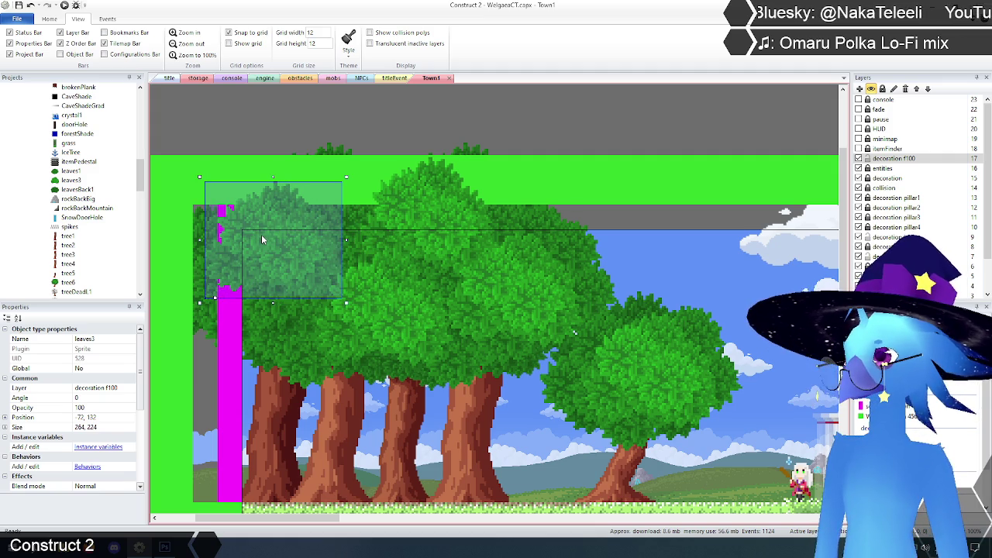
pyautogui.press('Delete')
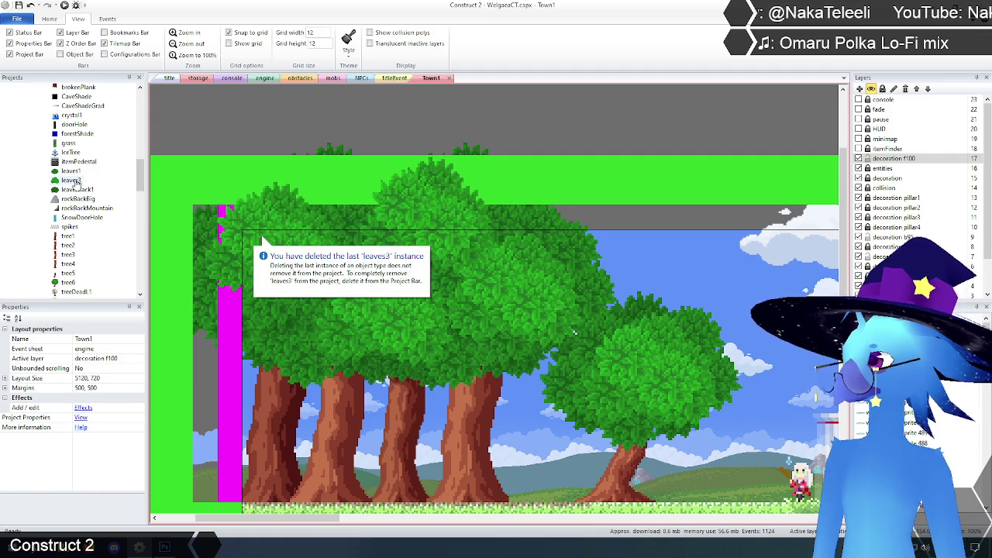
# Delete the leaves3 object type from the project and hide the decoration f100 layer.
pyautogui.click(72, 181)
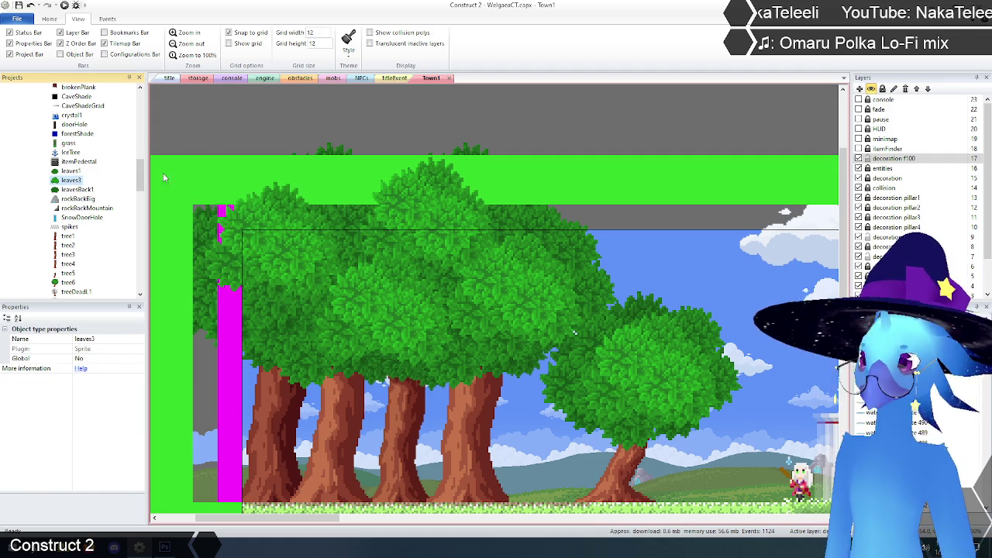
pyautogui.press('Delete')
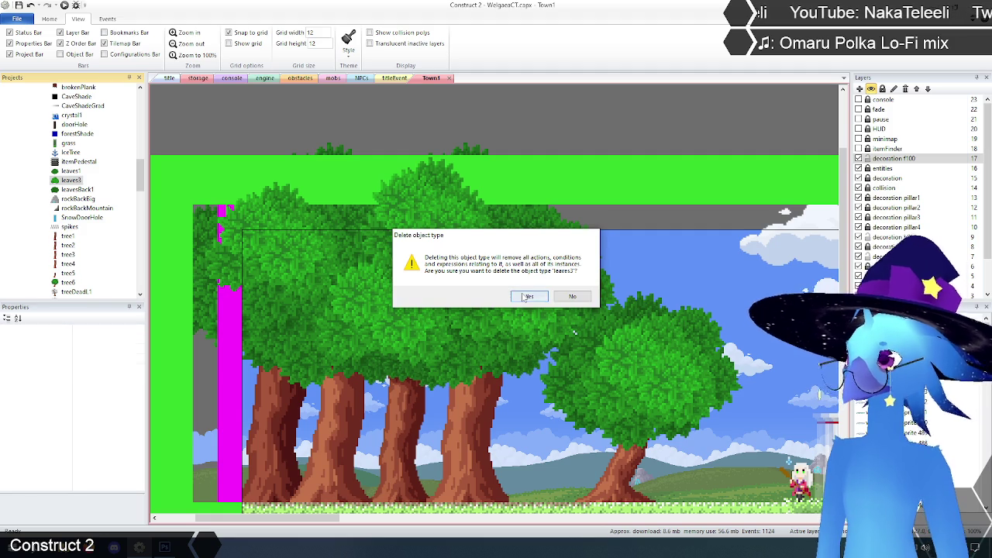
pyautogui.click(529, 297)
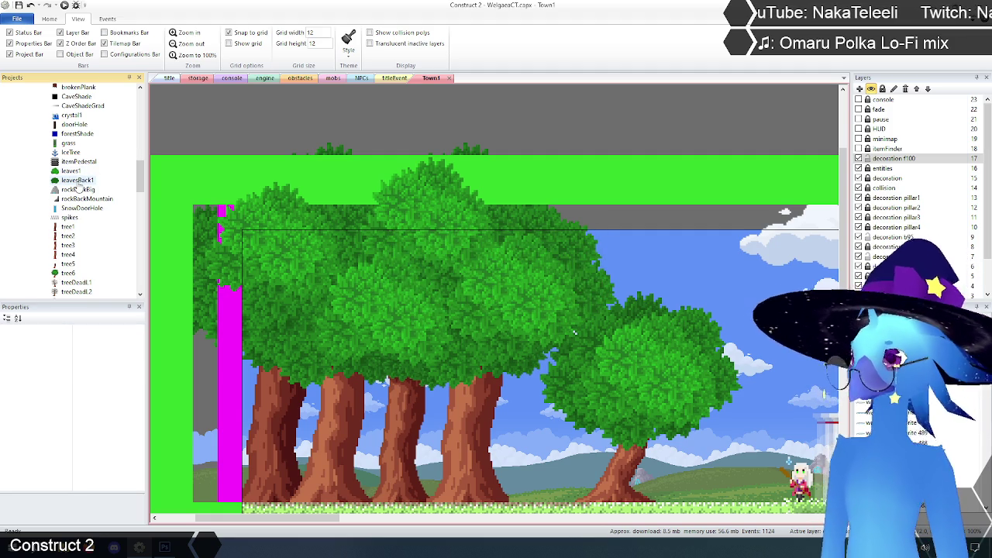
pyautogui.click(892, 158)
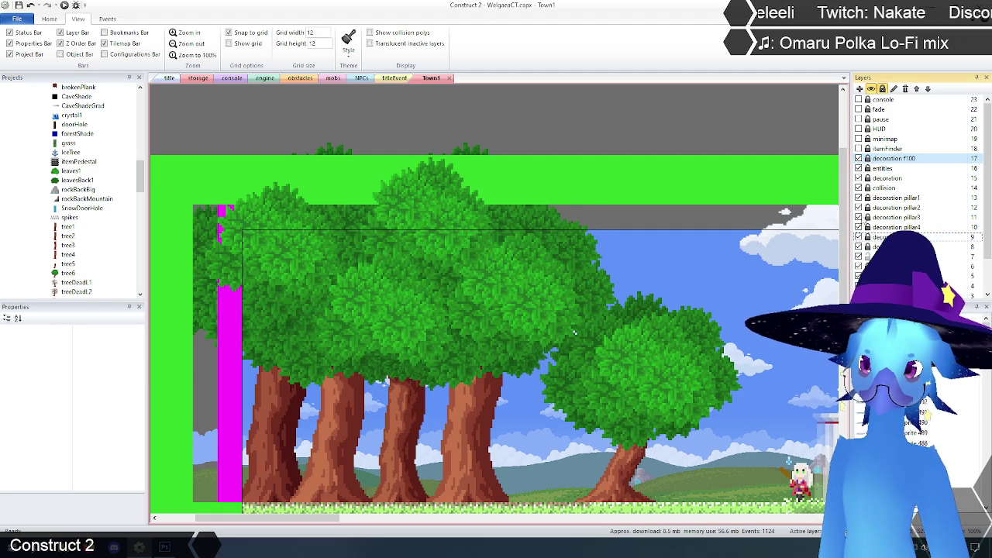
pyautogui.click(858, 158)
# Hide the big foreground tree layer and move the leavesBack1 and leaves1 foliage onto the background tree.
pyautogui.click(859, 237)
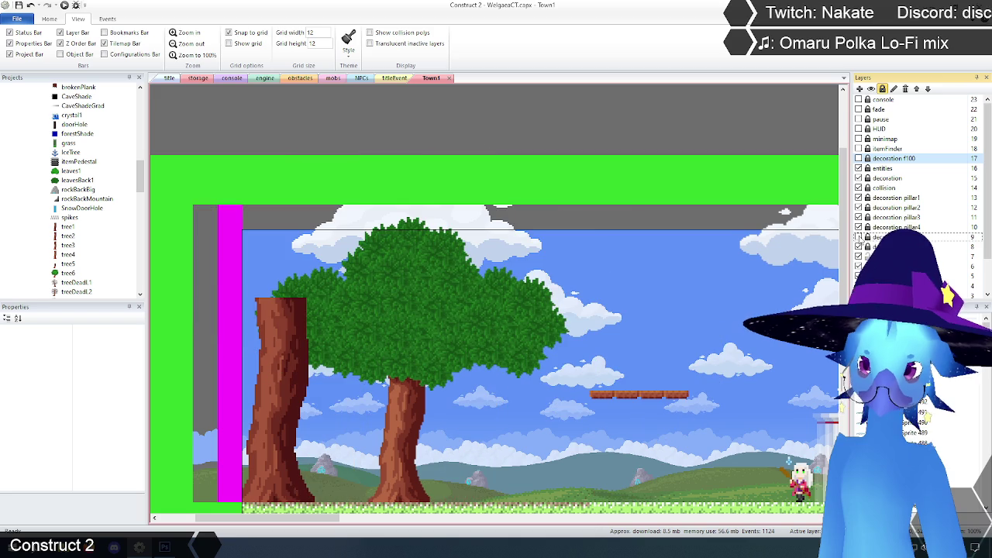
pyautogui.click(858, 256)
pyautogui.click(858, 256)
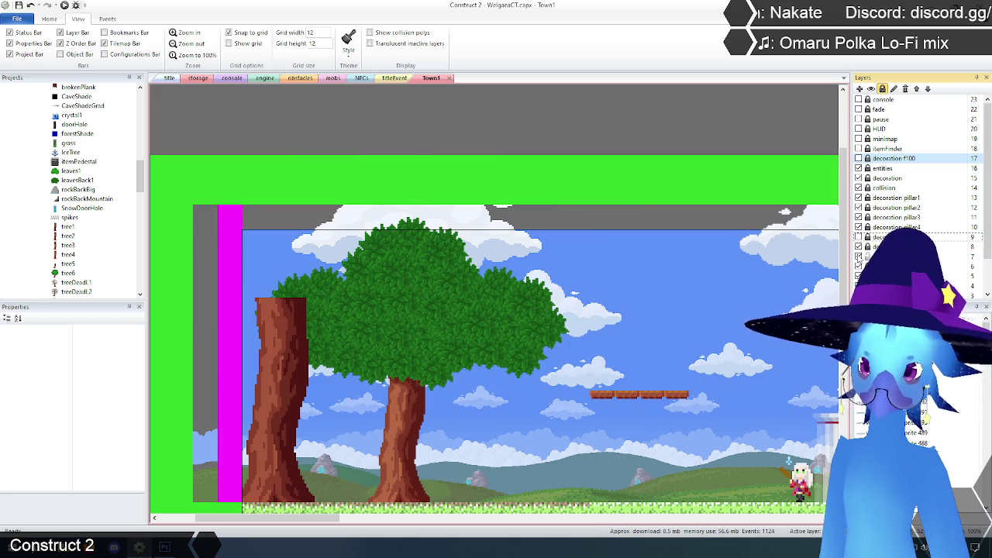
pyautogui.click(880, 256)
pyautogui.moveTo(422, 259); pyautogui.dragTo(523, 322)
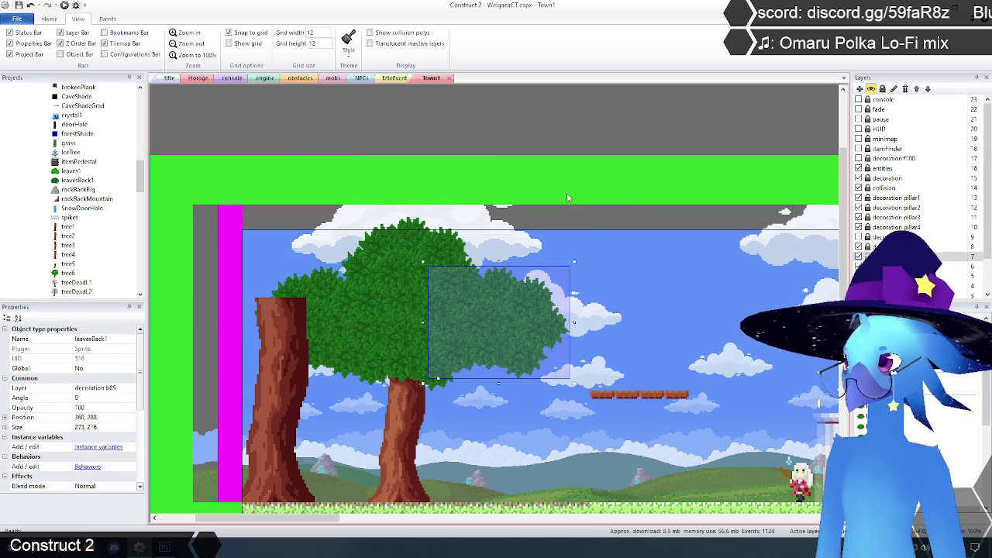
pyautogui.click(611, 253)
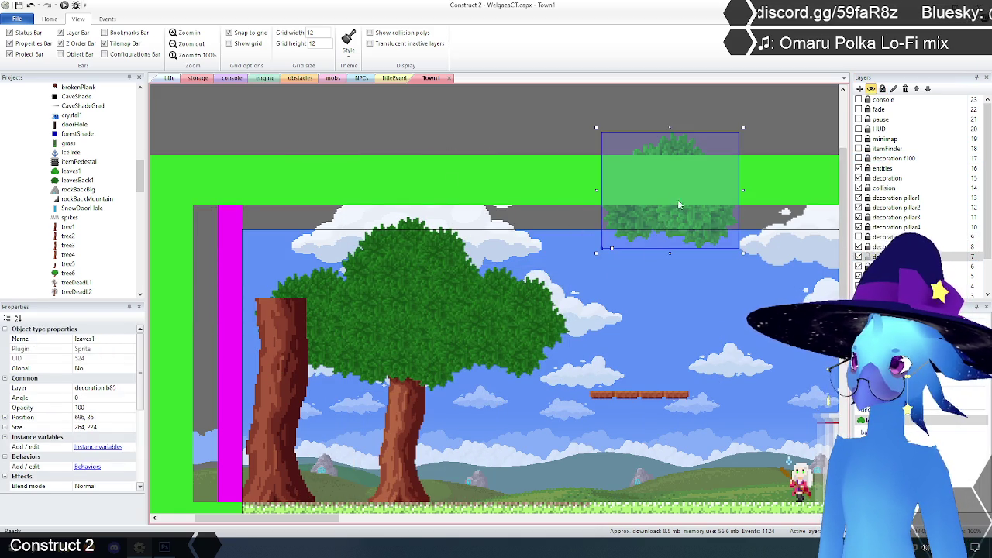
pyautogui.moveTo(670, 213); pyautogui.dragTo(650, 315)
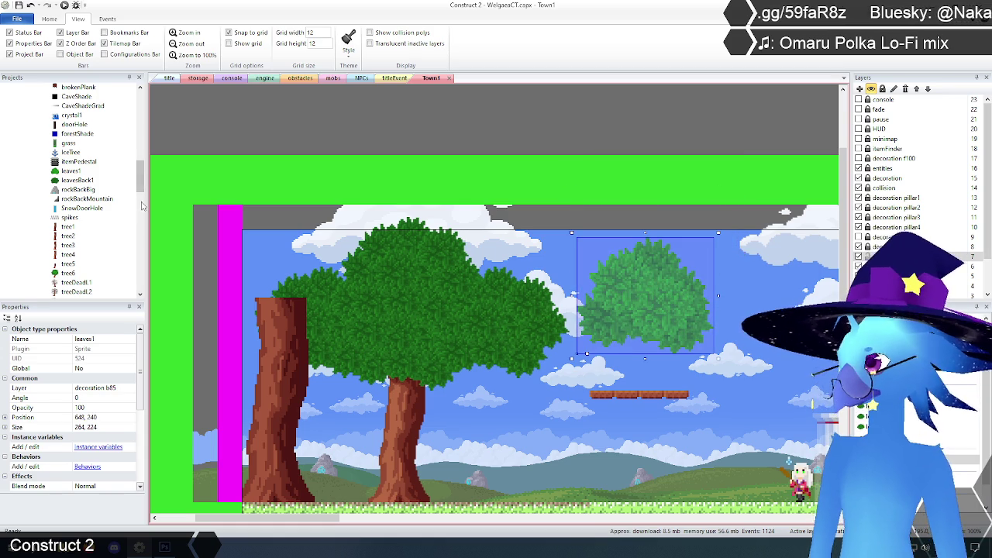
# Set the leaves canopy's initial frame to 2 and place it on the big tree's canopy.
pyautogui.scroll(-5, 117, 403)
pyautogui.click(93, 438)
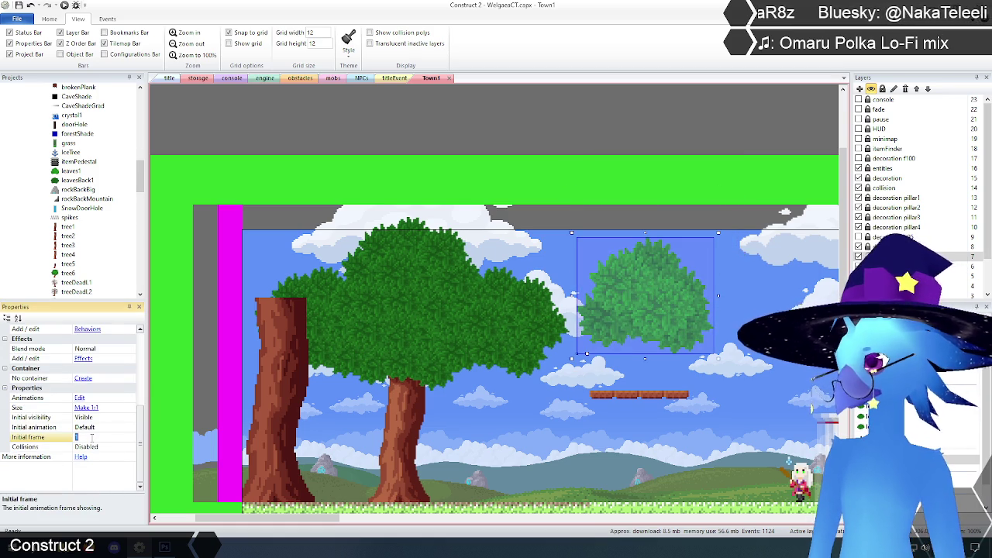
pyautogui.press('Return')
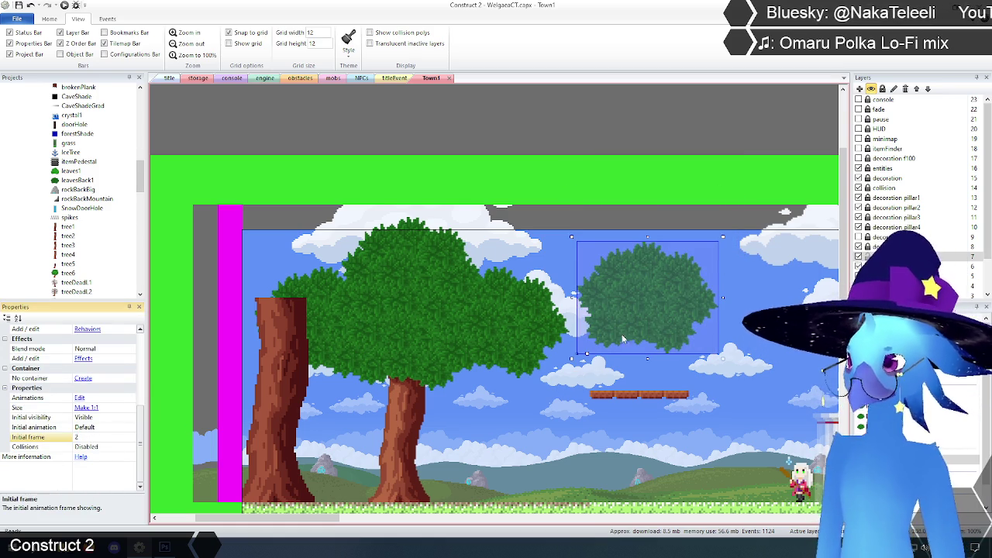
pyautogui.moveTo(674, 314)
pyautogui.mouseDown()
pyautogui.moveTo(511, 321)
pyautogui.moveTo(526, 329)
pyautogui.moveTo(521, 336)
pyautogui.mouseUp()
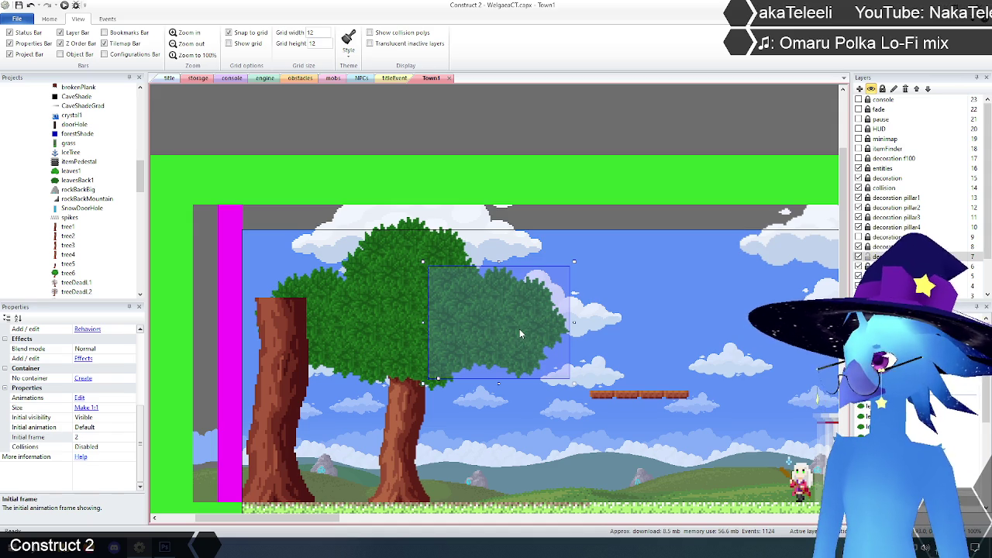
pyautogui.click(454, 338)
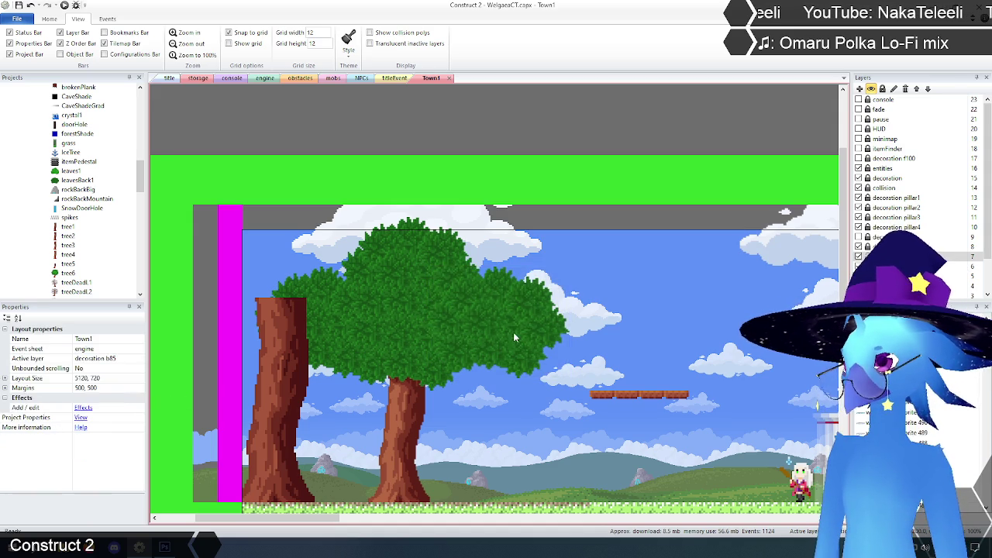
# Reposition the leaves objects over the left tree, ending with one moved down-left over the left trunk.
pyautogui.moveTo(511, 339)
pyautogui.mouseDown()
pyautogui.moveTo(654, 251)
pyautogui.moveTo(430, 349)
pyautogui.moveTo(425, 367)
pyautogui.moveTo(427, 353)
pyautogui.mouseUp()
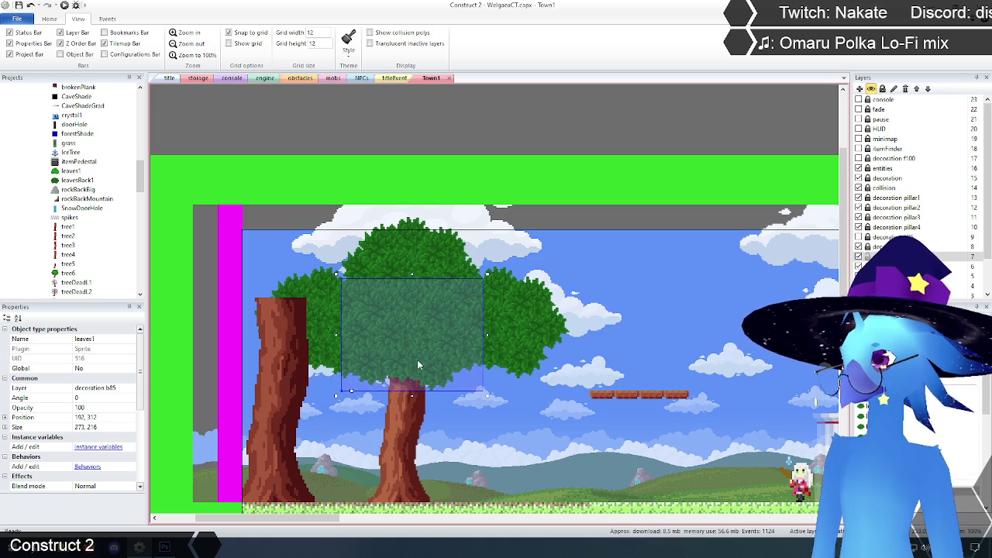
pyautogui.press('Escape')
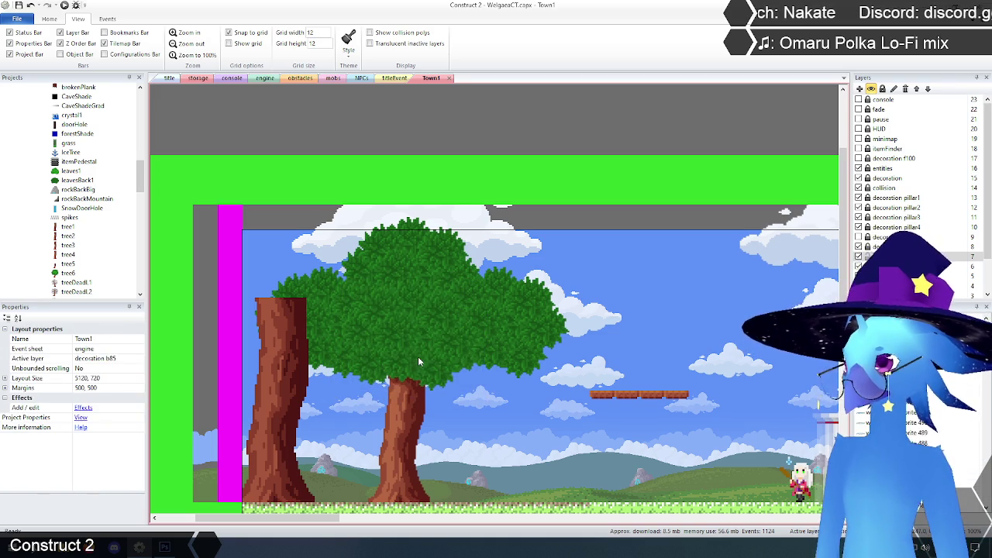
pyautogui.moveTo(577, 313)
pyautogui.mouseDown()
pyautogui.moveTo(448, 311)
pyautogui.moveTo(434, 293)
pyautogui.mouseUp()
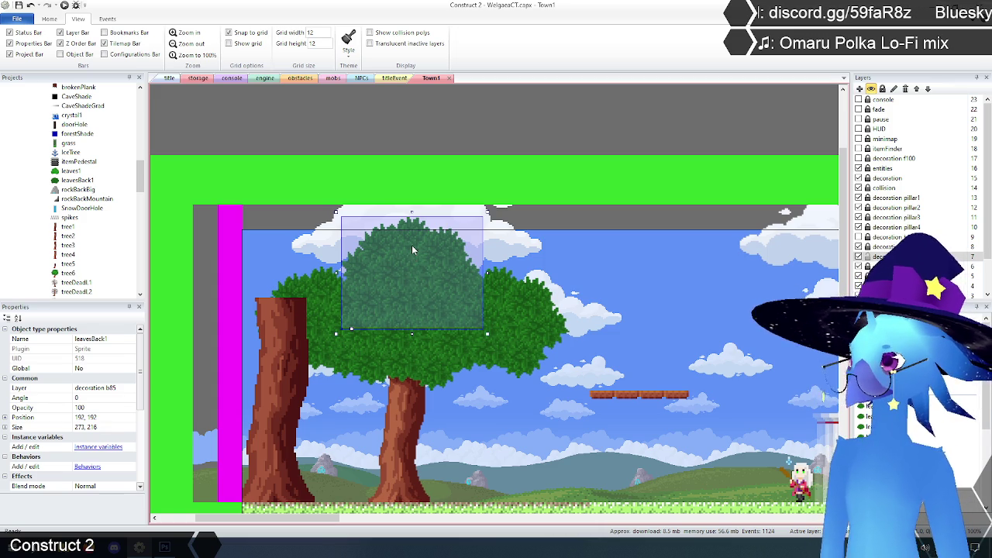
pyautogui.press('Escape')
pyautogui.hotkey('ctrl', 'z')
pyautogui.moveTo(413, 204); pyautogui.dragTo(322, 340)
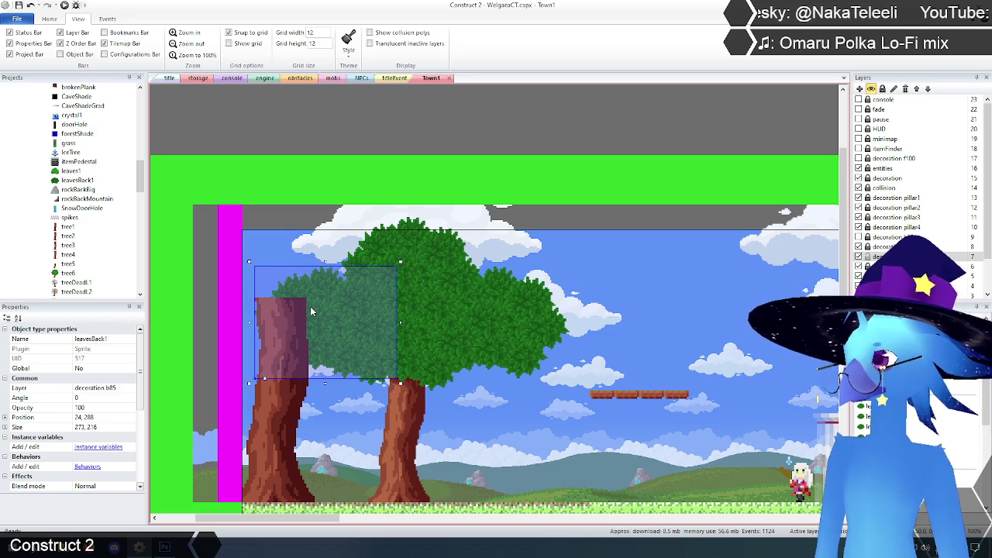
# Delete the leavesBack1 instance and its object type from the project, then save.
pyautogui.press('Delete')
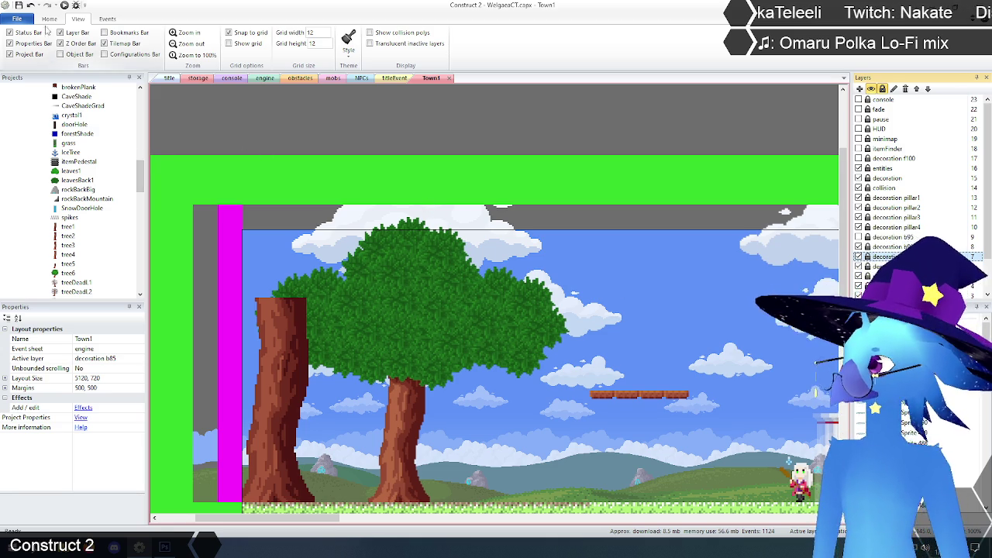
pyautogui.click(77, 180)
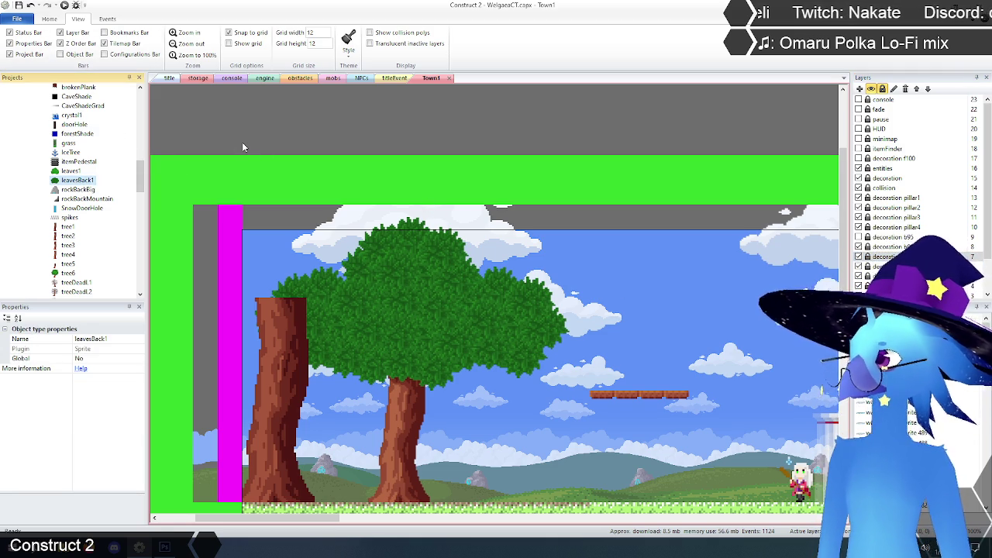
pyautogui.press('Delete')
pyautogui.click(519, 297)
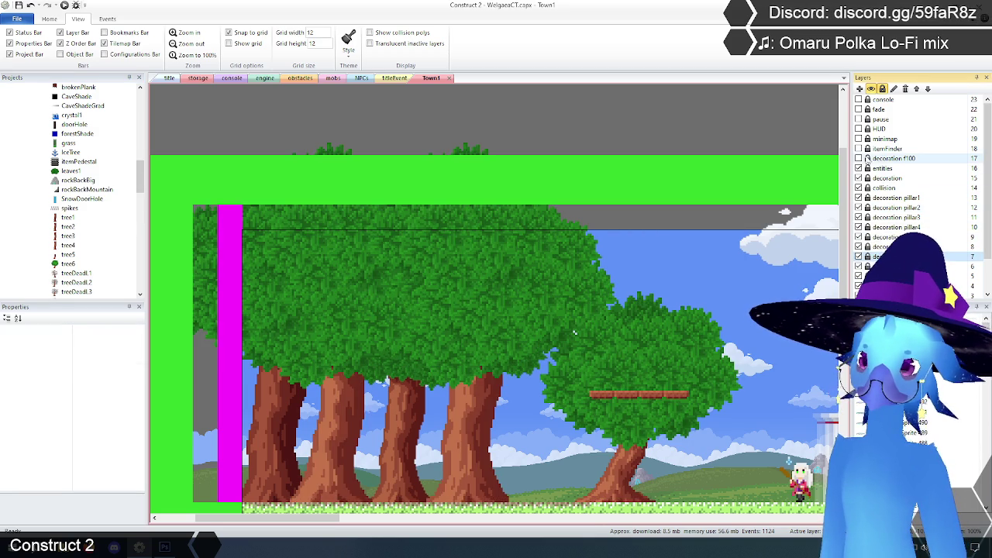
pyautogui.click(472, 120)
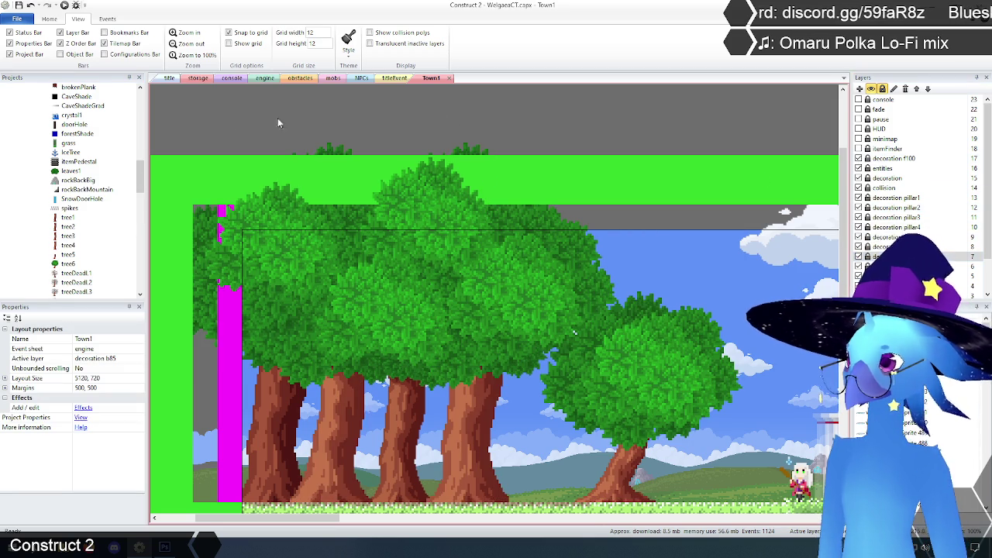
pyautogui.click(19, 6)
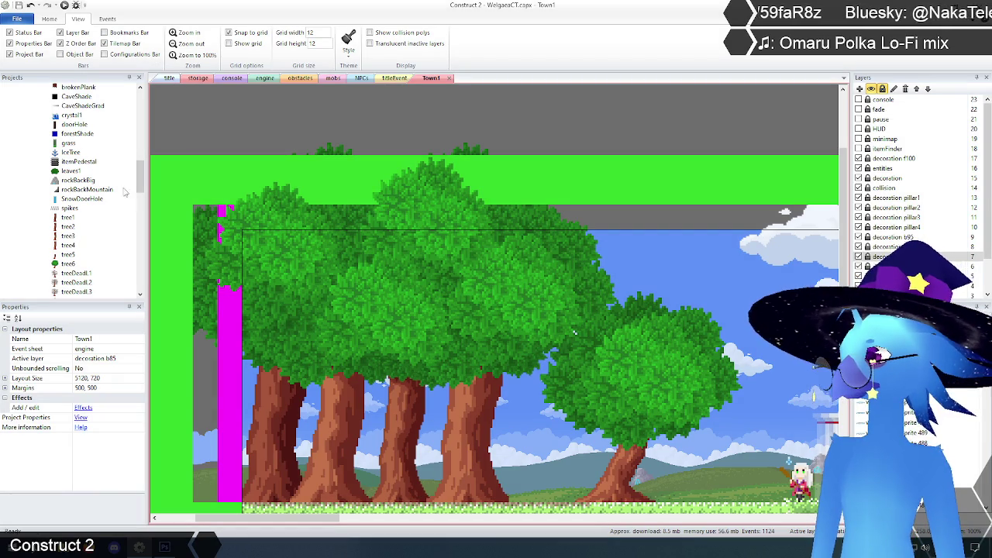
pyautogui.moveTo(140, 184); pyautogui.dragTo(142, 194)
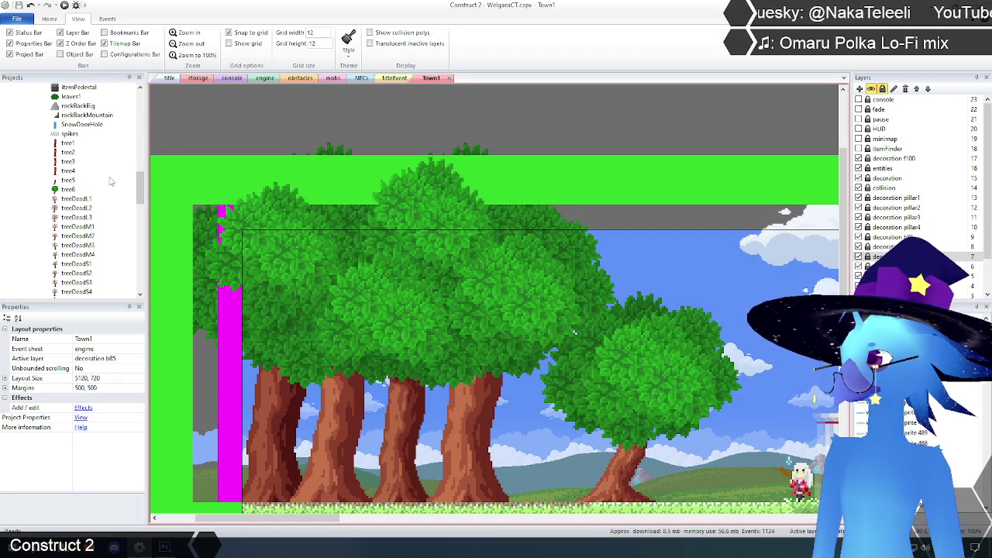
pyautogui.click(67, 144)
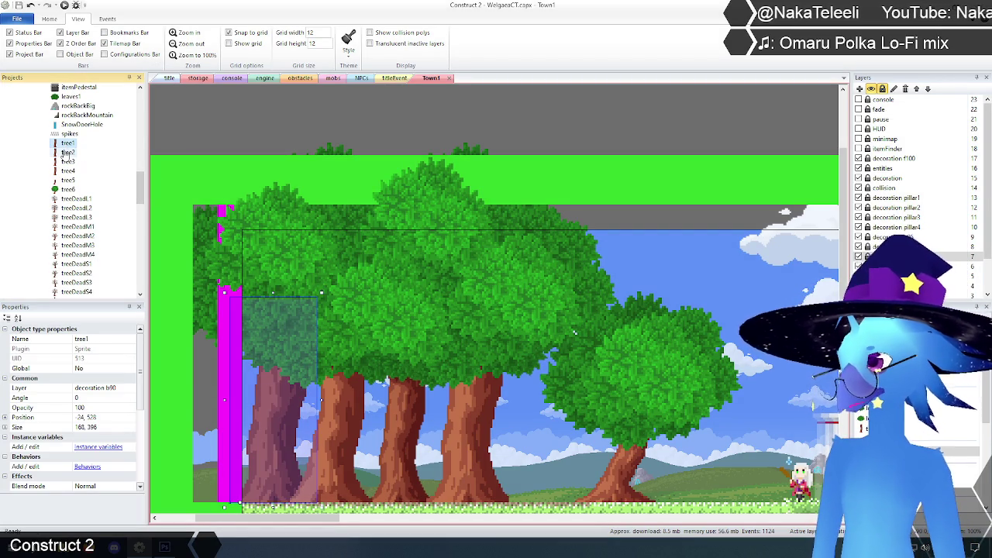
pyautogui.click(66, 153)
pyautogui.click(67, 163)
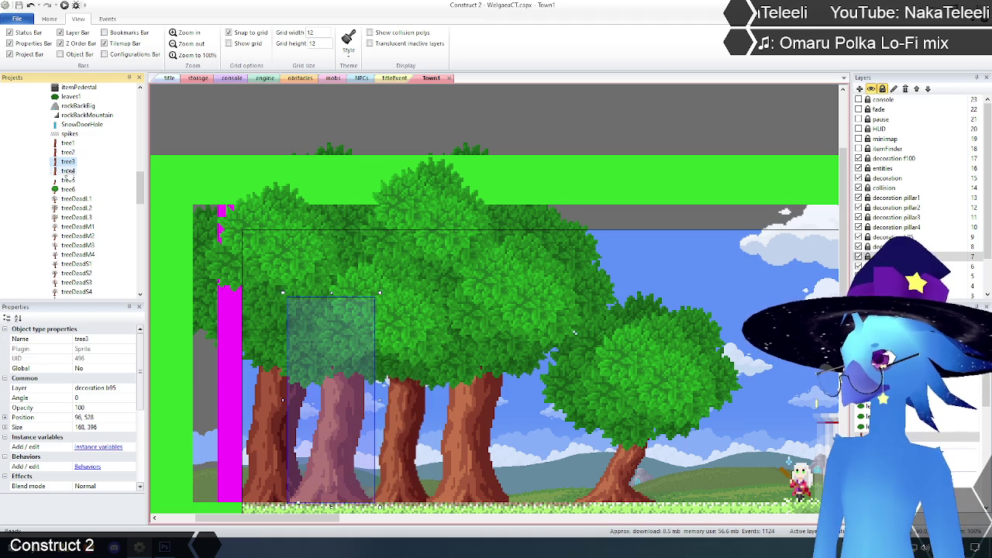
pyautogui.click(67, 171)
pyautogui.click(67, 181)
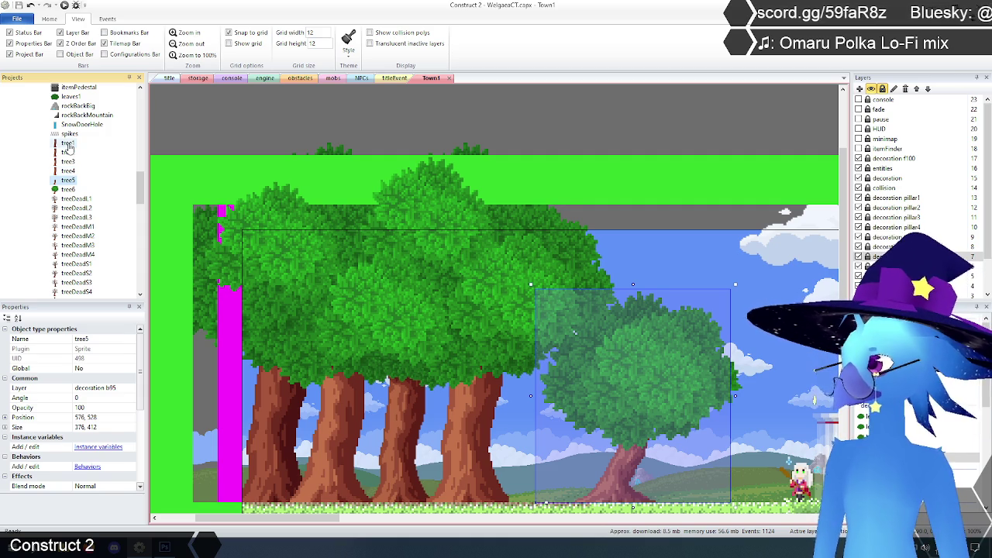
pyautogui.click(68, 144)
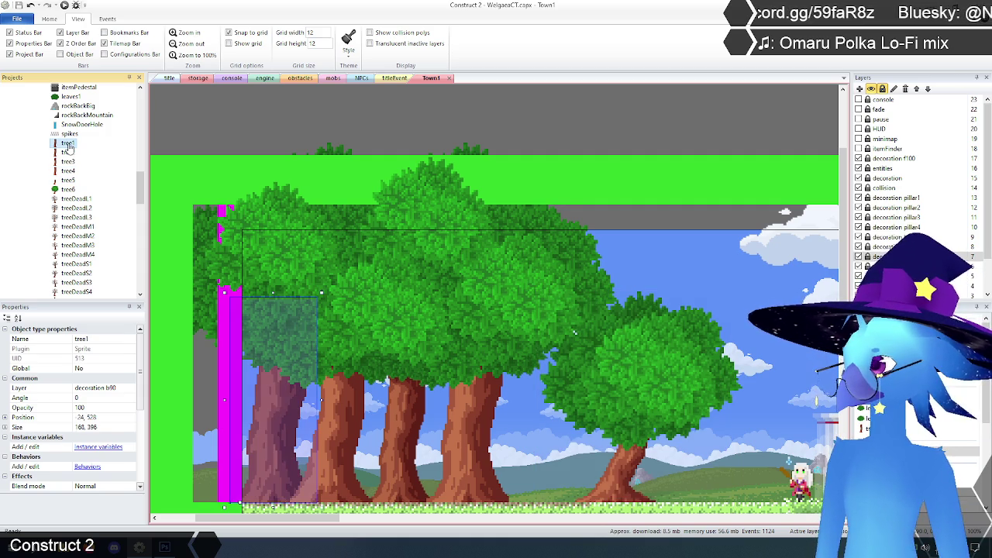
pyautogui.click(62, 190)
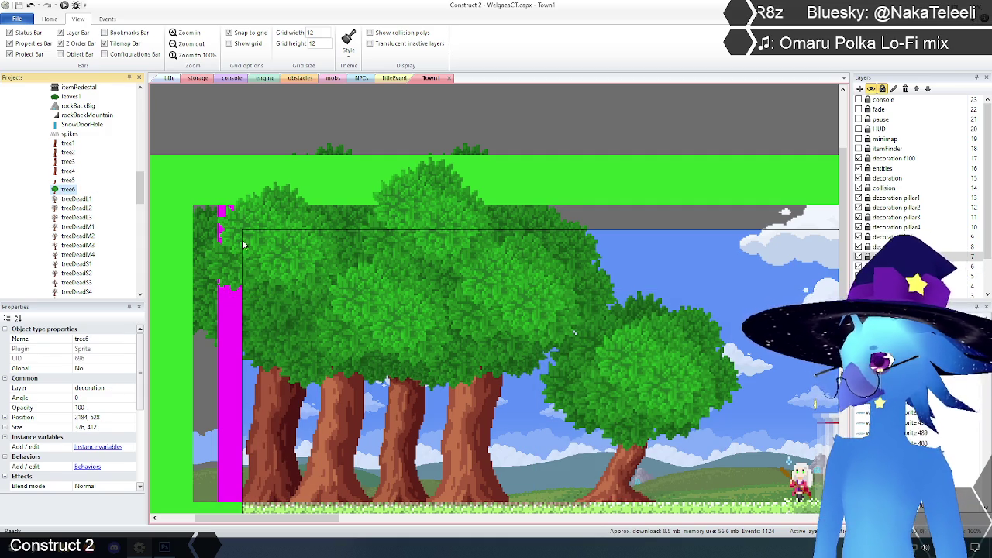
pyautogui.click(186, 43)
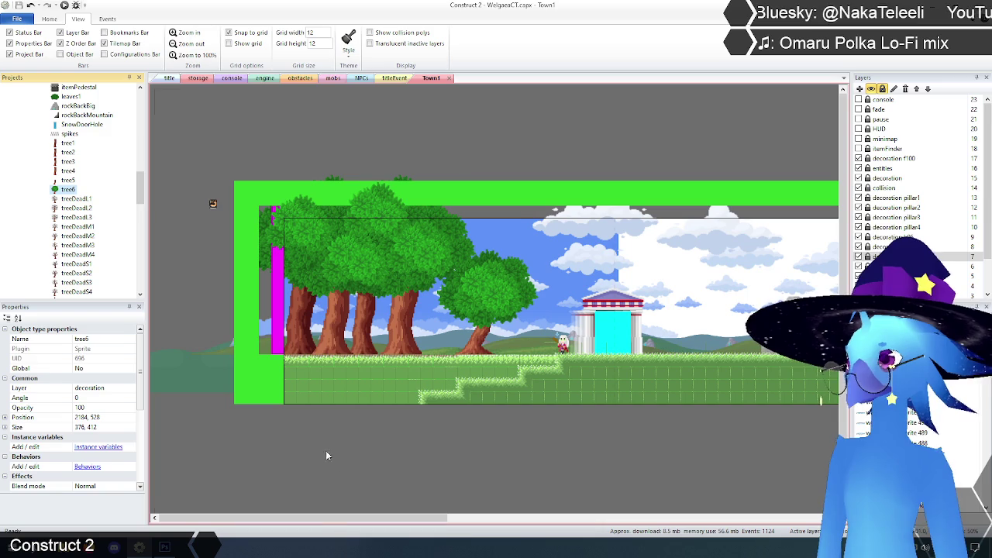
pyautogui.moveTo(317, 520)
pyautogui.mouseDown()
pyautogui.moveTo(690, 521)
pyautogui.moveTo(317, 520)
pyautogui.mouseUp()
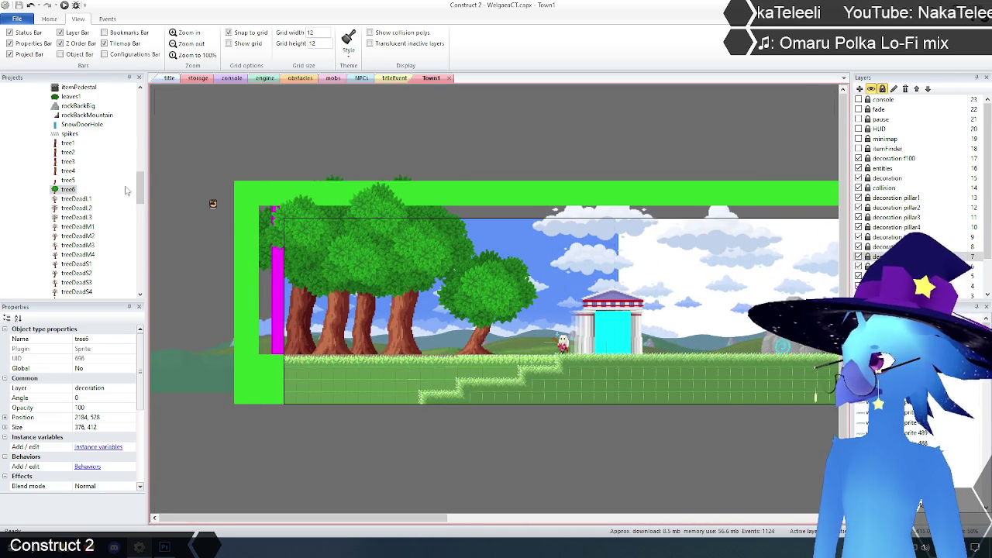
pyautogui.click(68, 143)
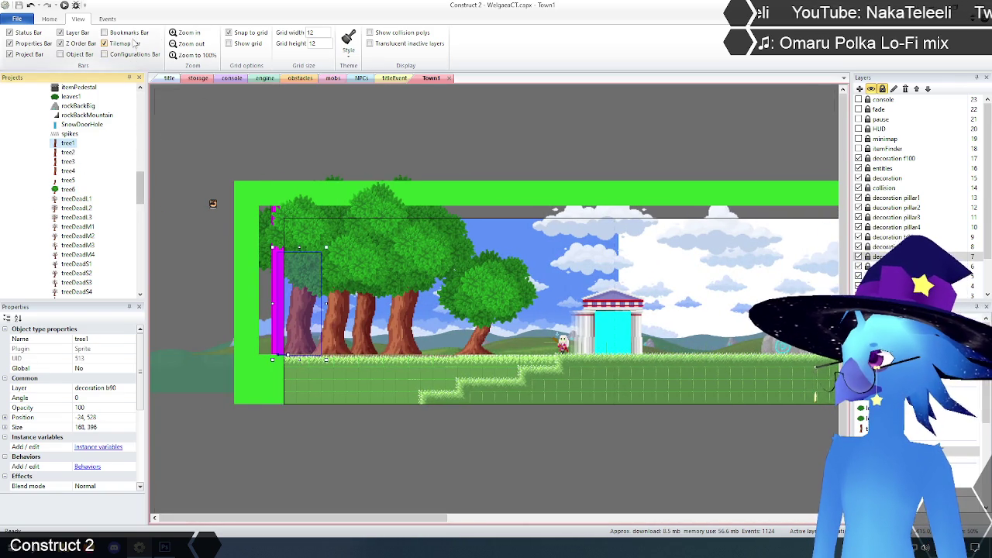
pyautogui.click(186, 33)
pyautogui.moveTo(358, 522); pyautogui.dragTo(316, 523)
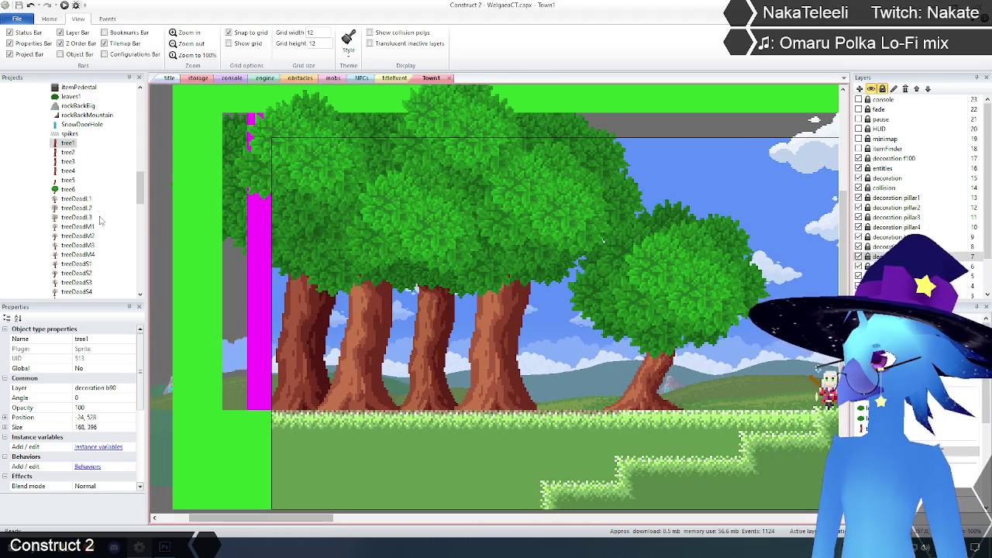
pyautogui.click(68, 152)
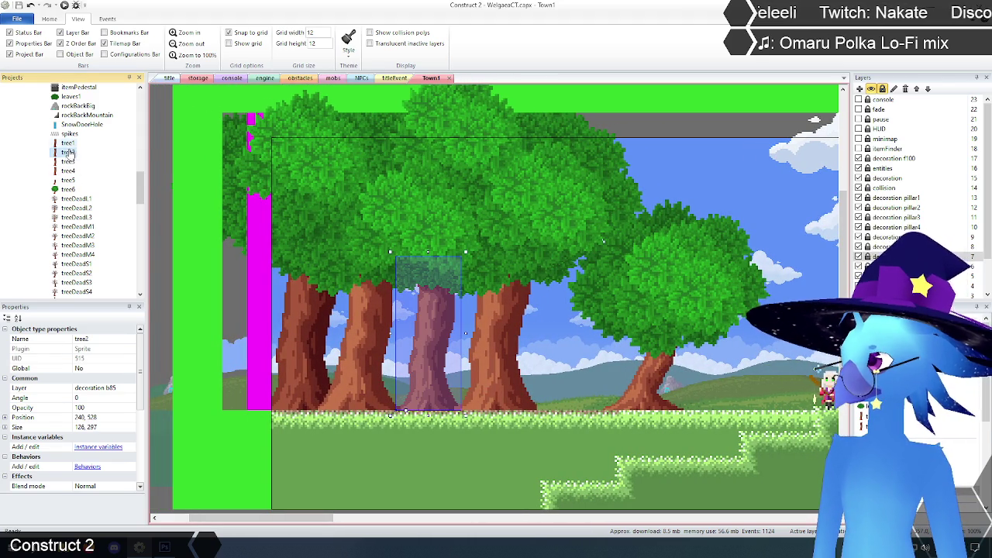
pyautogui.rightClick(69, 153)
# Copy tree2's trunk image and confirm its origin sits at the bottom-left.
pyautogui.click(87, 171)
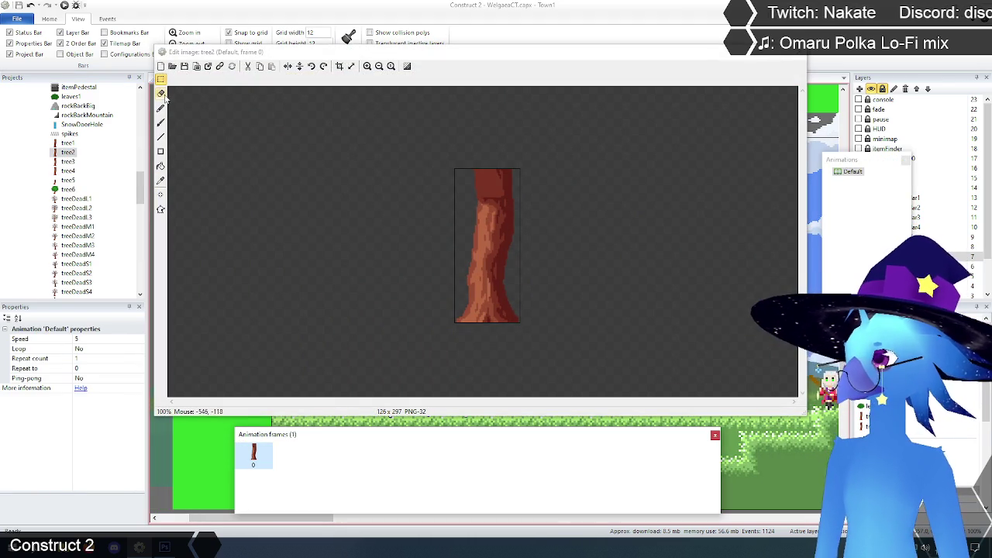
pyautogui.moveTo(388, 136); pyautogui.dragTo(631, 369)
pyautogui.click(589, 343)
pyautogui.click(160, 195)
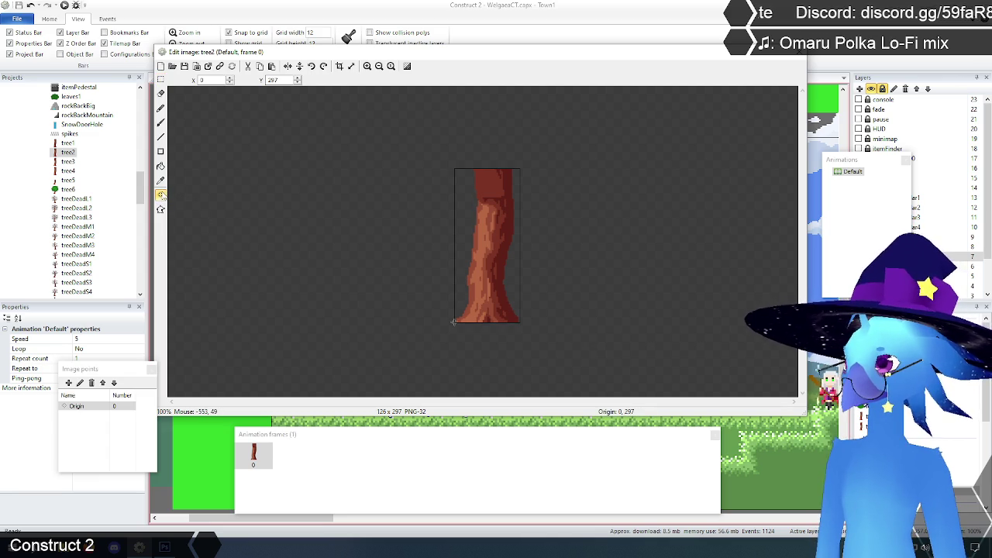
pyautogui.click(800, 53)
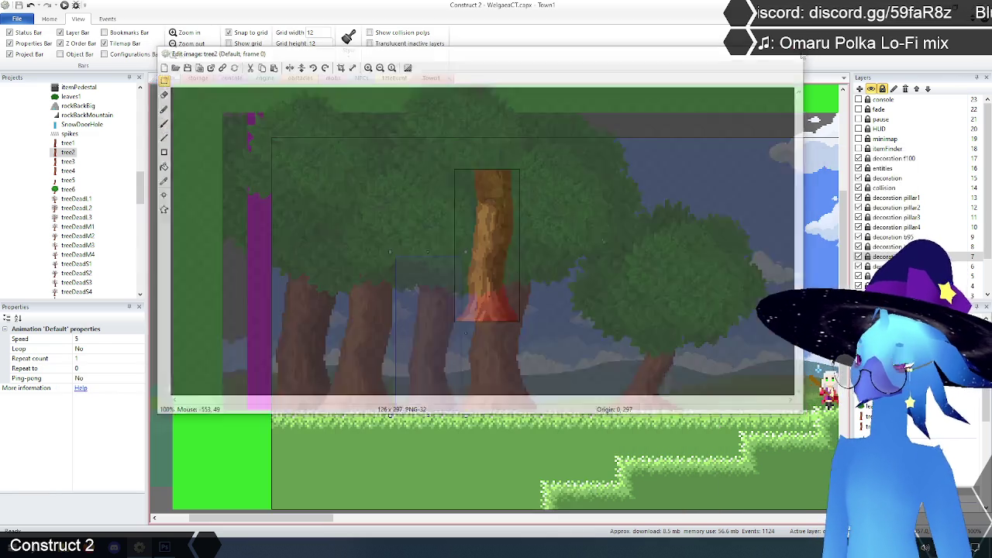
# Add a second frame to tree1, paste tree2's trunk into it and crop it to 126x297.
pyautogui.rightClick(75, 149)
pyautogui.click(102, 160)
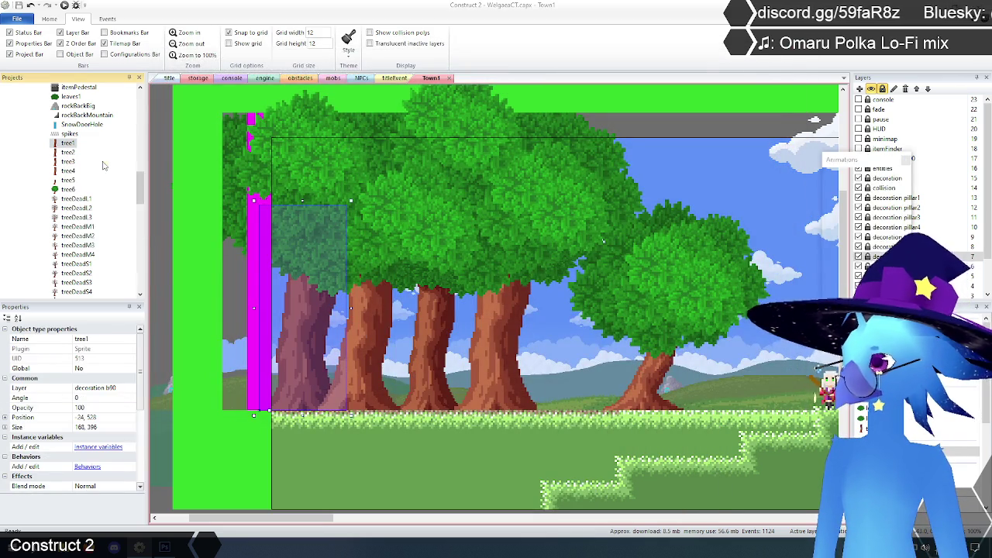
pyautogui.rightClick(256, 456)
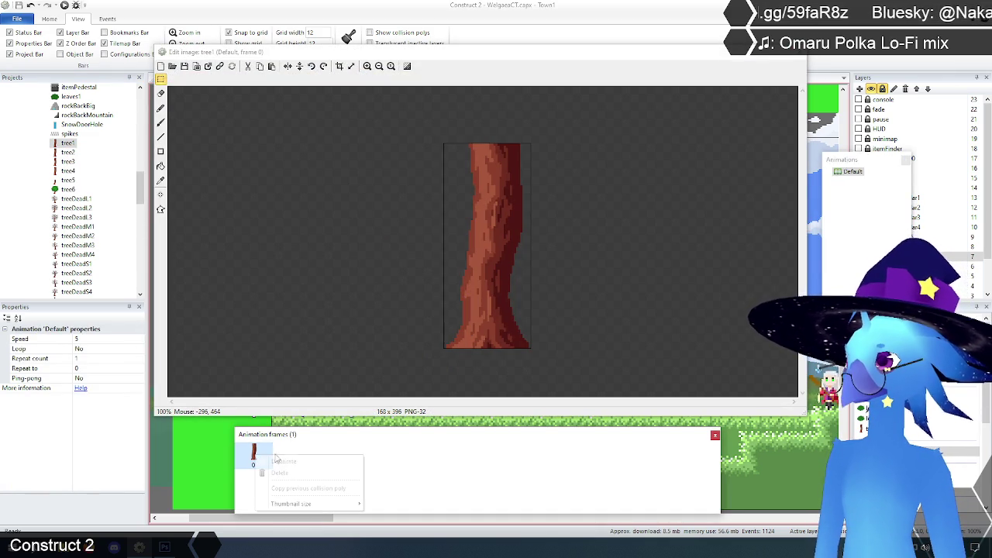
pyautogui.click(279, 464)
pyautogui.click(293, 457)
pyautogui.moveTo(434, 165); pyautogui.dragTo(628, 403)
pyautogui.press('Delete')
pyautogui.hotkey('ctrl', 'v')
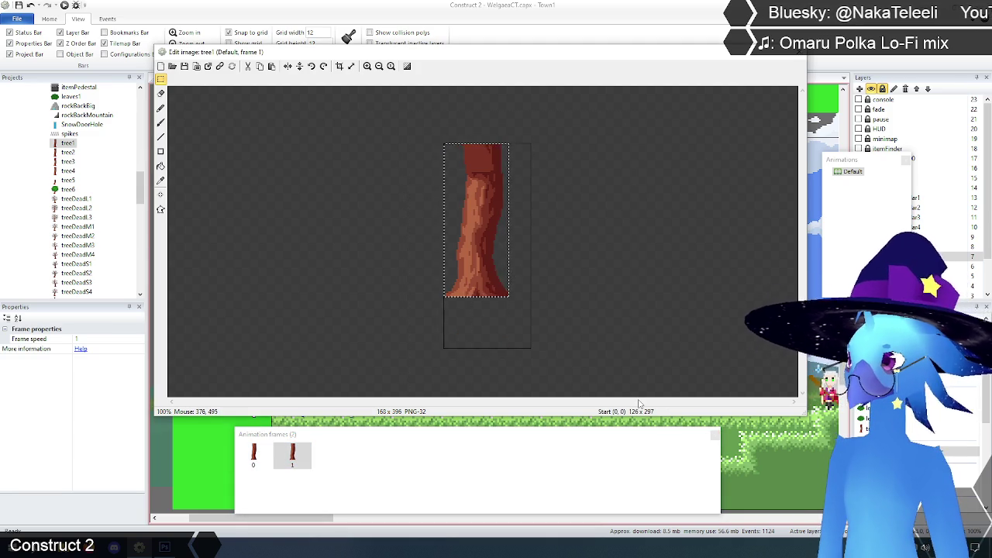
pyautogui.click(339, 66)
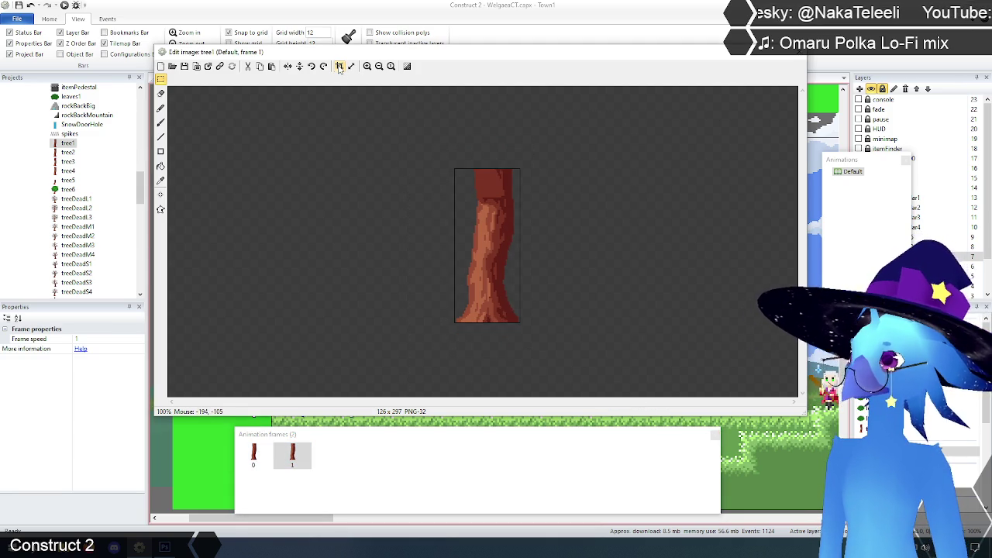
# Quick-assign frame 1's origin to Bottom-left (0, 297) and close the image editor.
pyautogui.click(160, 196)
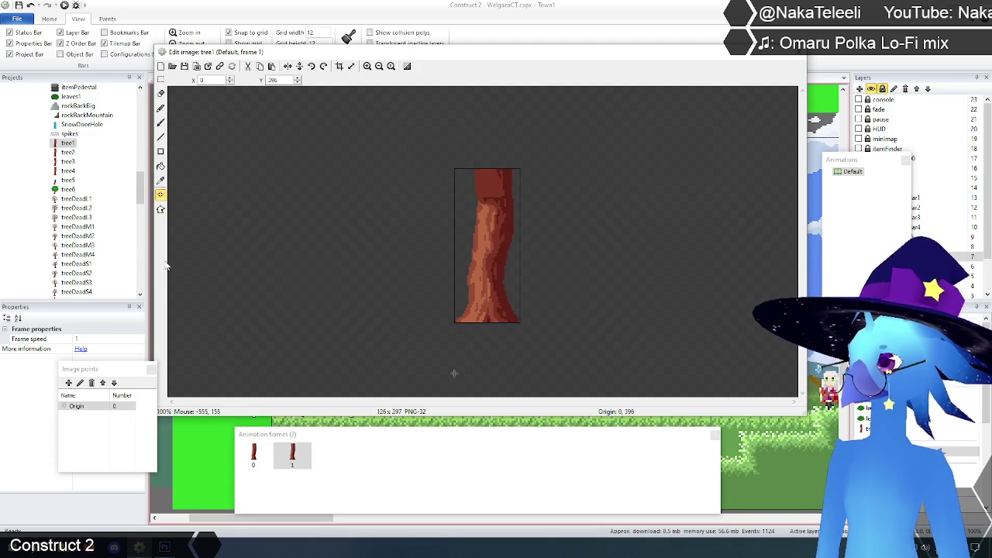
pyautogui.rightClick(87, 407)
pyautogui.moveTo(174, 474)
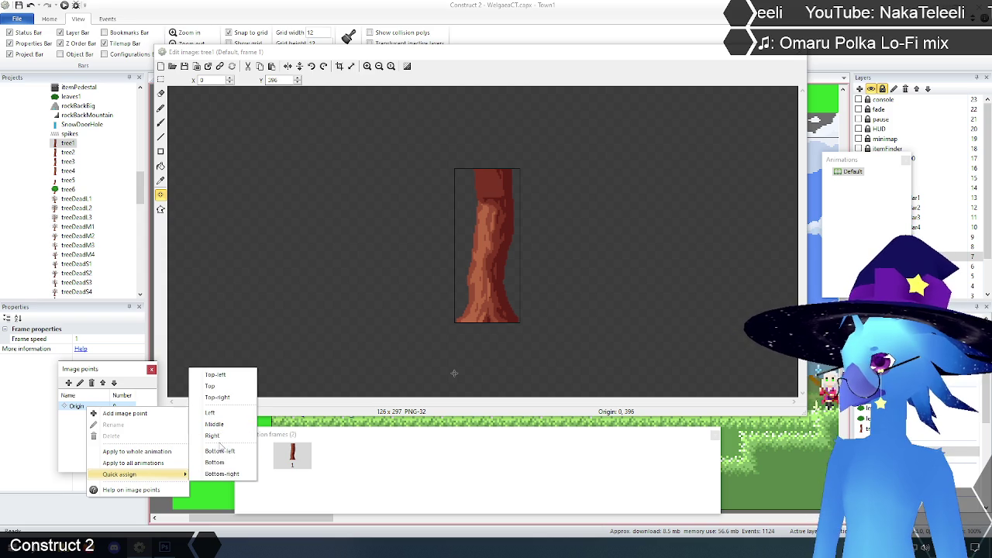
pyautogui.click(223, 452)
pyautogui.click(160, 79)
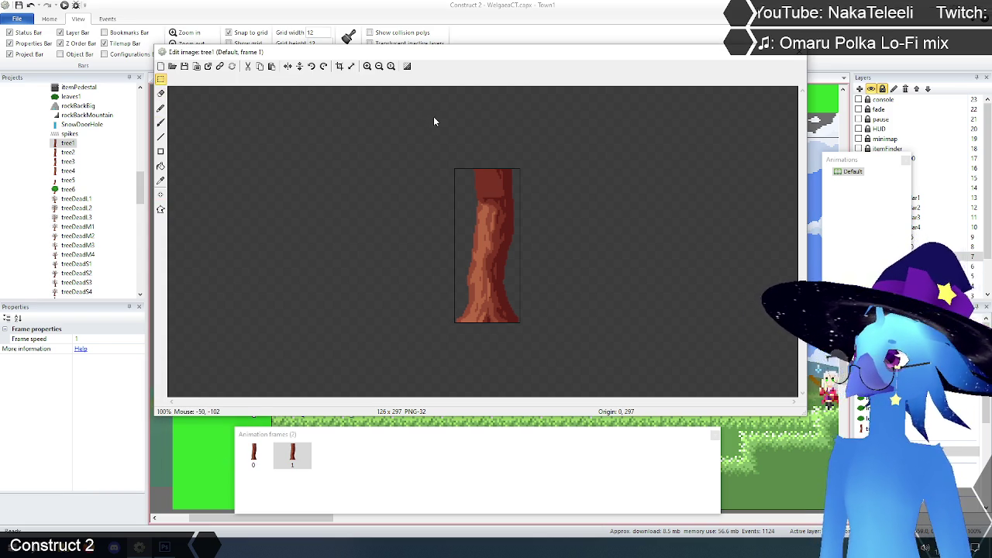
pyautogui.click(798, 56)
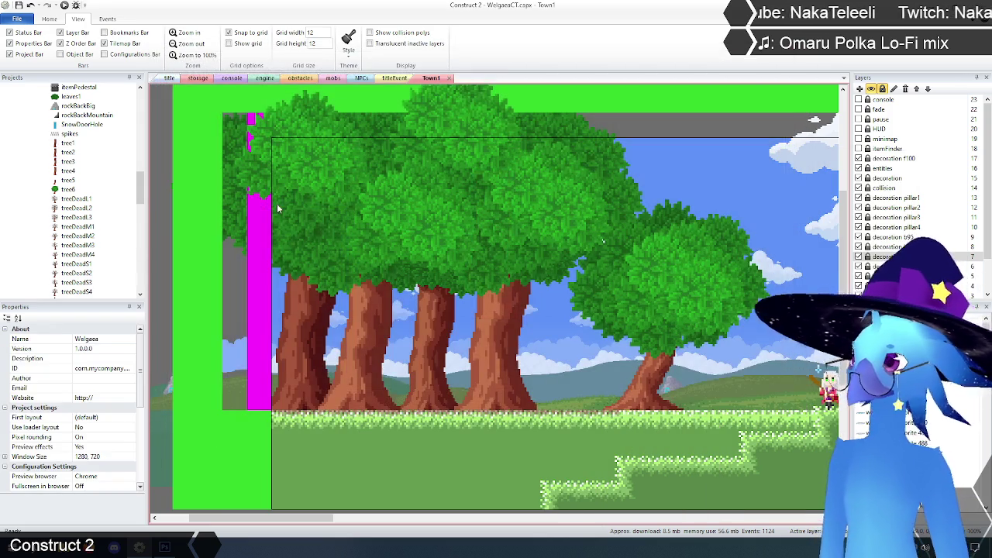
# Copy tree3's whole trunk image after checking its origin point.
pyautogui.click(68, 163)
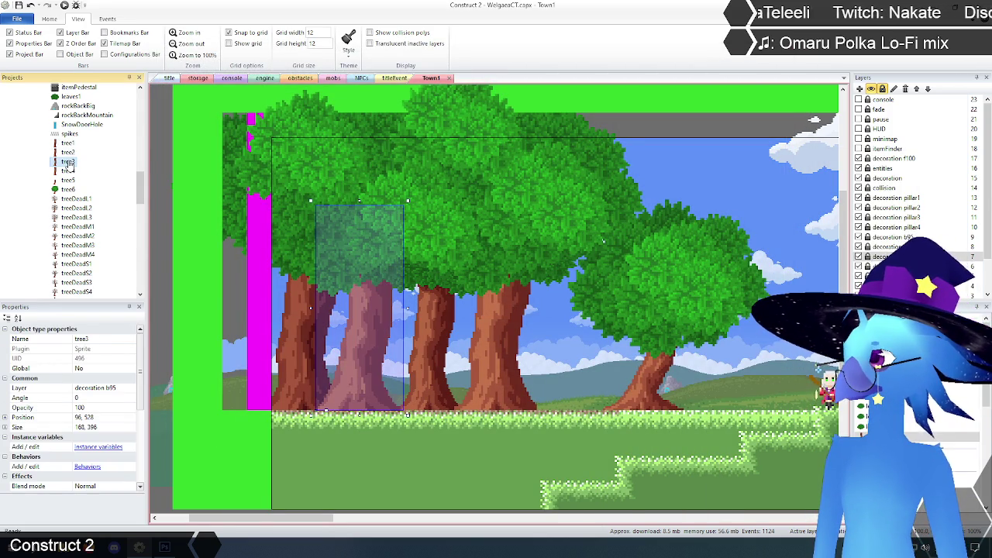
pyautogui.rightClick(69, 163)
pyautogui.click(97, 179)
pyautogui.moveTo(375, 139); pyautogui.dragTo(653, 394)
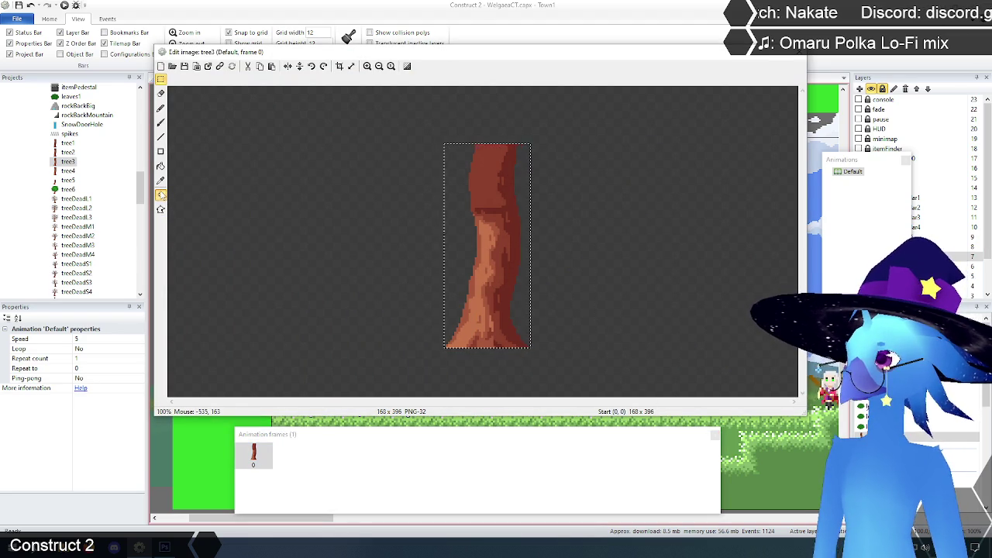
pyautogui.click(160, 194)
pyautogui.click(160, 78)
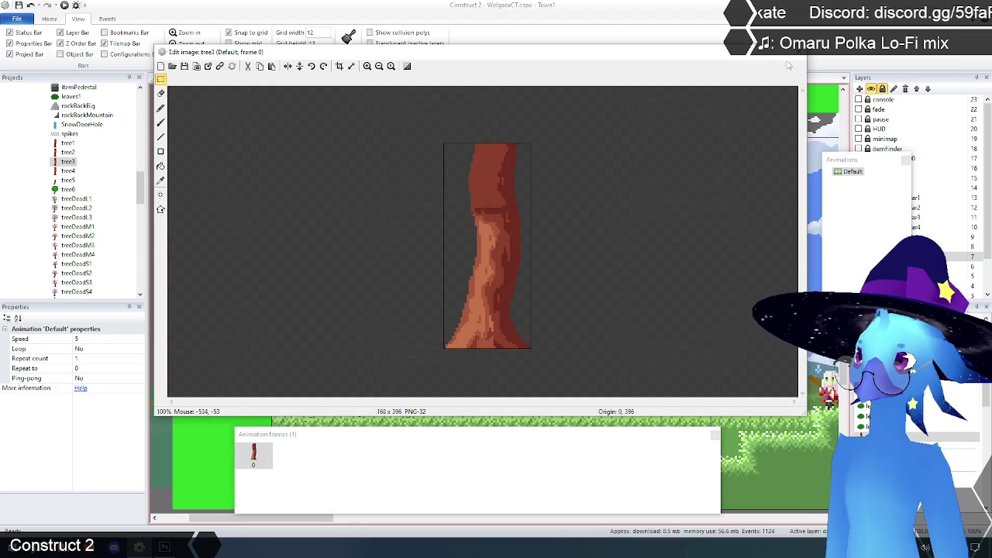
pyautogui.click(799, 56)
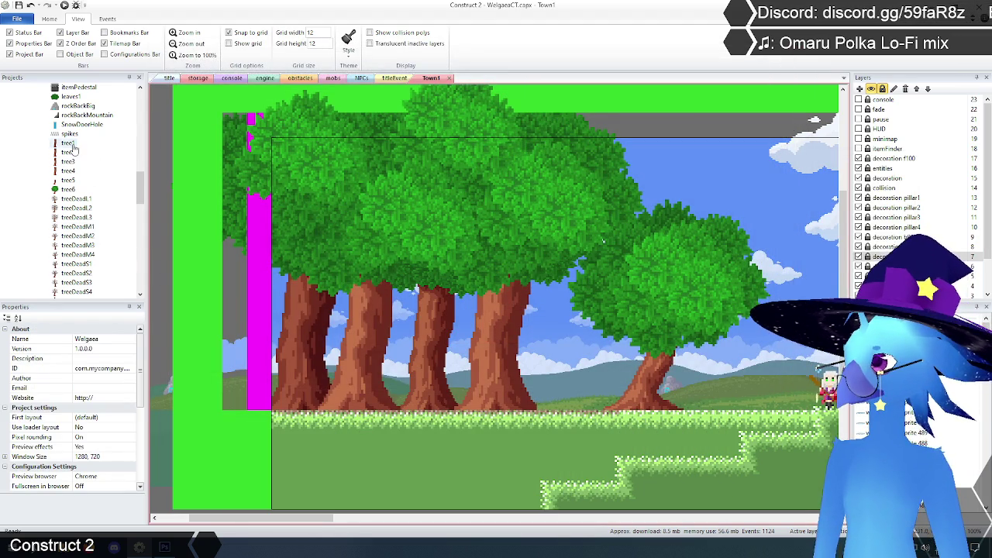
# Duplicate tree1's frame 1 and replace its image with tree3's trunk, enlarging the canvas to 168x396.
pyautogui.click(69, 143)
pyautogui.rightClick(69, 144)
pyautogui.click(94, 163)
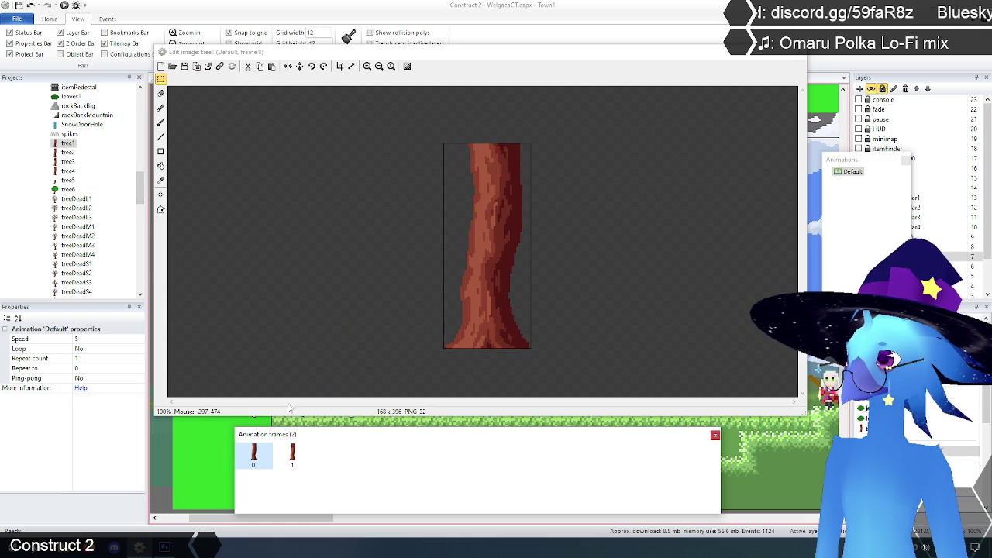
pyautogui.click(292, 455)
pyautogui.rightClick(291, 454)
pyautogui.click(296, 461)
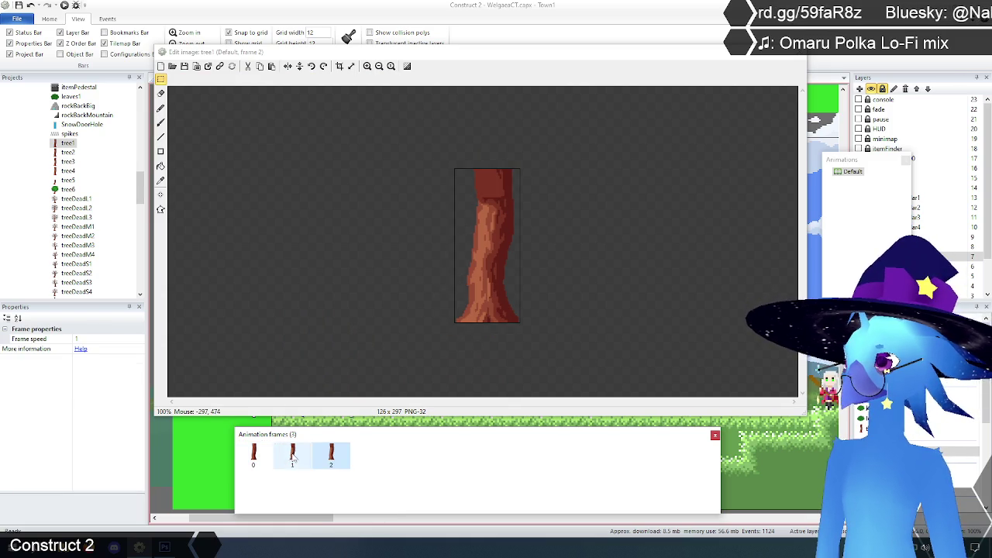
pyautogui.hotkey('ctrl', 'a')
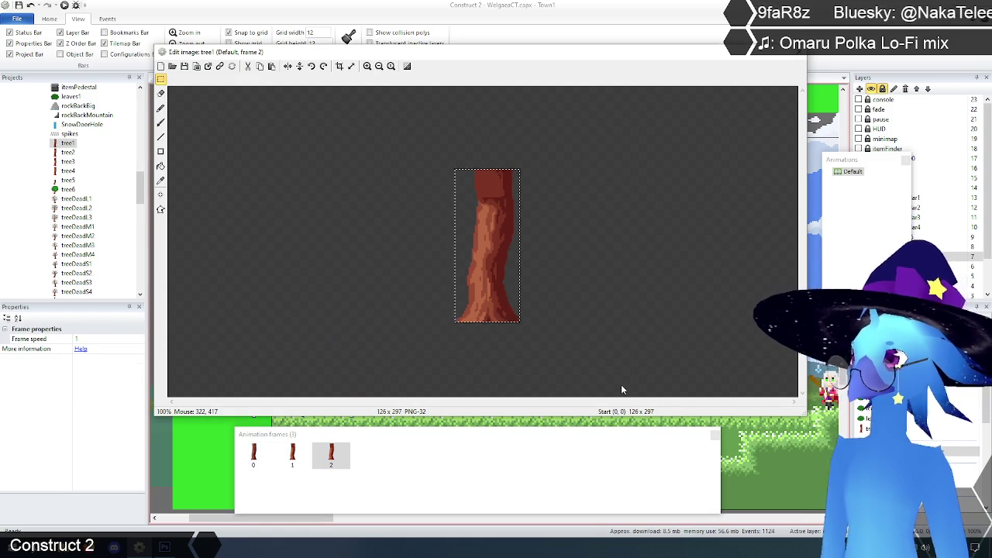
pyautogui.press('Delete')
pyautogui.hotkey('ctrl', 'v')
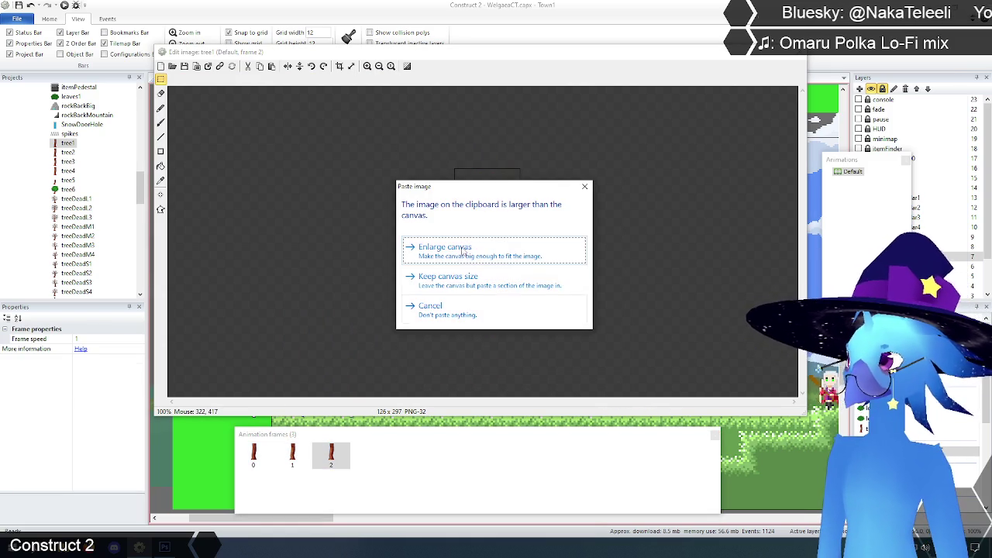
pyautogui.click(468, 254)
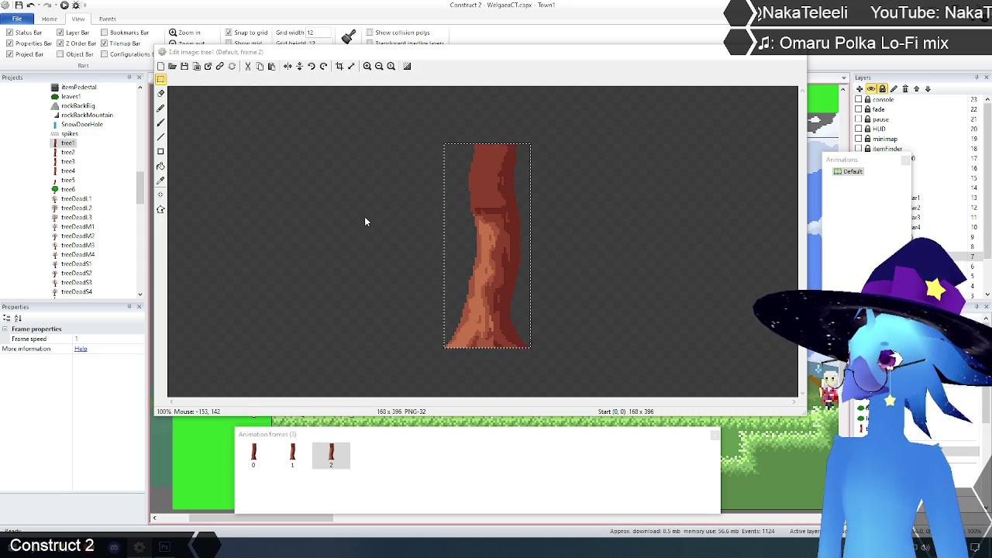
pyautogui.click(227, 254)
# Quick-assign frame 2's origin to Bottom-left (0, 396) and close the image editor.
pyautogui.click(160, 195)
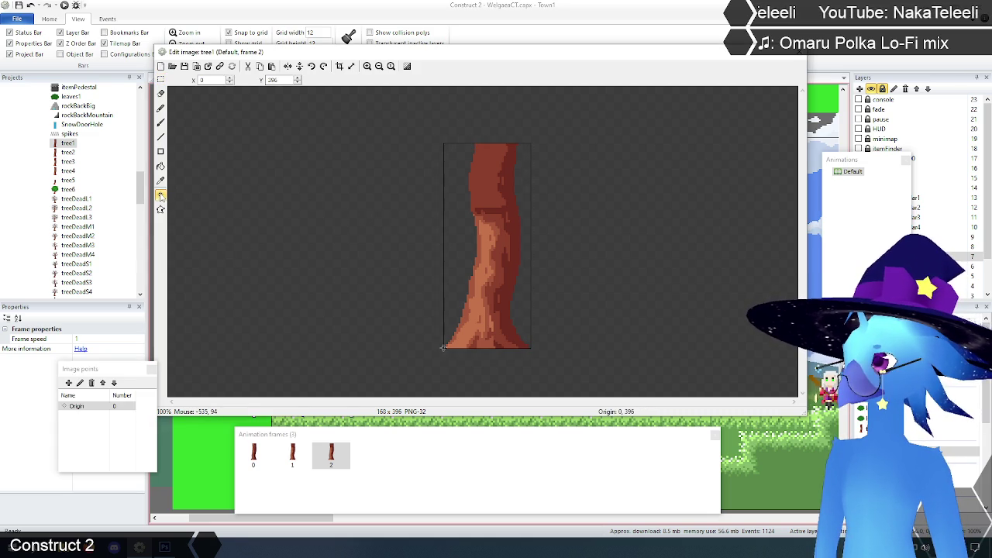
pyautogui.rightClick(87, 406)
pyautogui.moveTo(136, 471)
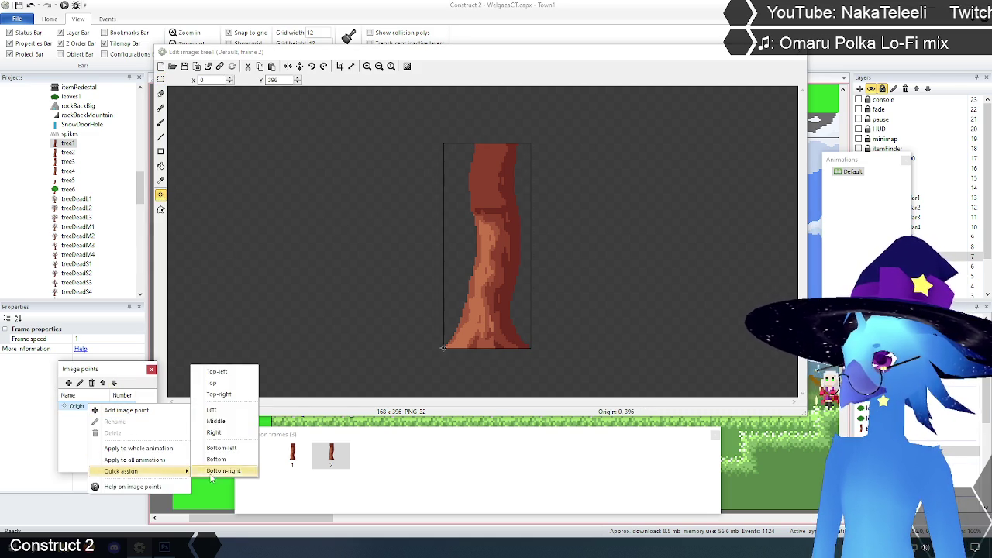
pyautogui.click(227, 447)
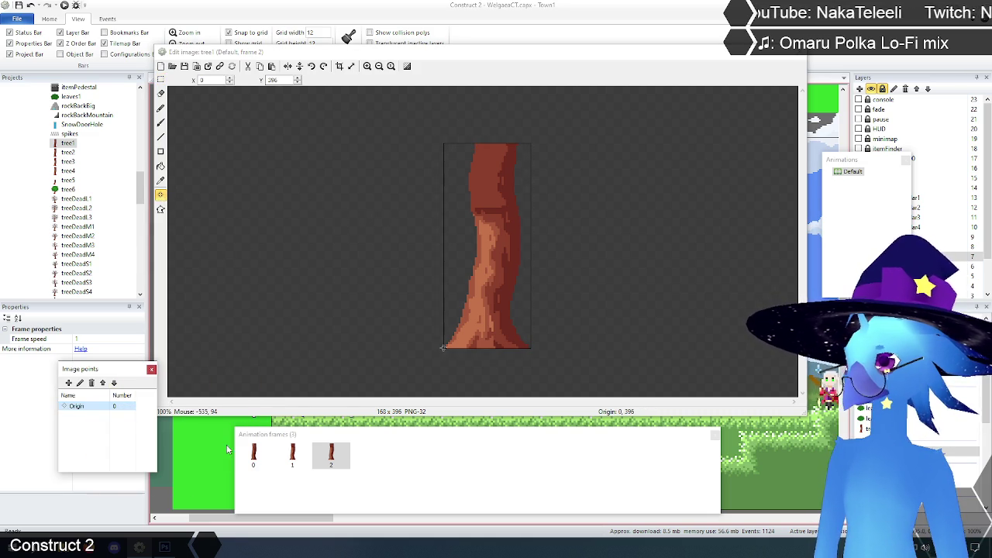
pyautogui.click(161, 79)
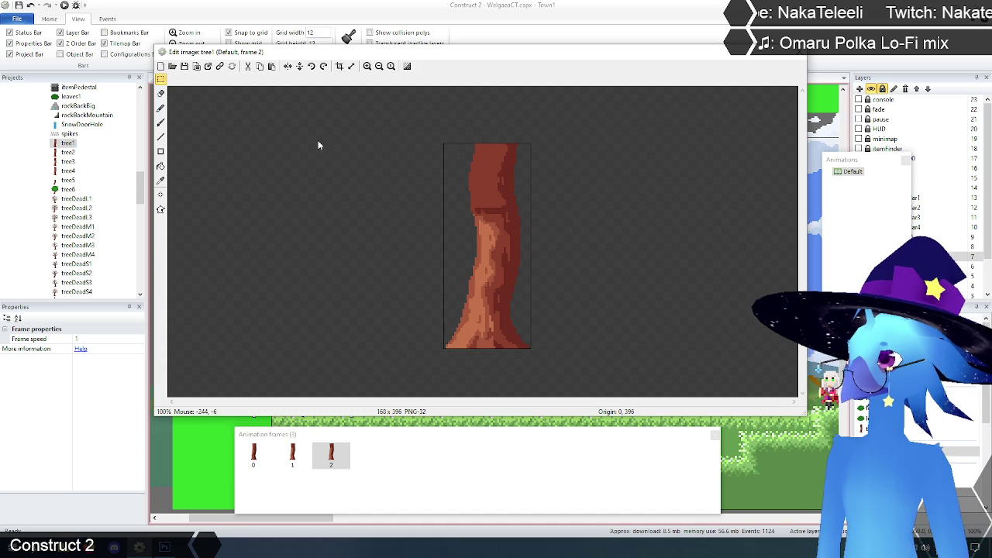
pyautogui.click(302, 463)
pyautogui.click(799, 52)
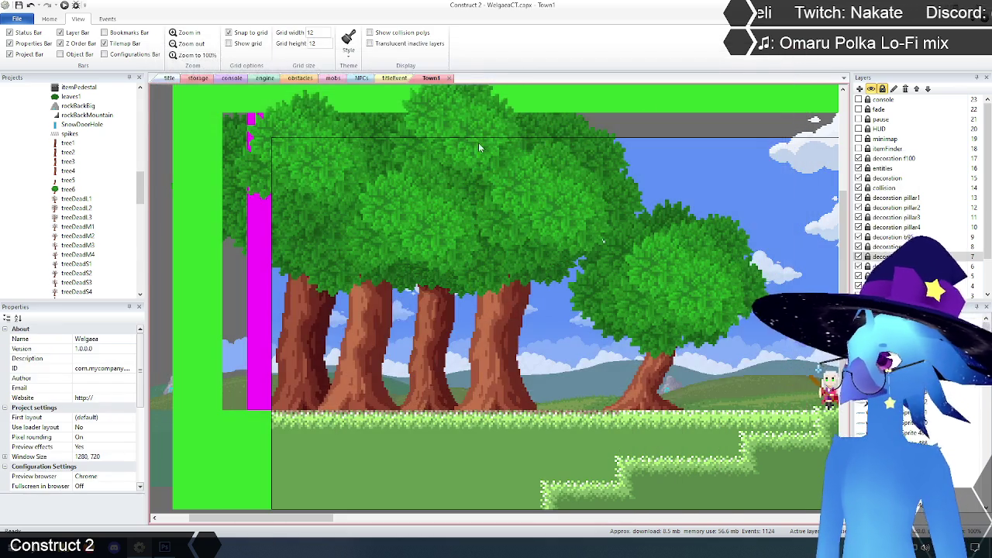
# Copy tree4's trunk image from its animation editor.
pyautogui.click(70, 170)
pyautogui.rightClick(69, 170)
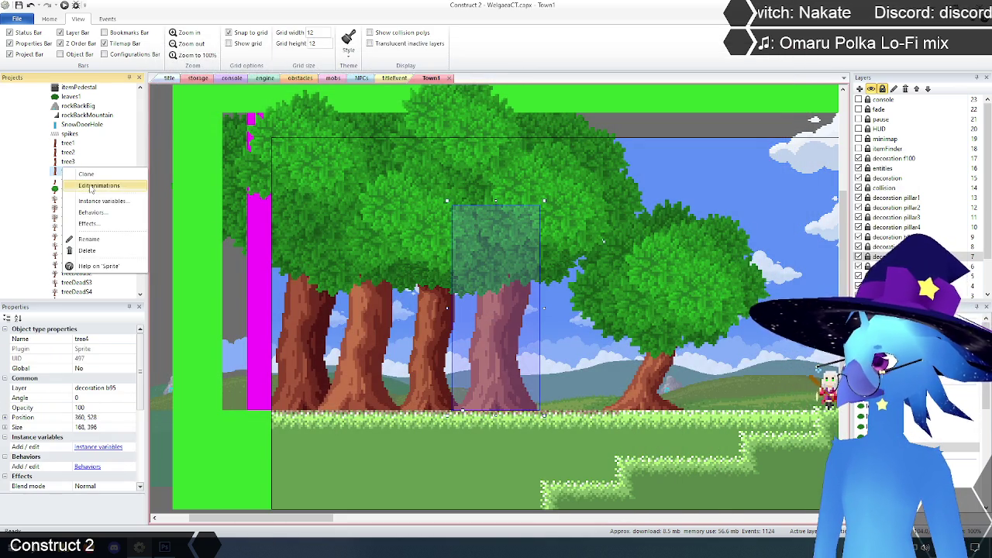
pyautogui.click(93, 175)
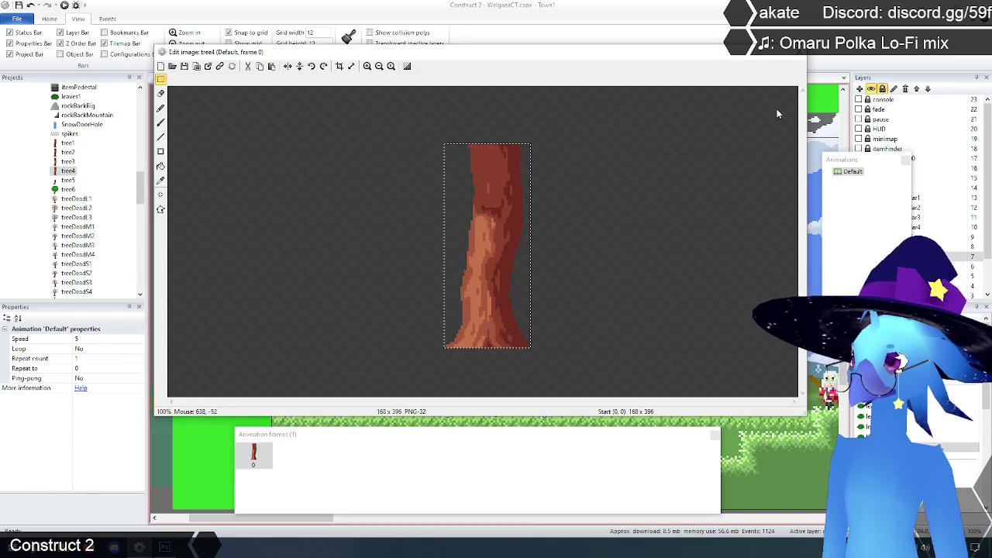
pyautogui.click(799, 54)
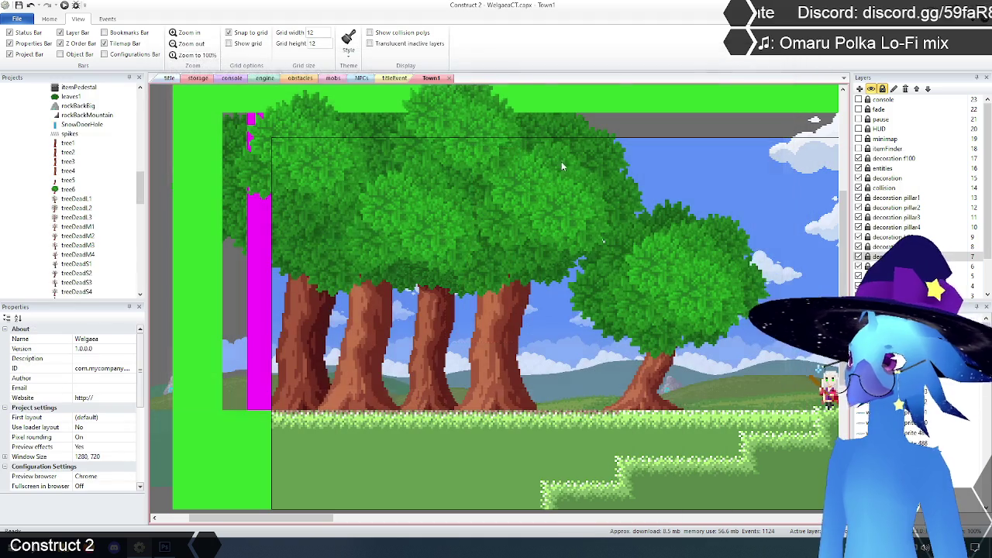
# Duplicate tree1's frame 2 as frame 3 and paste tree4's trunk over its image.
pyautogui.rightClick(67, 143)
pyautogui.click(92, 147)
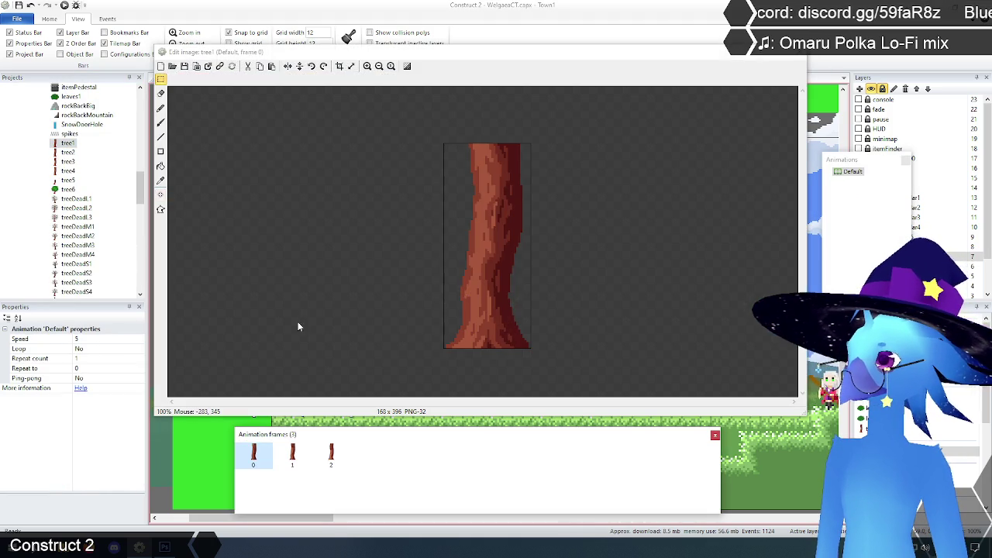
pyautogui.click(332, 454)
pyautogui.rightClick(333, 456)
pyautogui.click(355, 461)
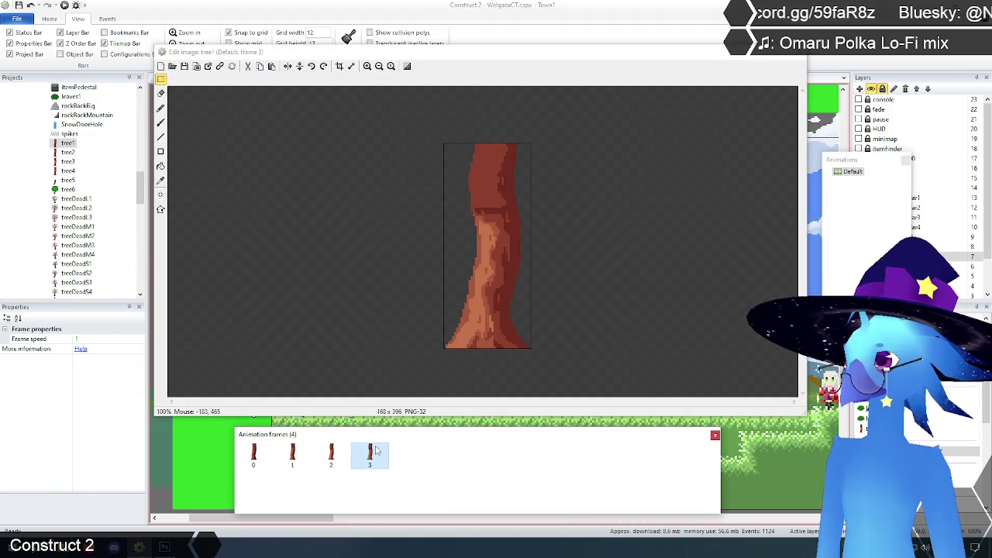
pyautogui.moveTo(395, 117); pyautogui.dragTo(659, 395)
pyautogui.hotkey('ctrl', 'v')
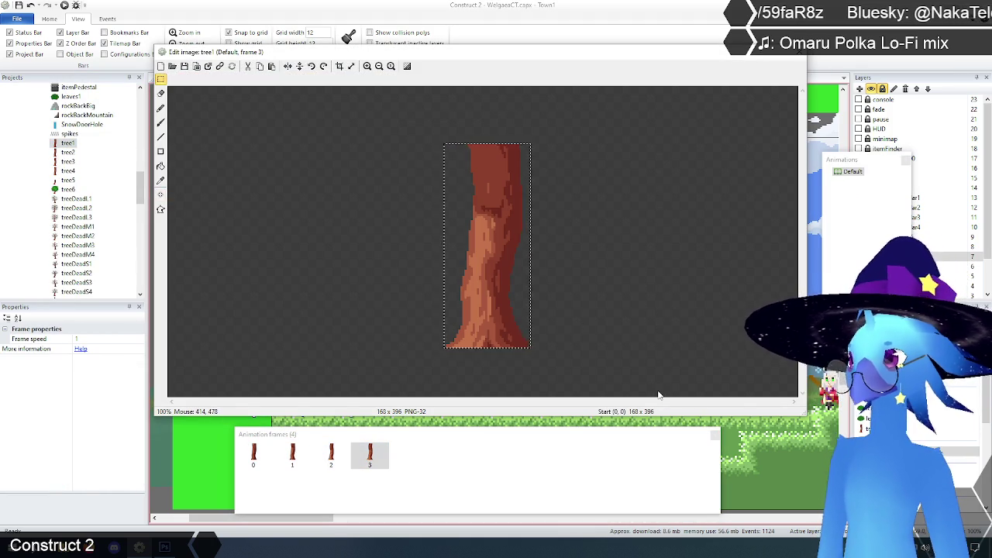
pyautogui.click(592, 317)
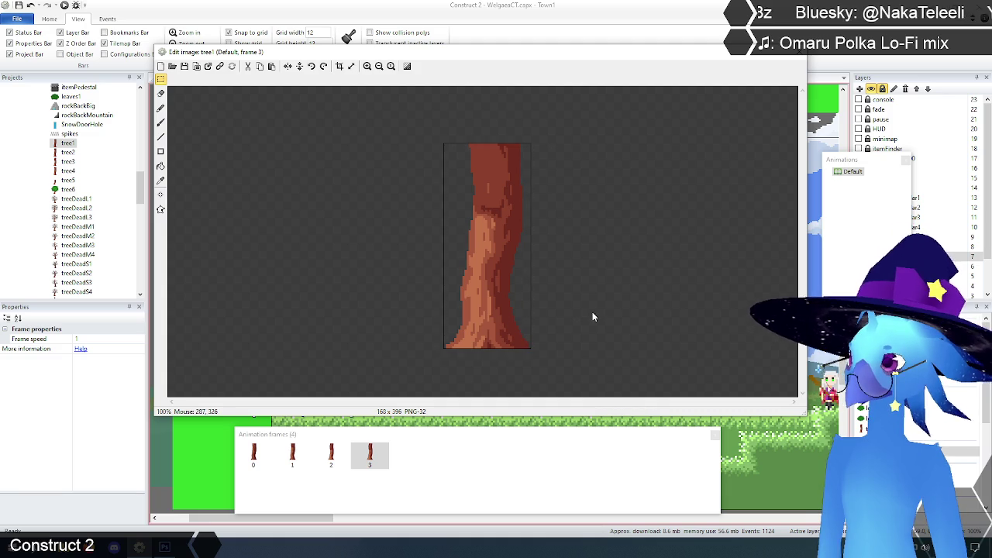
# Set frame 3's origin to Bottom-left (0, 396), review all frames, and close the editor.
pyautogui.click(161, 194)
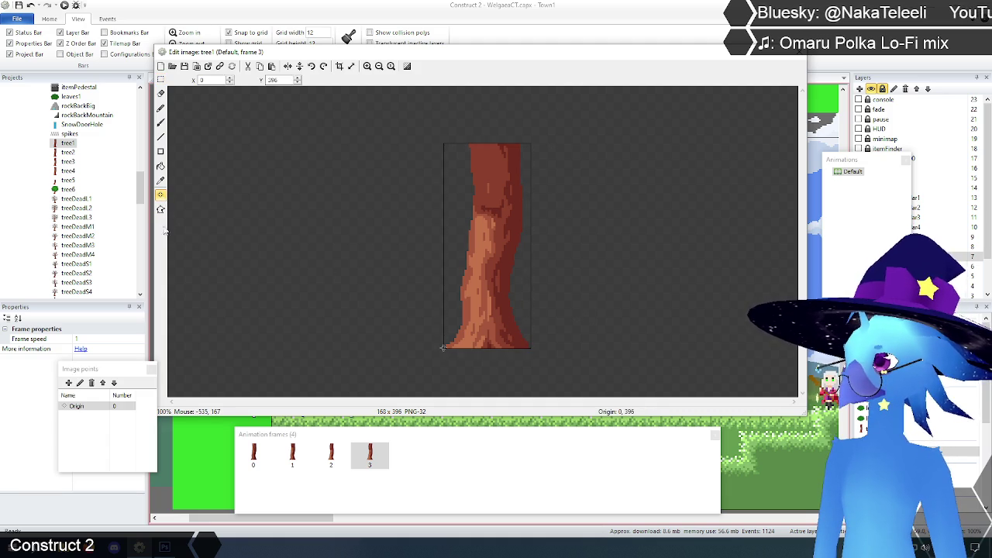
pyautogui.rightClick(96, 407)
pyautogui.moveTo(132, 473)
pyautogui.click(238, 455)
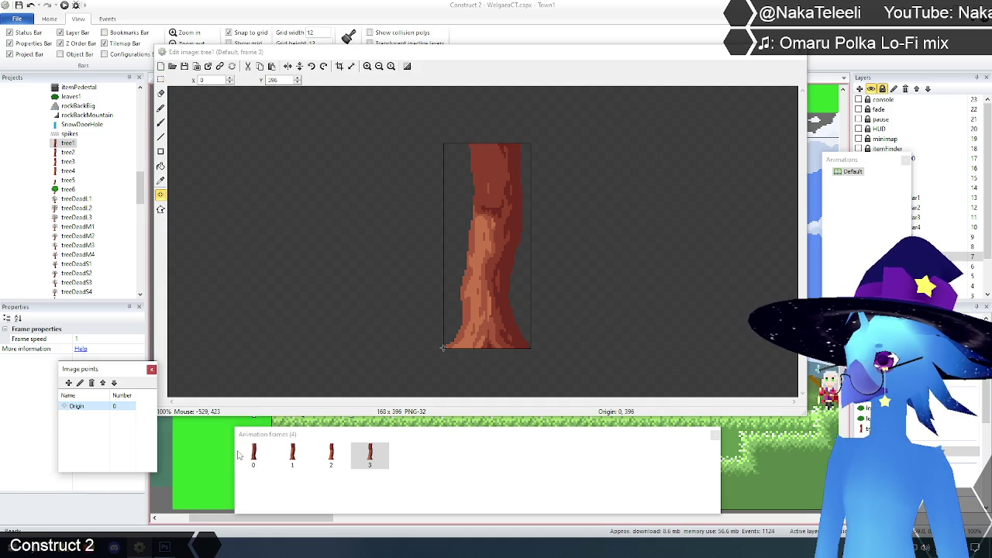
pyautogui.click(332, 457)
pyautogui.keyDown('shift'); pyautogui.click(371, 456); pyautogui.keyUp('shift')
pyautogui.click(292, 456)
pyautogui.click(254, 456)
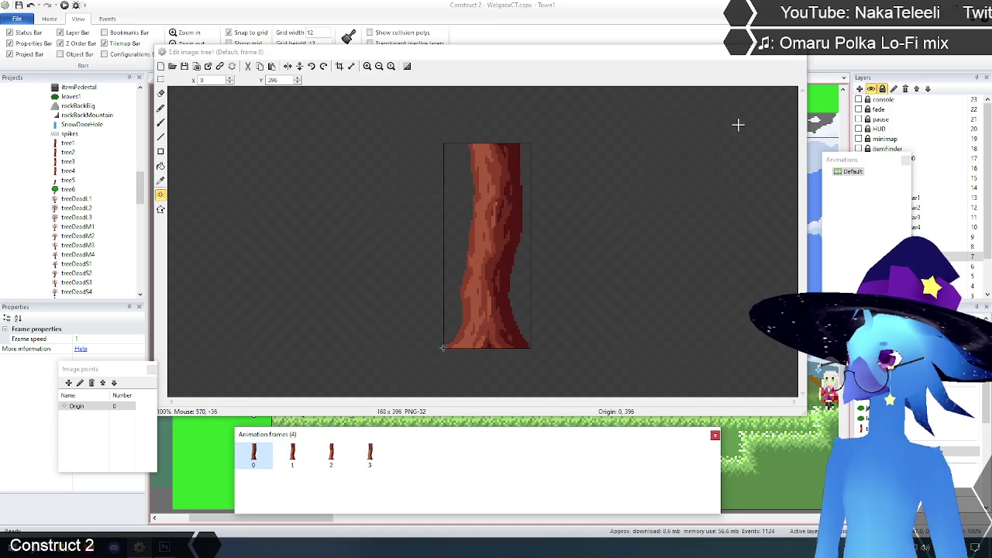
pyautogui.click(803, 58)
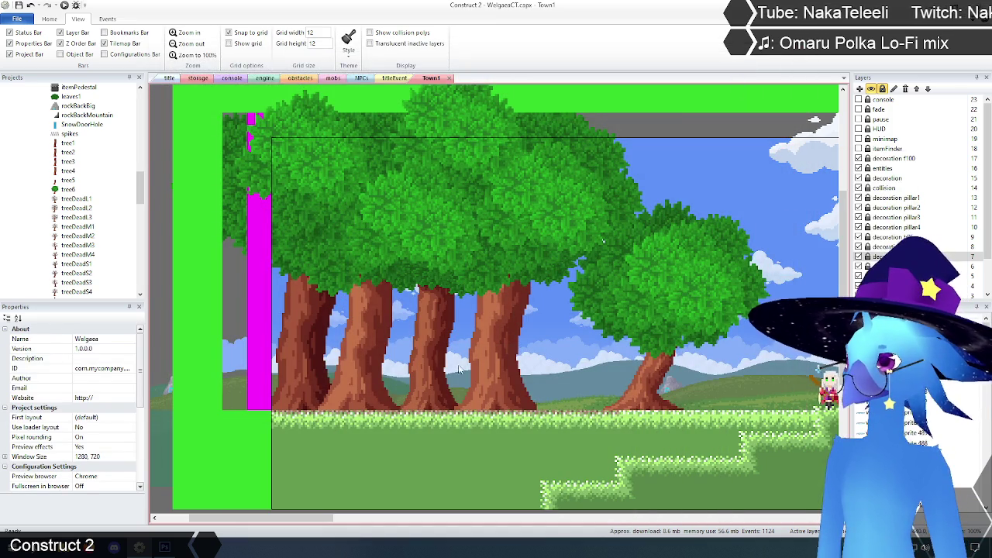
# Copy tree5's whole trunk image from its animation editor.
pyautogui.click(68, 181)
pyautogui.rightClick(78, 181)
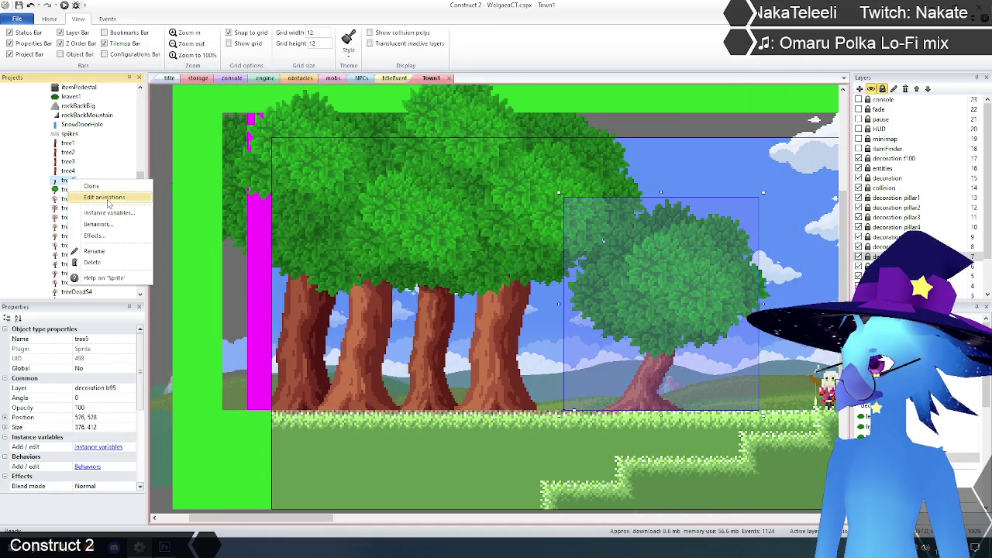
pyautogui.click(104, 197)
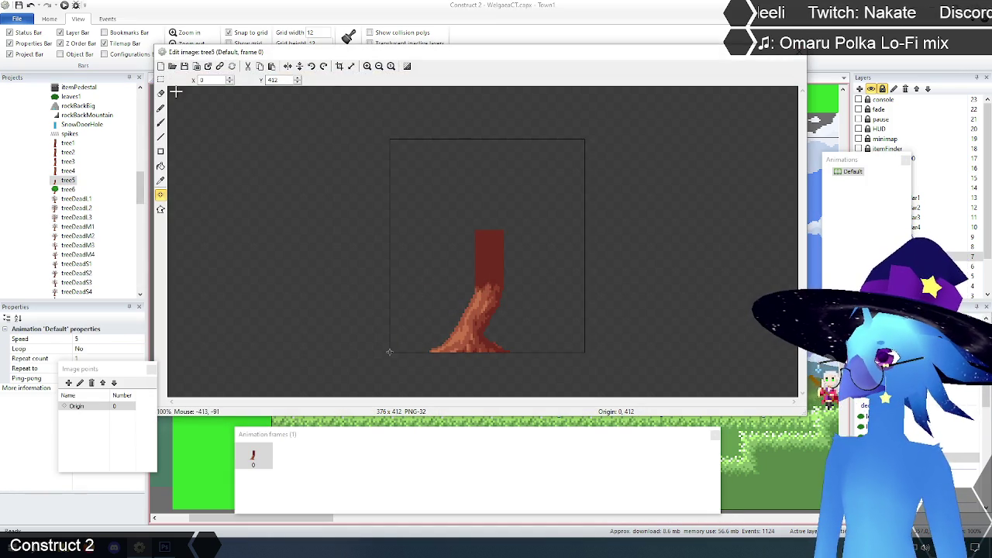
pyautogui.moveTo(346, 121); pyautogui.dragTo(669, 373)
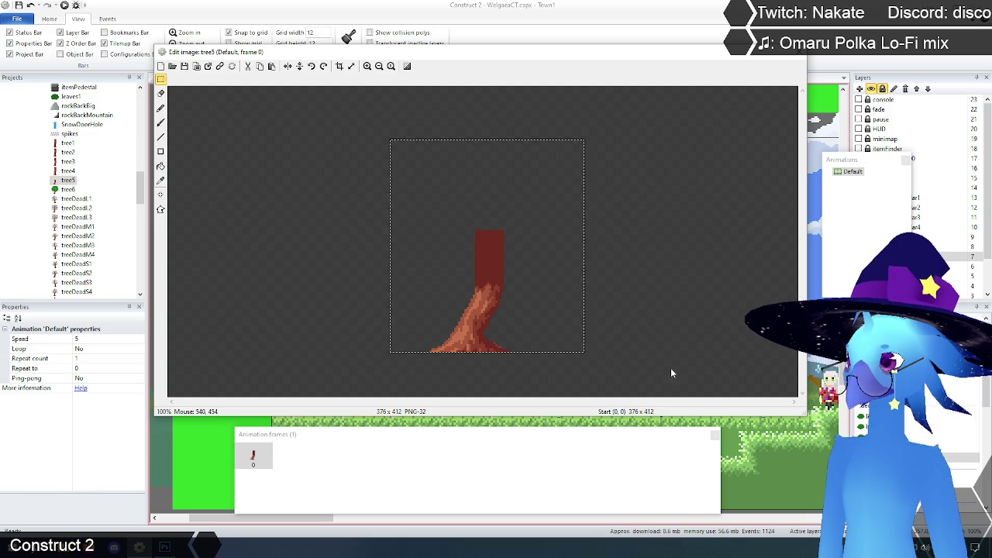
pyautogui.click(799, 54)
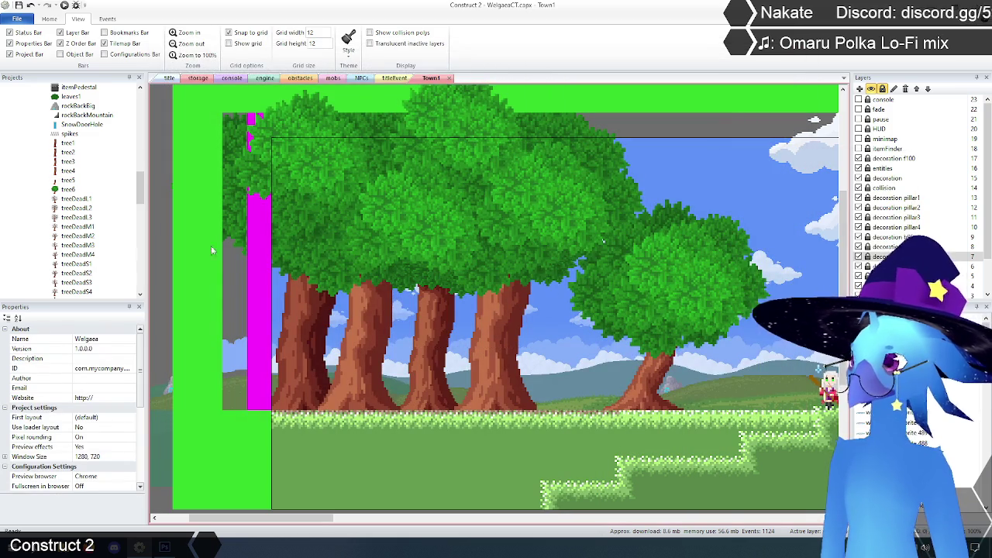
# Duplicate tree1's frame 3 as frame 4 and paste tree5's trunk in, enlarging the canvas.
pyautogui.click(67, 143)
pyautogui.rightClick(67, 143)
pyautogui.click(100, 160)
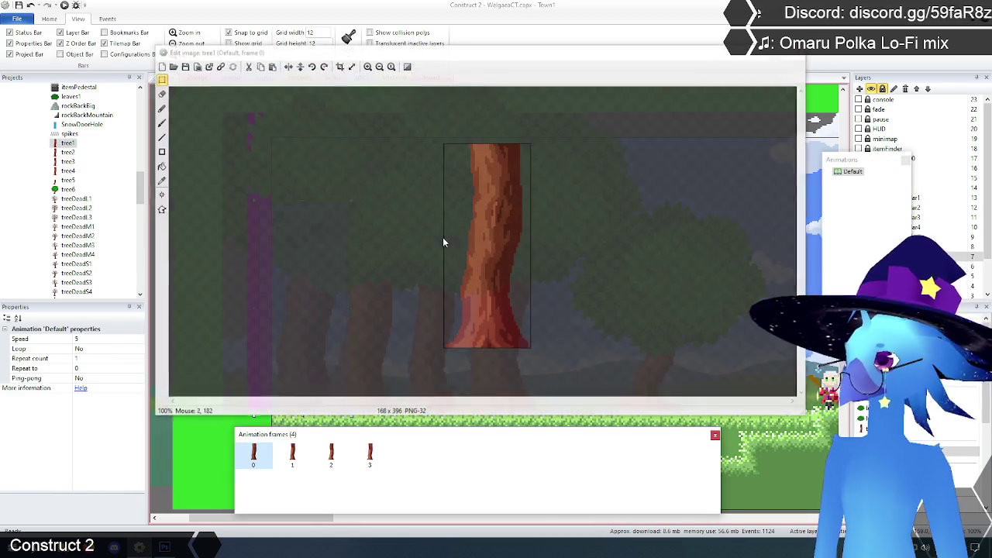
pyautogui.click(371, 452)
pyautogui.rightClick(371, 452)
pyautogui.click(401, 463)
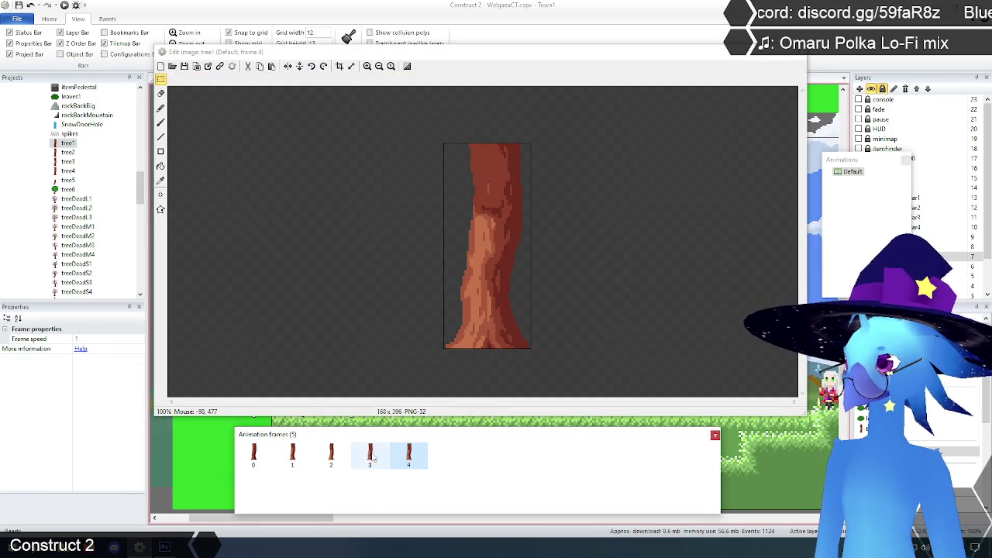
pyautogui.click(408, 456)
pyautogui.moveTo(391, 140)
pyautogui.mouseDown()
pyautogui.moveTo(493, 215)
pyautogui.moveTo(677, 396)
pyautogui.mouseUp()
pyautogui.press('Delete')
pyautogui.hotkey('ctrl', 'v')
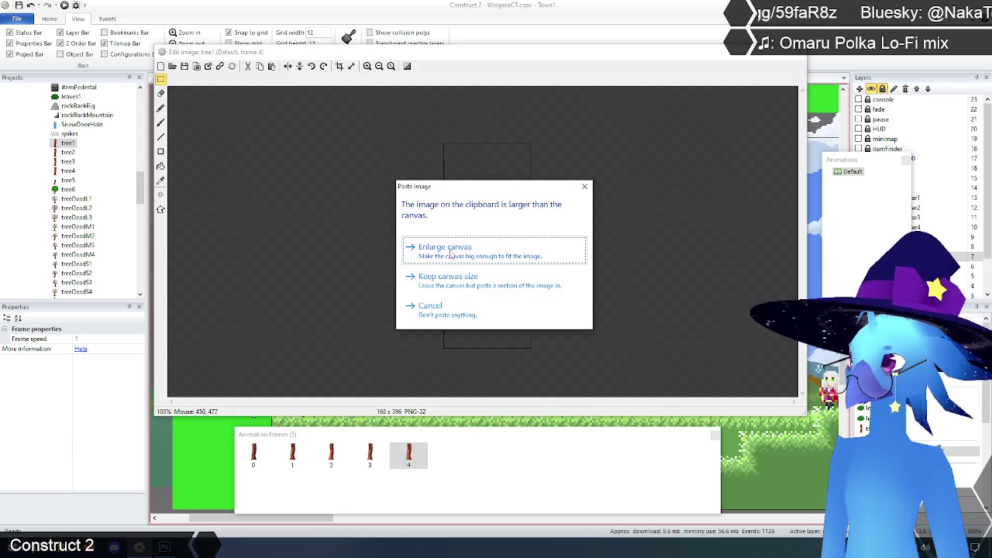
pyautogui.click(445, 248)
pyautogui.click(351, 233)
# Quick-assign frame 4's origin to Bottom-left.
pyautogui.click(161, 195)
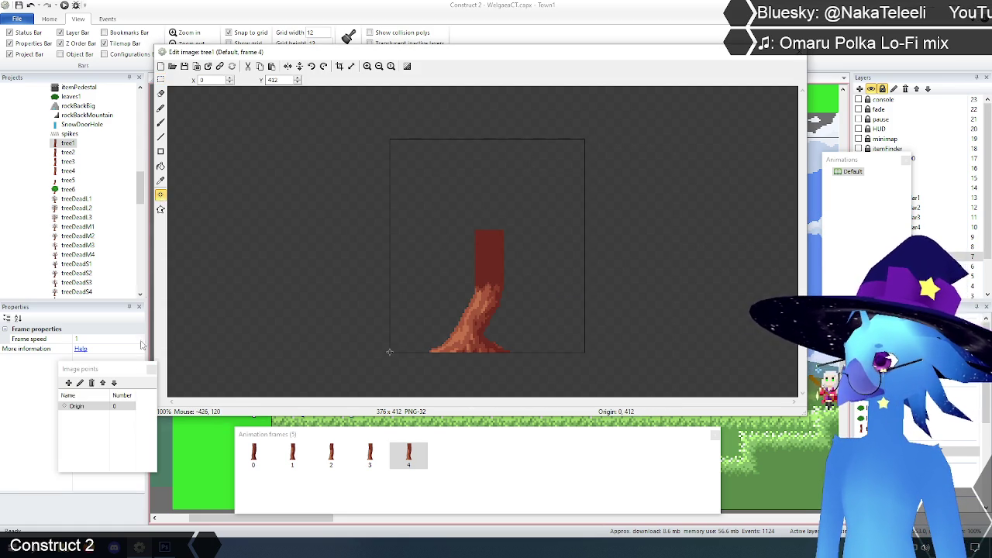
pyautogui.rightClick(85, 408)
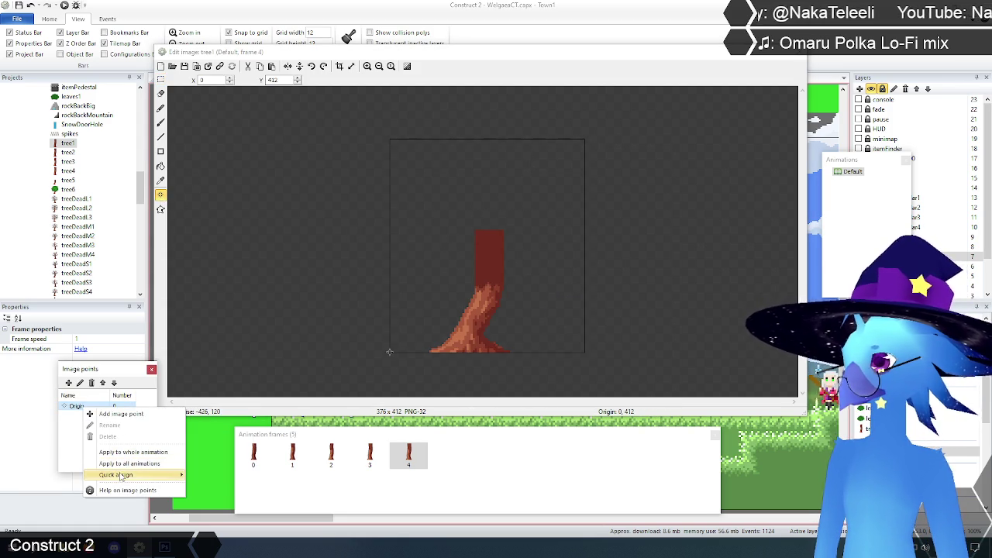
pyautogui.moveTo(121, 475)
pyautogui.click(221, 451)
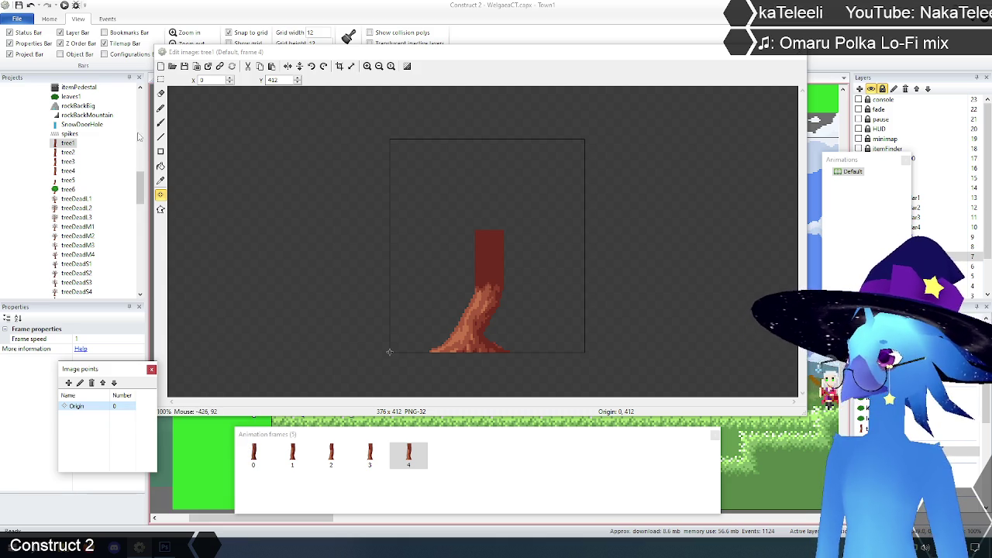
pyautogui.click(160, 79)
# Crop frame 4 to the 240x246 bent trunk with origin (0, 246), then close the editor.
pyautogui.moveTo(369, 369)
pyautogui.mouseDown()
pyautogui.moveTo(512, 253)
pyautogui.moveTo(513, 225)
pyautogui.mouseUp()
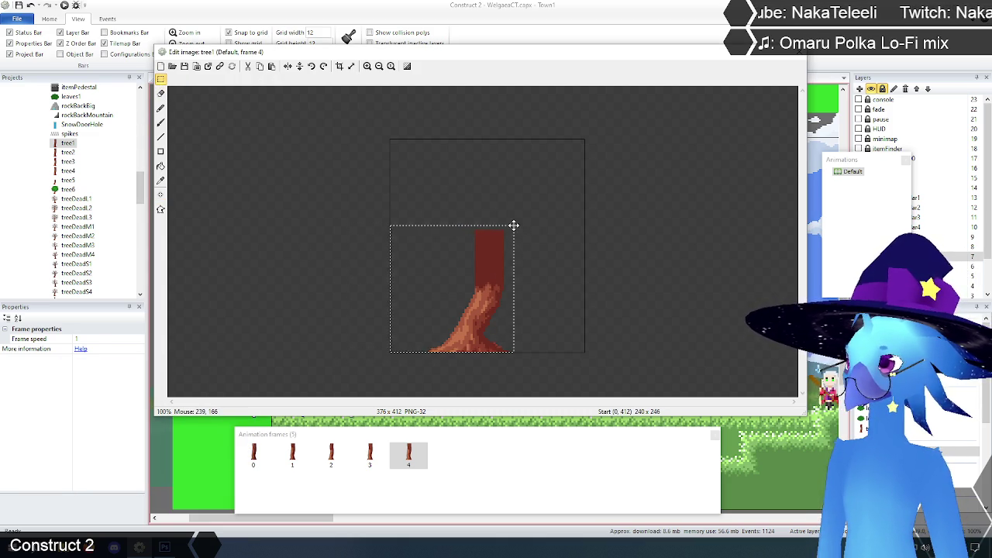
pyautogui.click(339, 66)
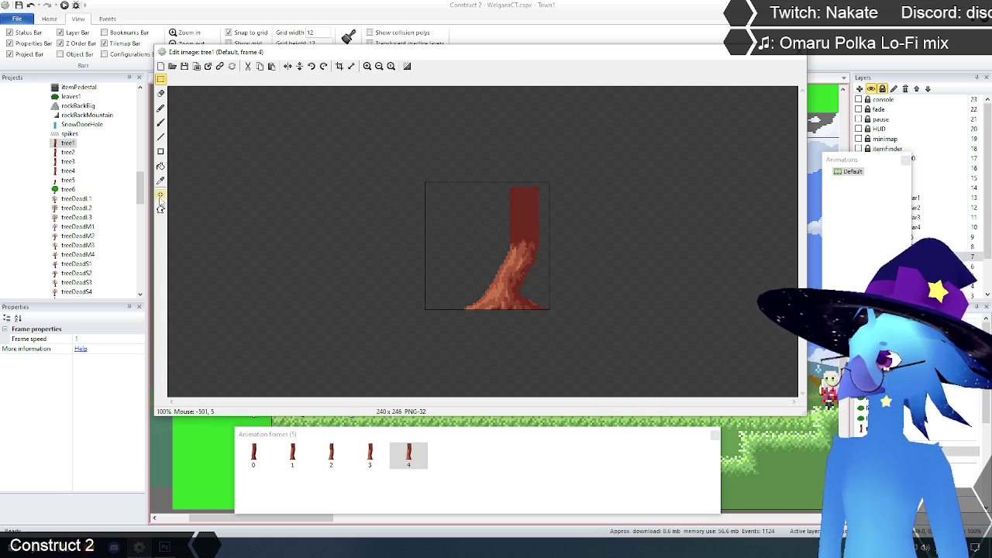
pyautogui.click(161, 195)
pyautogui.click(161, 80)
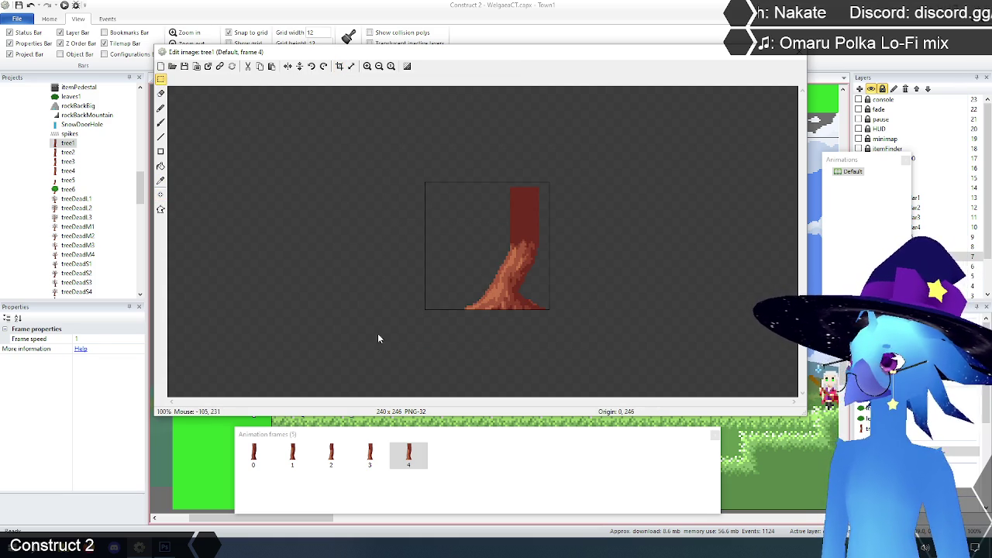
pyautogui.click(370, 455)
pyautogui.click(409, 455)
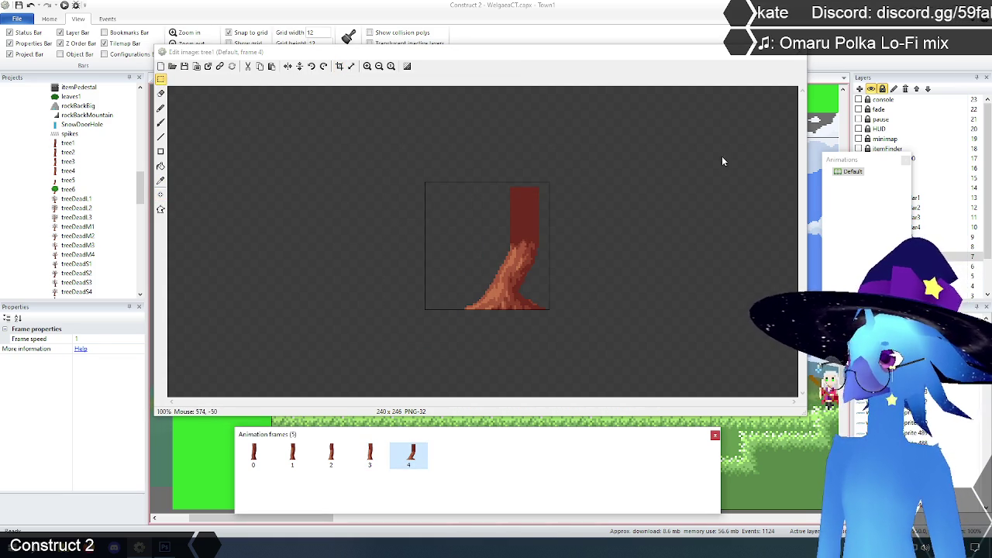
pyautogui.click(799, 53)
pyautogui.click(163, 316)
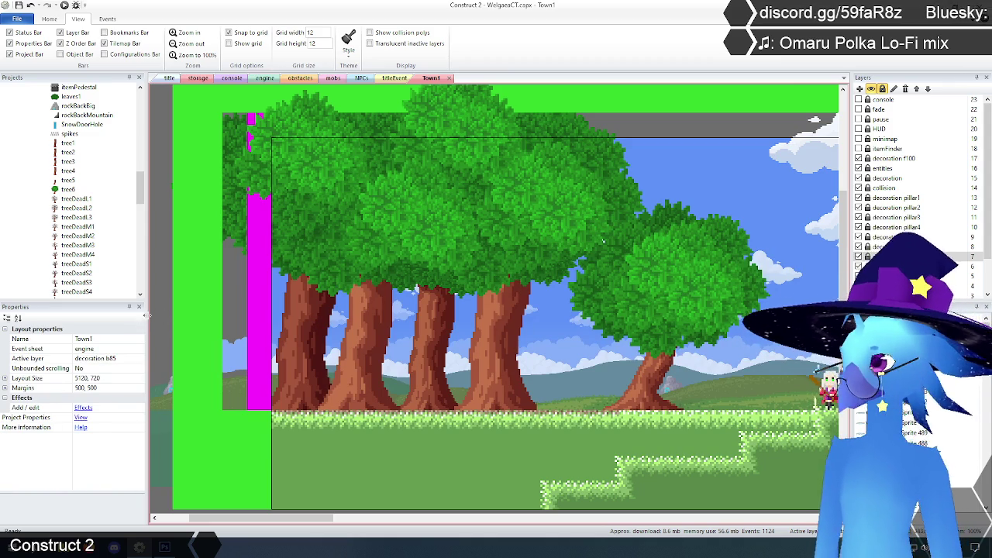
# Place a tree1 instance at the forest's left edge and hide the grass and collision layers.
pyautogui.moveTo(67, 143); pyautogui.dragTo(189, 219)
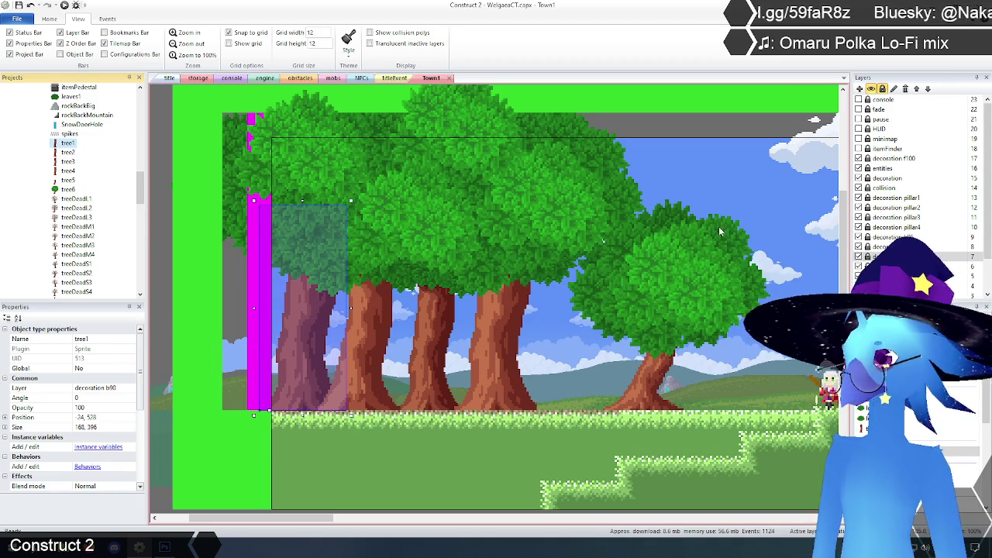
pyautogui.scroll(-2, 892, 194)
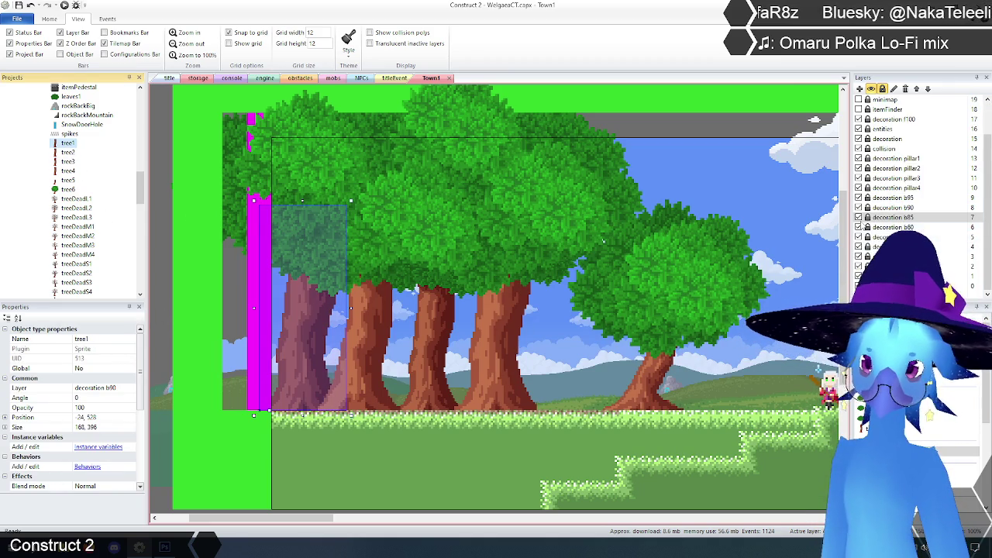
pyautogui.click(860, 217)
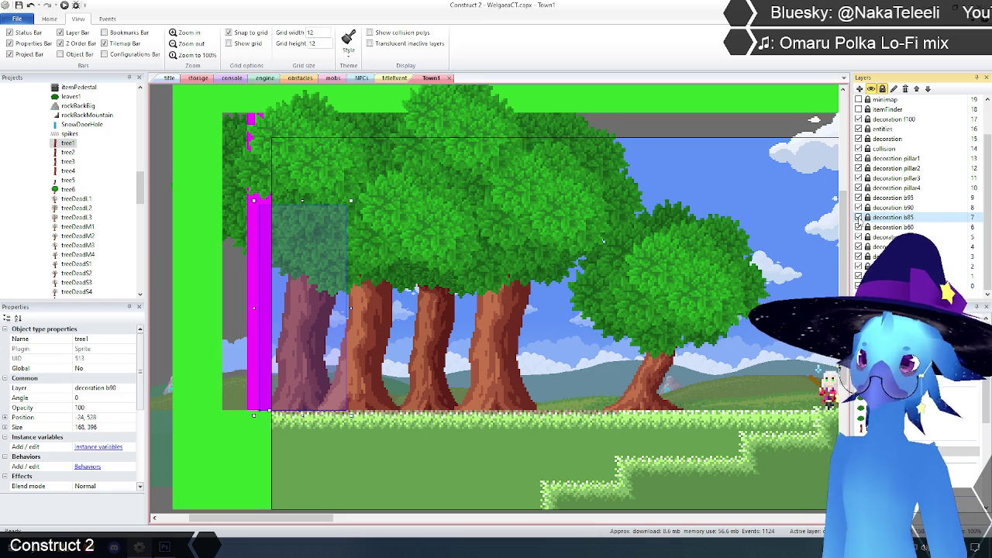
pyautogui.click(858, 208)
pyautogui.click(859, 198)
pyautogui.click(859, 199)
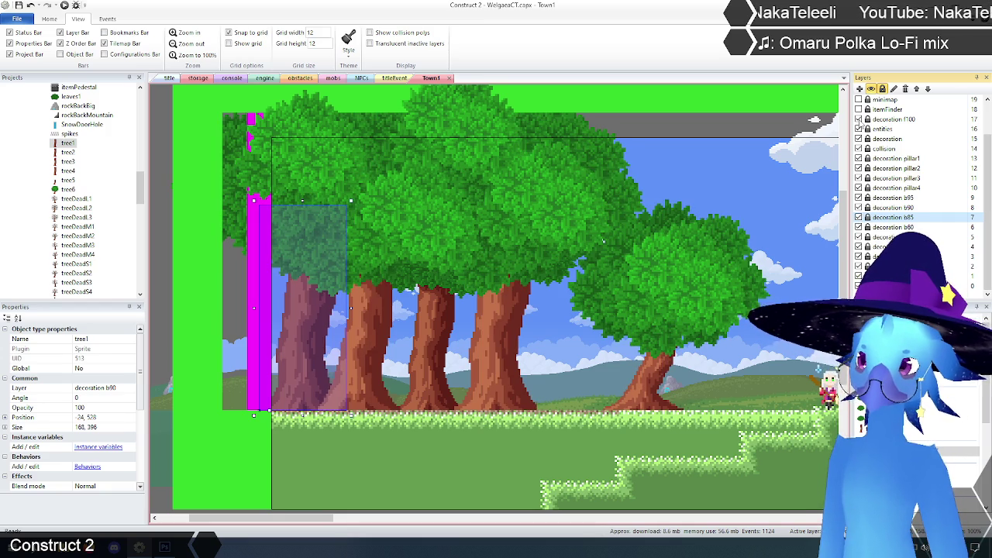
pyautogui.click(858, 218)
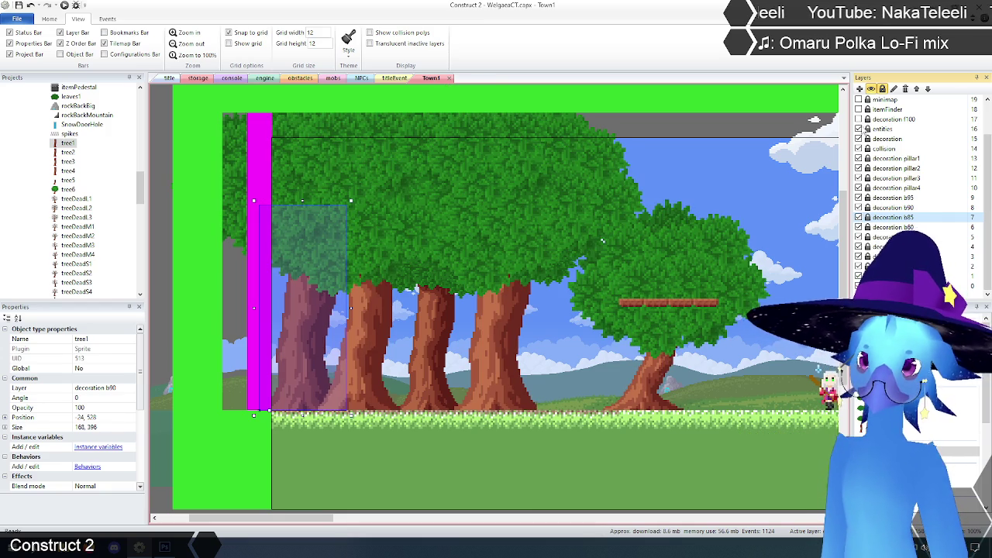
pyautogui.click(858, 140)
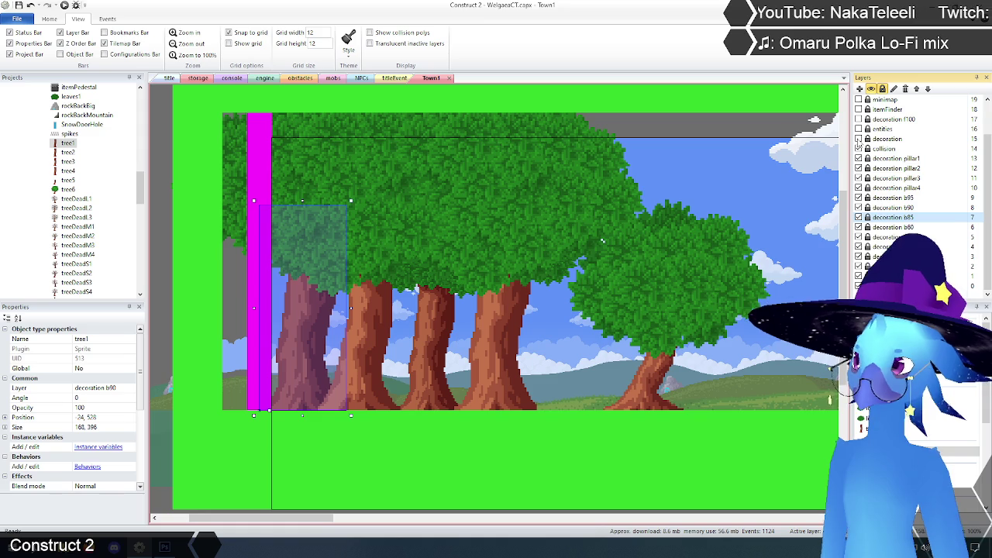
pyautogui.click(859, 148)
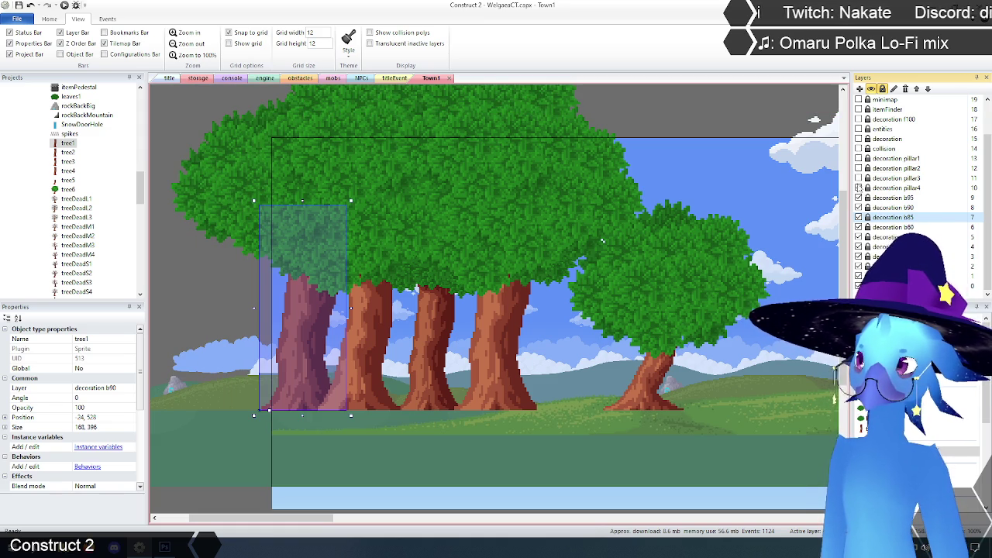
# Toggle the decoration b95, b90 and b85 layers on and off to locate each trunk.
pyautogui.click(892, 198)
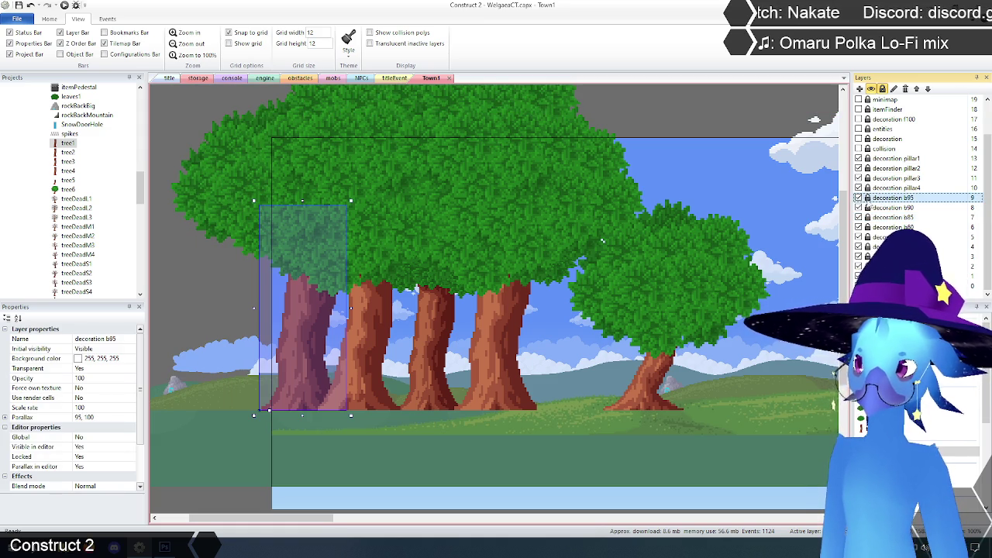
pyautogui.click(858, 197)
pyautogui.click(858, 198)
pyautogui.click(858, 197)
pyautogui.click(859, 198)
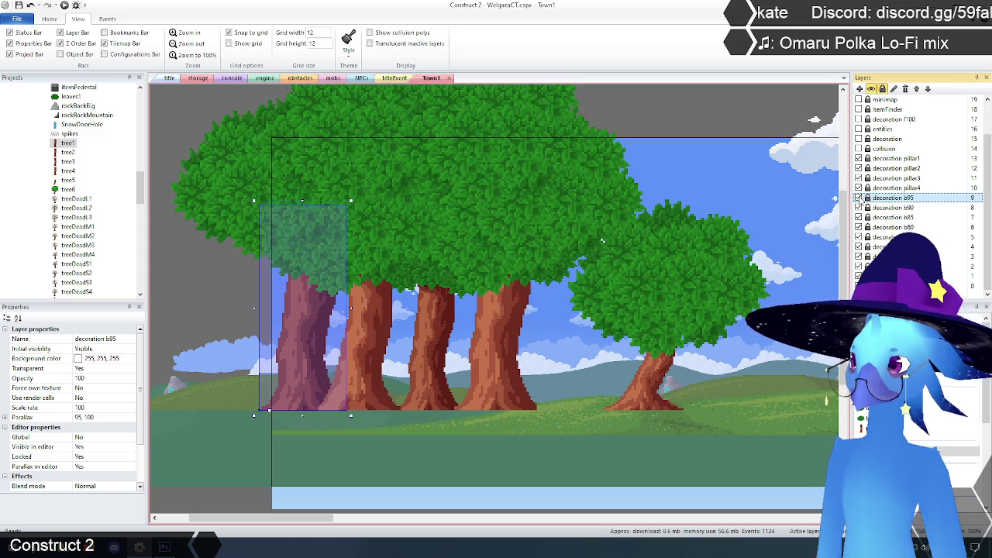
pyautogui.click(370, 323)
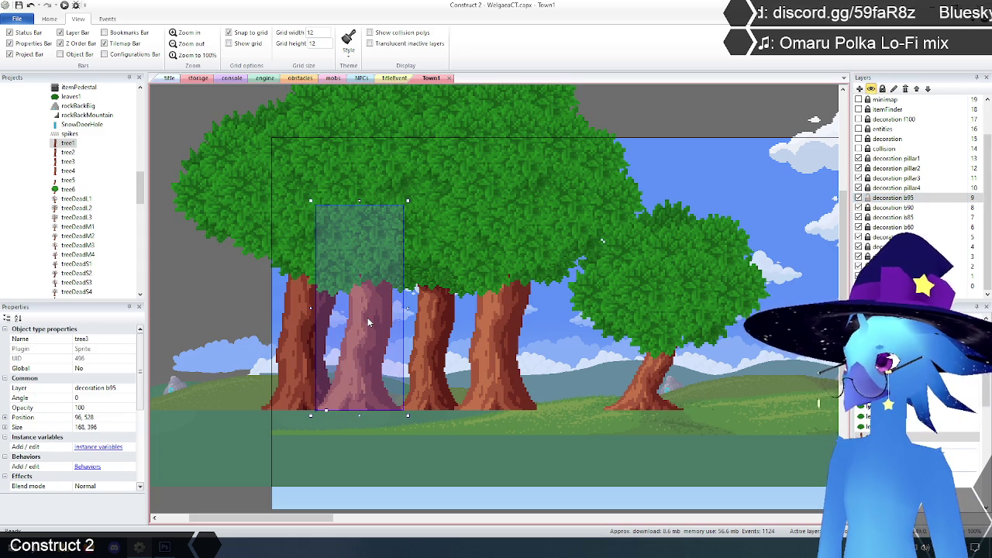
pyautogui.click(305, 342)
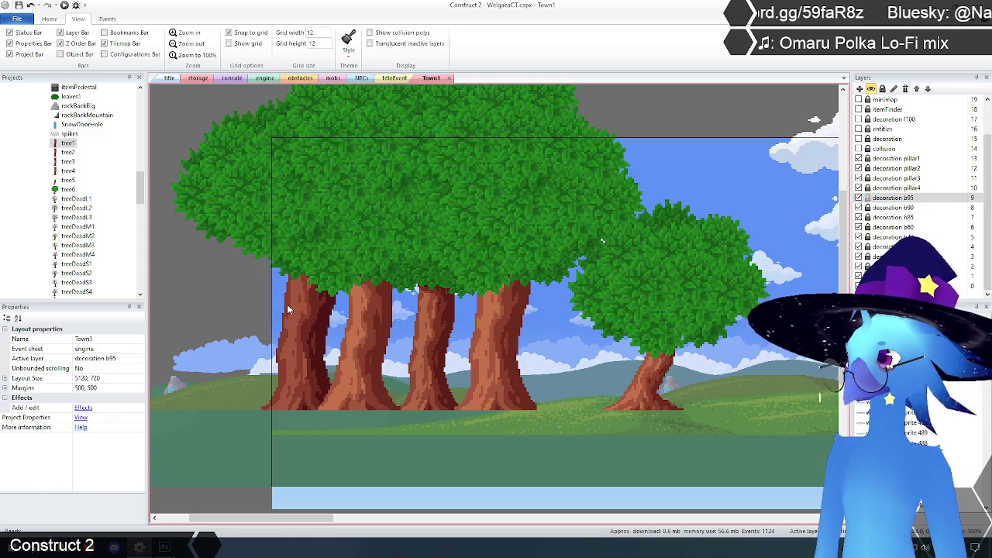
pyautogui.click(859, 207)
pyautogui.click(859, 208)
pyautogui.click(858, 217)
pyautogui.click(858, 218)
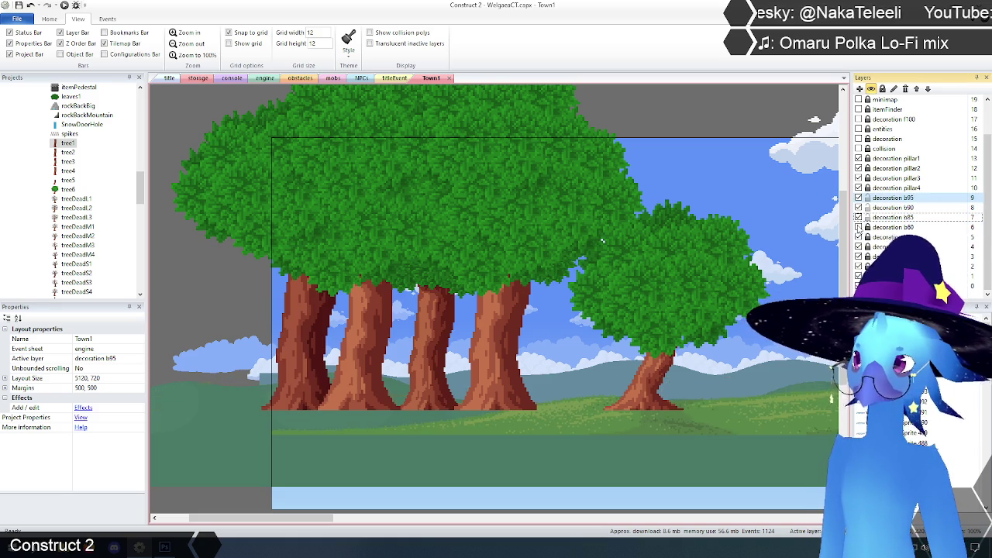
pyautogui.click(858, 198)
pyautogui.click(859, 198)
pyautogui.click(859, 198)
pyautogui.click(858, 197)
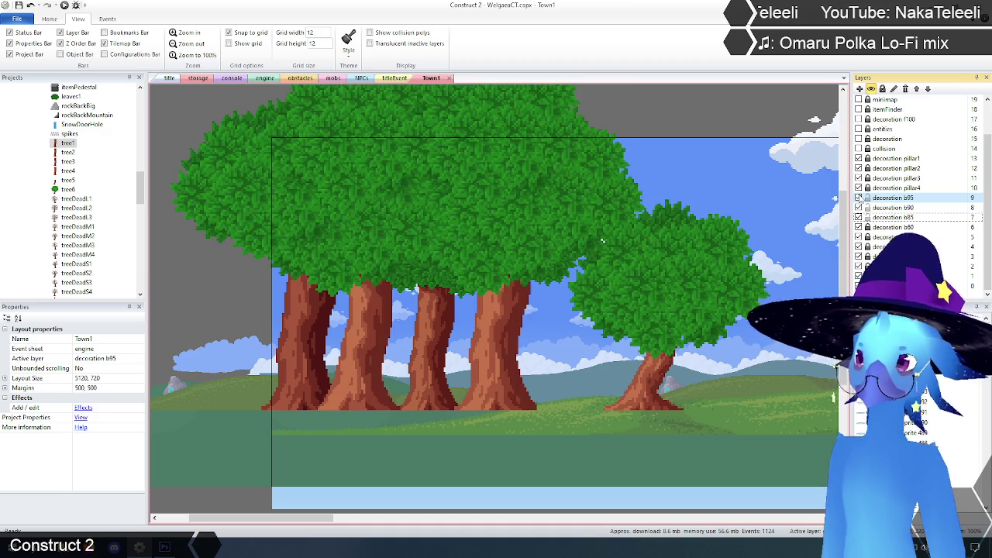
# Select the new tree1 trunk, recheck decoration b95, and shift the trunk to the right.
pyautogui.click(295, 324)
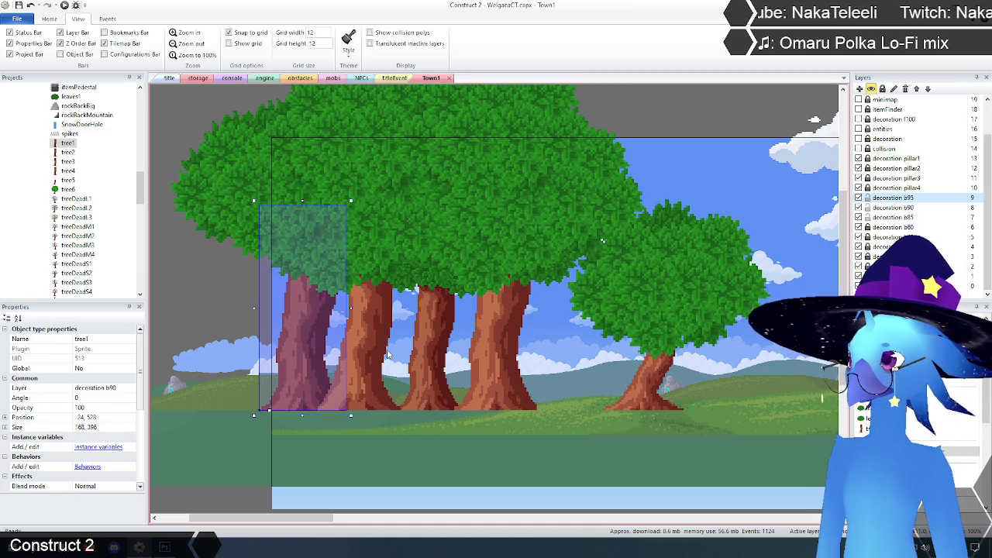
pyautogui.click(869, 199)
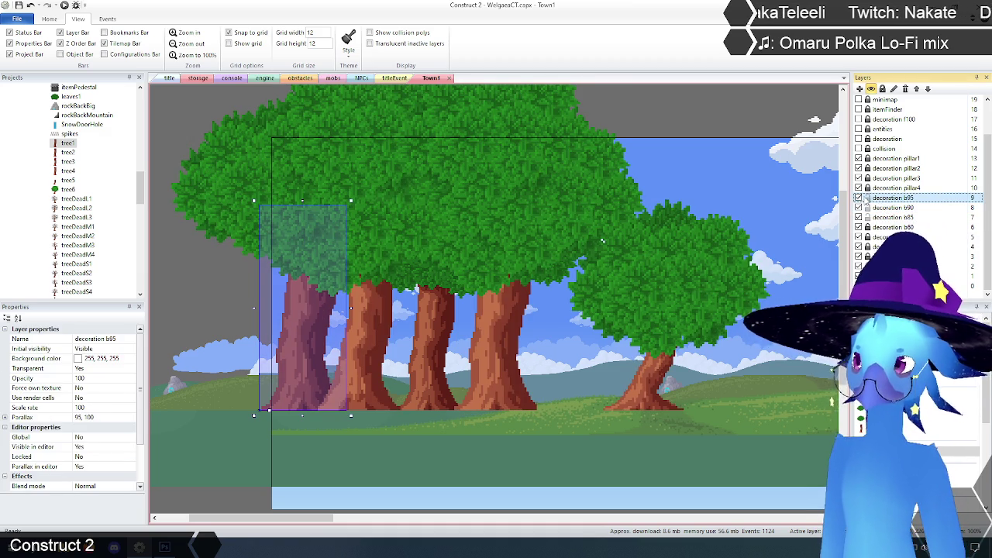
pyautogui.click(859, 198)
pyautogui.click(859, 198)
pyautogui.moveTo(305, 350); pyautogui.dragTo(361, 351)
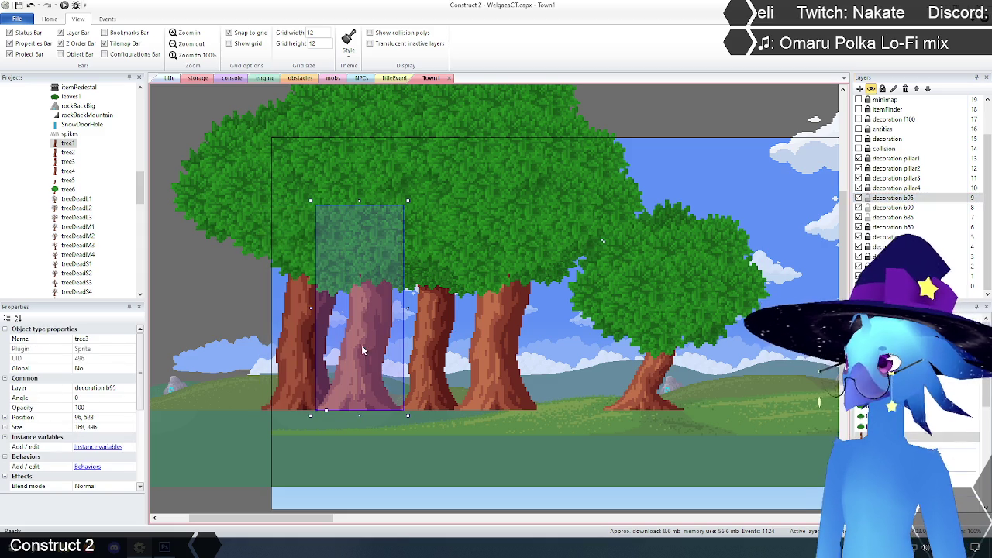
# Set the tree1 trunk's Initial frame to 2 in Properties.
pyautogui.moveTo(485, 339)
pyautogui.mouseDown()
pyautogui.moveTo(618, 280)
pyautogui.moveTo(421, 339)
pyautogui.moveTo(442, 355)
pyautogui.moveTo(456, 347)
pyautogui.mouseUp()
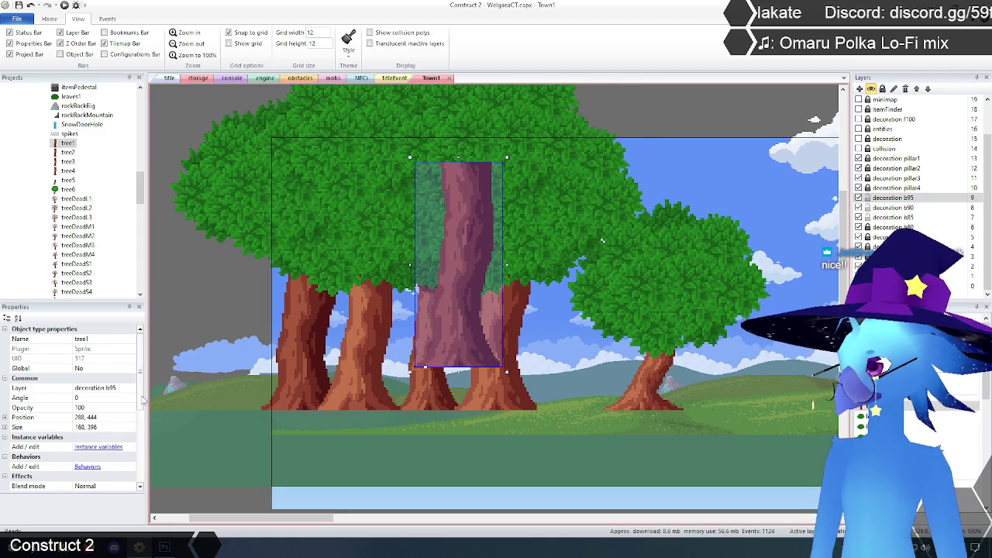
pyautogui.scroll(-3, 143, 473)
pyautogui.click(97, 439)
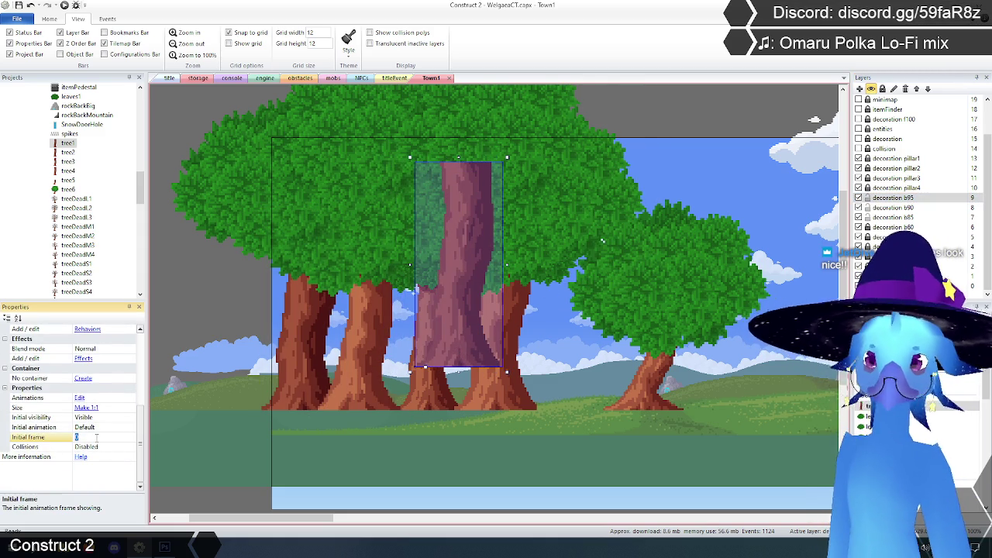
pyautogui.press('Return')
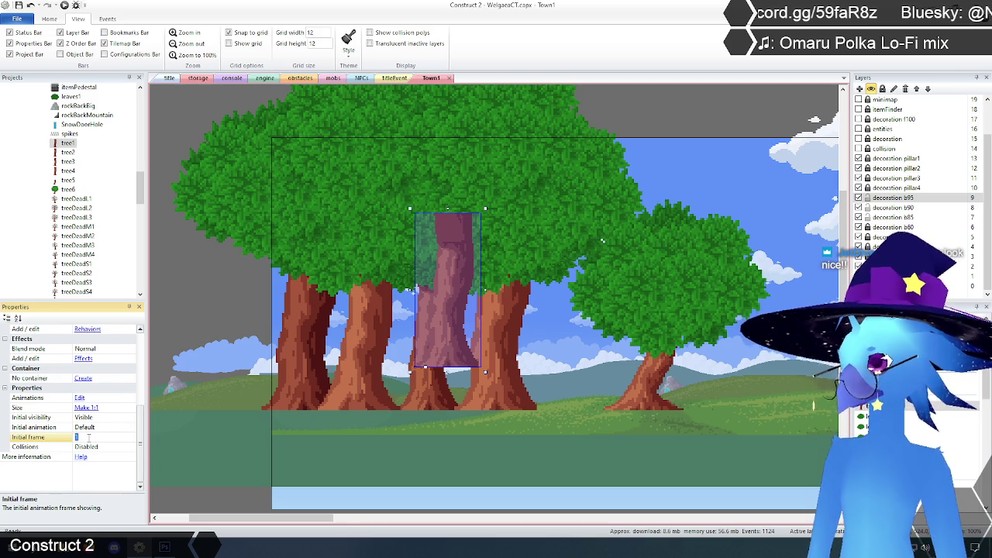
pyautogui.write('2')
pyautogui.press('Return')
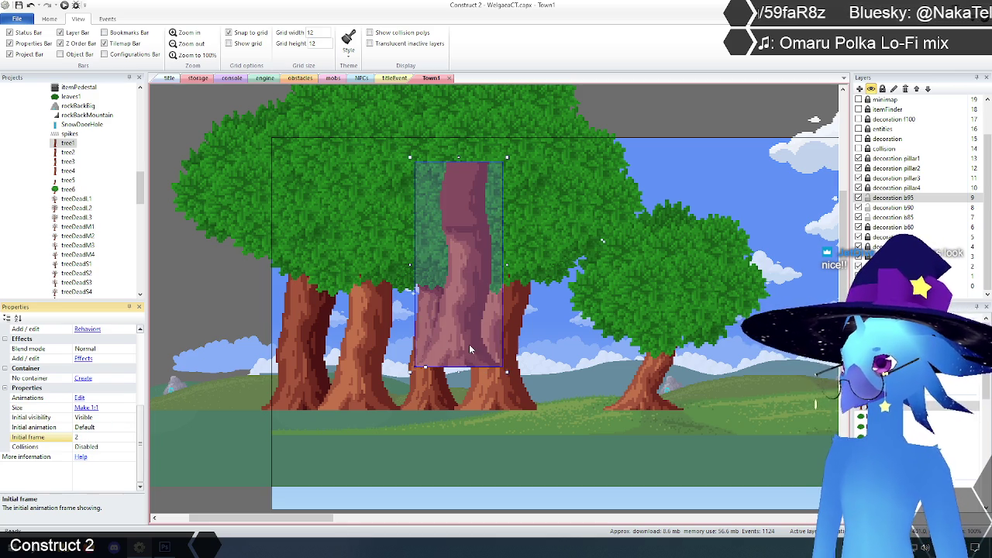
# Move the tree1 trunk onto tree3's spot, then delete the tree3 instance and object type.
pyautogui.moveTo(468, 353)
pyautogui.mouseDown()
pyautogui.moveTo(401, 370)
pyautogui.moveTo(370, 393)
pyautogui.mouseUp()
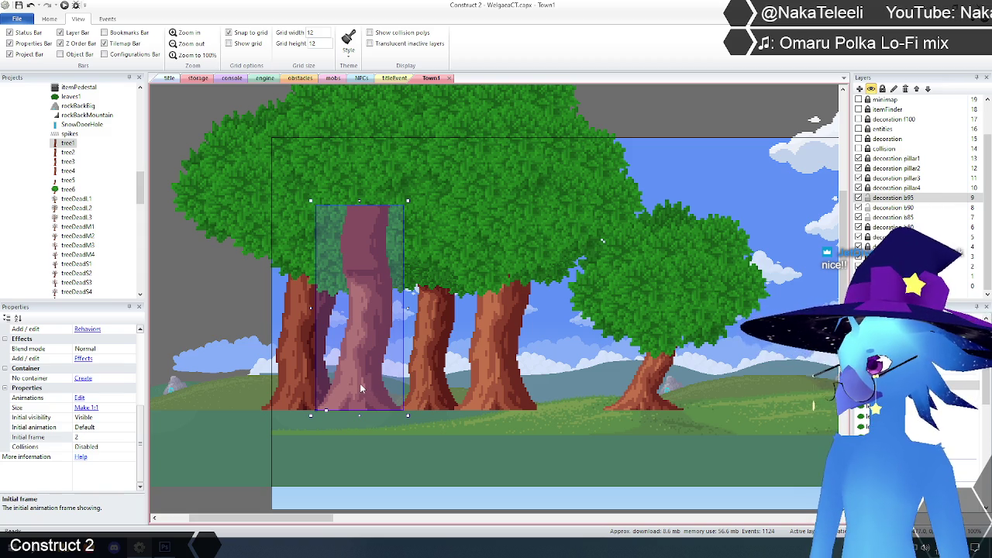
pyautogui.press('Delete')
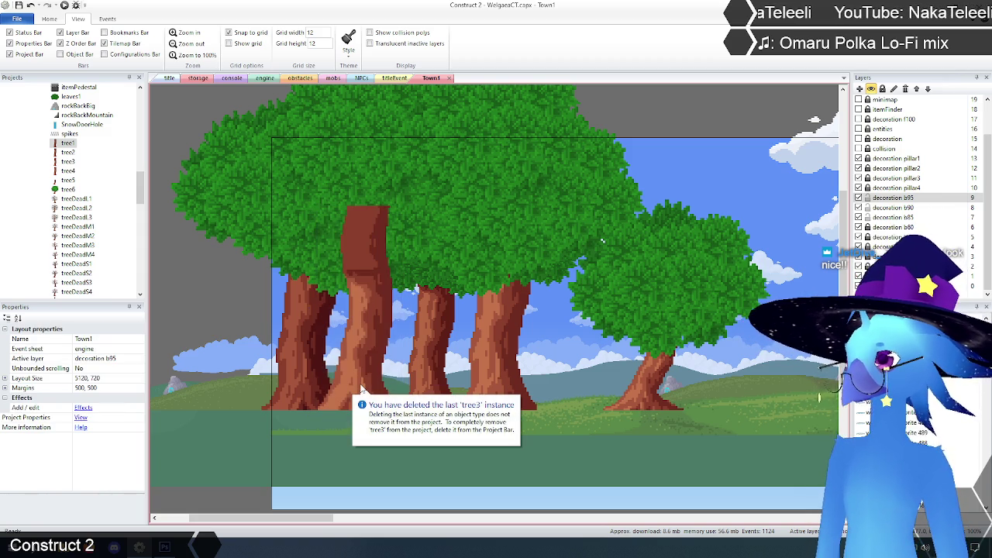
pyautogui.click(69, 162)
pyautogui.press('Delete')
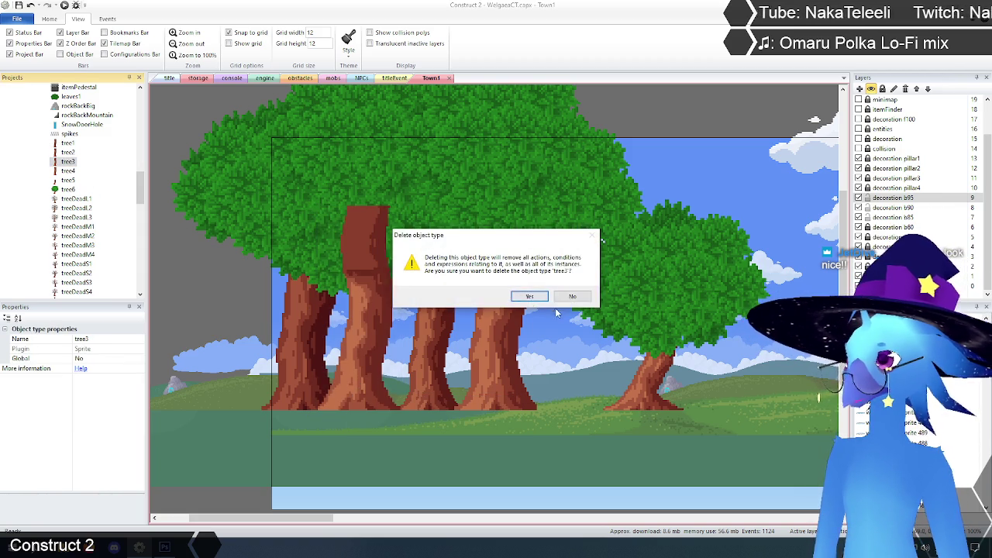
pyautogui.click(530, 298)
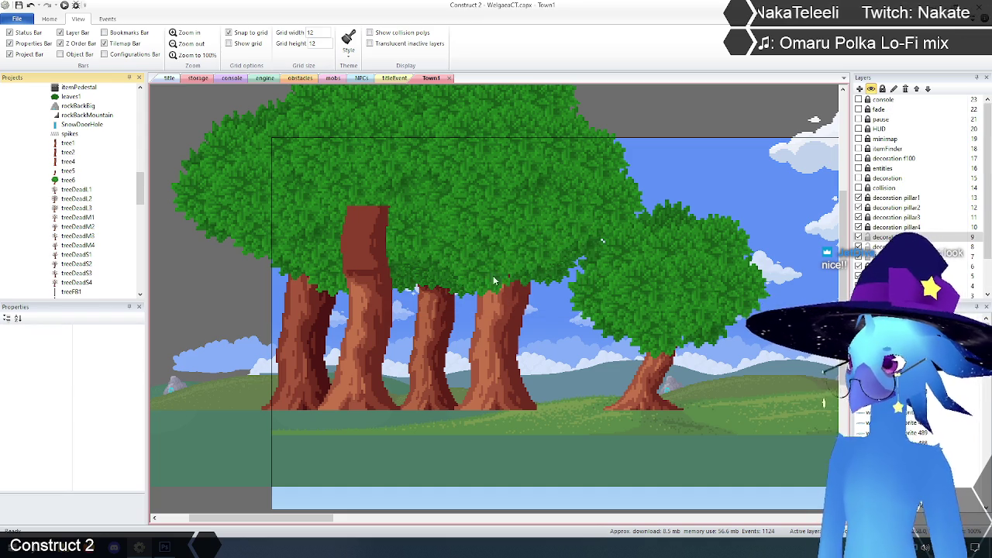
pyautogui.click(571, 243)
# Give the new tree1 trunk initial frame 3 and move it onto the tree4 trunk's spot.
pyautogui.moveTo(607, 207)
pyautogui.mouseDown()
pyautogui.moveTo(586, 367)
pyautogui.moveTo(545, 371)
pyautogui.moveTo(581, 370)
pyautogui.mouseUp()
pyautogui.moveTo(140, 364); pyautogui.dragTo(141, 431)
pyautogui.click(93, 447)
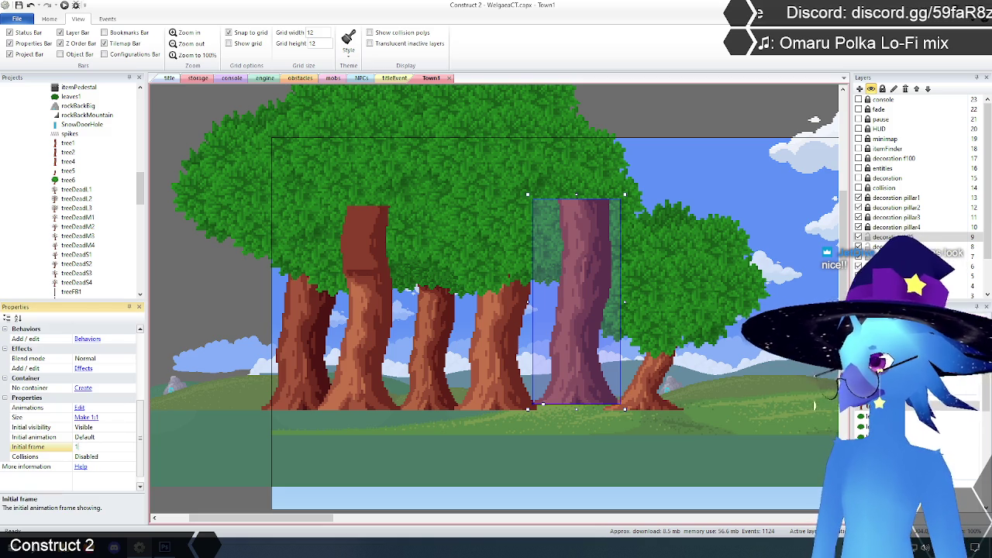
pyautogui.write('1')
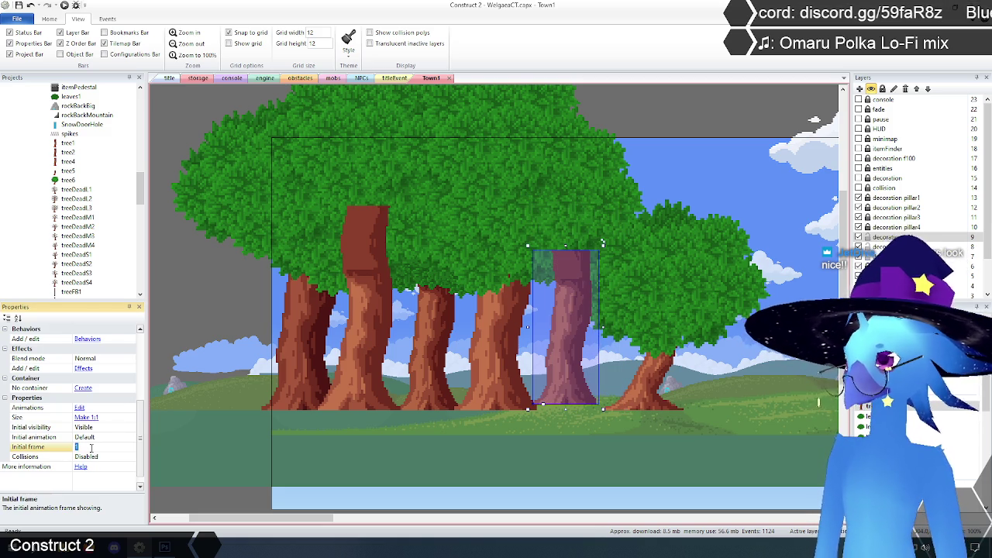
pyautogui.write('2')
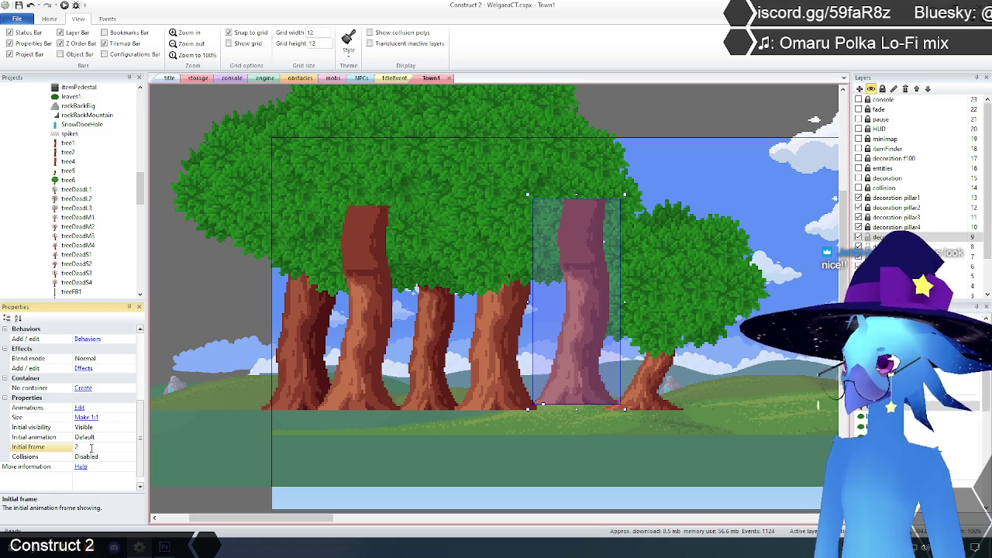
pyautogui.write('3')
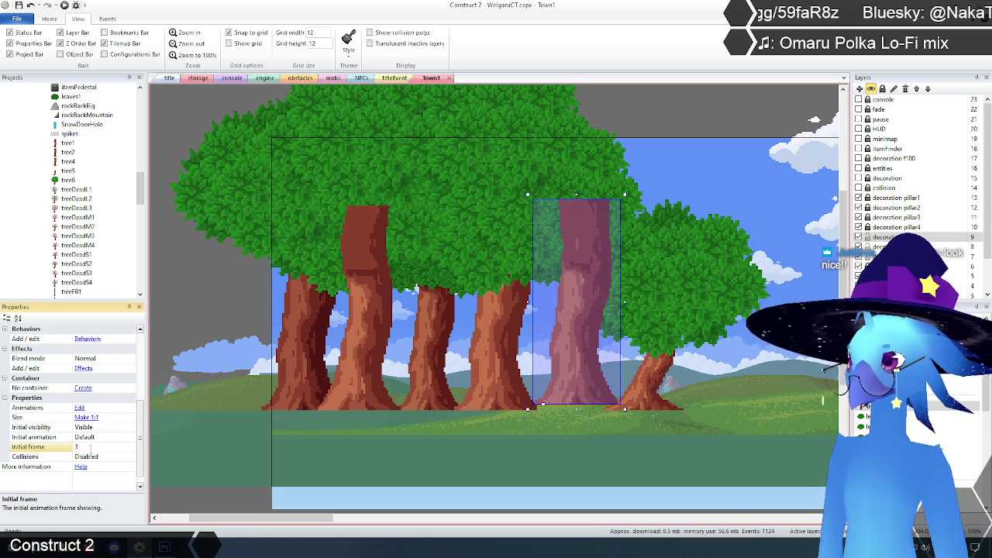
pyautogui.moveTo(579, 378)
pyautogui.mouseDown()
pyautogui.moveTo(511, 386)
pyautogui.moveTo(493, 382)
pyautogui.moveTo(535, 375)
pyautogui.moveTo(492, 375)
pyautogui.mouseUp()
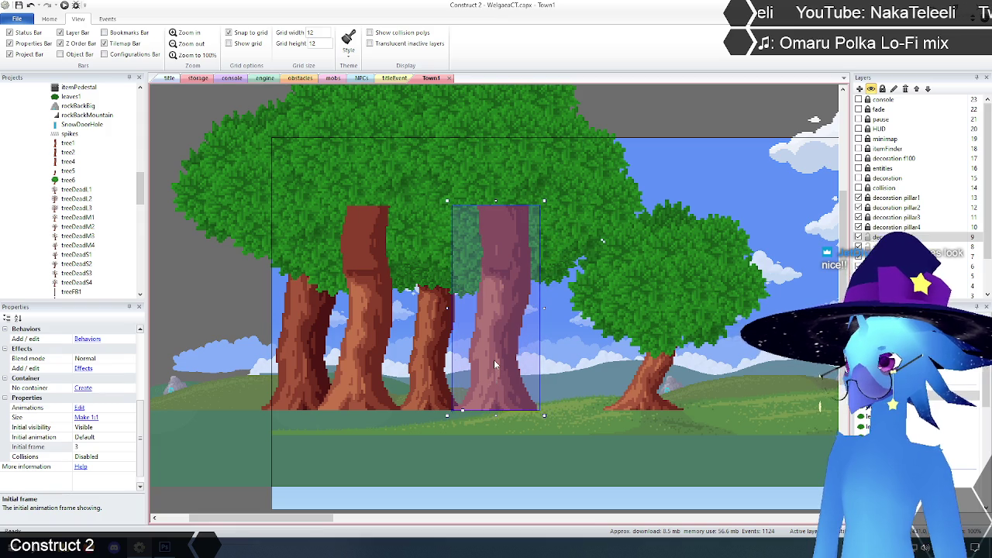
# Delete the old tree4 trunk instance and remove the tree4 object type from the project.
pyautogui.click(494, 364)
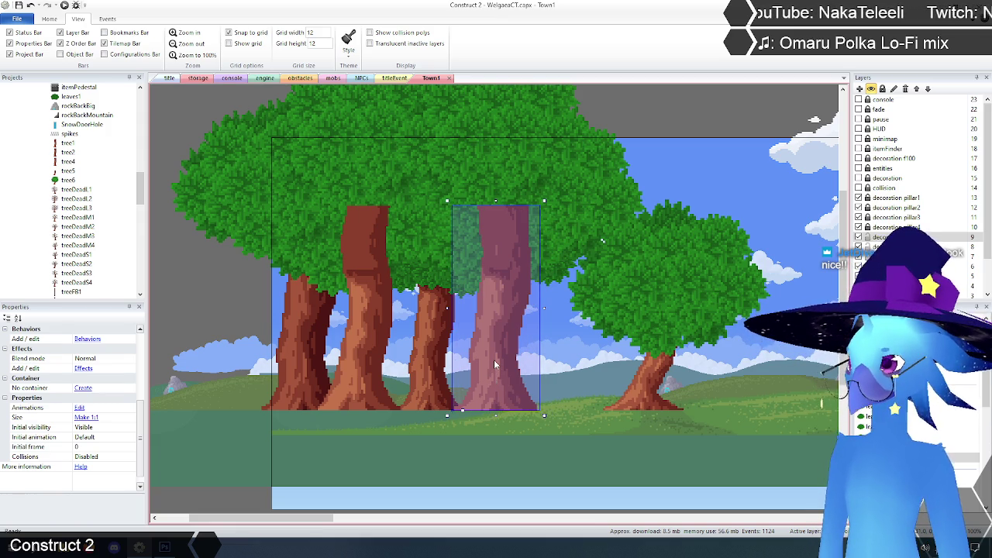
pyautogui.press('Delete')
pyautogui.click(69, 161)
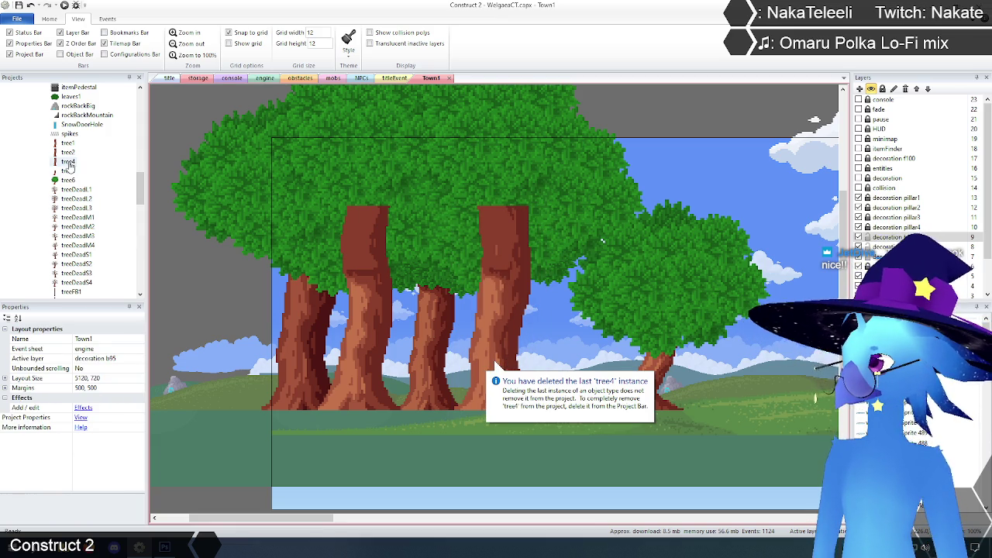
pyautogui.press('Delete')
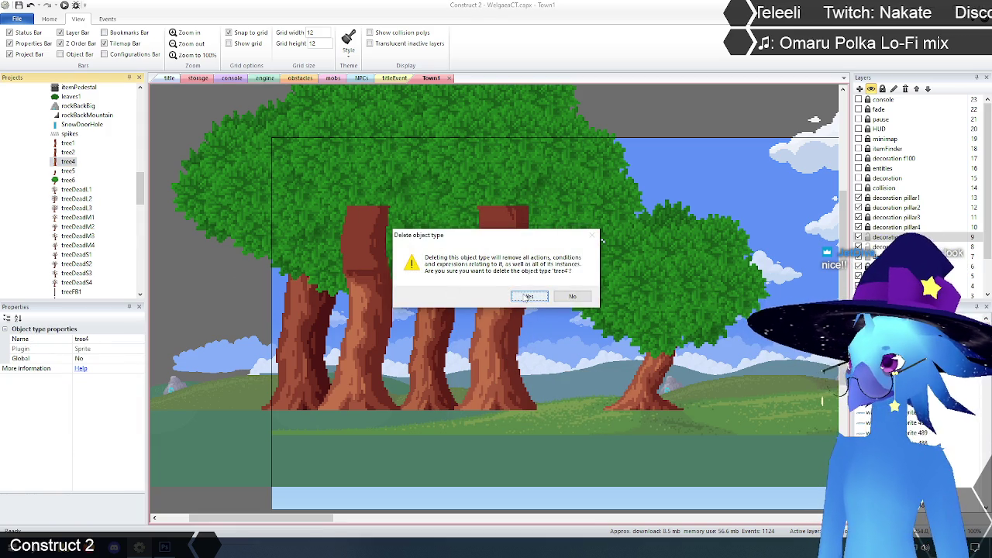
pyautogui.click(531, 297)
pyautogui.click(68, 143)
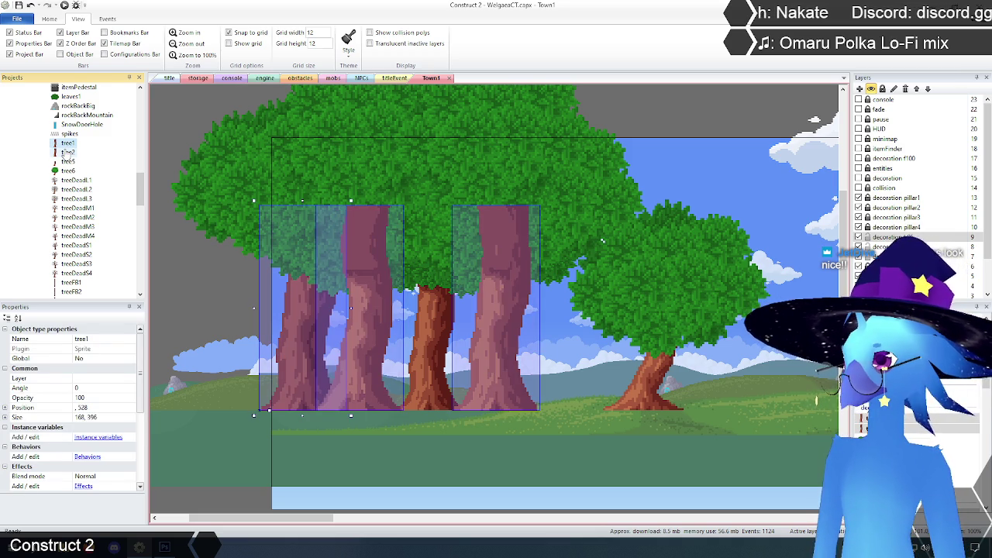
# Inspect the remaining tree objects by toggling the foreground trees layer's visibility on and off.
pyautogui.click(67, 153)
pyautogui.click(68, 162)
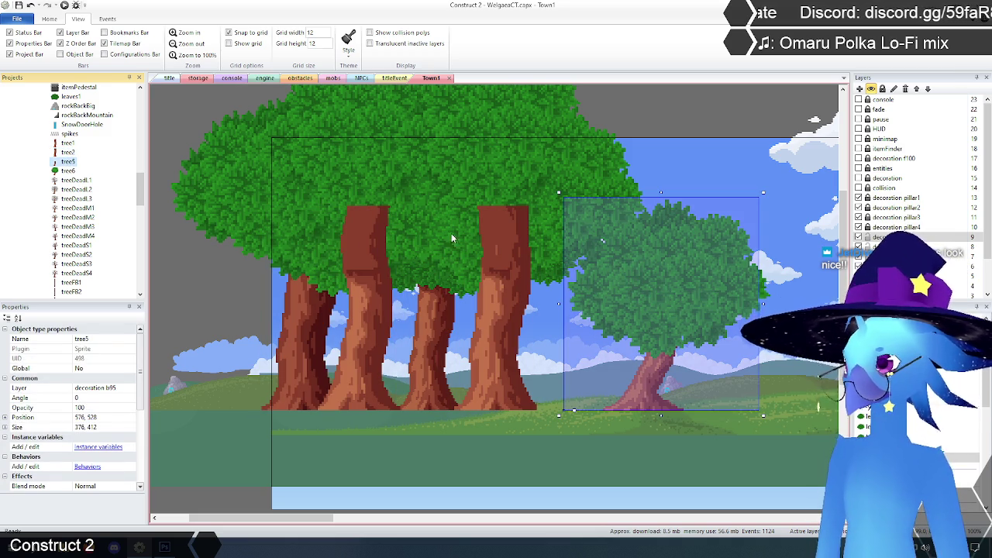
pyautogui.click(665, 114)
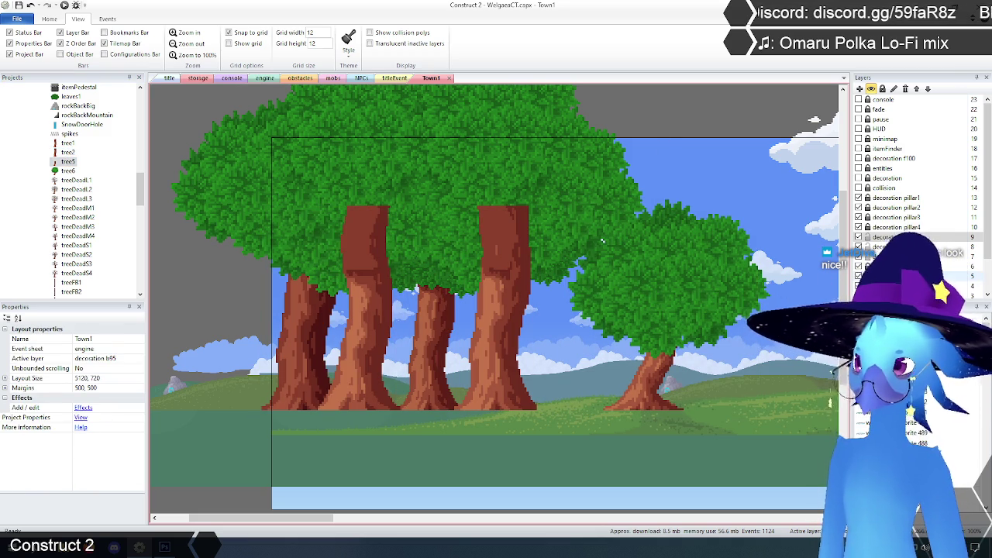
pyautogui.click(871, 88)
pyautogui.click(872, 88)
pyautogui.click(871, 88)
pyautogui.click(871, 89)
pyautogui.click(871, 88)
pyautogui.click(872, 89)
pyautogui.click(871, 88)
pyautogui.click(871, 88)
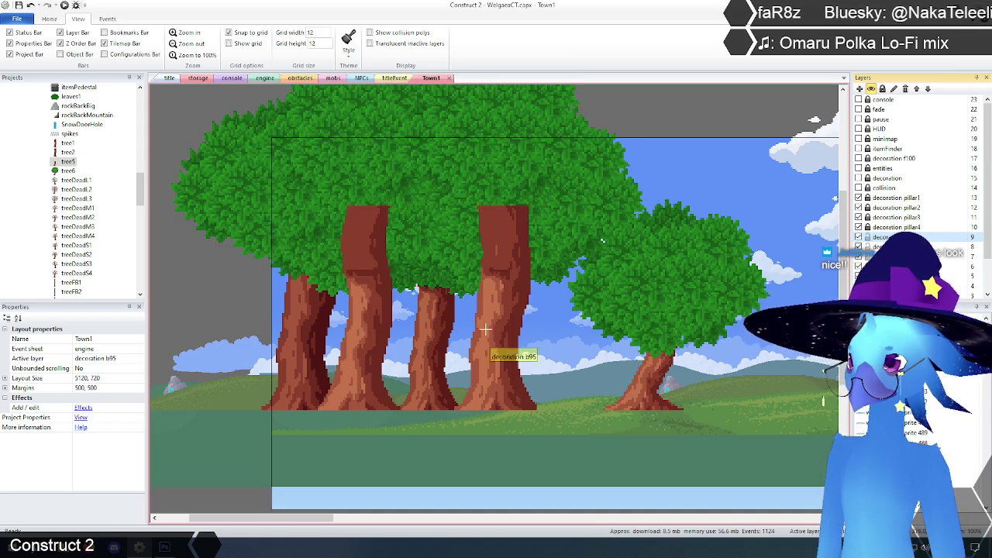
# Paste a tree1 trunk with initial frame 4 and place it over the right-hand tree.
pyautogui.hotkey('ctrl', 'v')
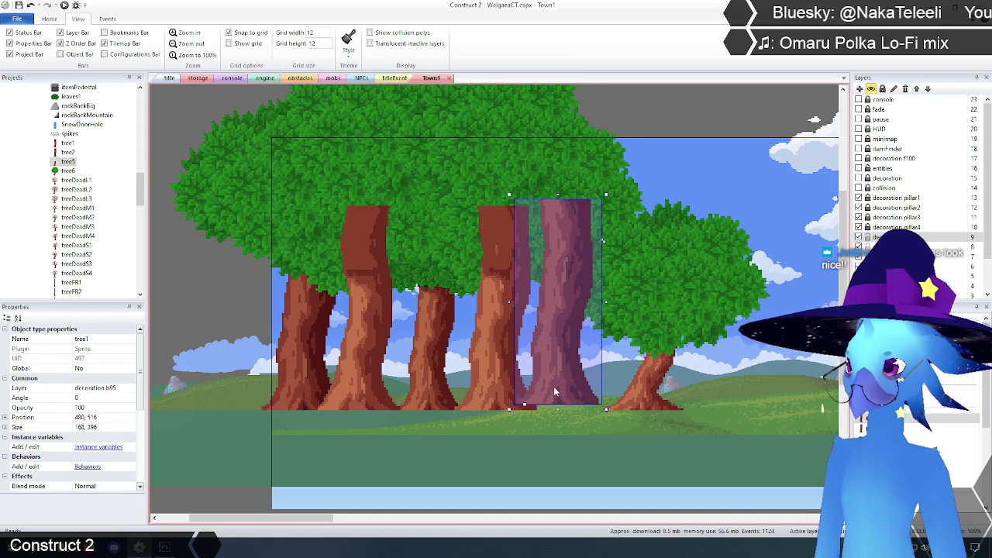
pyautogui.click(554, 386)
pyautogui.moveTo(139, 357); pyautogui.dragTo(152, 479)
pyautogui.click(96, 438)
pyautogui.press('Return')
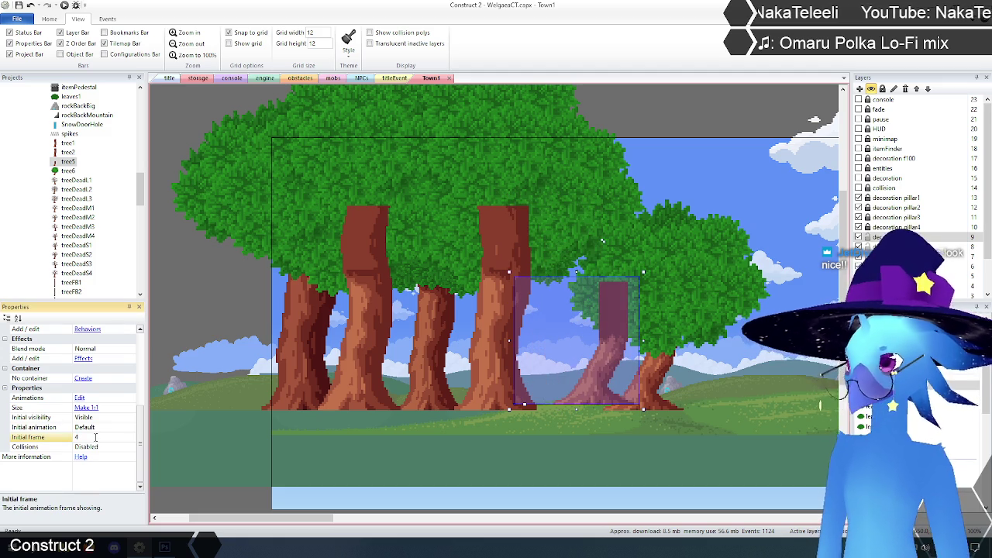
pyautogui.moveTo(593, 395); pyautogui.dragTo(643, 403)
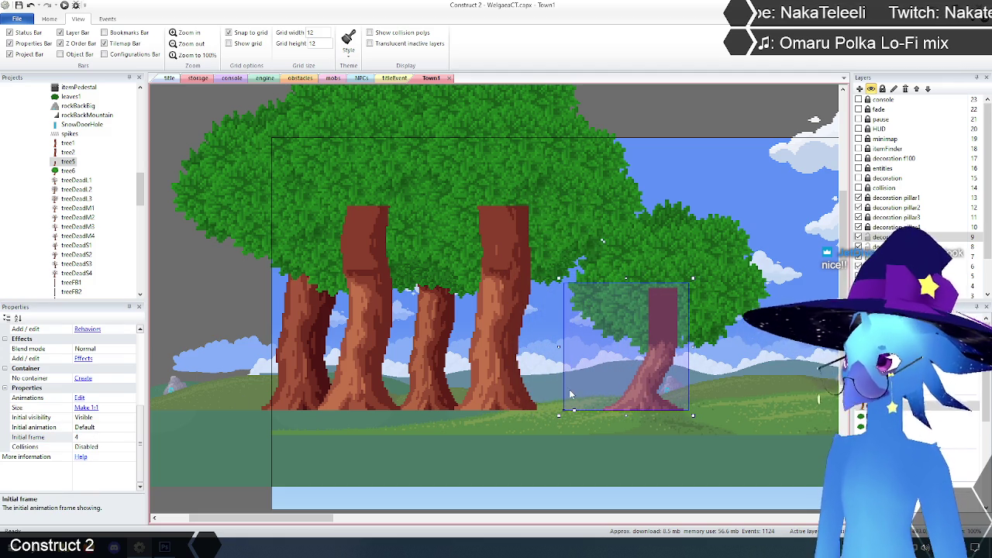
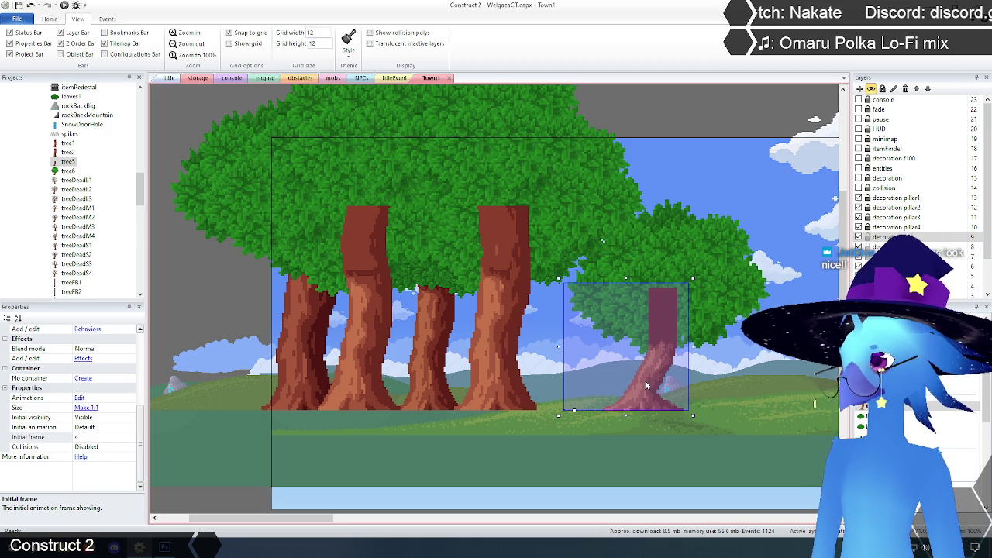
# Set the selected tree sprite's initial frame to 0, delete it, and delete the tree5 object type.
pyautogui.write('0')
pyautogui.press('Return')
pyautogui.press('Delete')
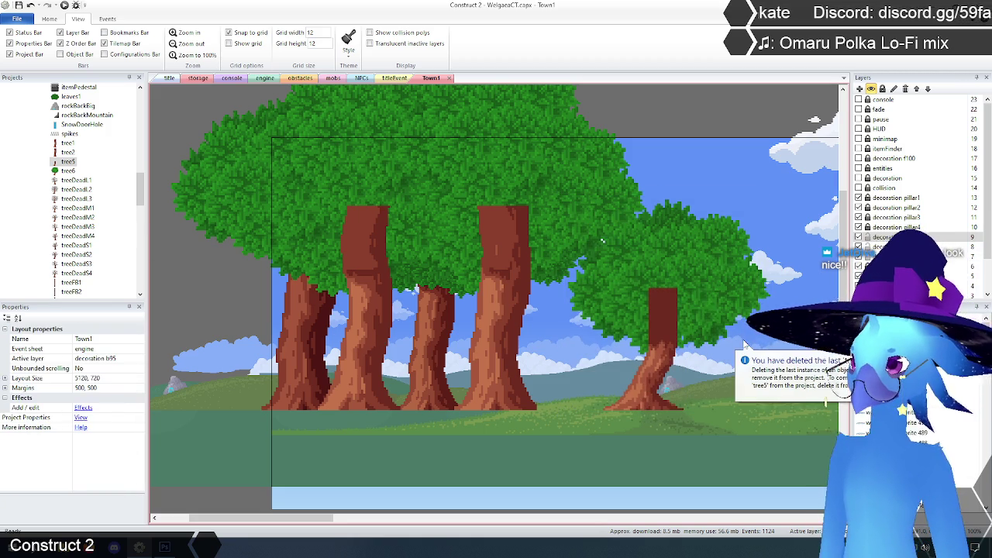
pyautogui.click(68, 162)
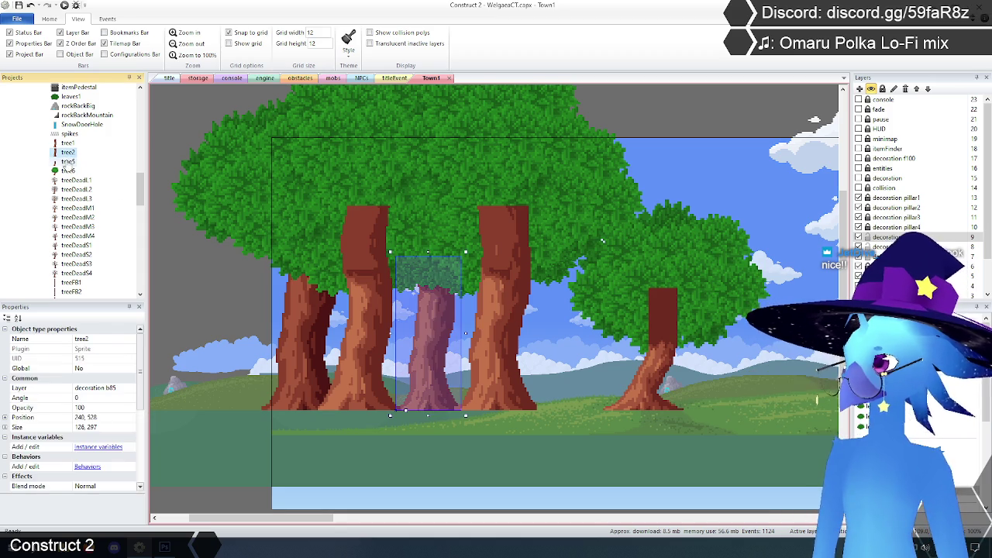
pyautogui.press('Delete')
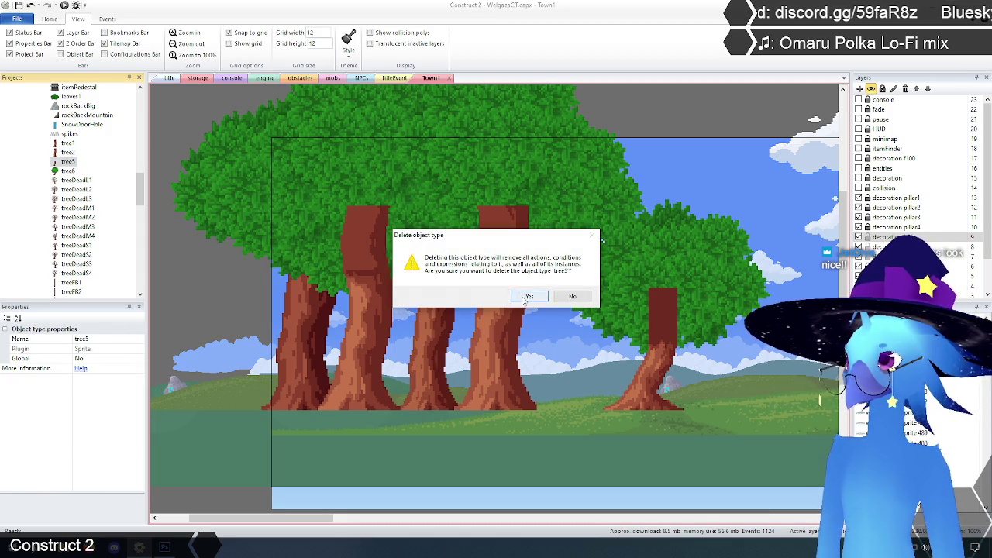
pyautogui.click(530, 296)
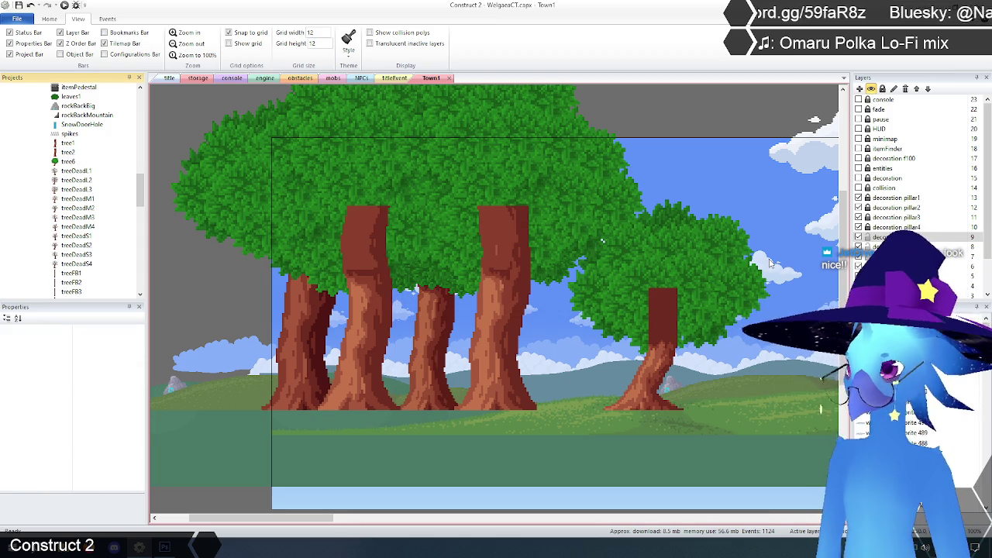
# Paste a tree1 trunk on layer decoration b85, set initial frame 0, and move it under the big tree.
pyautogui.click(858, 237)
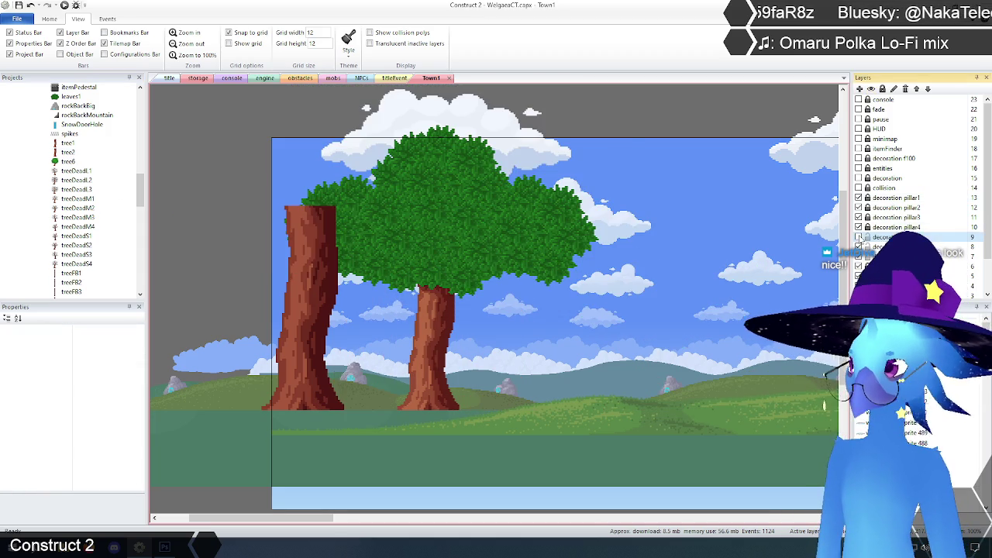
pyautogui.click(891, 256)
pyautogui.click(431, 380)
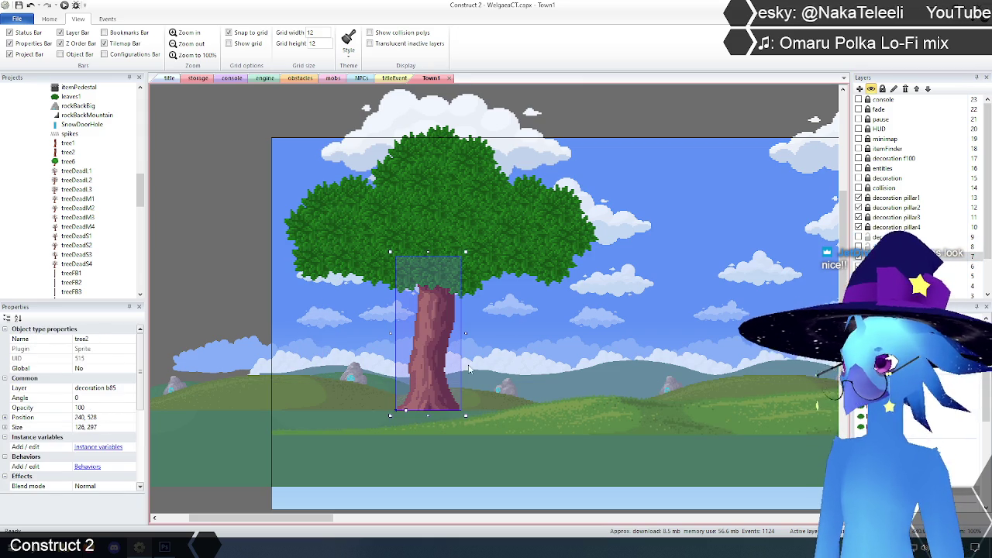
pyautogui.hotkey('ctrl', 'v')
pyautogui.click(512, 374)
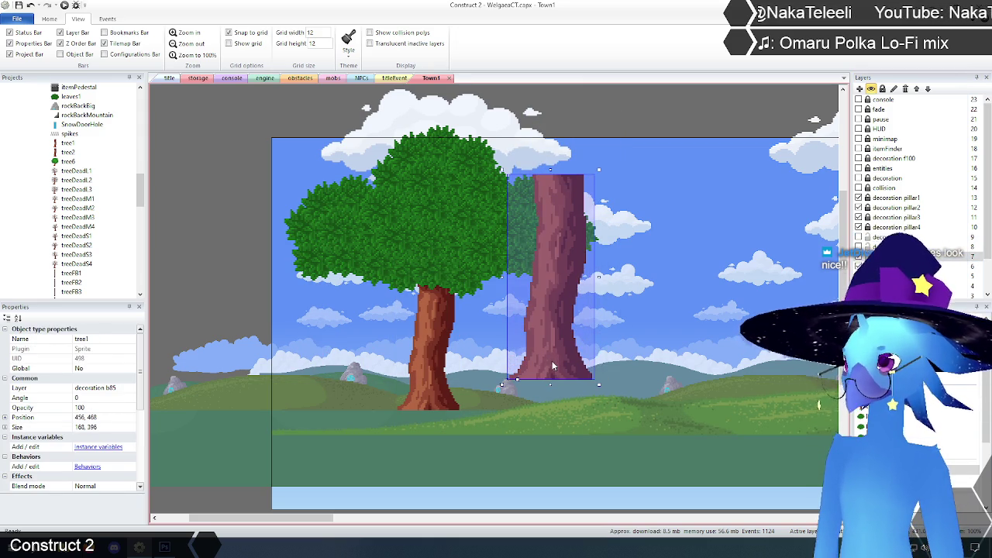
pyautogui.scroll(-5, 142, 375)
pyautogui.click(97, 437)
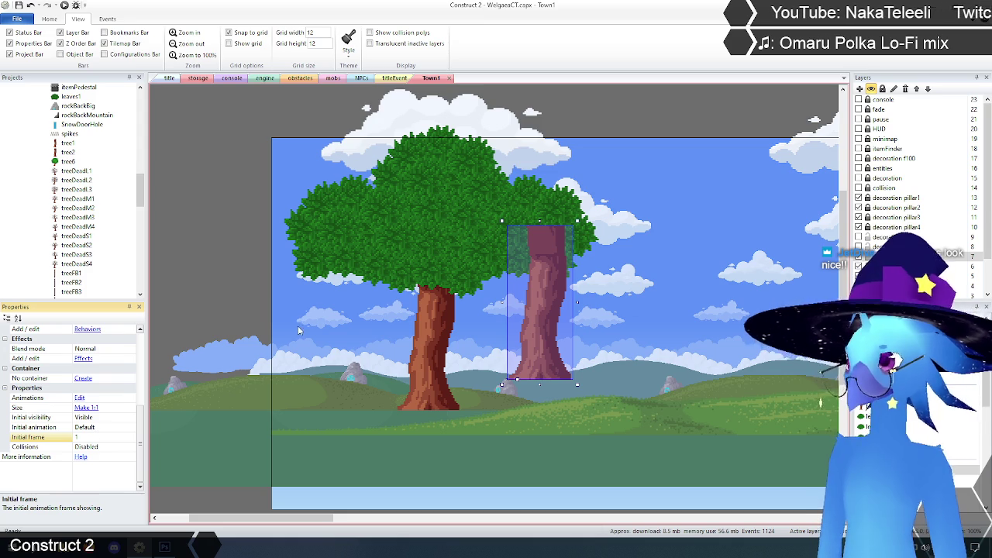
pyautogui.moveTo(565, 378)
pyautogui.mouseDown()
pyautogui.moveTo(446, 385)
pyautogui.moveTo(442, 399)
pyautogui.mouseUp()
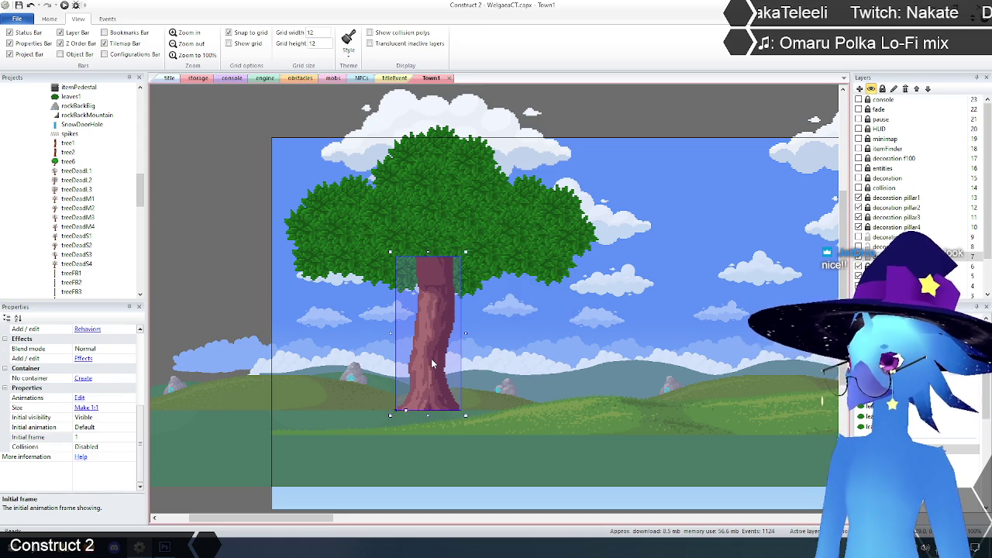
pyautogui.click(432, 364)
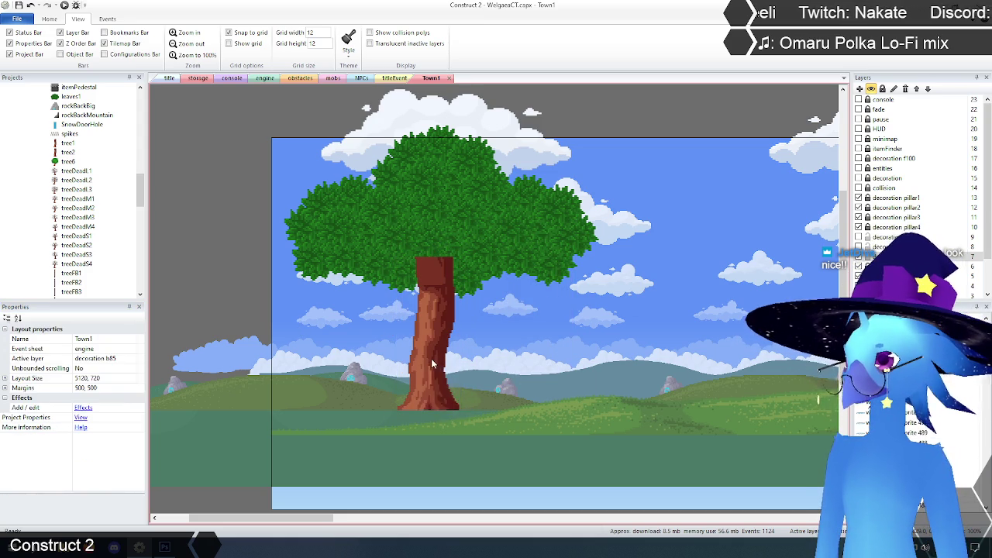
# Delete the tree2 object type from the project and select the tree1 trunk on the big tree.
pyautogui.click(68, 152)
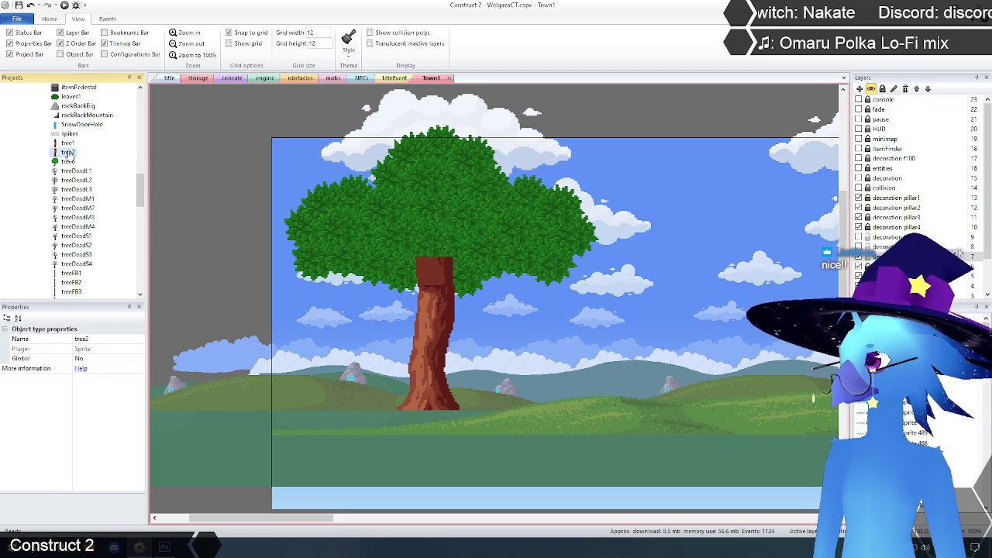
pyautogui.press('Delete')
pyautogui.click(527, 300)
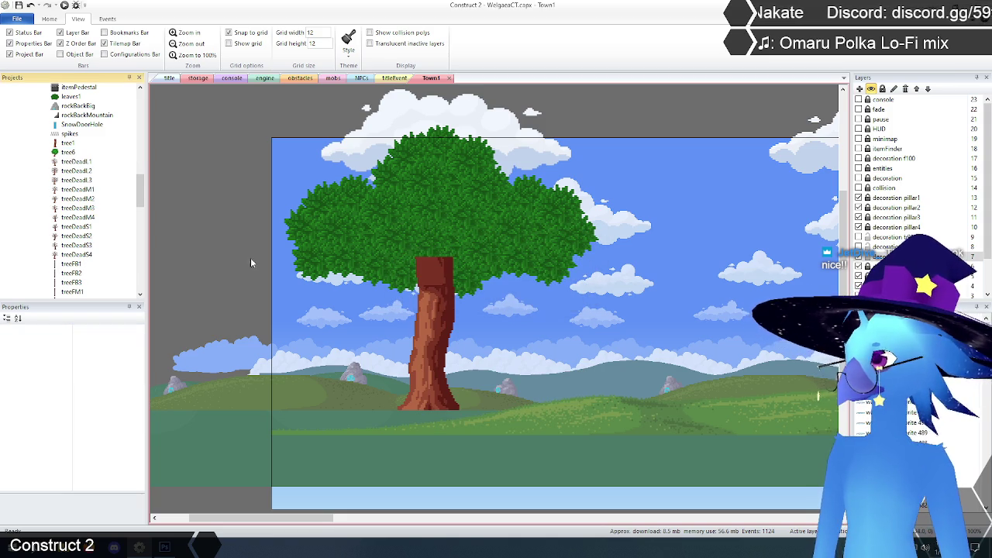
pyautogui.click(431, 351)
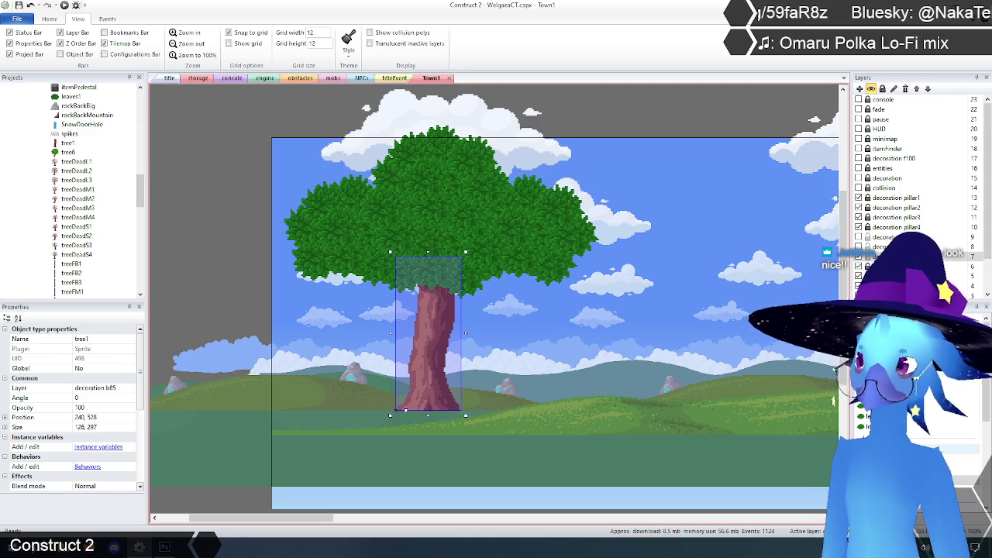
# Show the hidden tree layers again and move the tree1 trunk right among the other trunks.
pyautogui.click(826, 404)
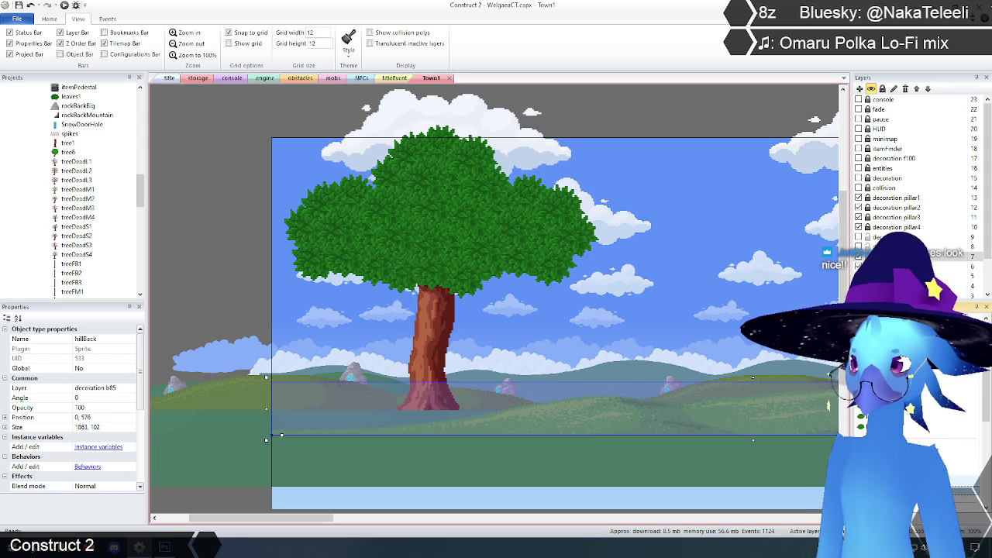
pyautogui.click(405, 410)
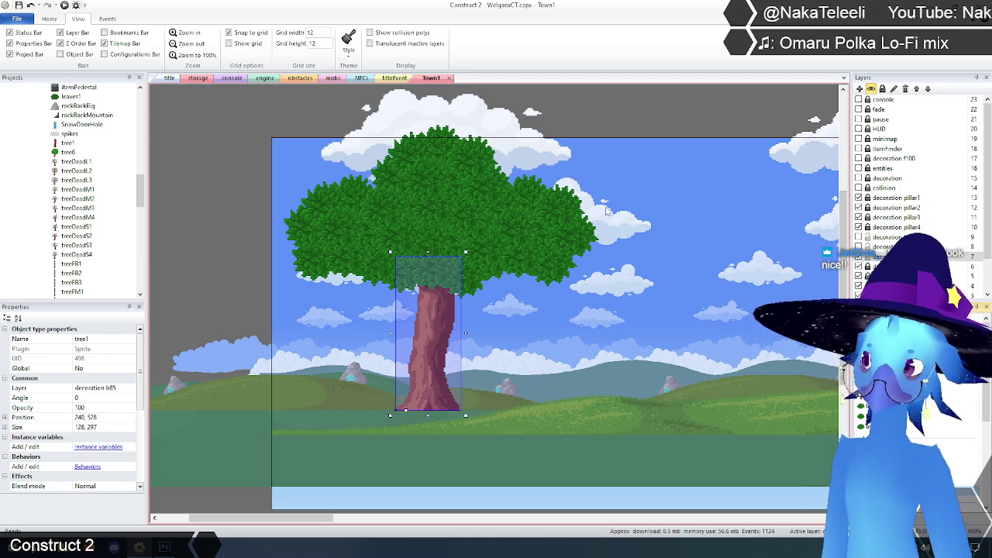
pyautogui.click(859, 256)
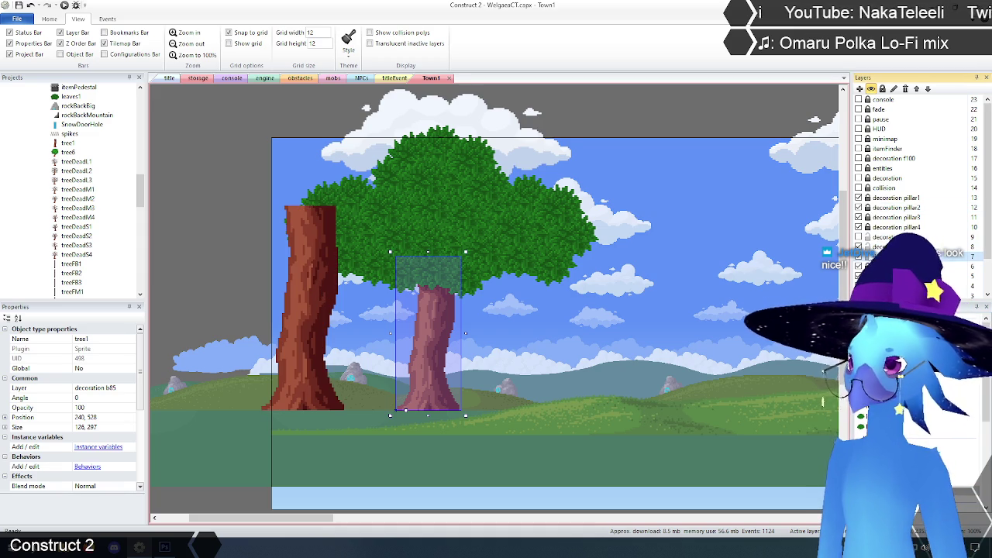
pyautogui.click(858, 246)
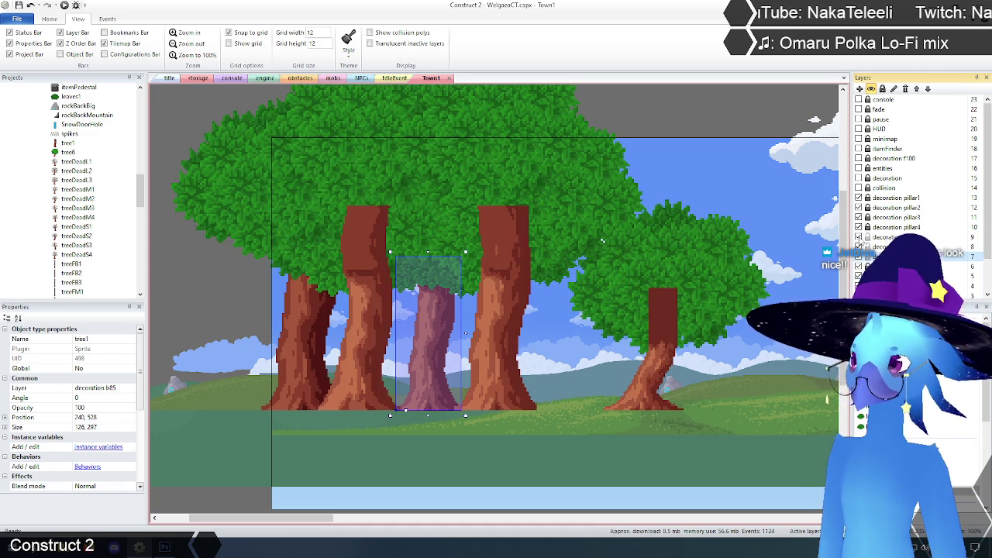
pyautogui.click(367, 366)
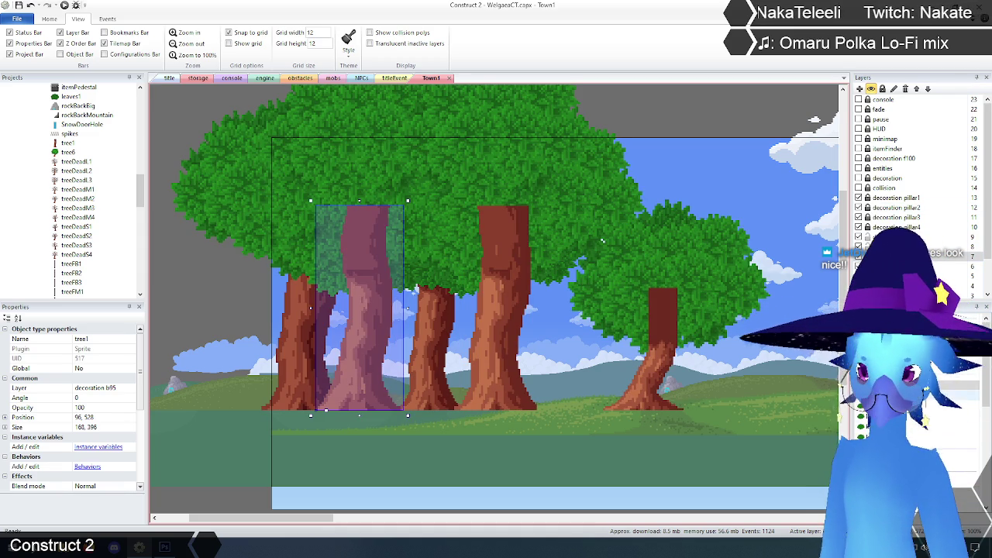
pyautogui.moveTo(373, 323); pyautogui.dragTo(510, 324)
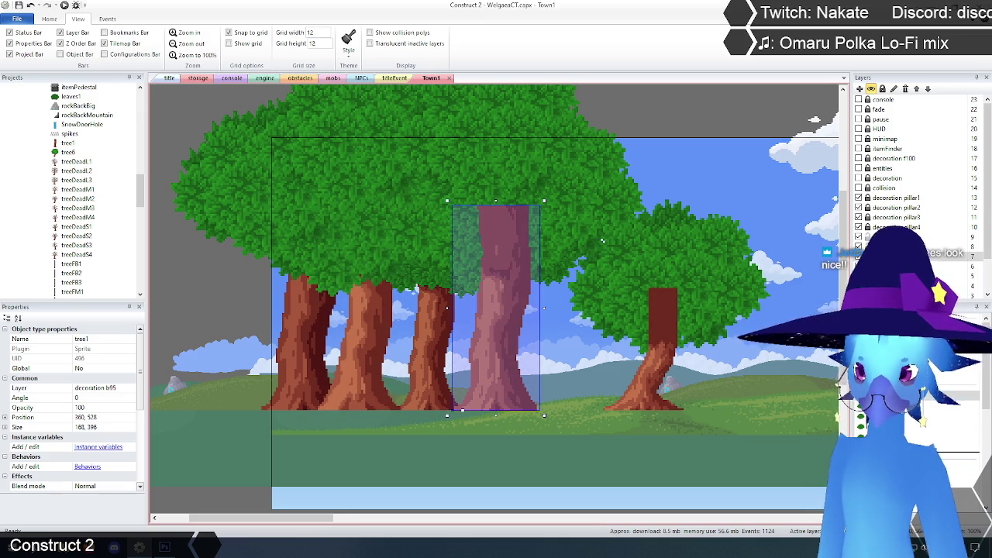
pyautogui.click(650, 402)
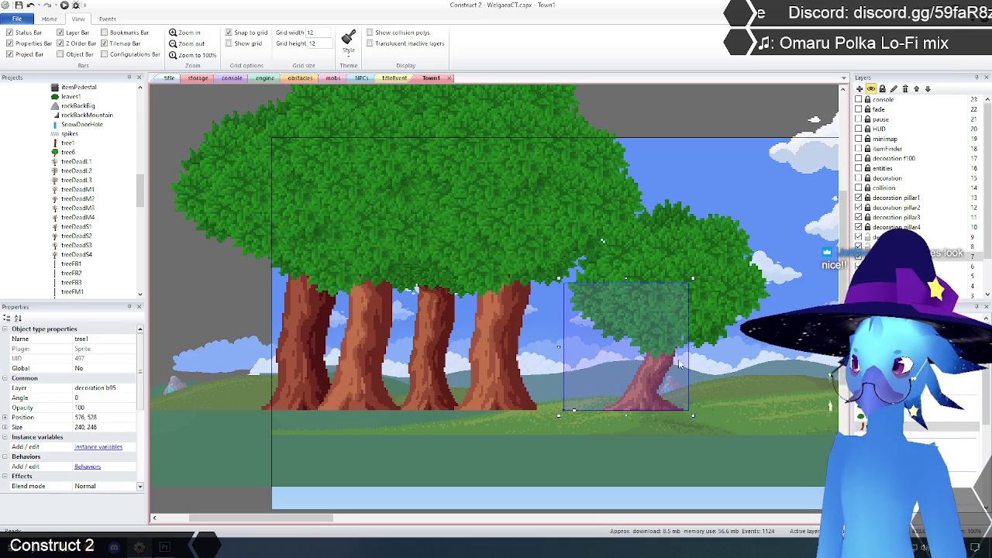
# Zoom out, make the collision, decoration, entities and decoration f100 layers visible, then select tree1.
pyautogui.scroll(2, 532, 319)
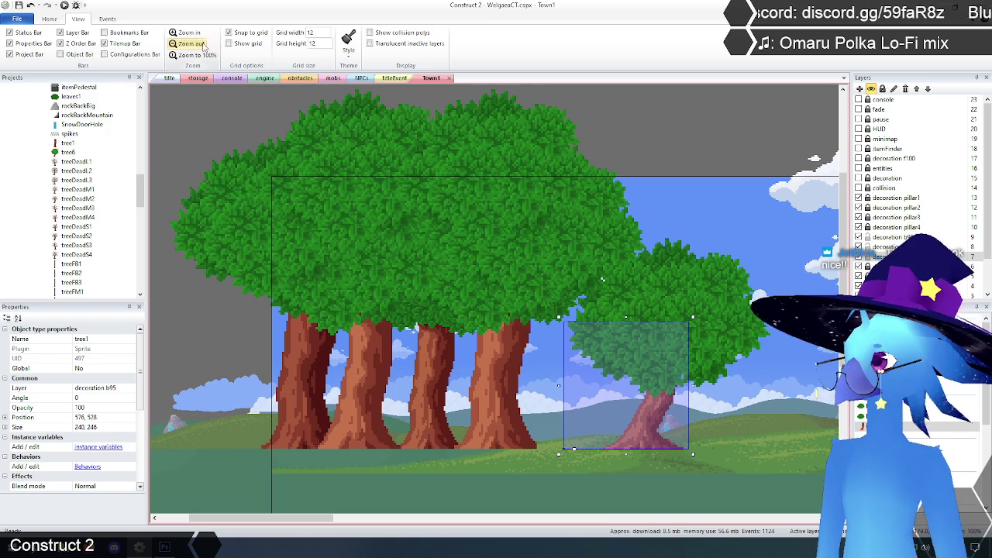
pyautogui.click(188, 43)
pyautogui.click(484, 143)
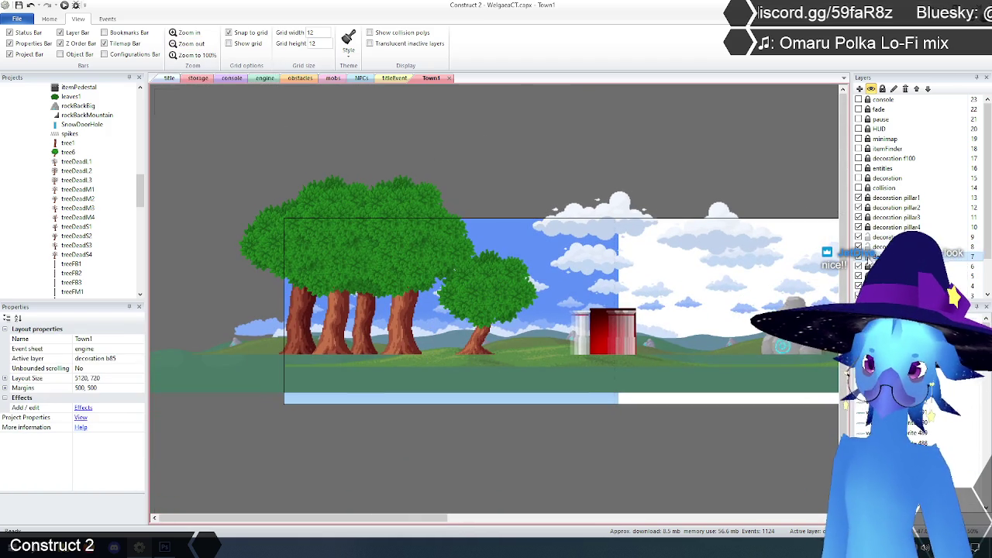
pyautogui.click(858, 187)
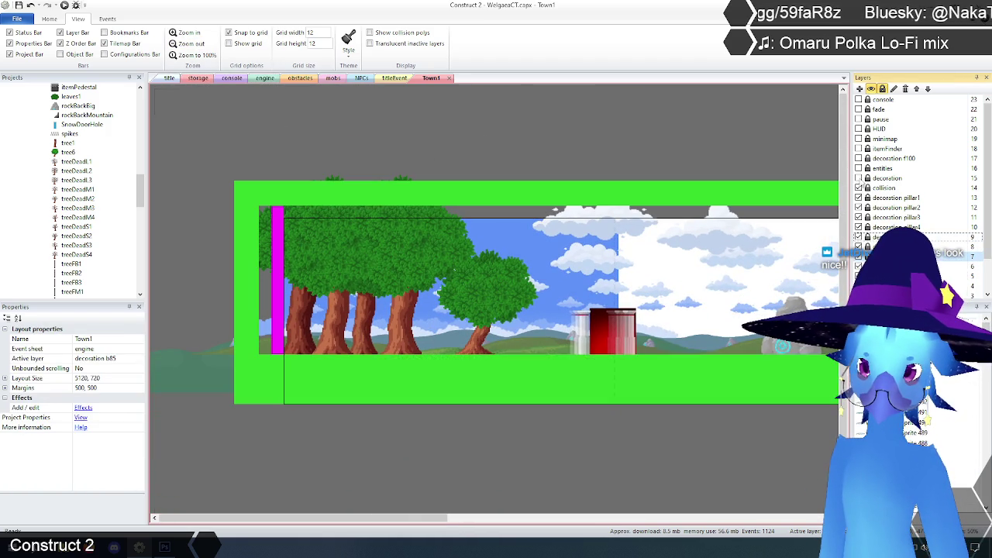
pyautogui.click(859, 178)
pyautogui.click(858, 168)
pyautogui.click(858, 159)
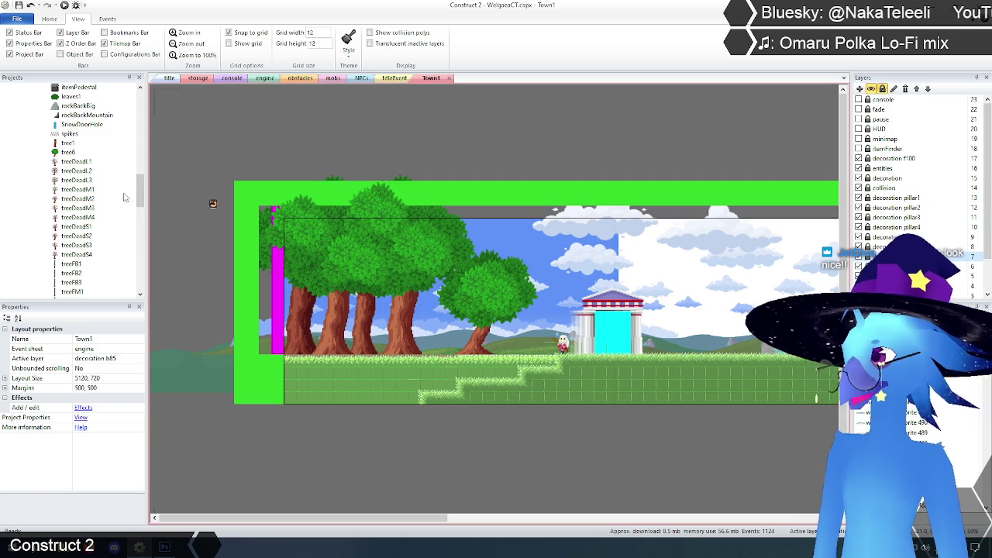
pyautogui.click(67, 143)
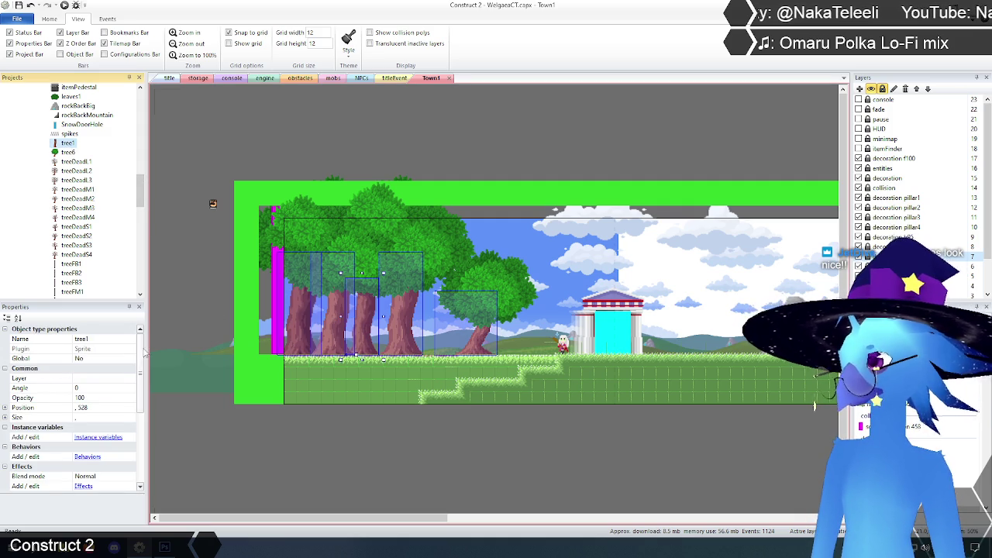
pyautogui.click(106, 339)
# Change tree1's Name property to treeTownTrunk.
pyautogui.doubleClick(87, 339)
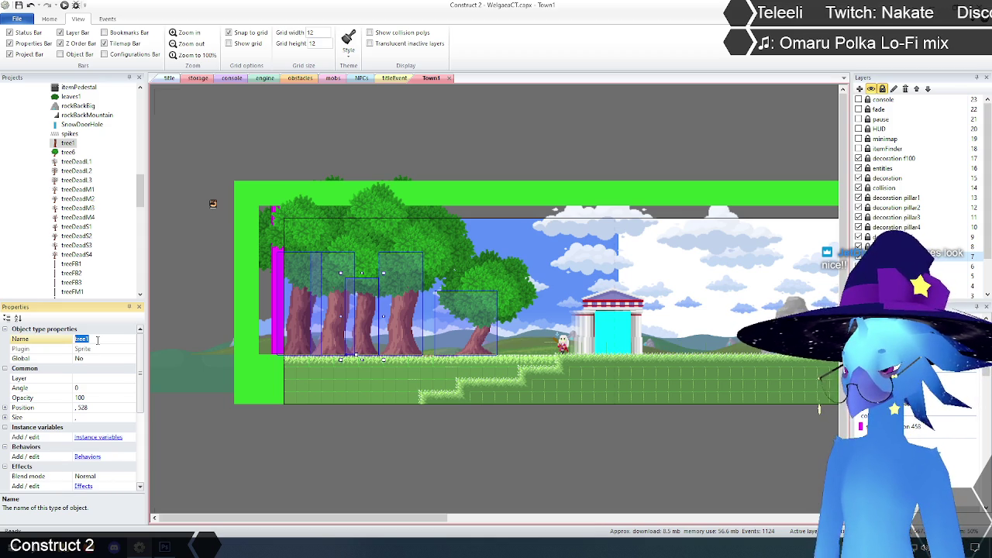
pyautogui.write('town')
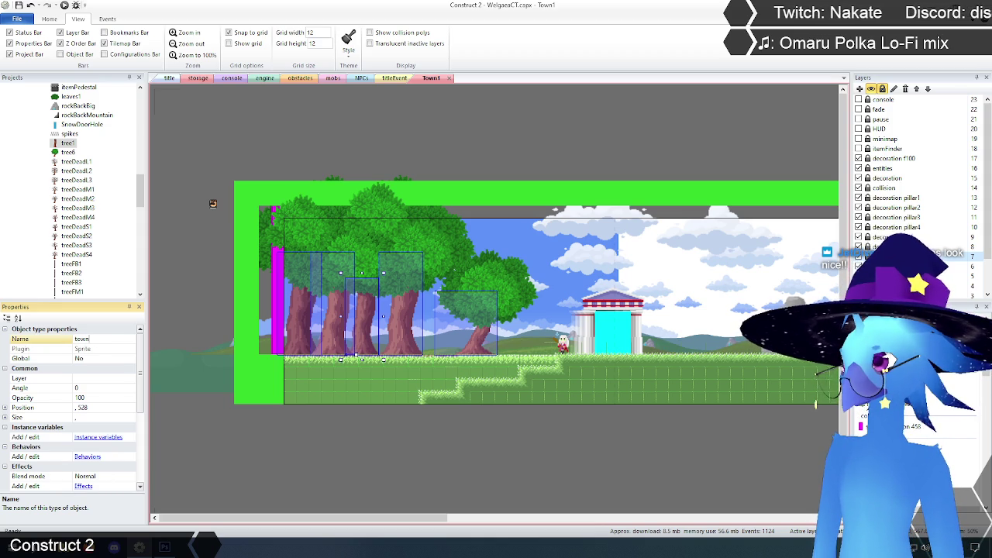
pyautogui.press('BackSpace')
pyautogui.press('BackSpace')
pyautogui.press('BackSpace')
pyautogui.write('tree')
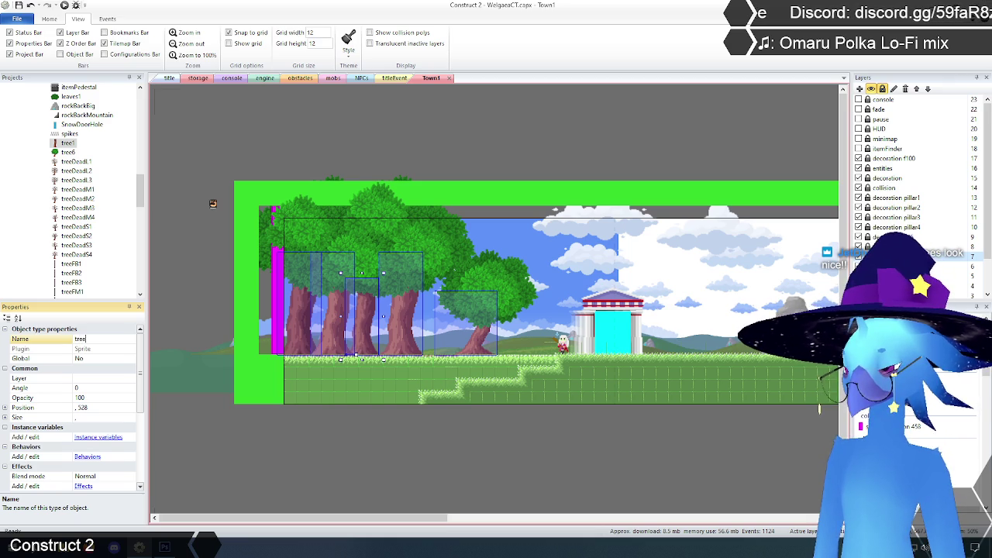
pyautogui.write('TownO')
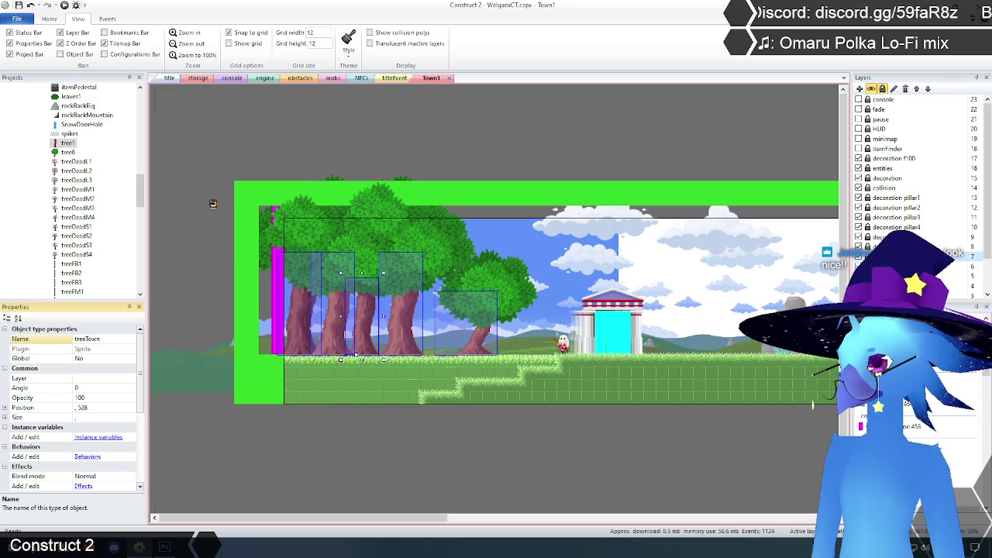
pyautogui.write('ut')
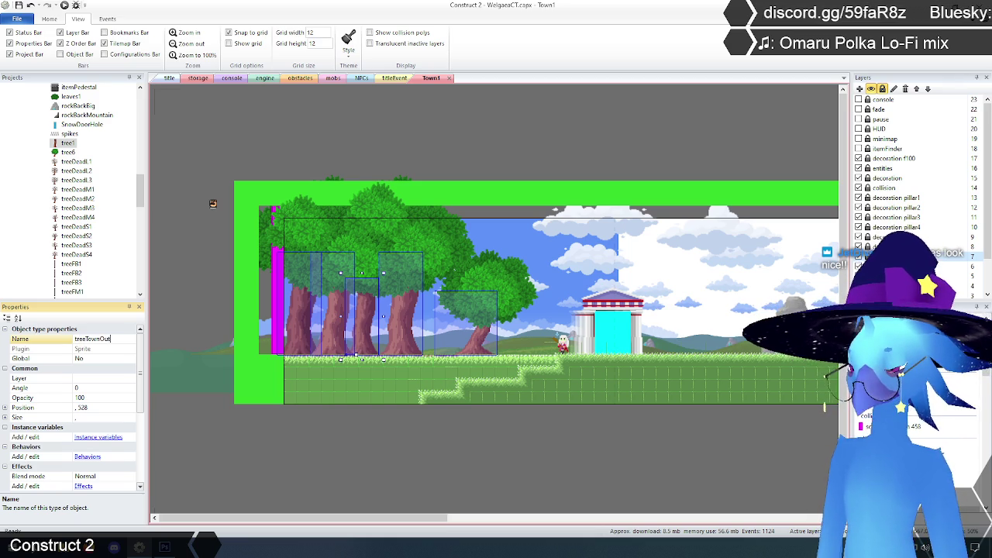
pyautogui.press('BackSpace')
pyautogui.press('BackSpace')
pyautogui.press('BackSpace')
pyautogui.write('Trunks')
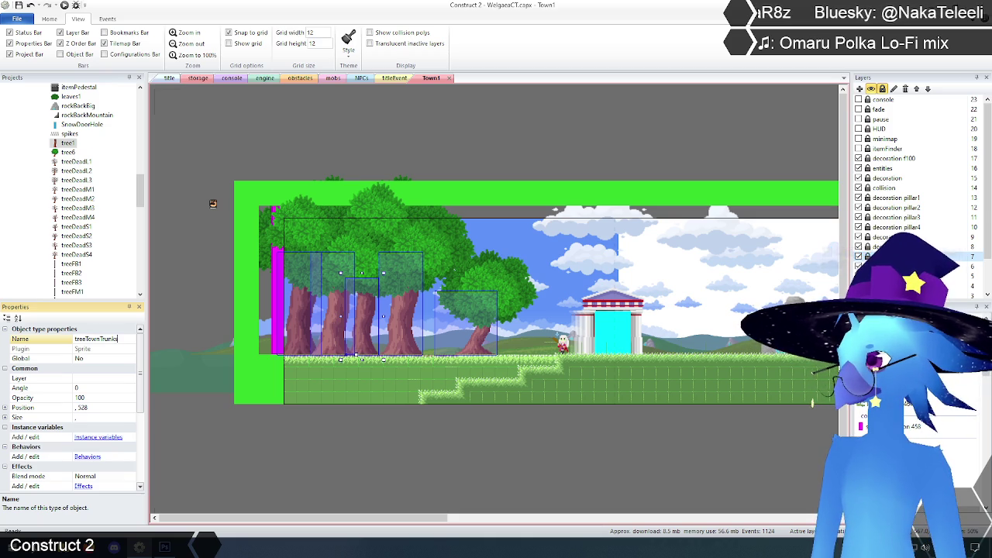
pyautogui.press('Return')
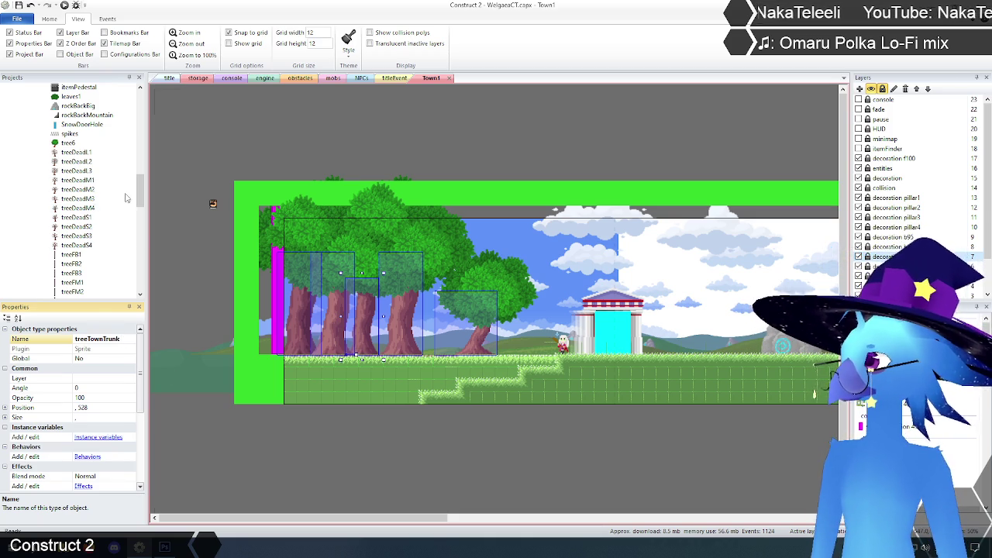
# Change the tree6 object type's Name property to treeTown.
pyautogui.click(142, 232)
pyautogui.moveTo(143, 233); pyautogui.dragTo(152, 216)
pyautogui.click(249, 150)
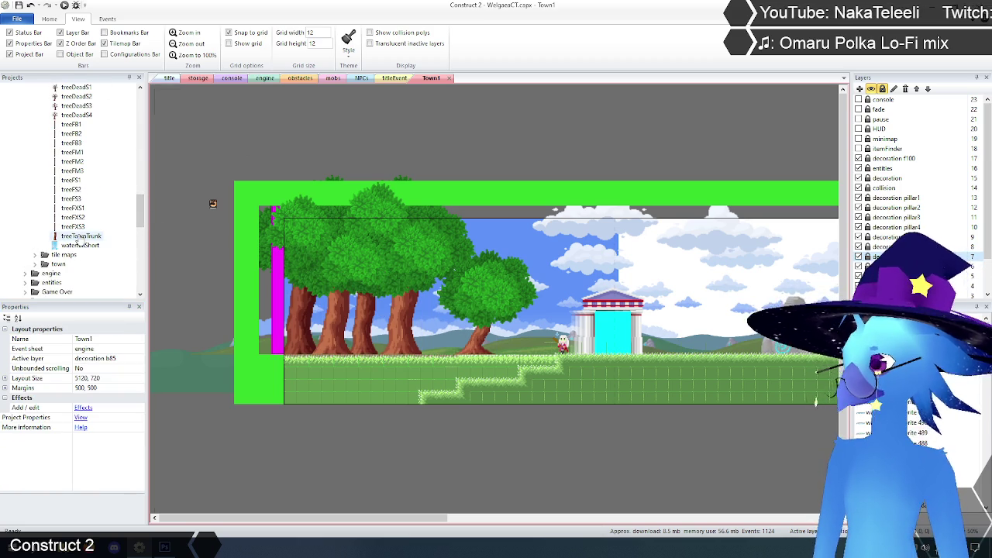
pyautogui.scroll(6, 74, 225)
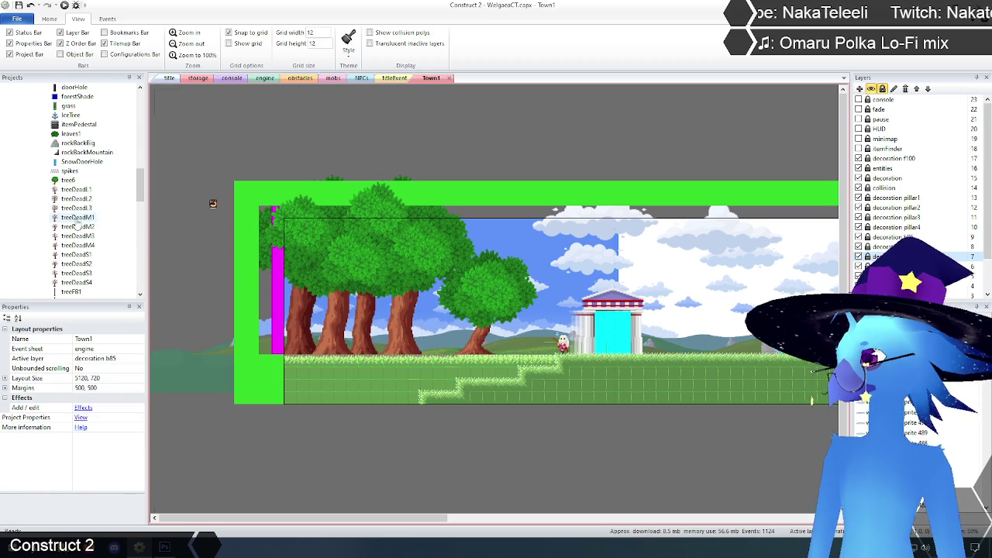
pyautogui.click(69, 180)
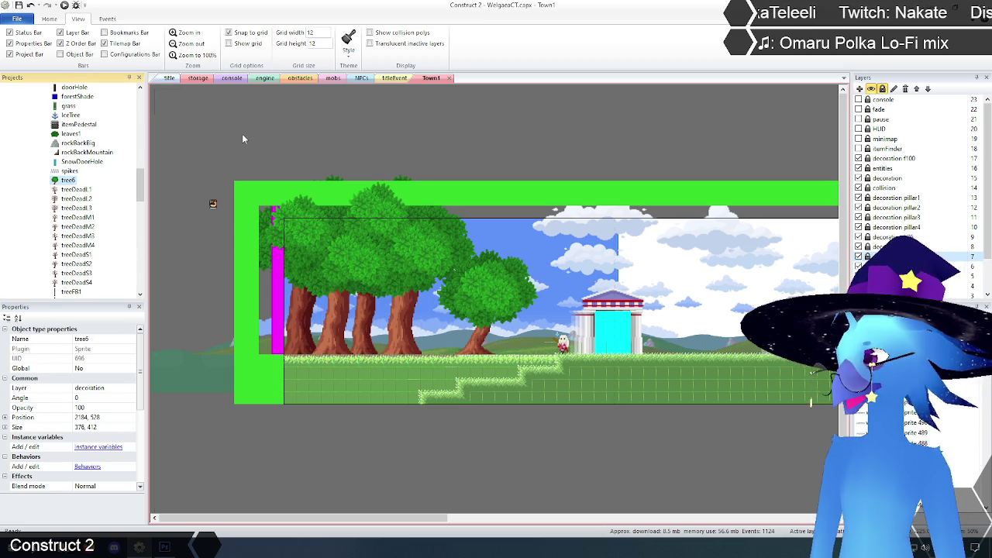
pyautogui.click(100, 339)
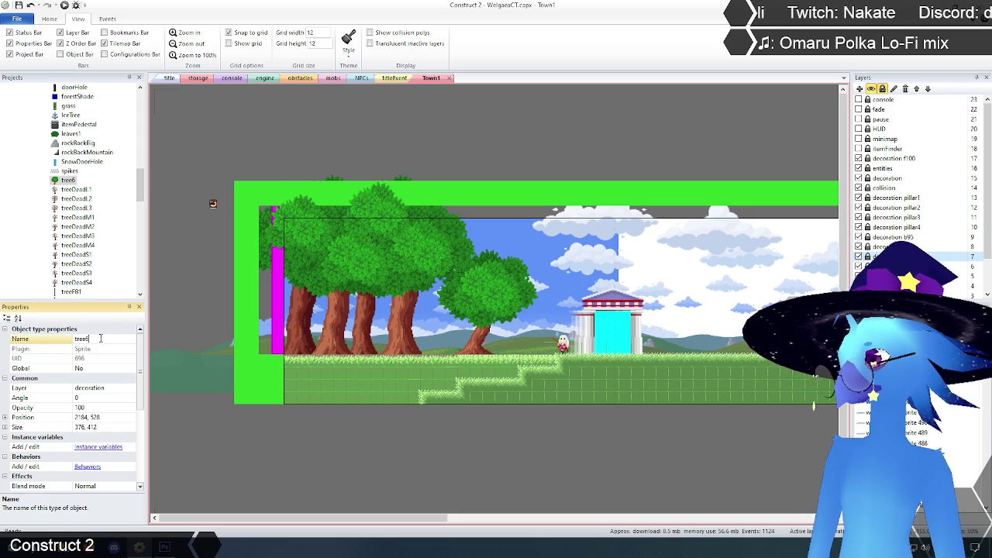
pyautogui.write('Town')
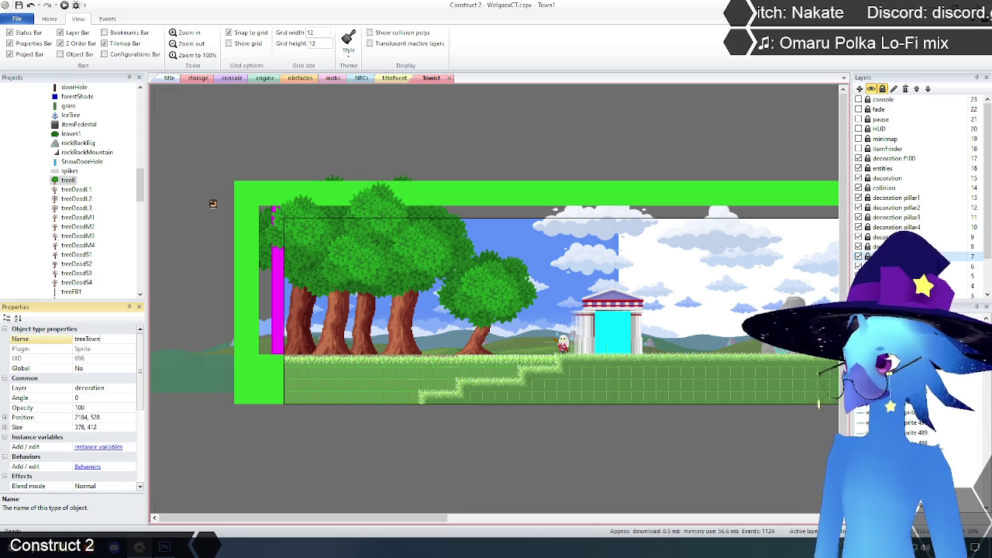
pyautogui.press('Return')
pyautogui.click(217, 128)
pyautogui.moveTo(141, 185)
pyautogui.mouseDown()
pyautogui.moveTo(143, 116)
pyautogui.moveTo(142, 133)
pyautogui.mouseUp()
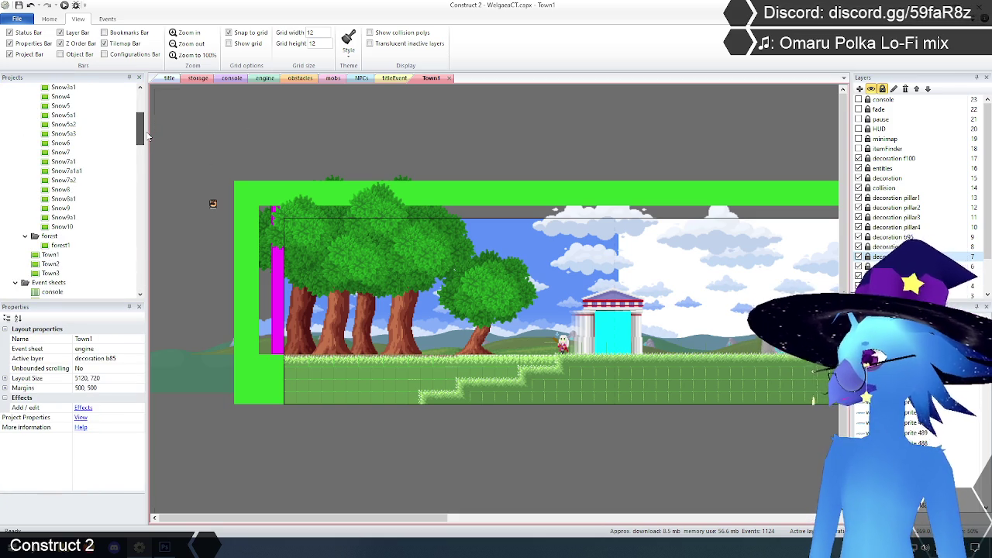
# Open the Town2 layout, zoom in, and scroll across its houses, big tree and fountain.
pyautogui.doubleClick(49, 264)
pyautogui.moveTo(386, 518); pyautogui.dragTo(535, 526)
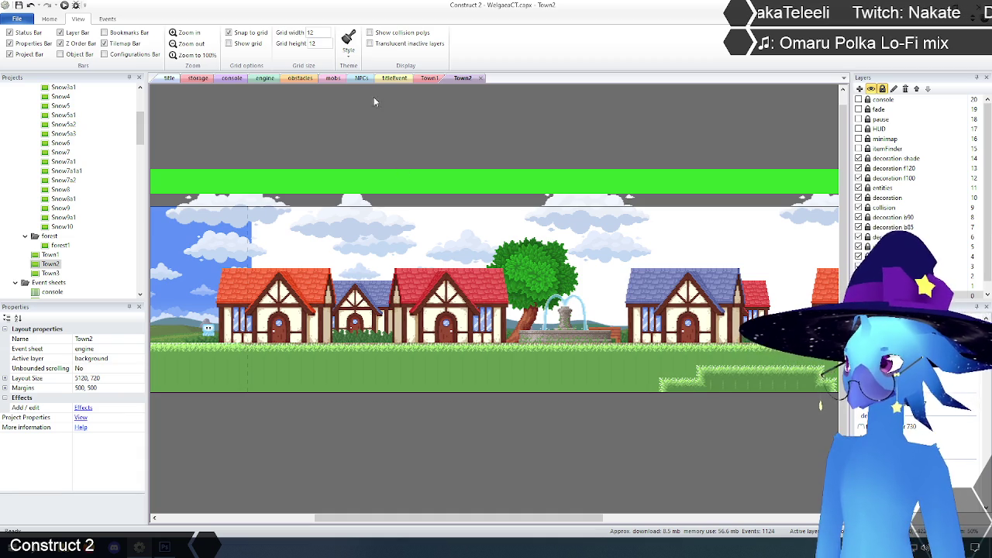
pyautogui.click(185, 34)
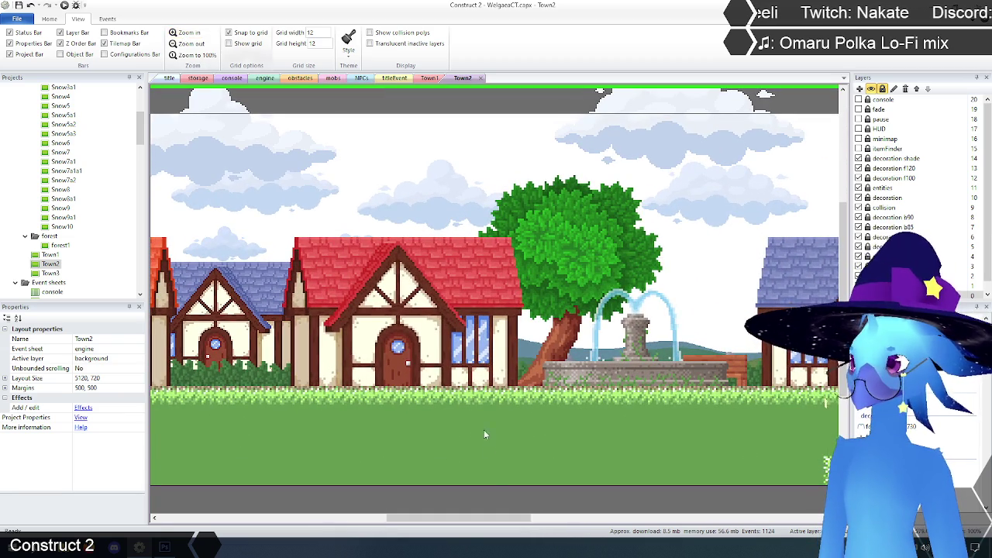
pyautogui.moveTo(473, 521); pyautogui.dragTo(500, 521)
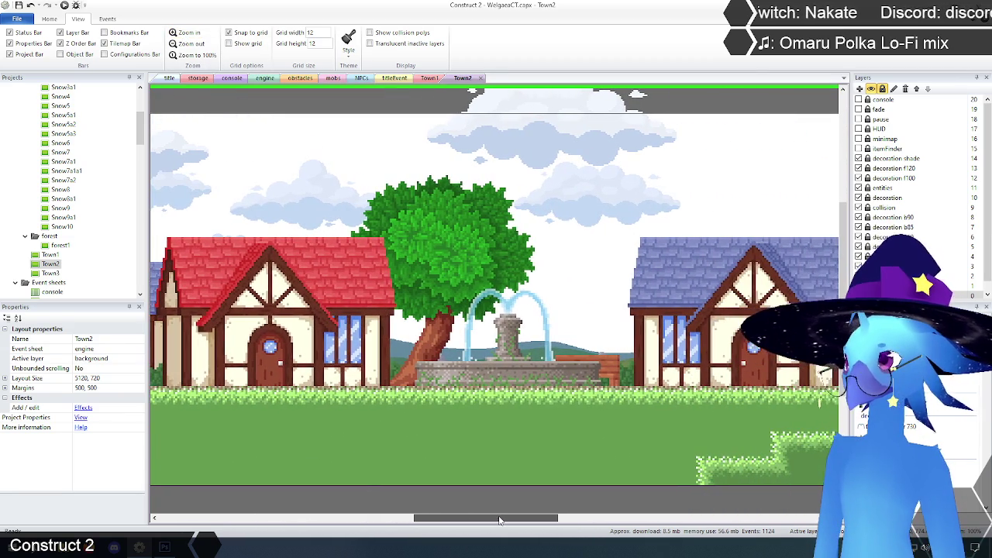